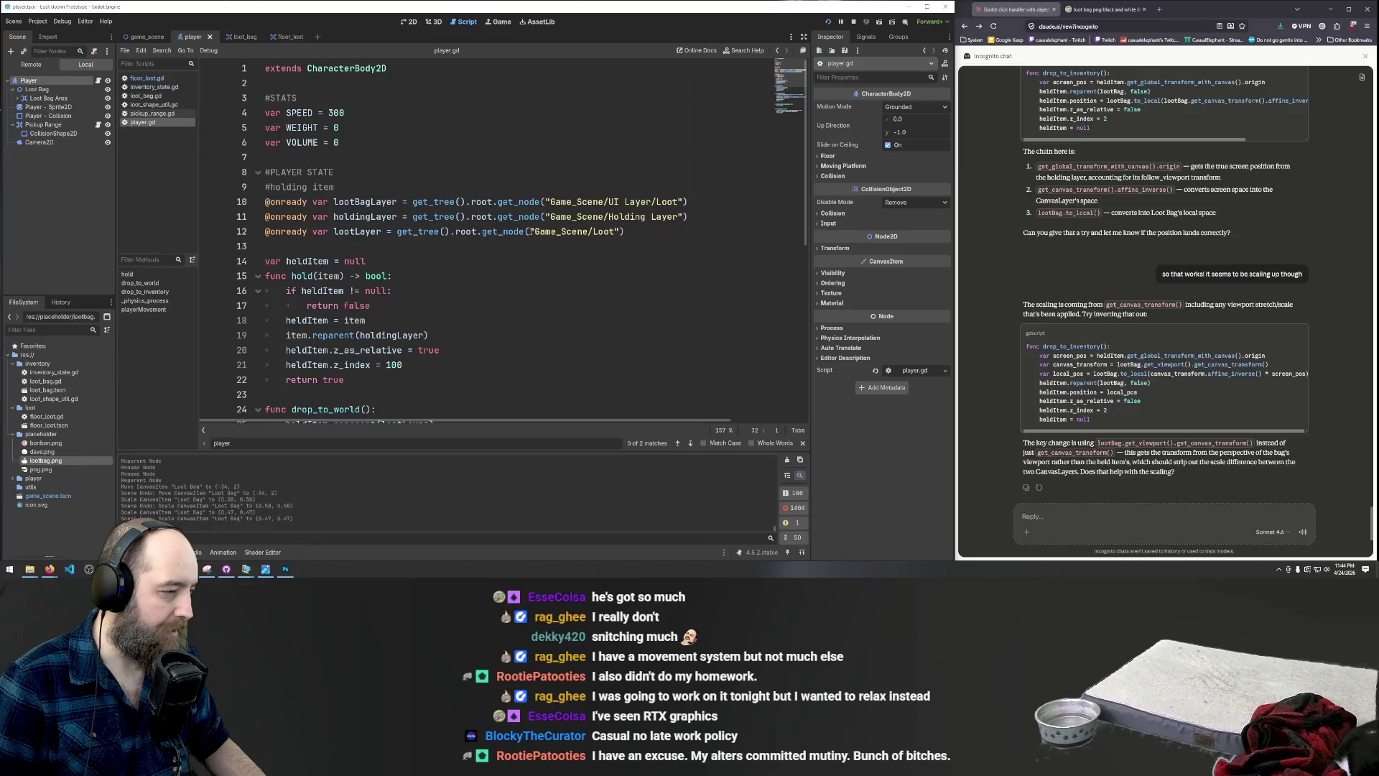
Review the lootLayer declarations and the #holding item comment near the top of player.gd
scroll(529, 230, "down", 8)
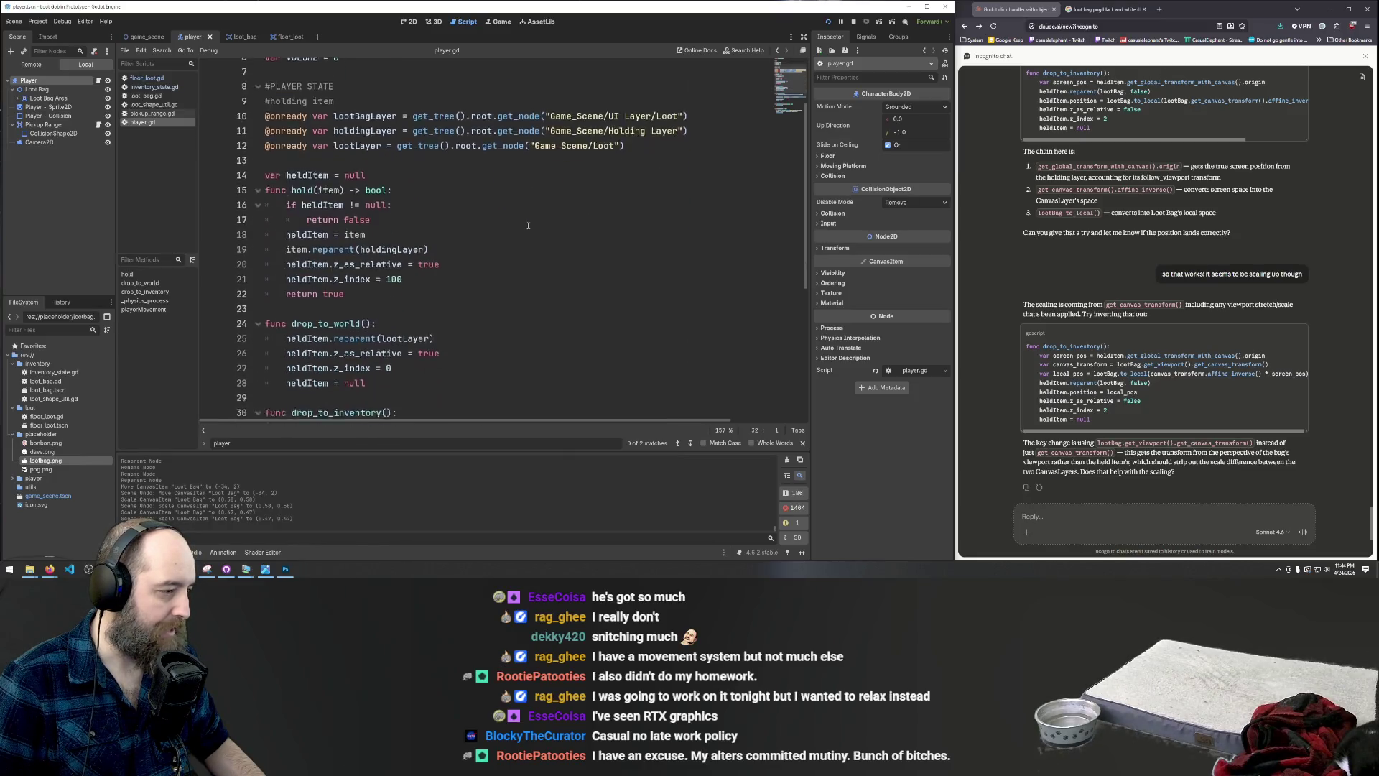
scroll(525, 222, "up", 8)
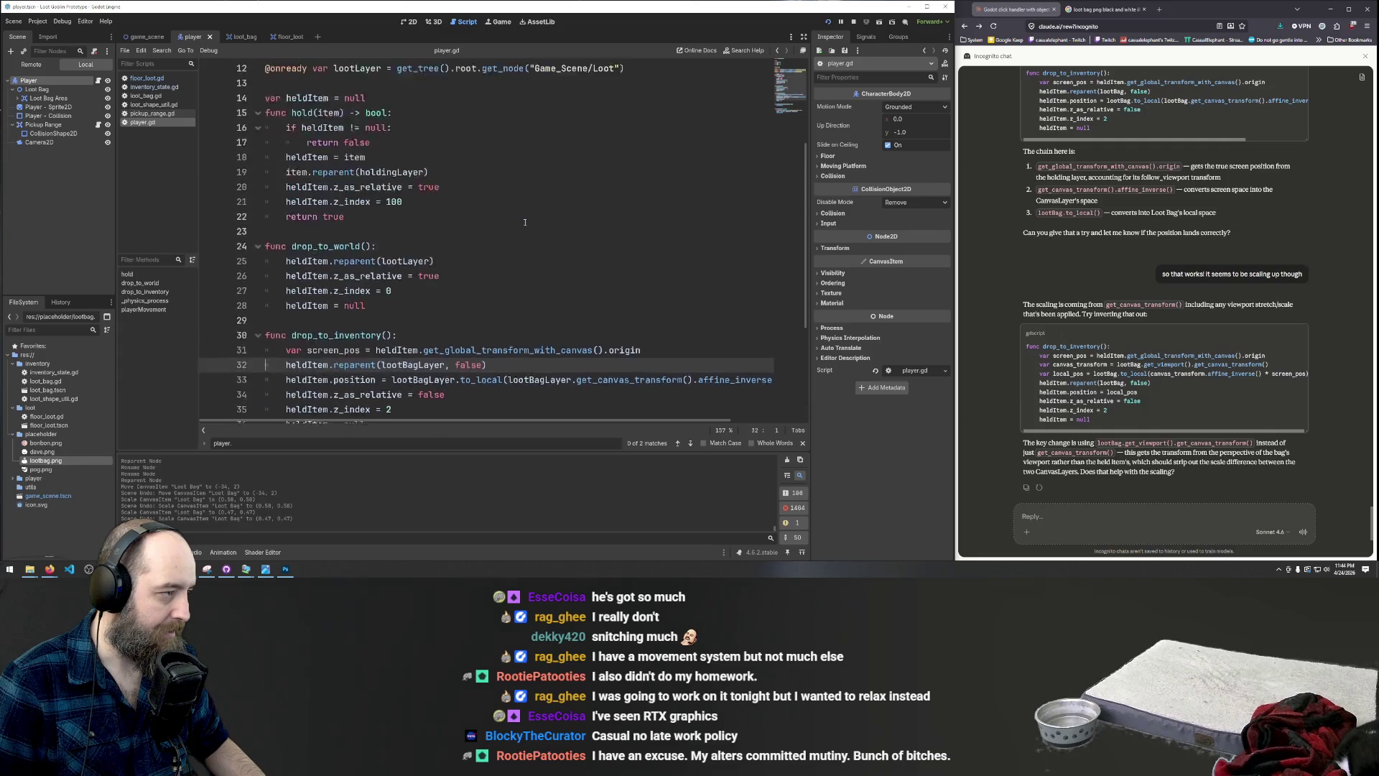
mouse_move(525, 223)
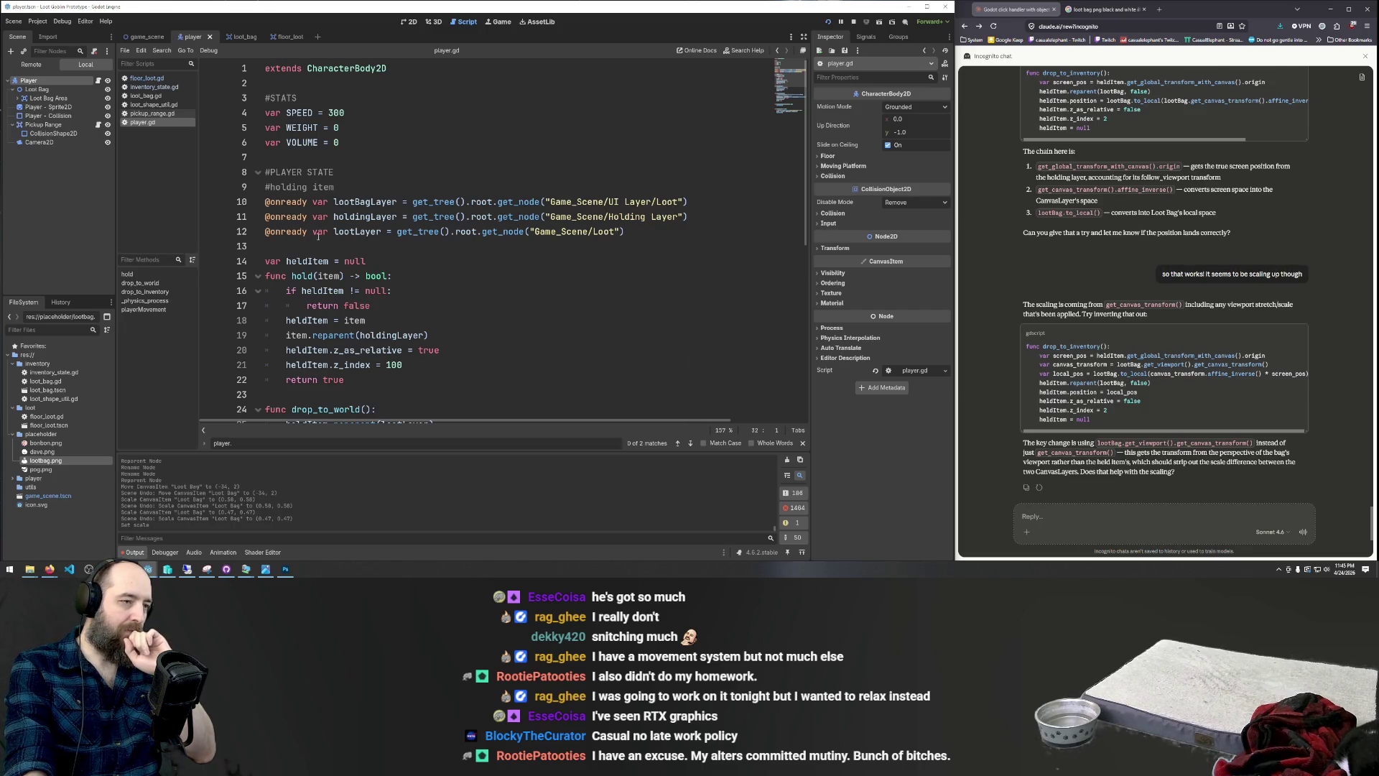
left_click(318, 231)
scroll(372, 237, "down", 3)
scroll(370, 230, "up", 3)
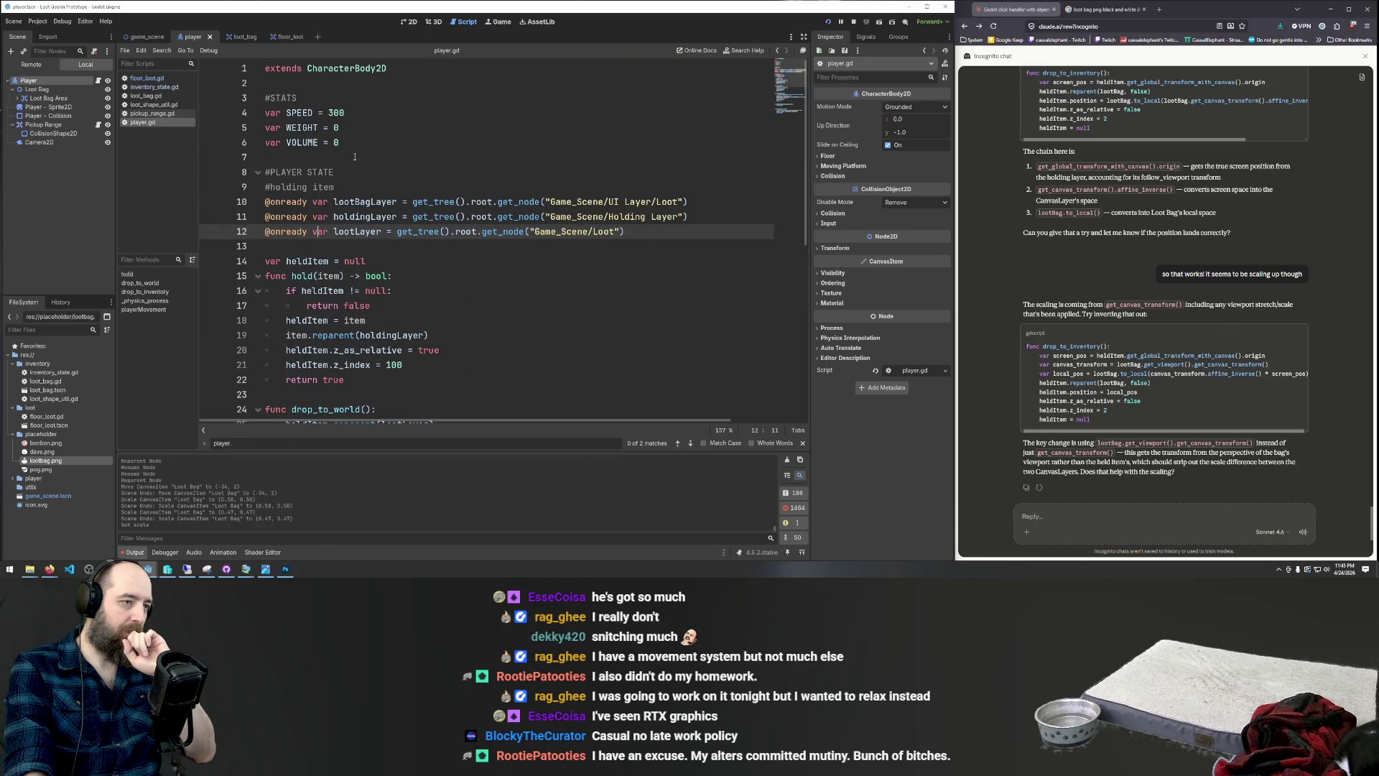
left_click(354, 156)
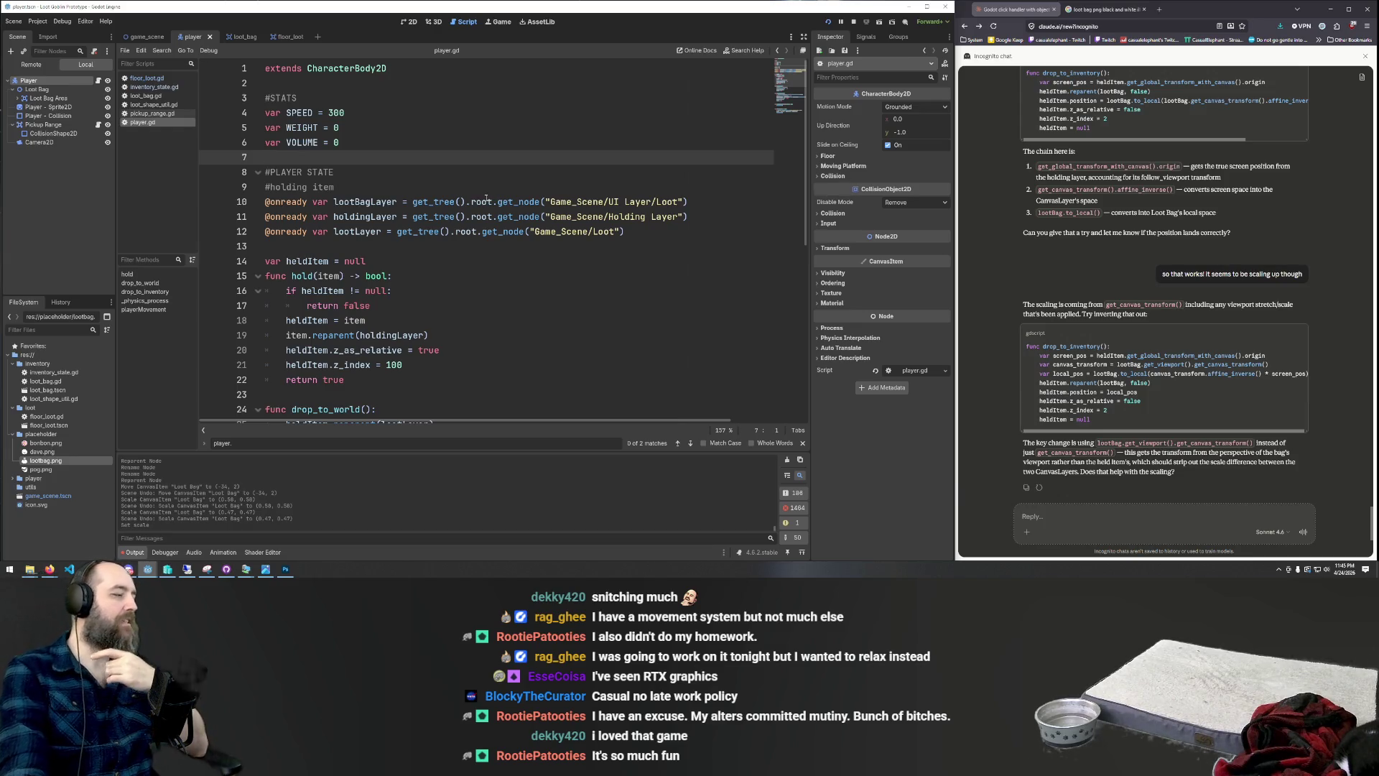
mouse_move(486, 198)
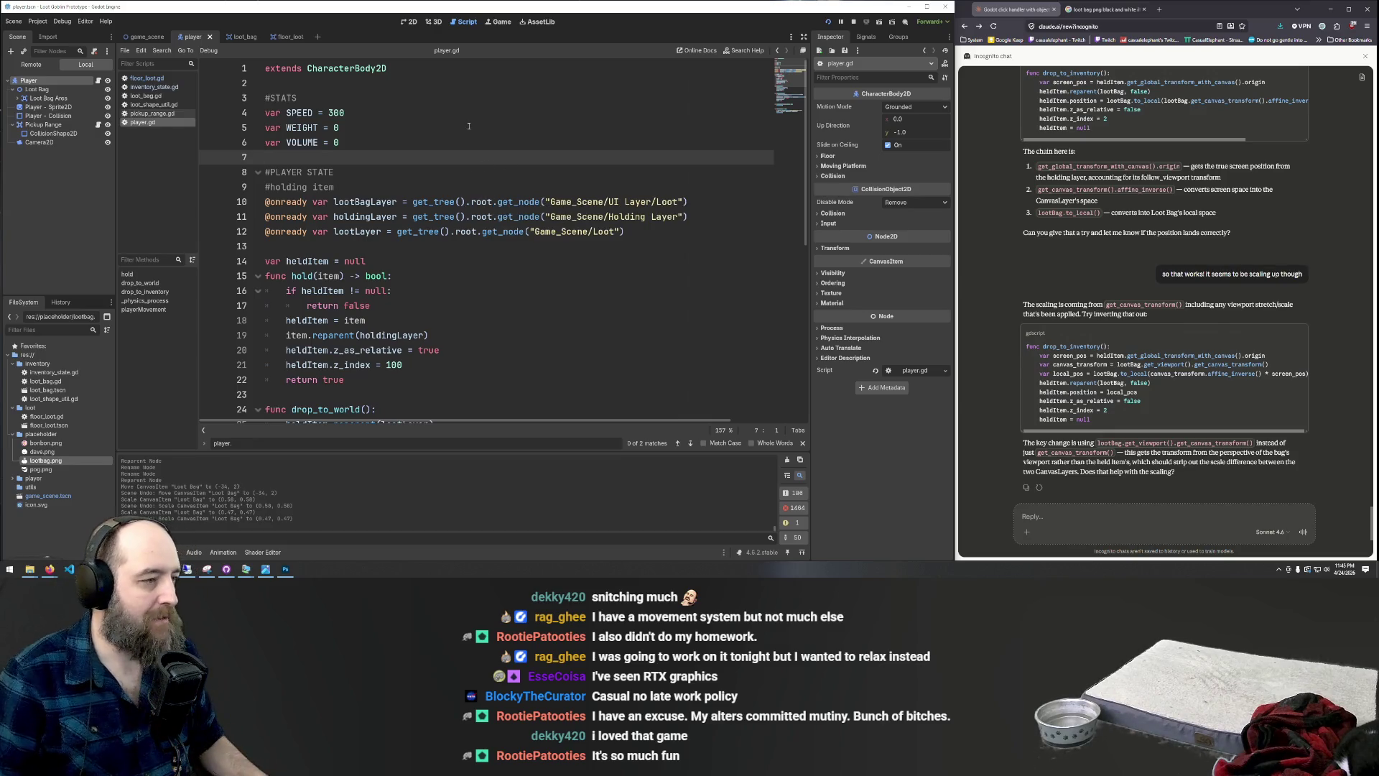
left_click(563, 188)
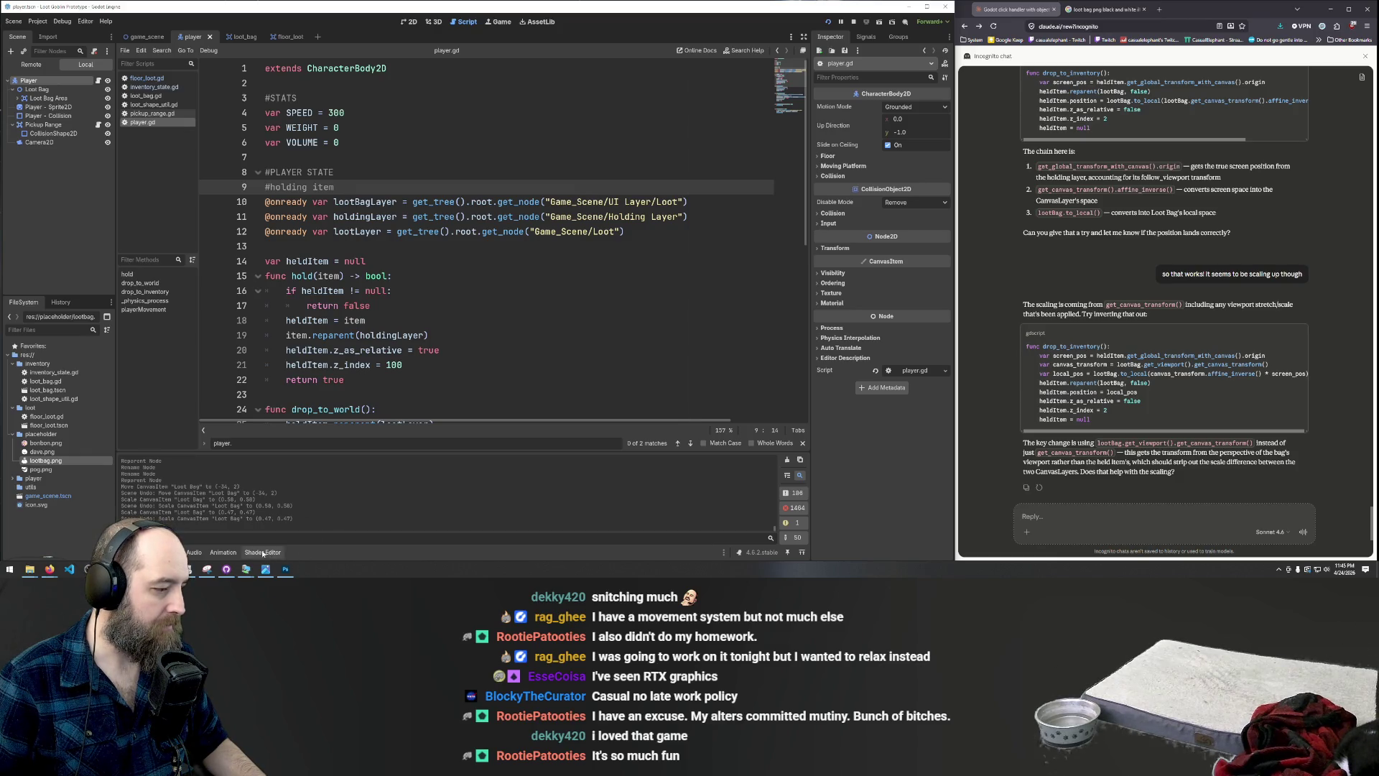
Move the player character right in the running game, then return to player.gd
mouse_move(147, 569)
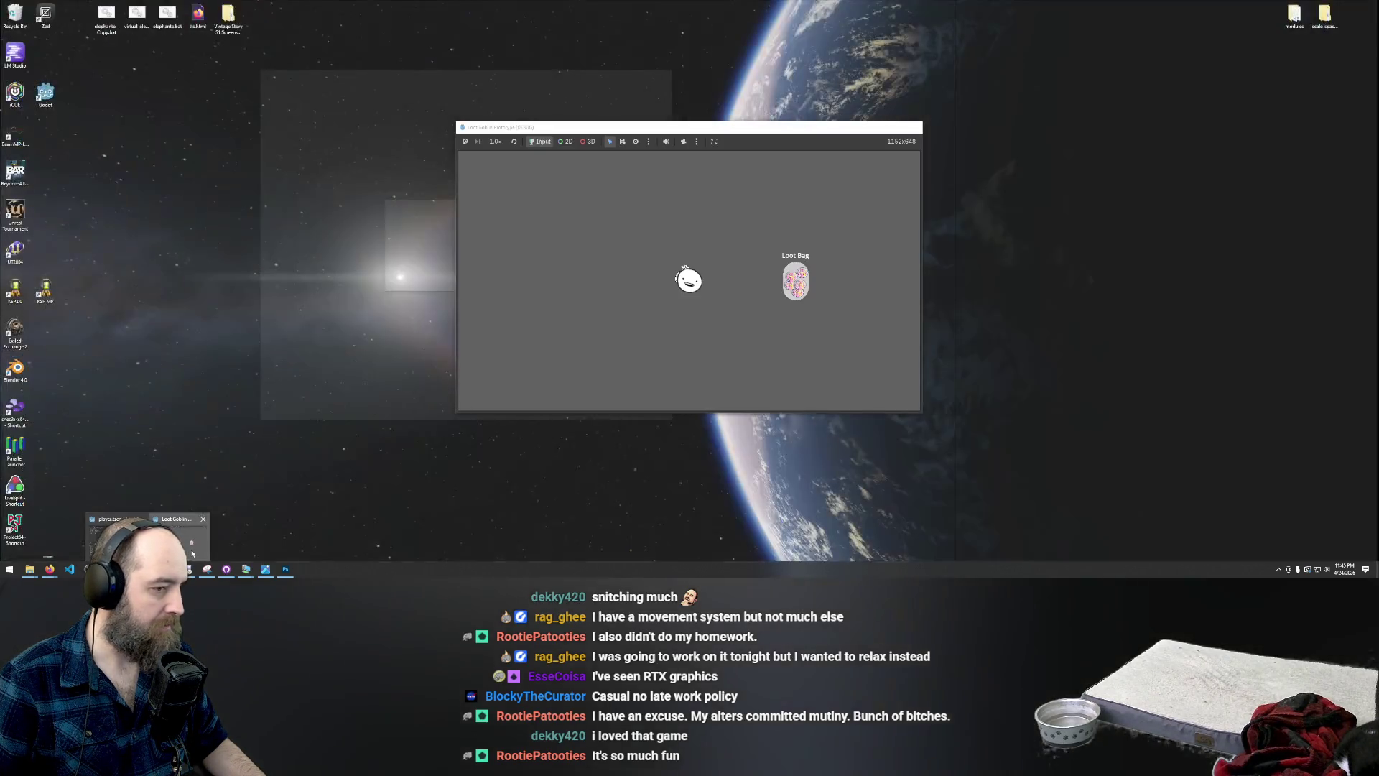
left_click(192, 552)
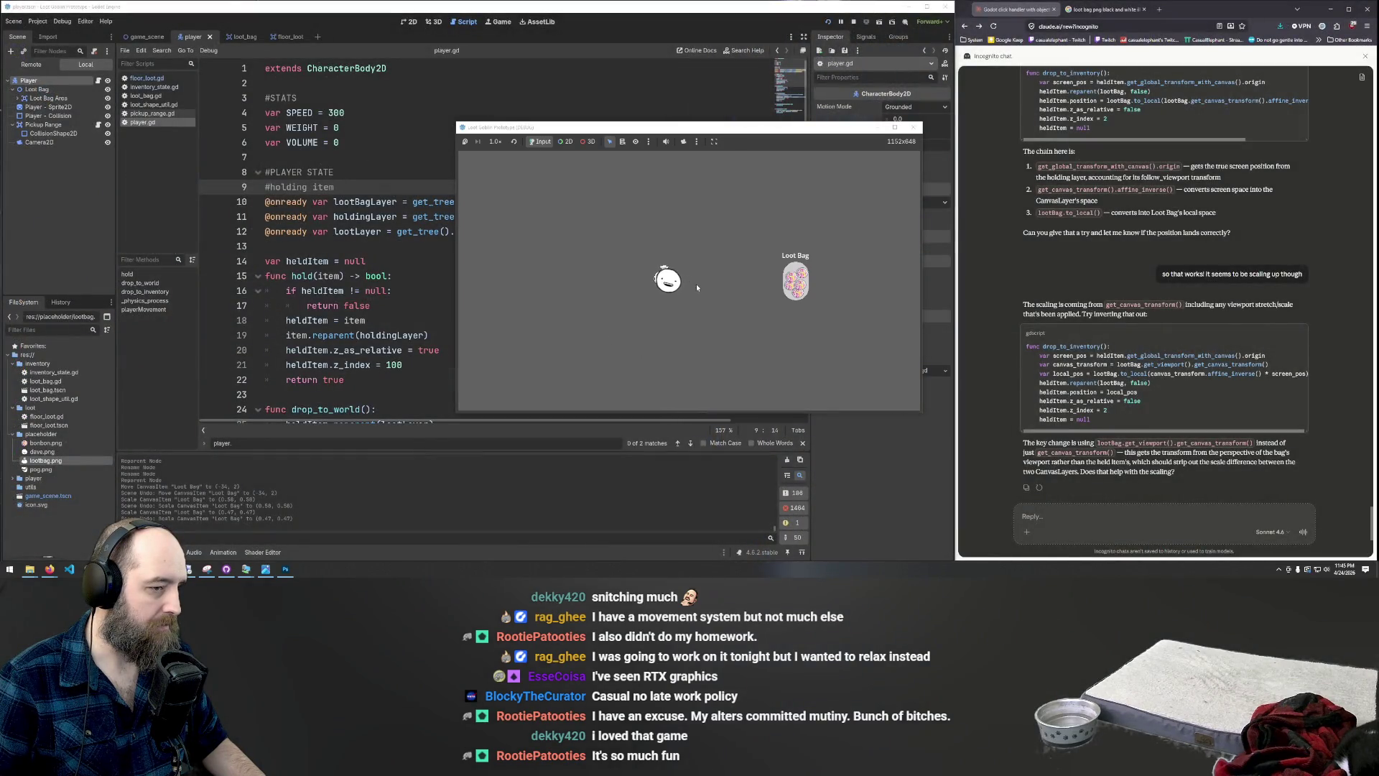
key("d")
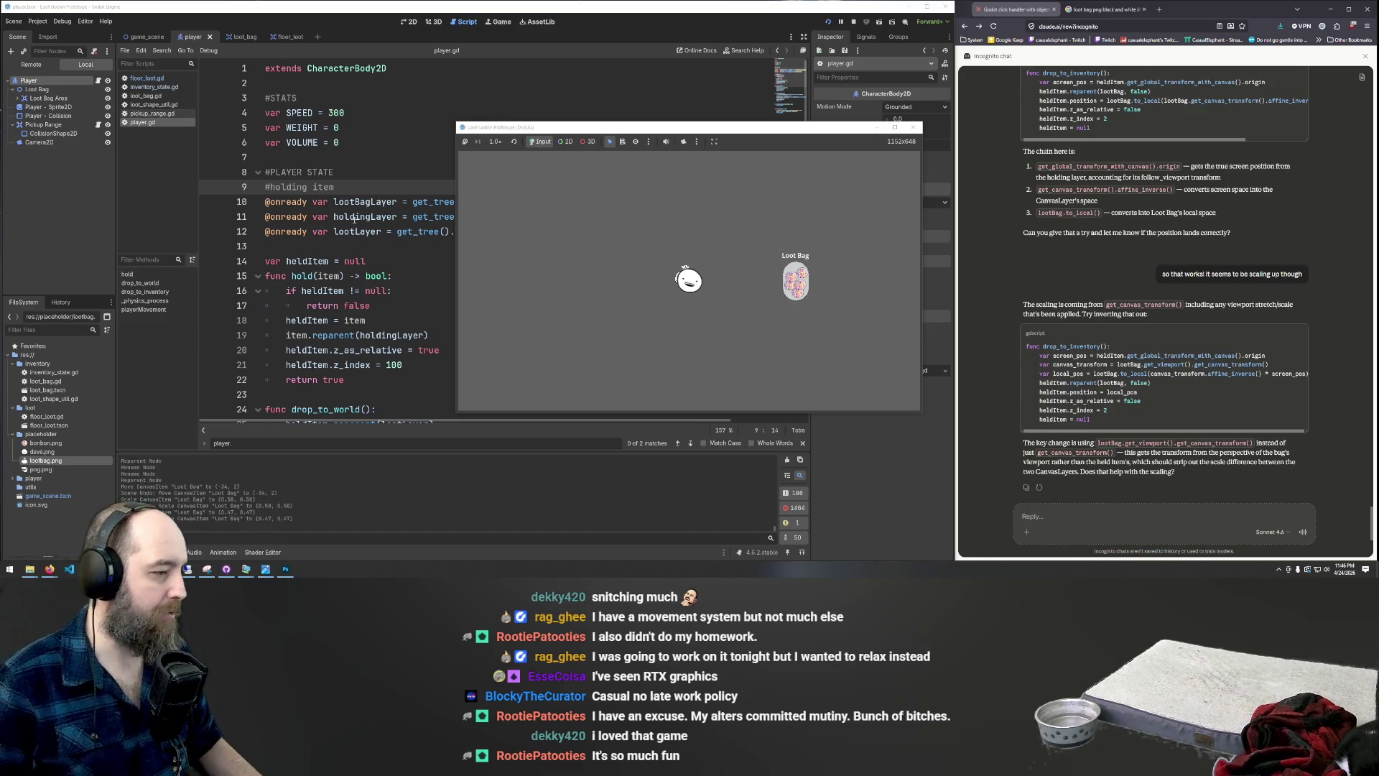
left_click(353, 218)
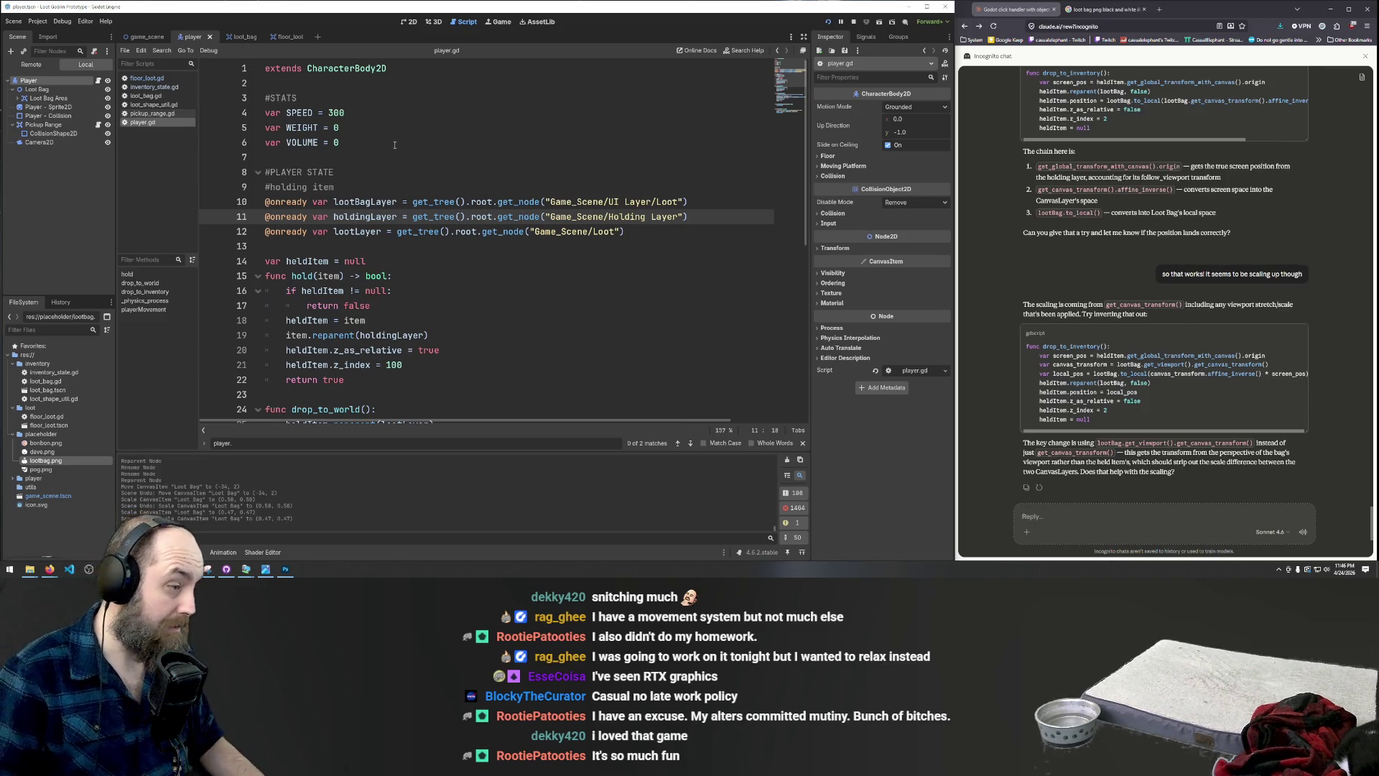
scroll(395, 142, "down", 8)
scroll(395, 142, "up", 8)
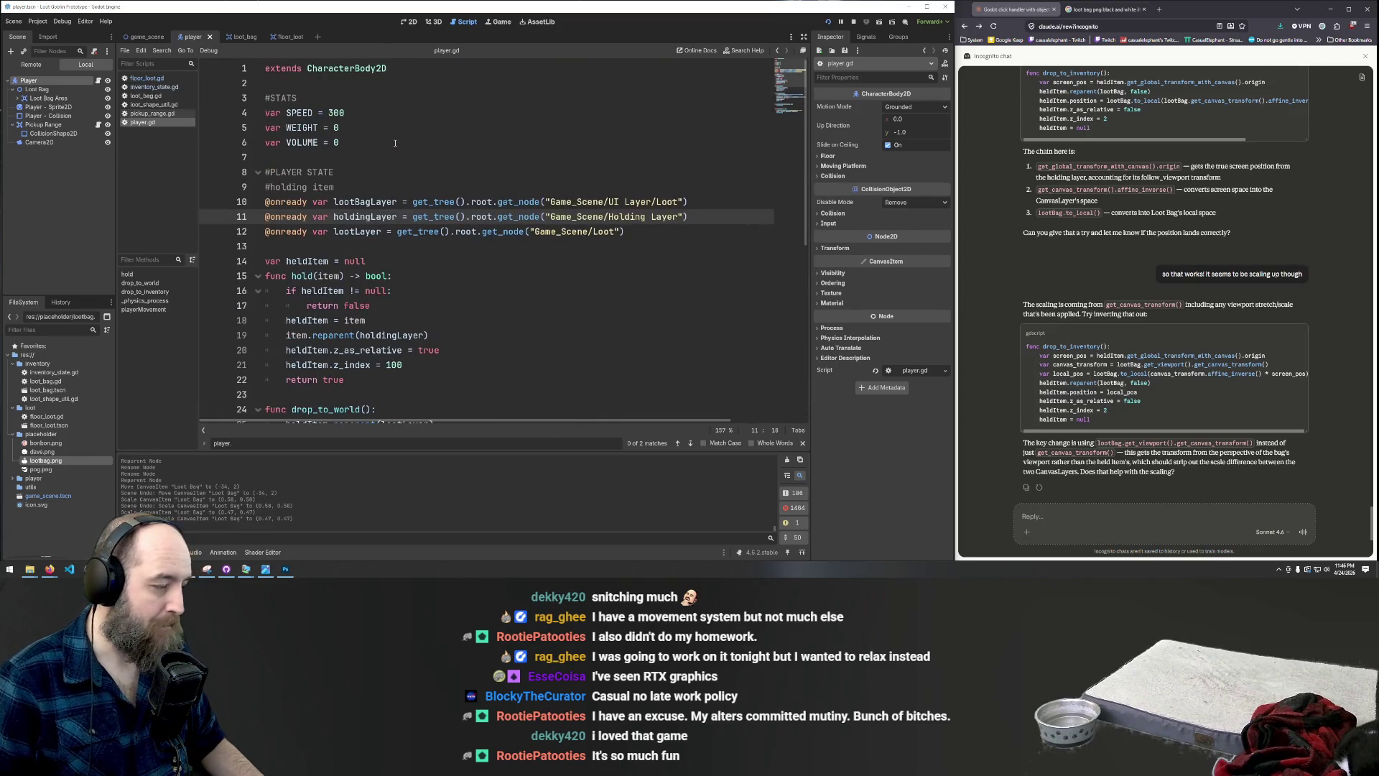
scroll(325, 163, "down", 8)
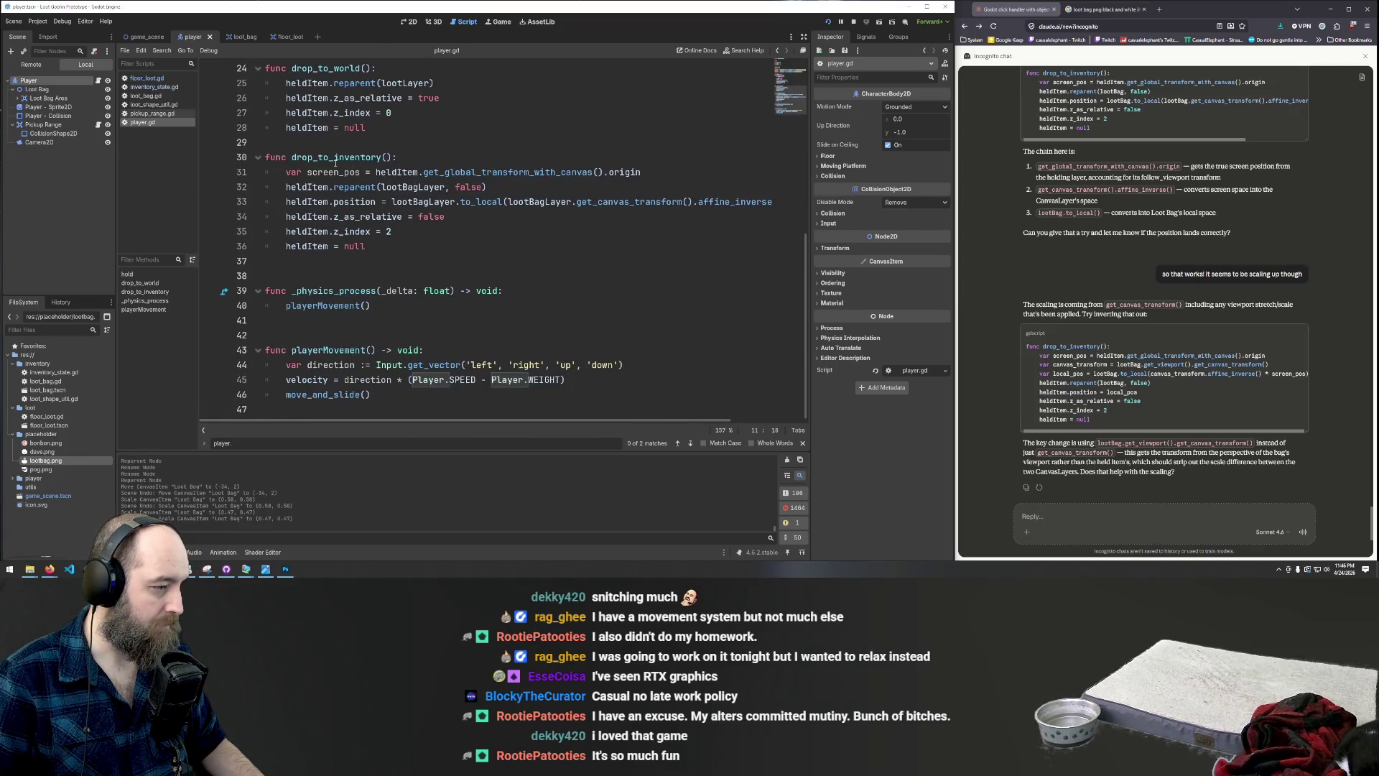
scroll(334, 165, "up", 8)
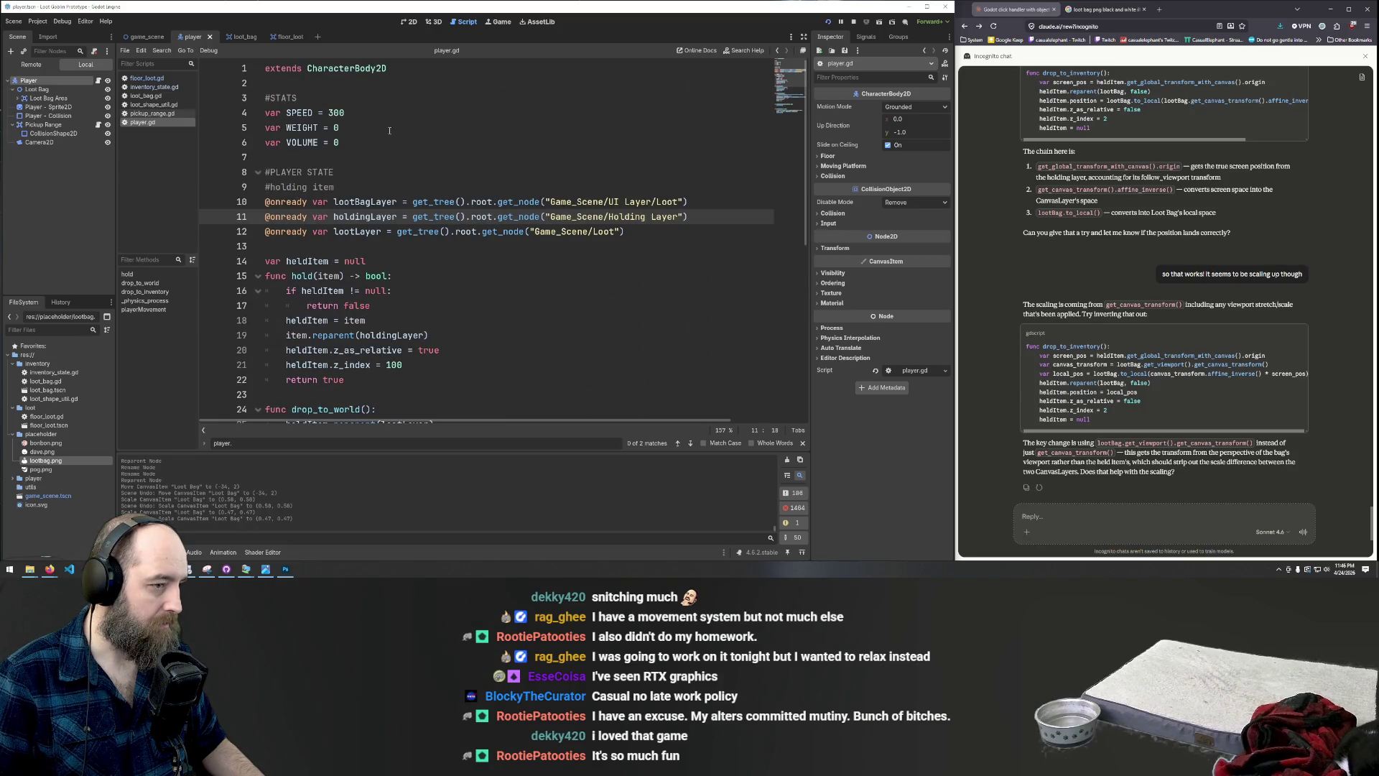
left_click(366, 156)
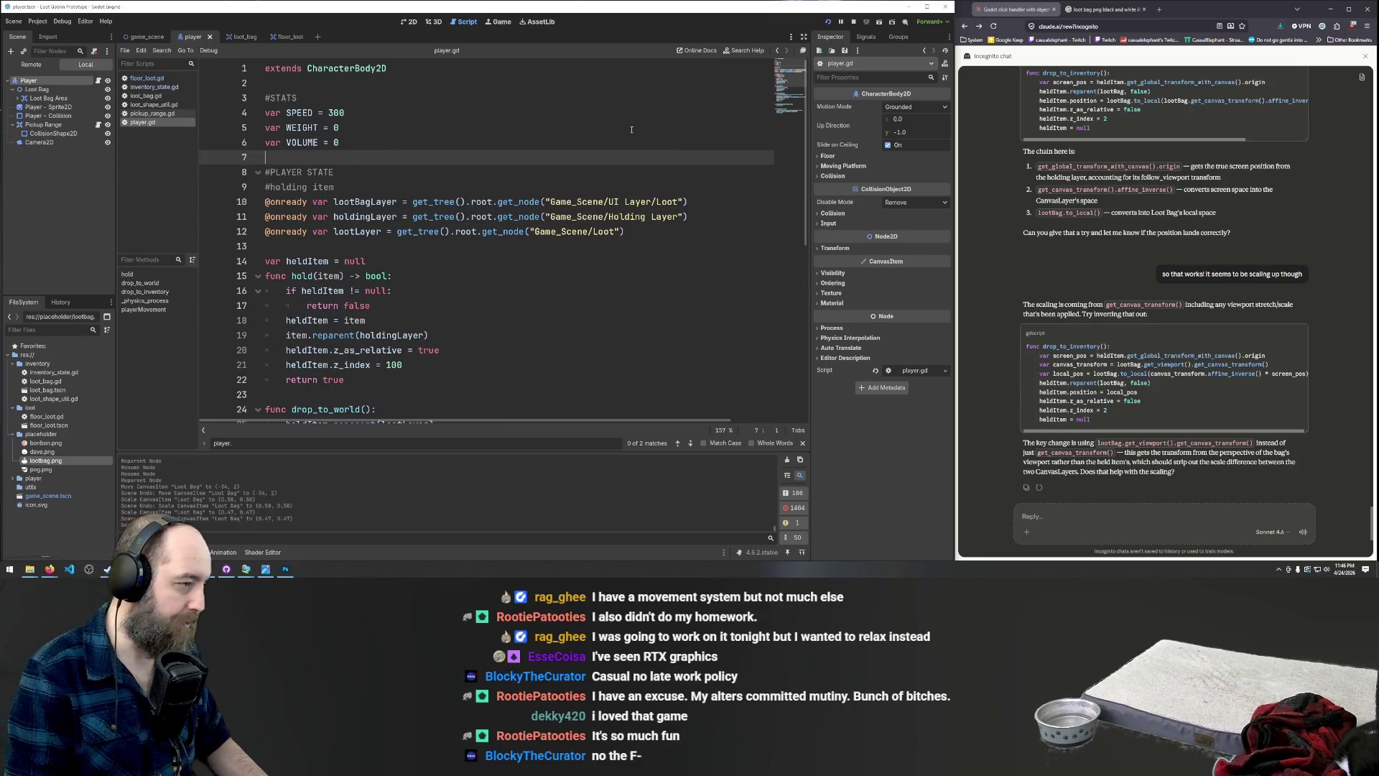
key("Return")
key("Return")
key("Up")
type("#")
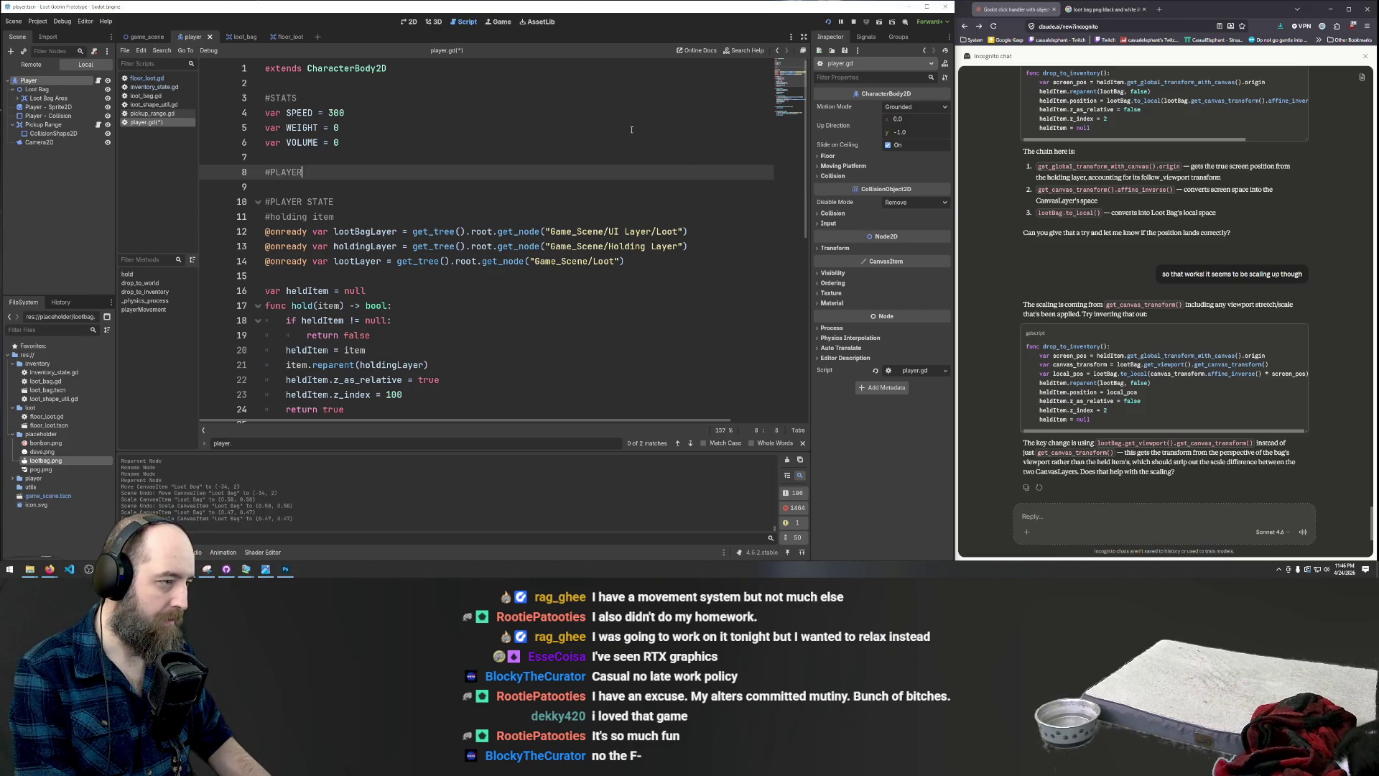
key("Return")
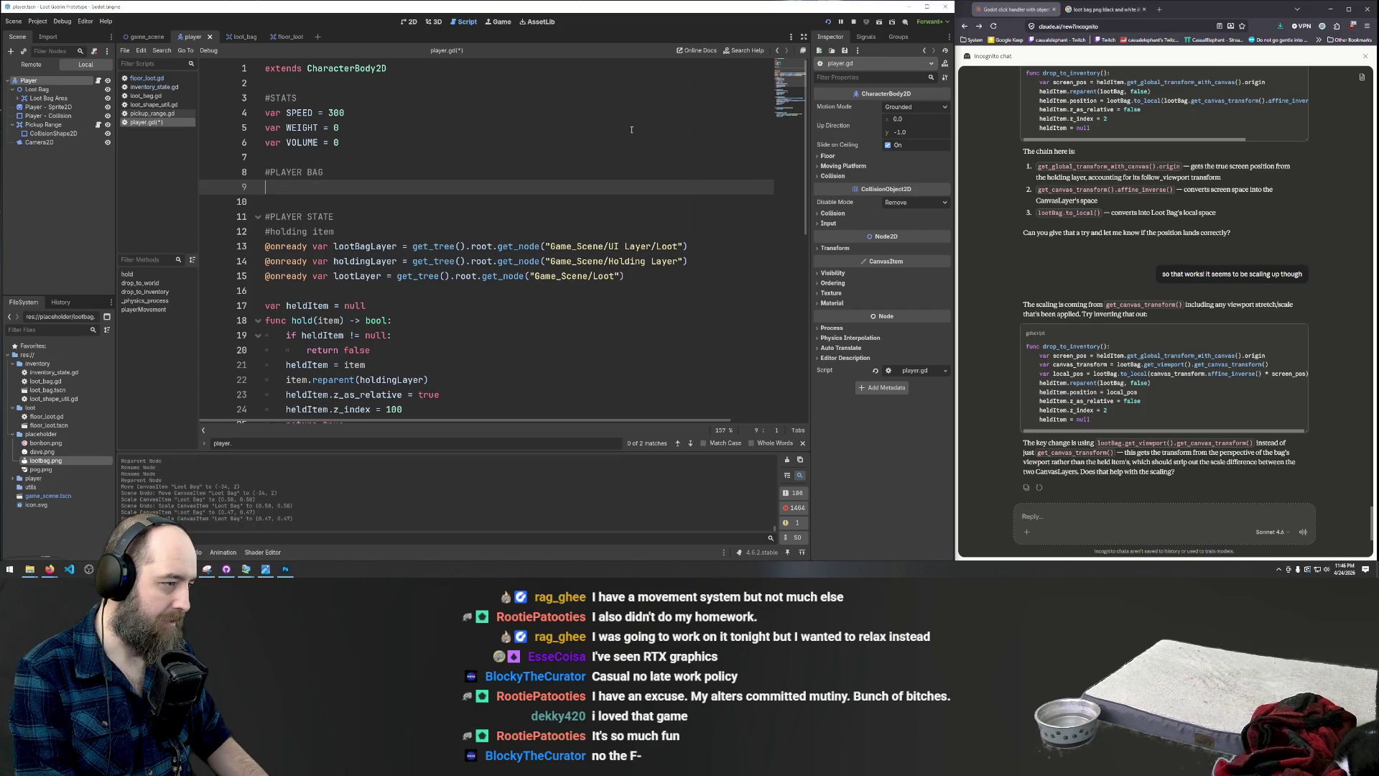
type("@o")
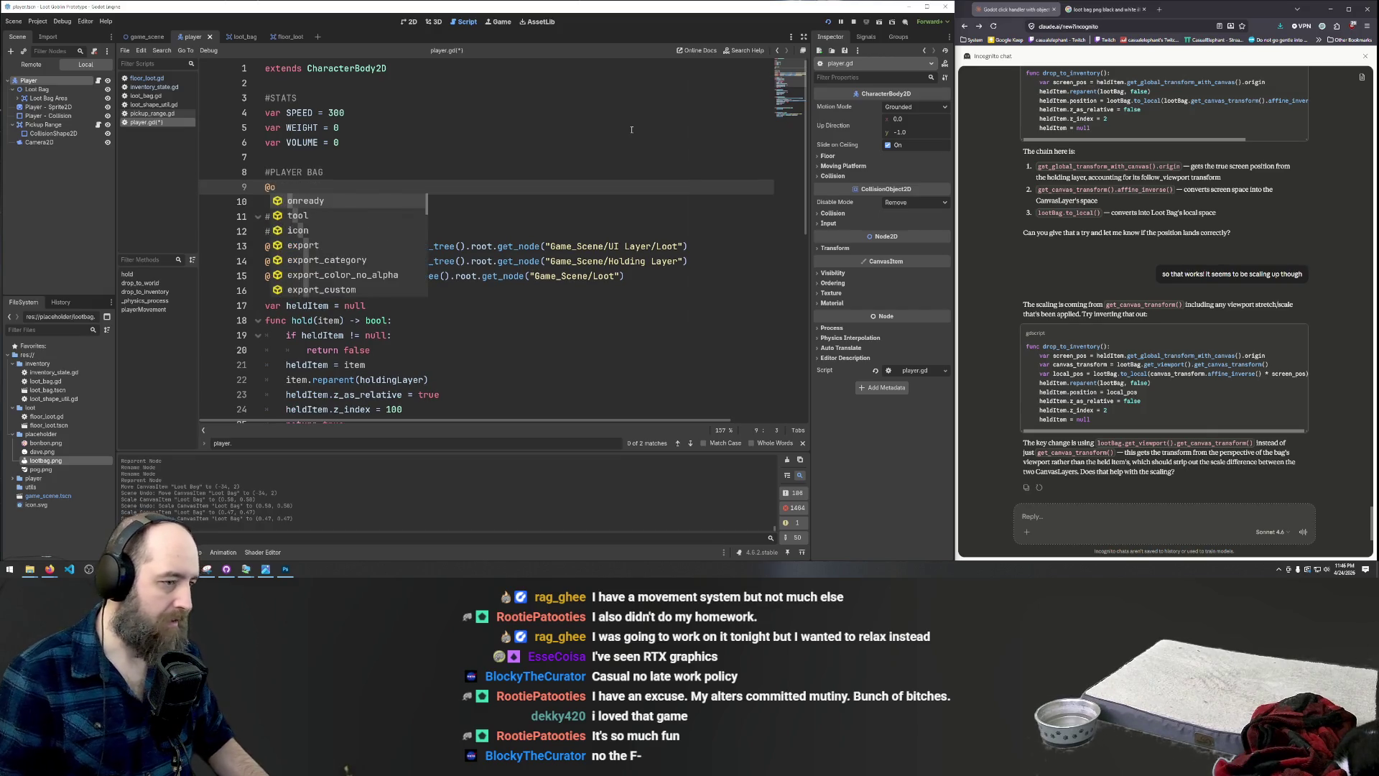
left_click(657, 248)
left_click_drag(687, 246, 266, 247)
key("ctrl+c")
left_click(302, 188)
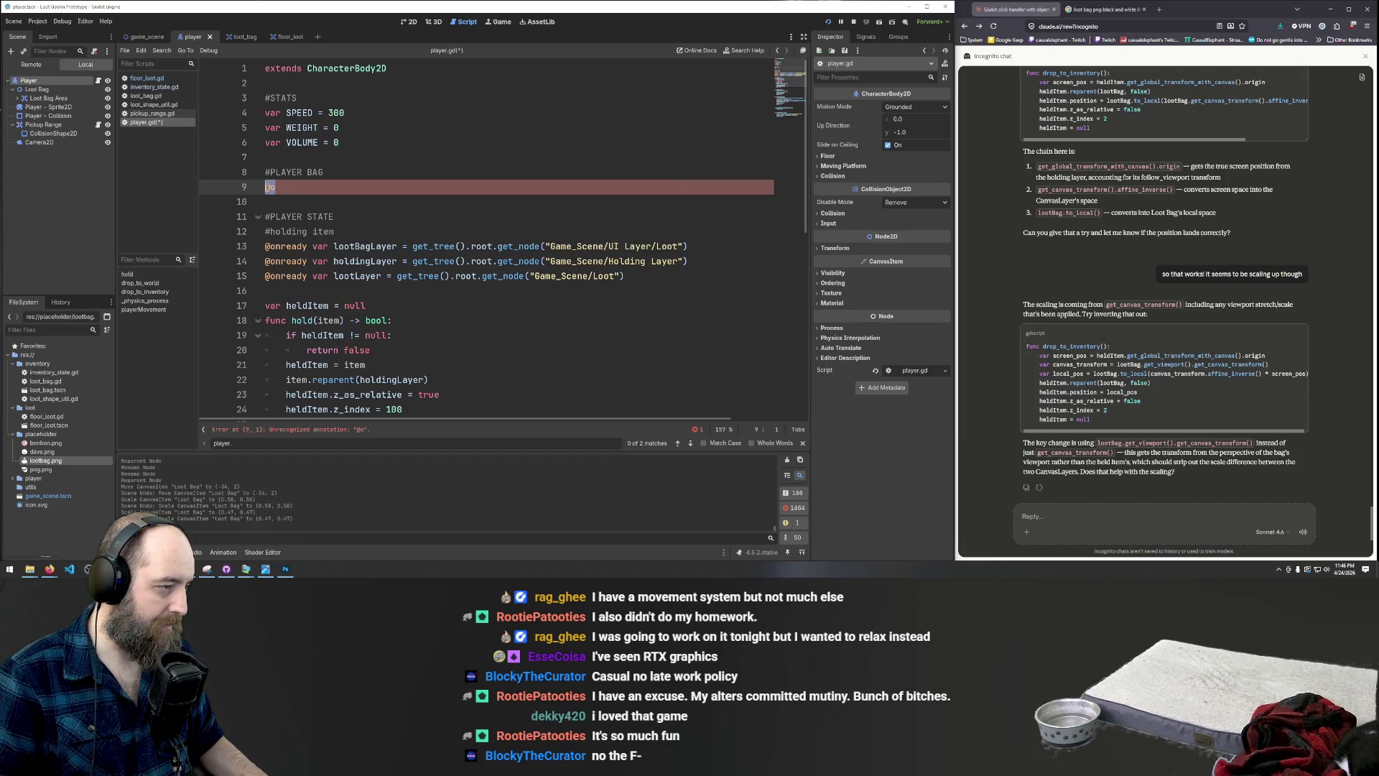
key("ctrl+v")
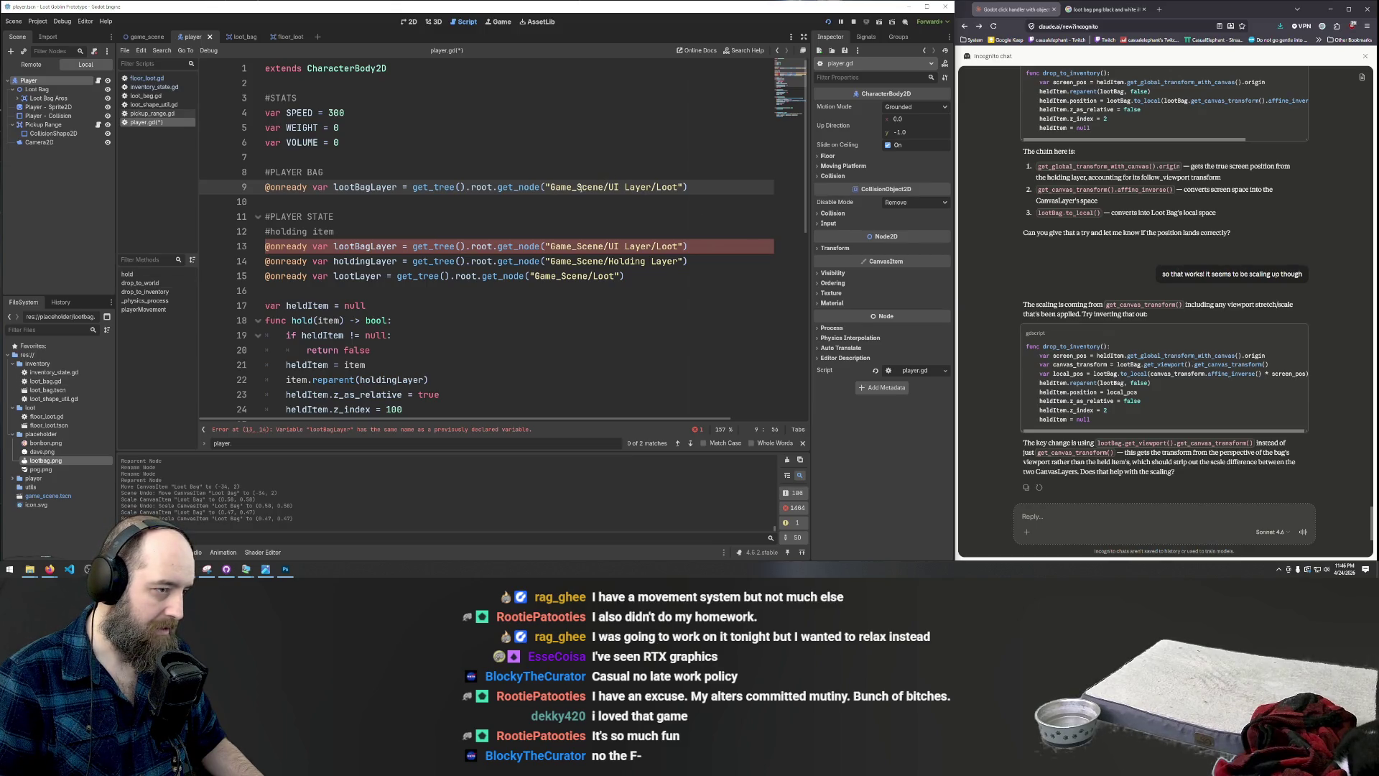
Change line 9's node path to "/root/Player", save player.gd, and run the game
left_click_drag(552, 187, 678, 187)
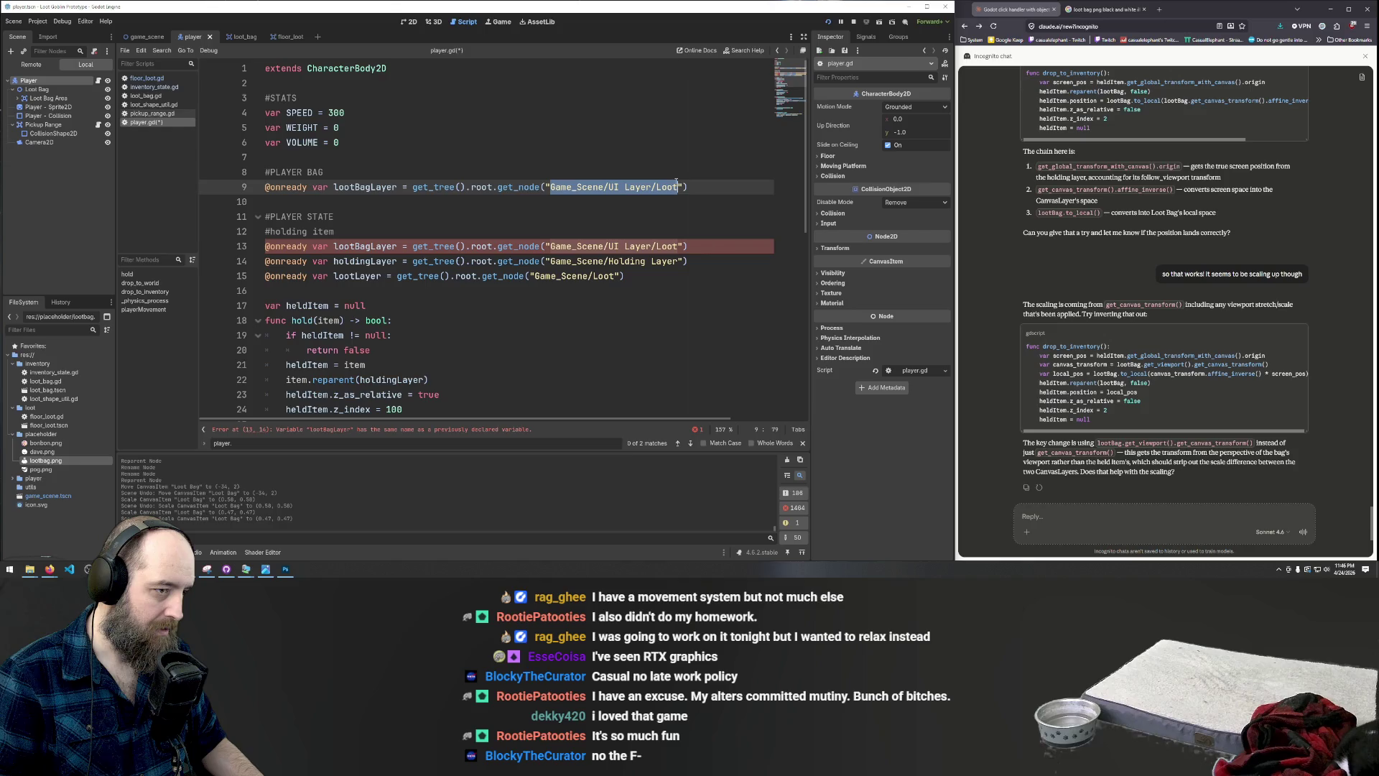
key("BackSpace")
type("Player")
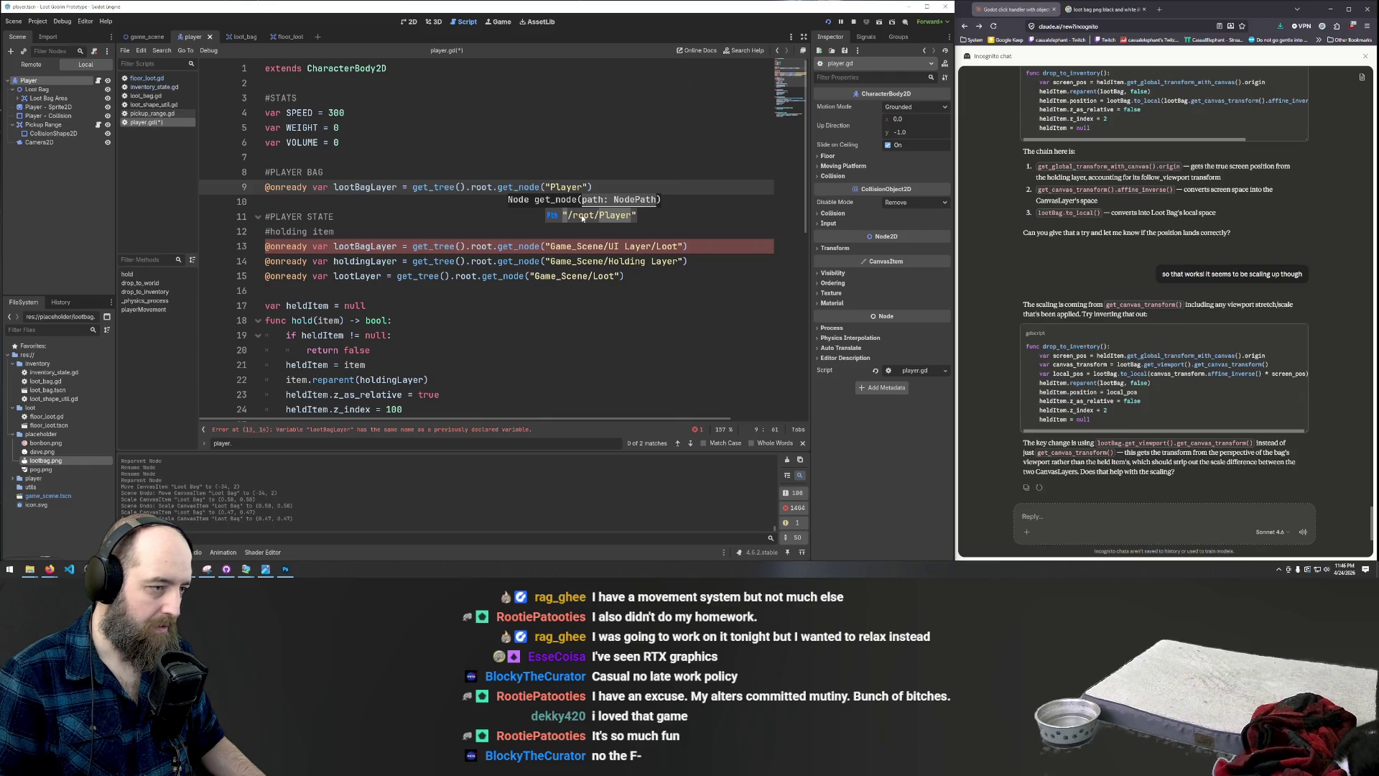
double_click(590, 215)
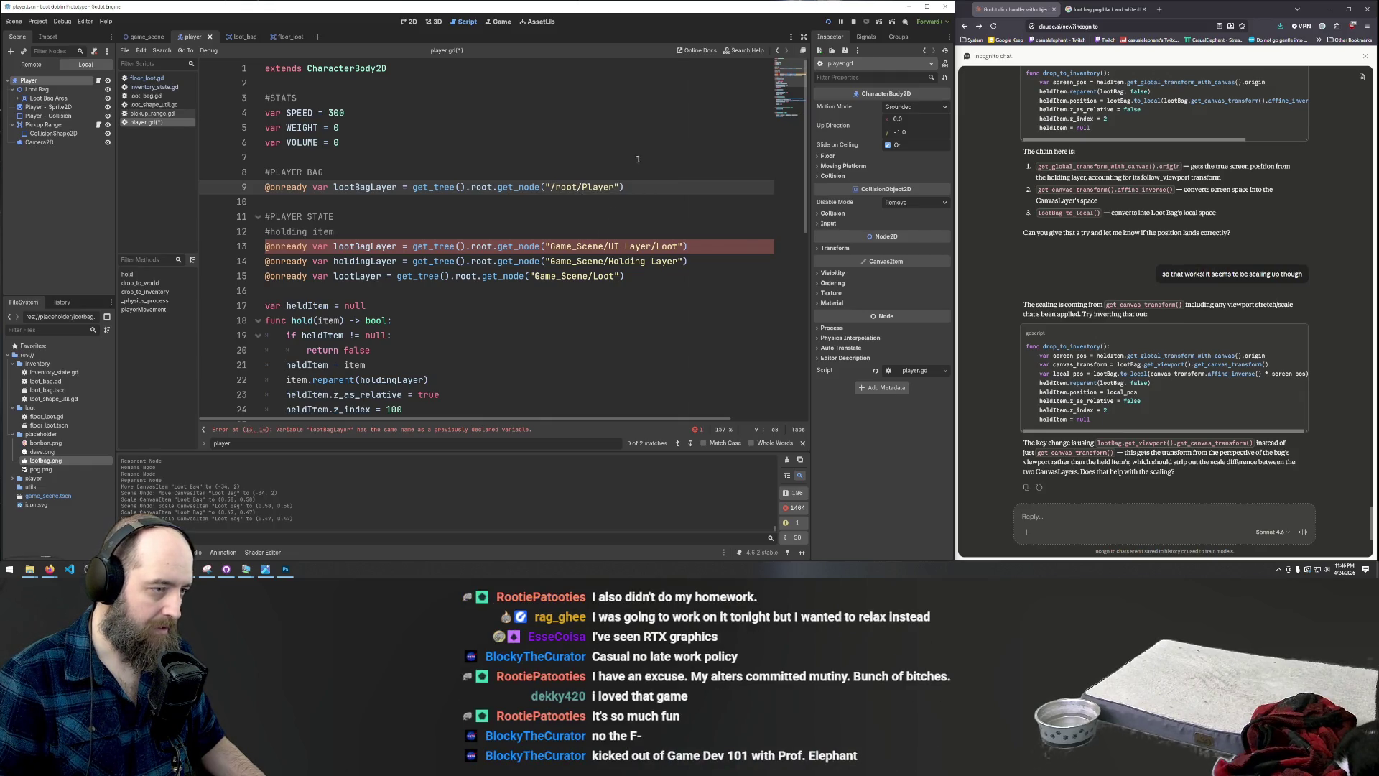
key("ctrl+s")
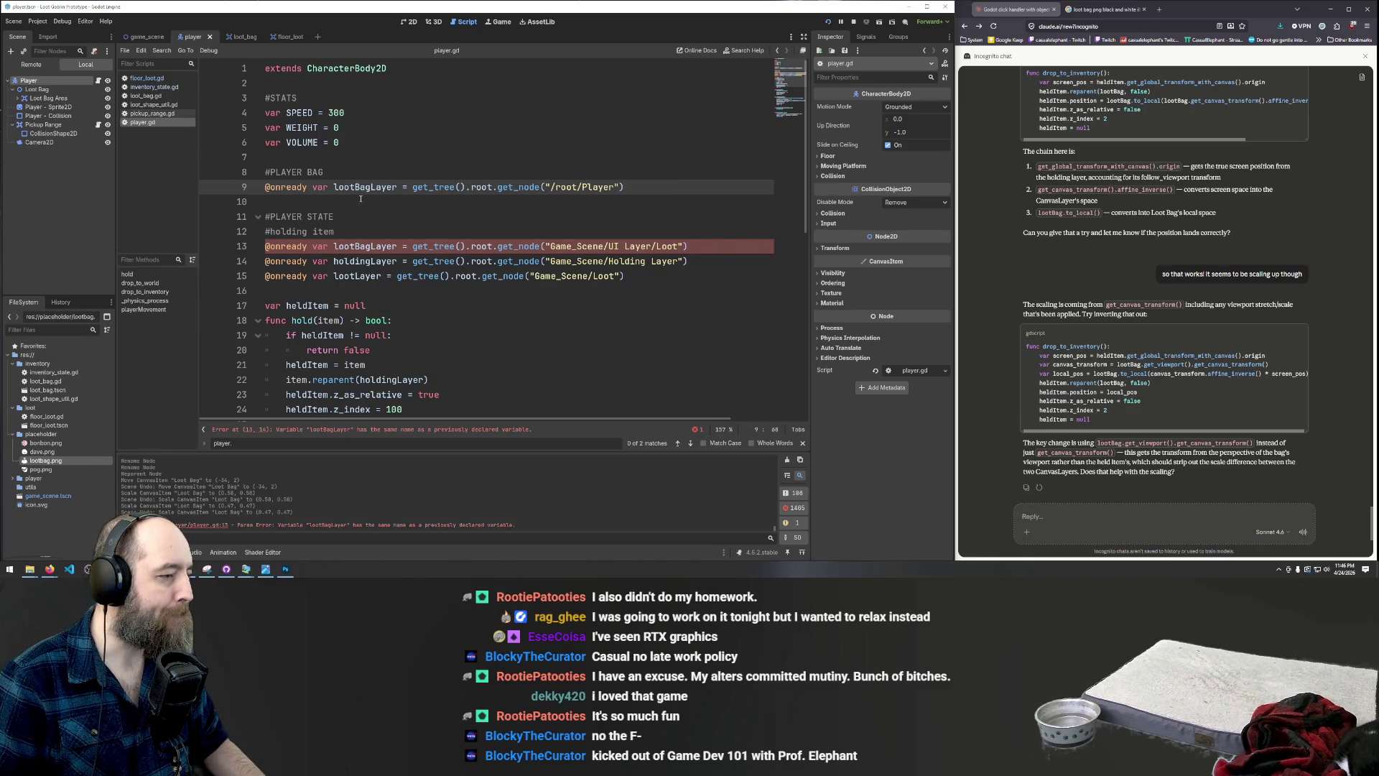
left_click(503, 217)
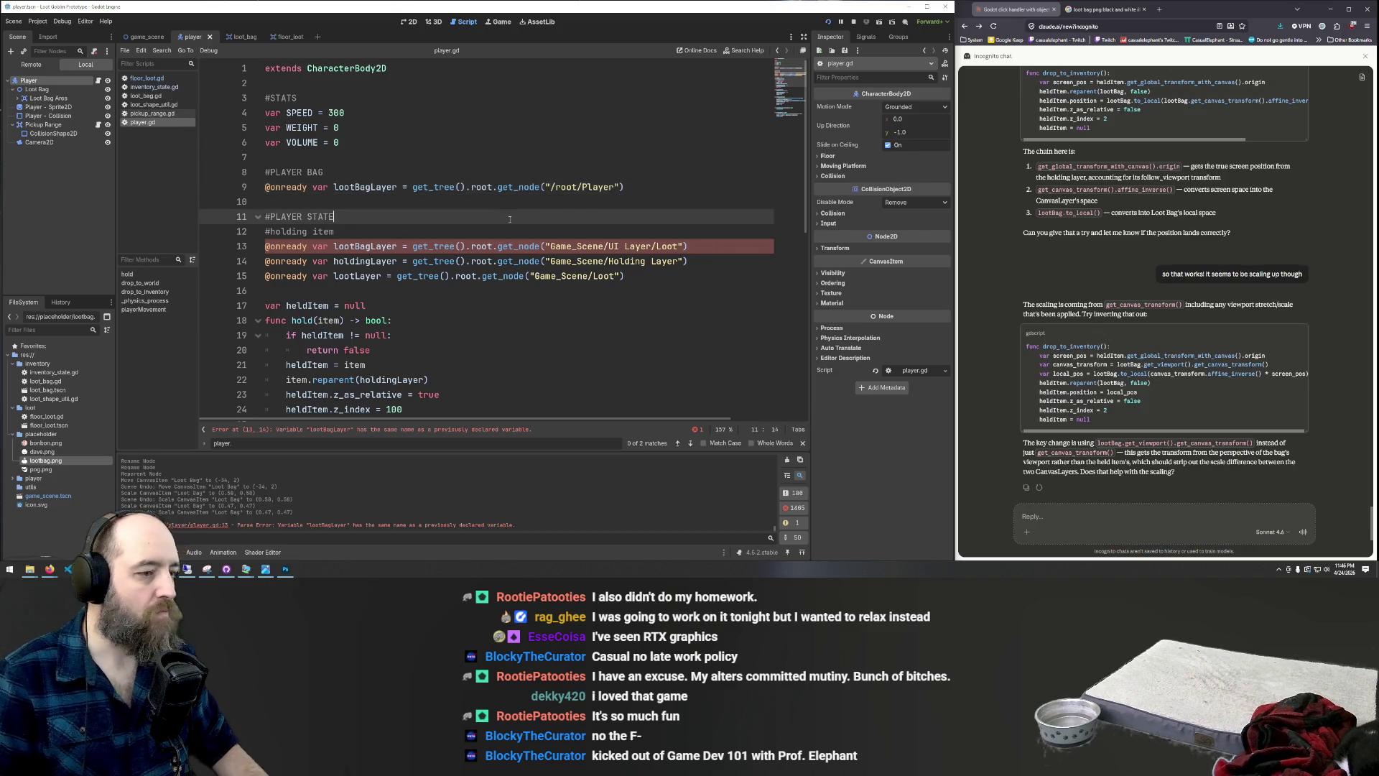
key("F5")
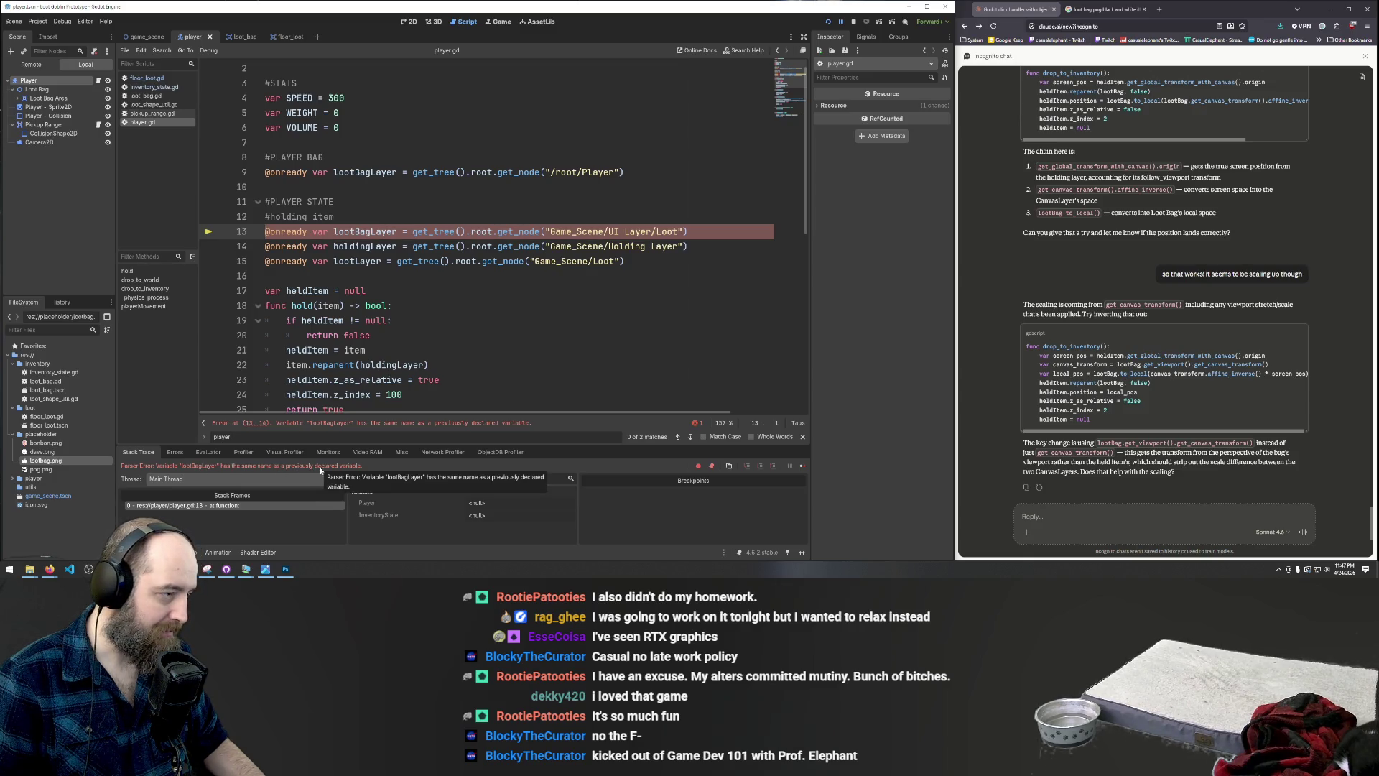
Rename the duplicate line-9 variable from lootBagLayer to Player
double_click(365, 173)
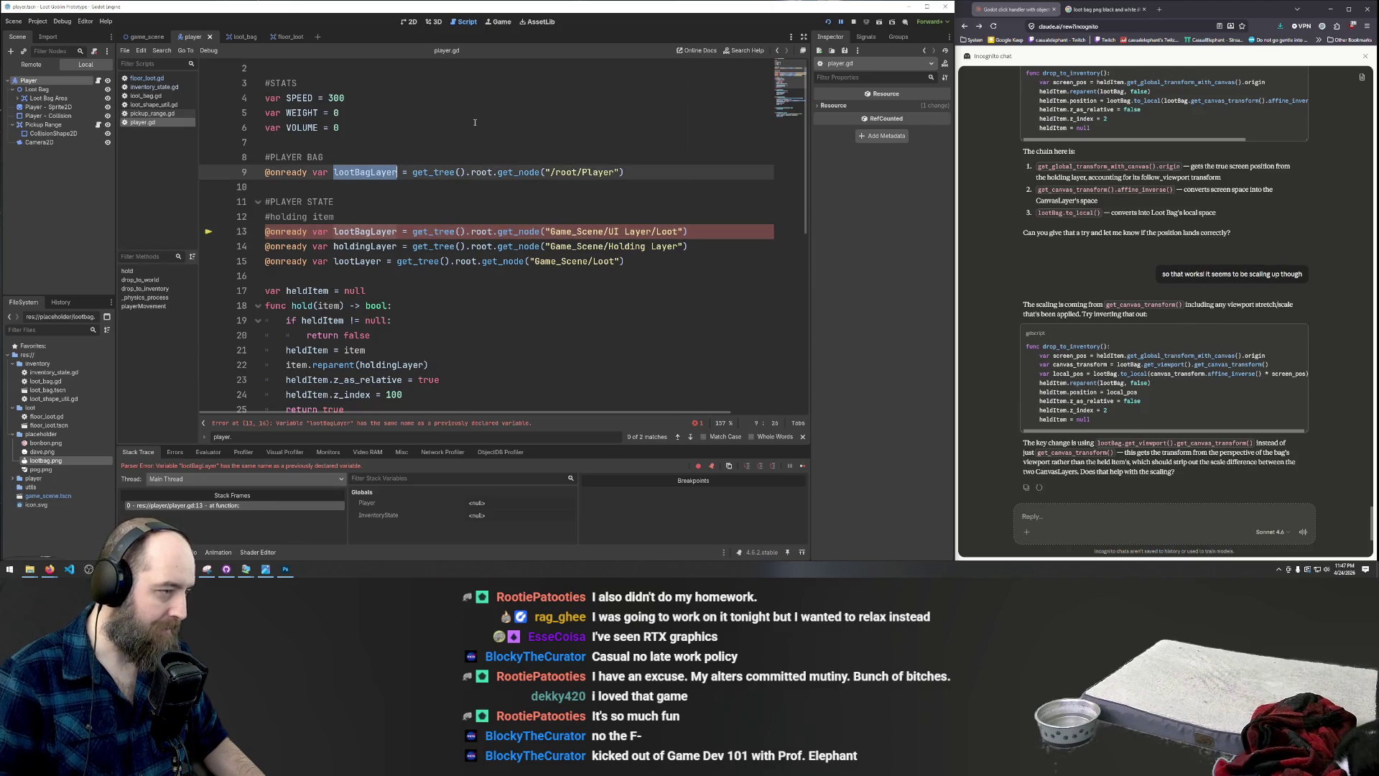
type("Playt")
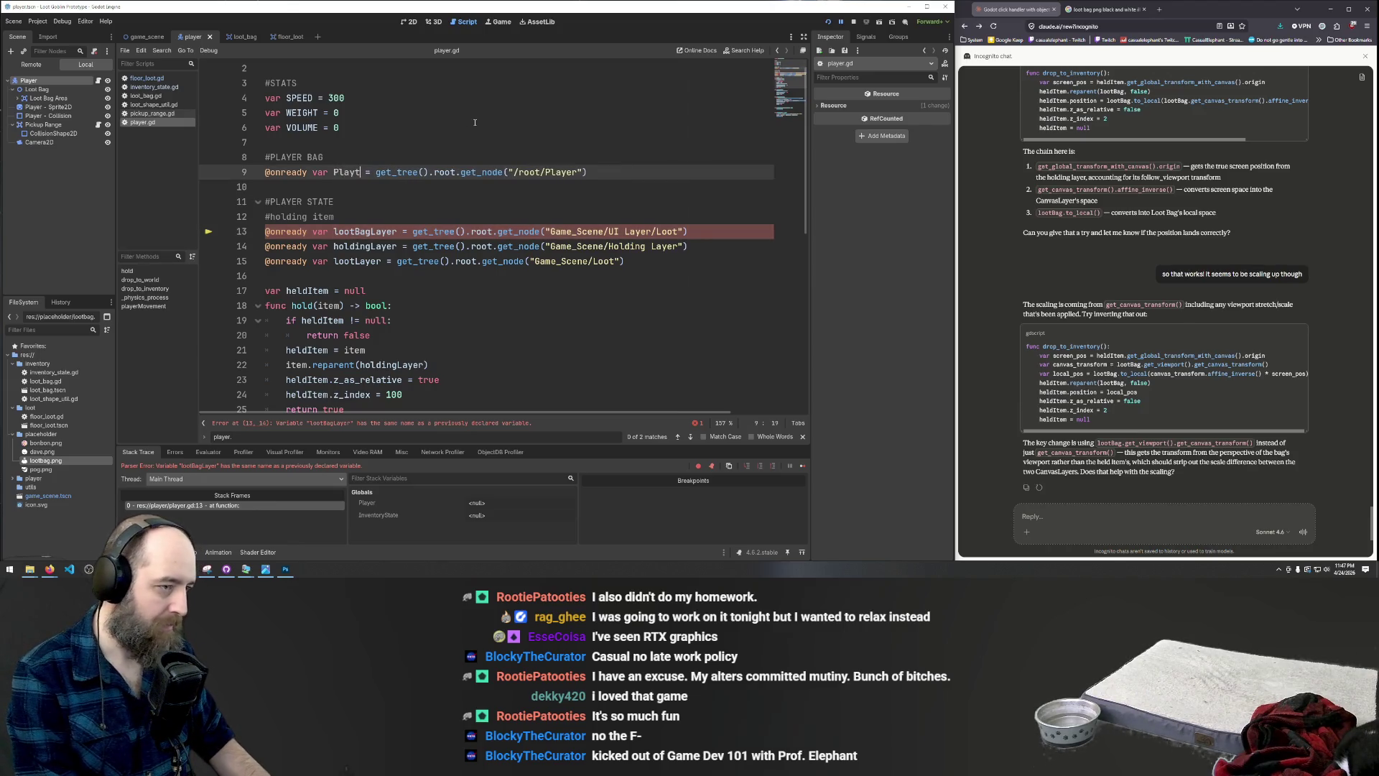
key("BackSpace")
type("er")
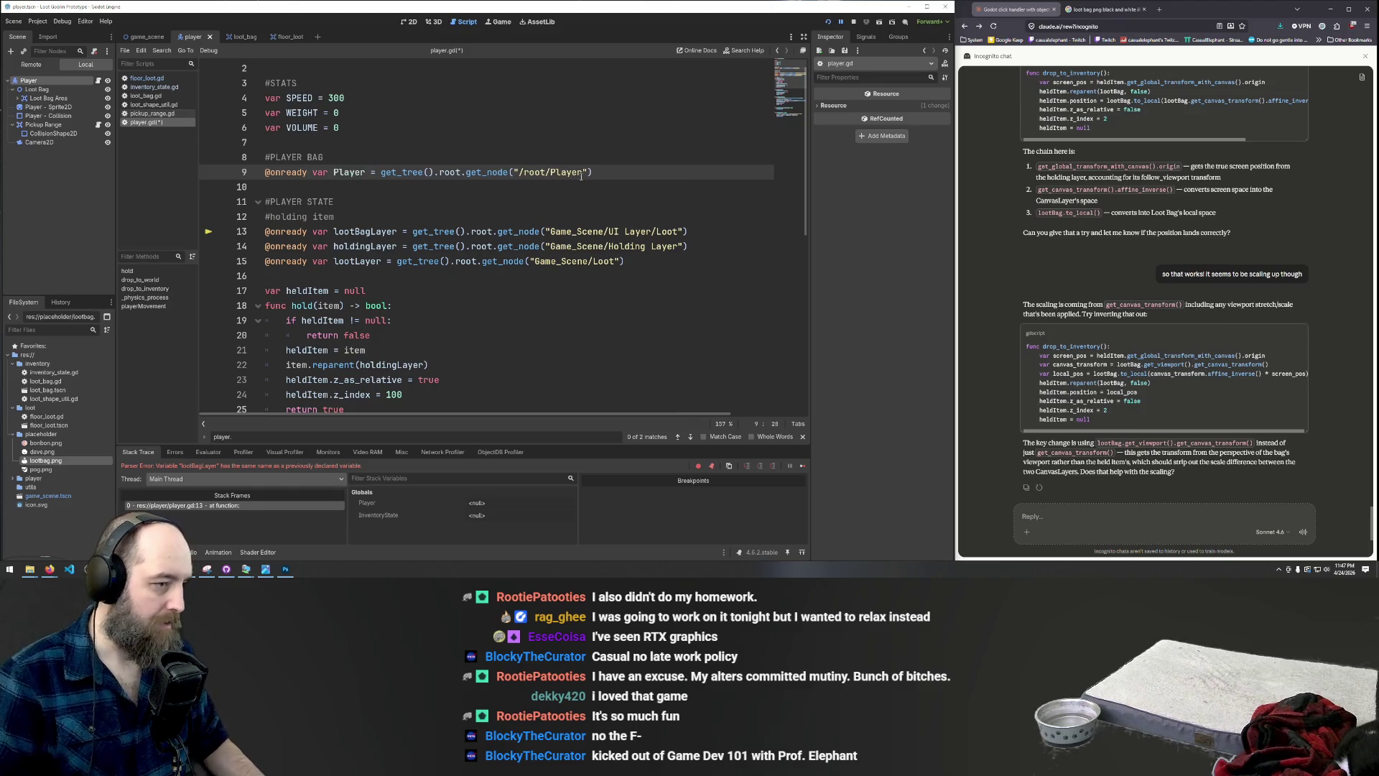
left_click(583, 173)
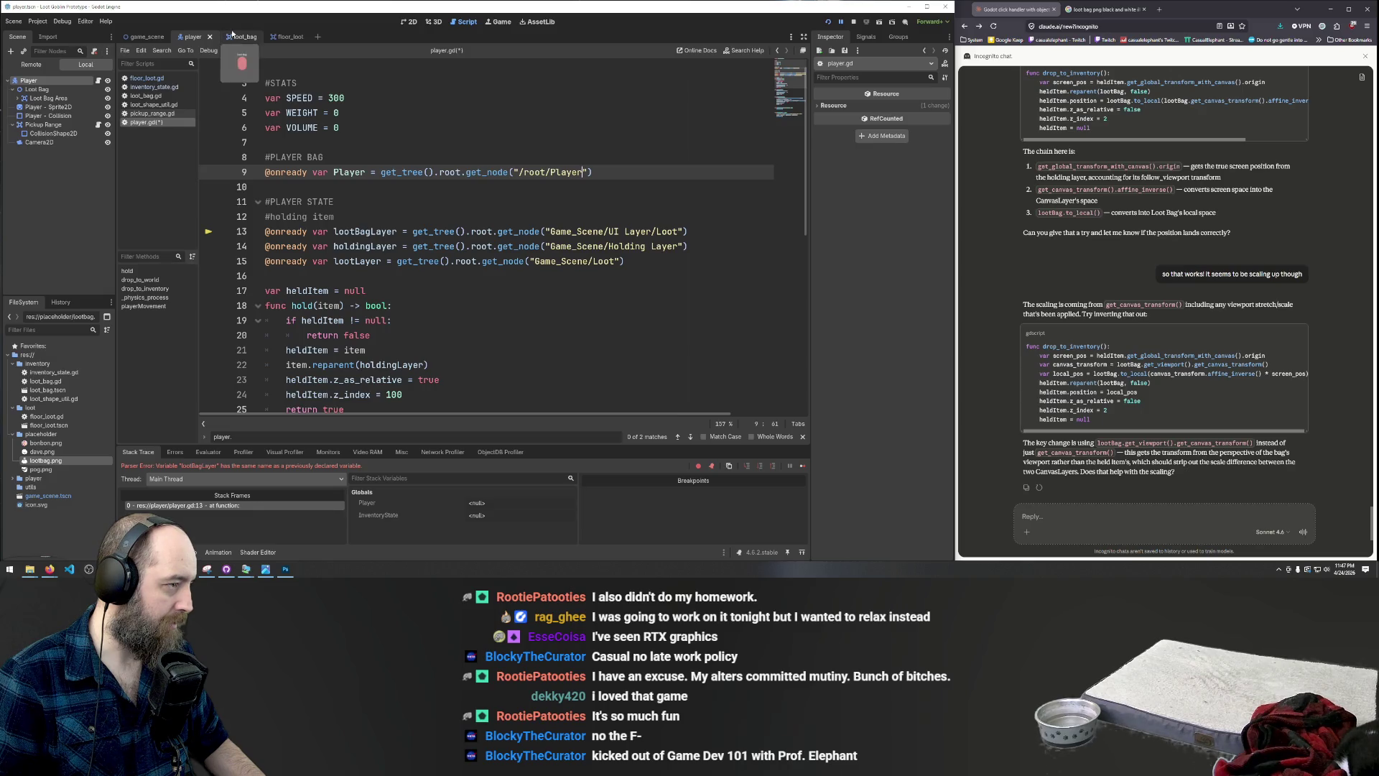
Check the loot_bag scene's nodes, append /Loot Bag to the path, and run
left_click(234, 36)
left_click(192, 37)
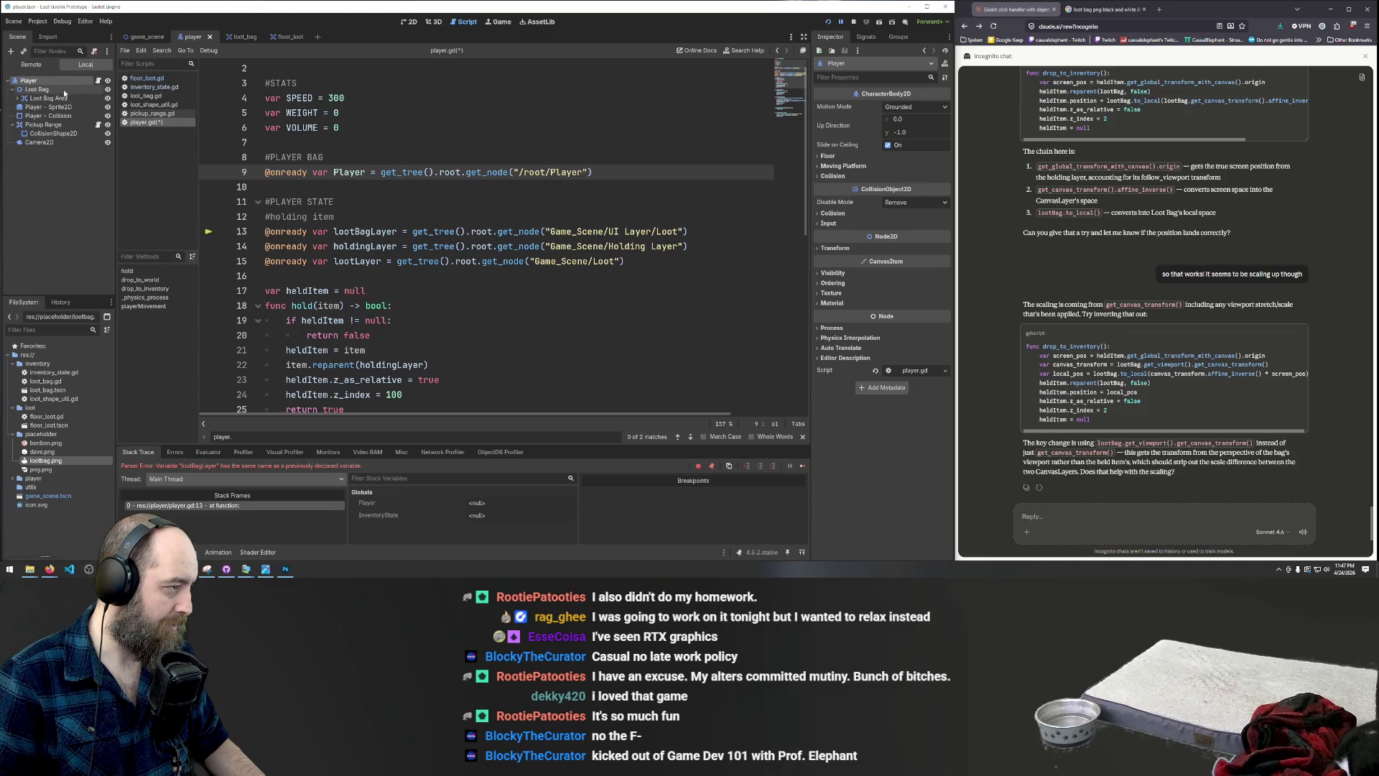
left_click(241, 41)
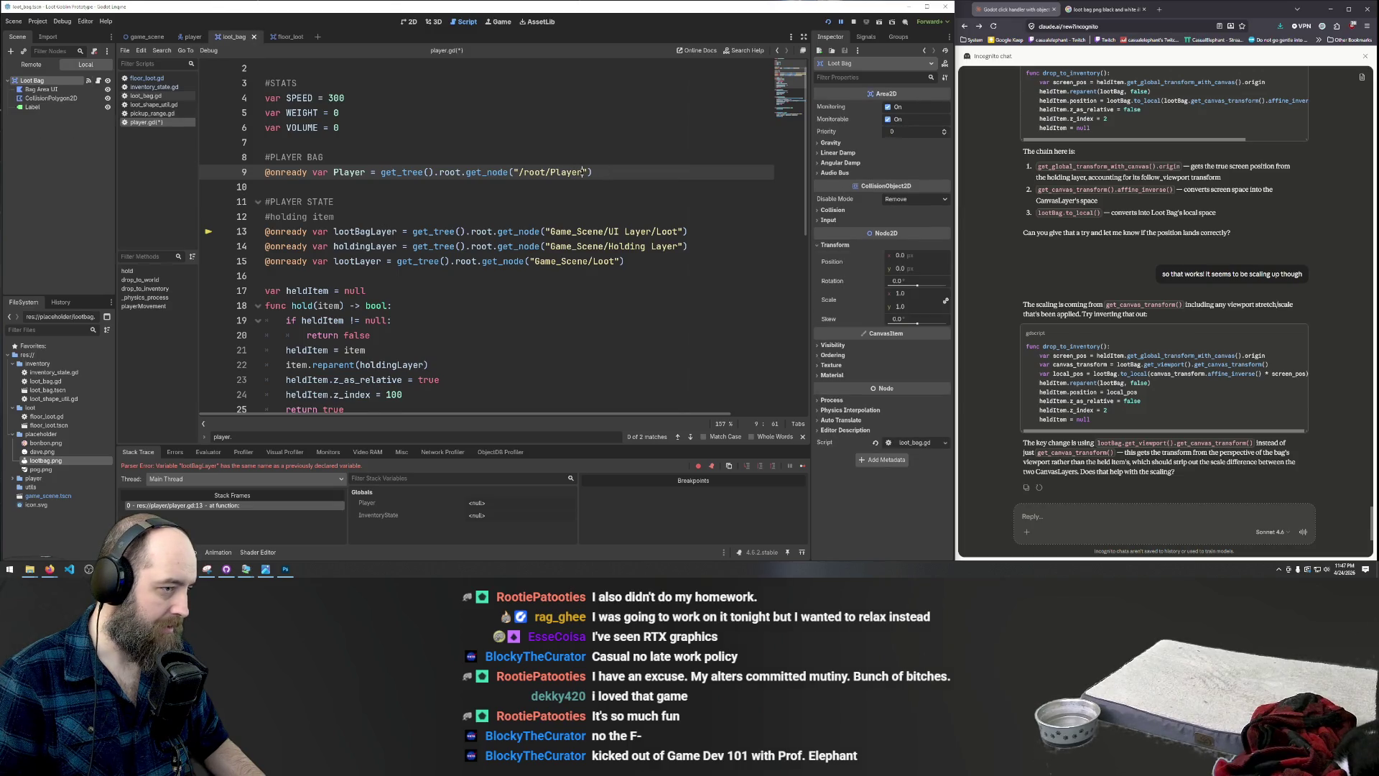
type("/")
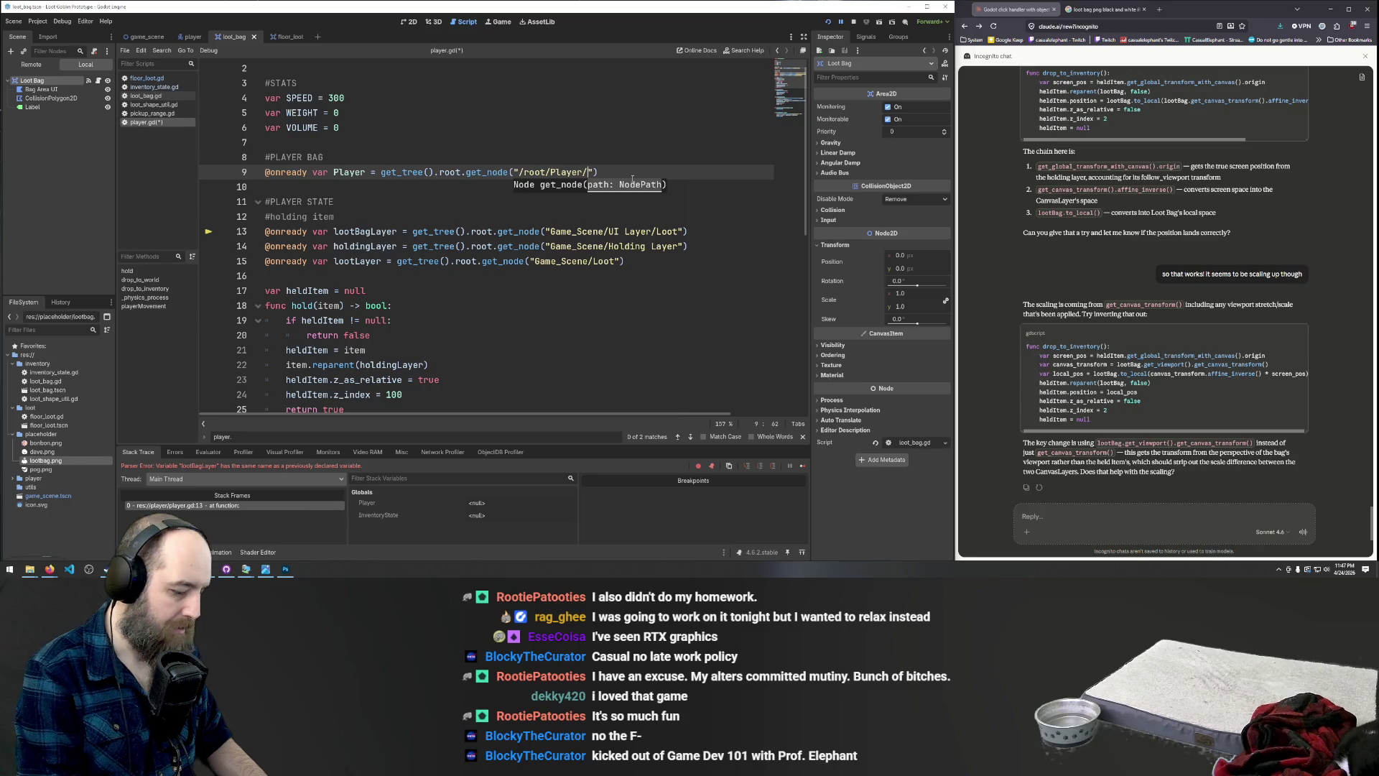
type("Loot Bag")
left_click(442, 247)
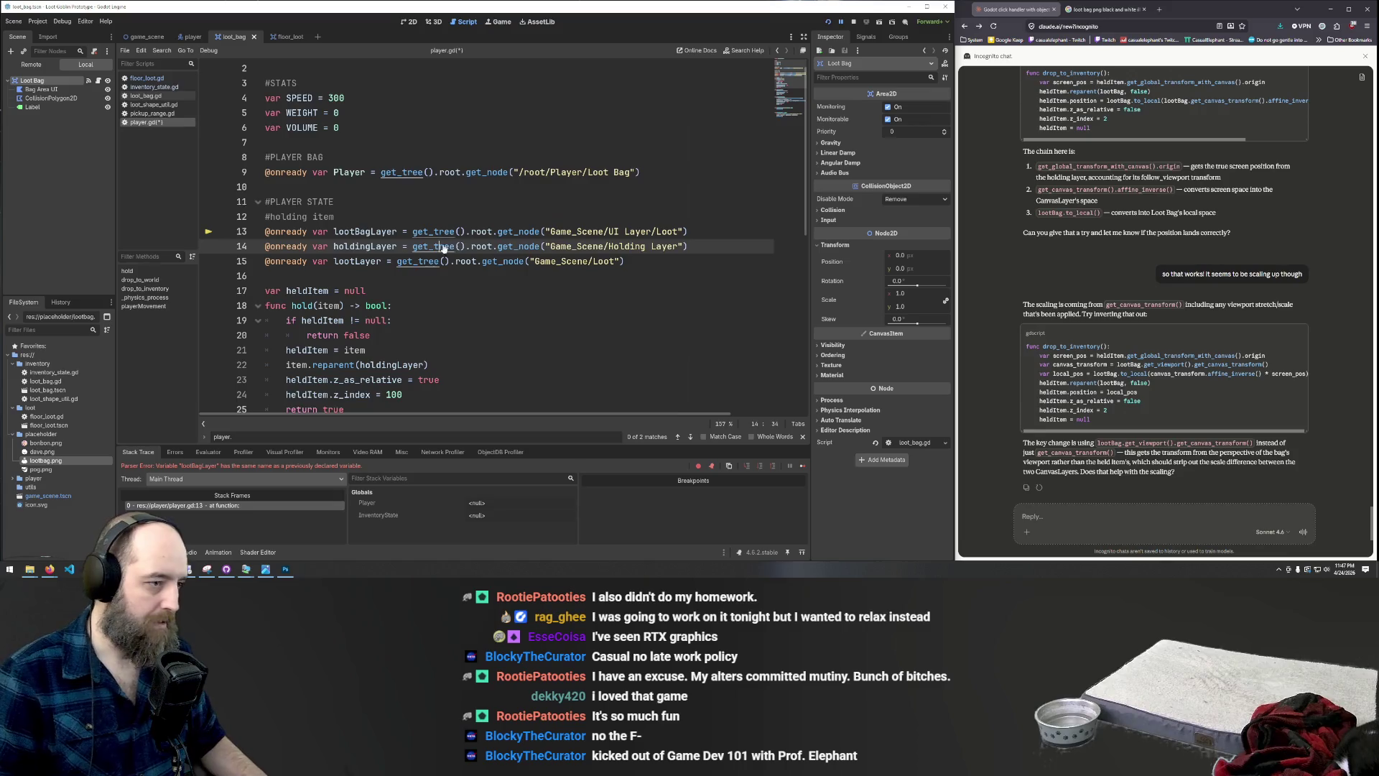
left_click(525, 213)
key("F5")
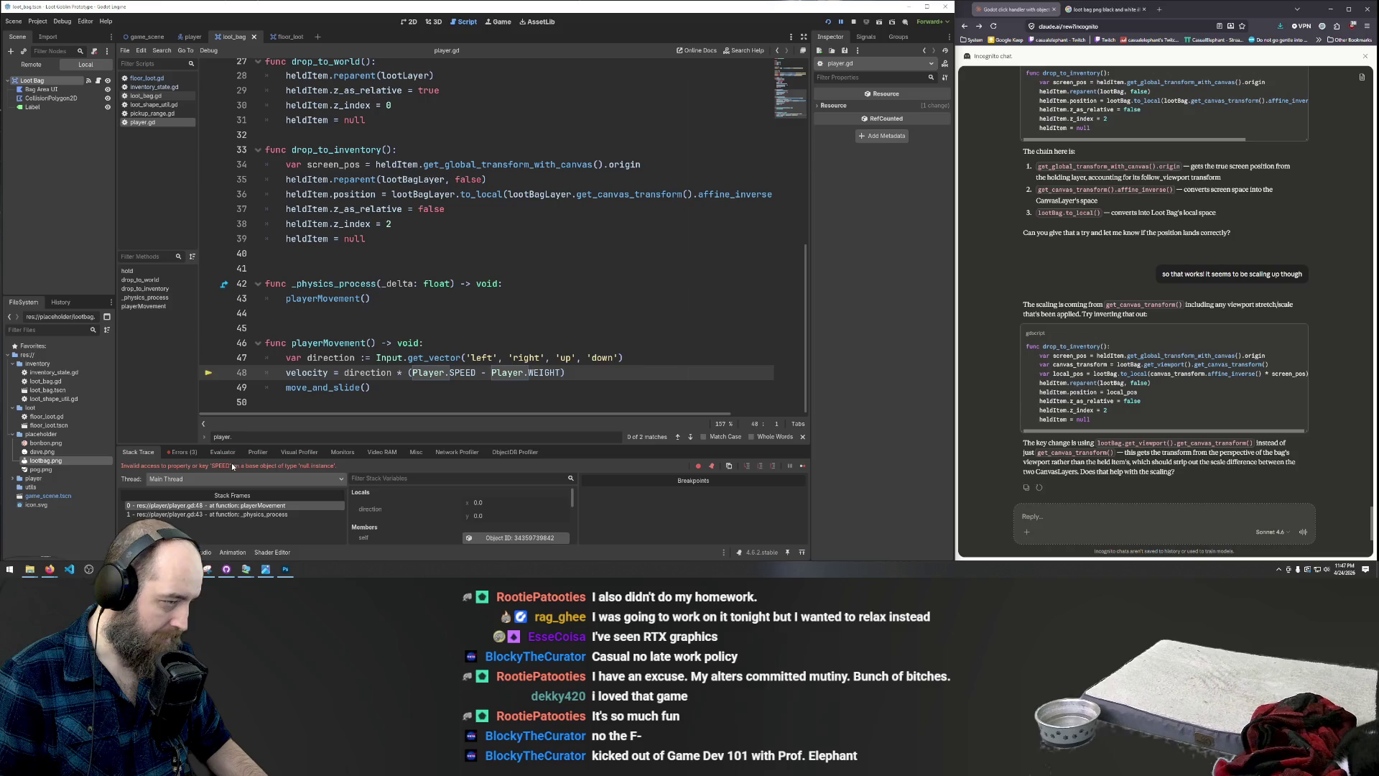
Delete the line-9 Player declaration, run the game, and stop it with F8
scroll(481, 250, "up", 9)
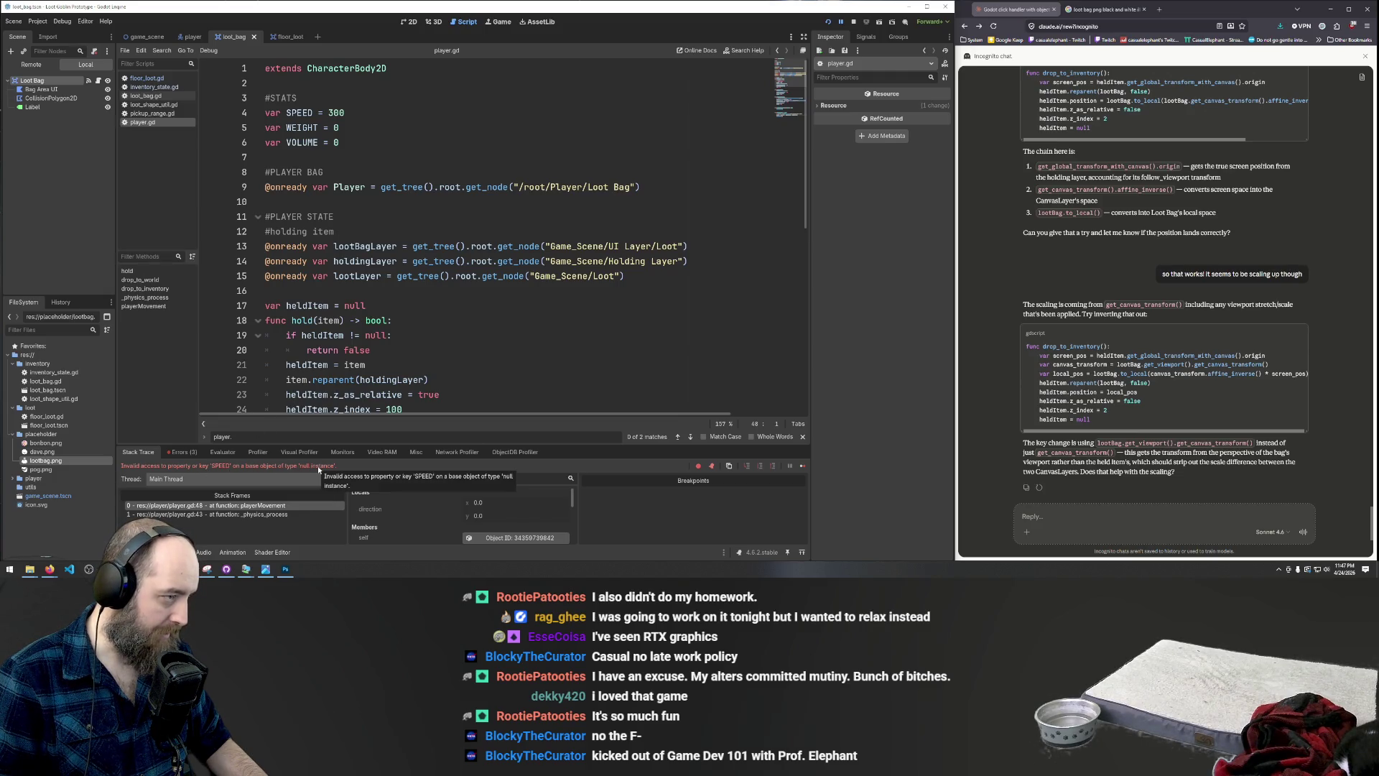
left_click(673, 186)
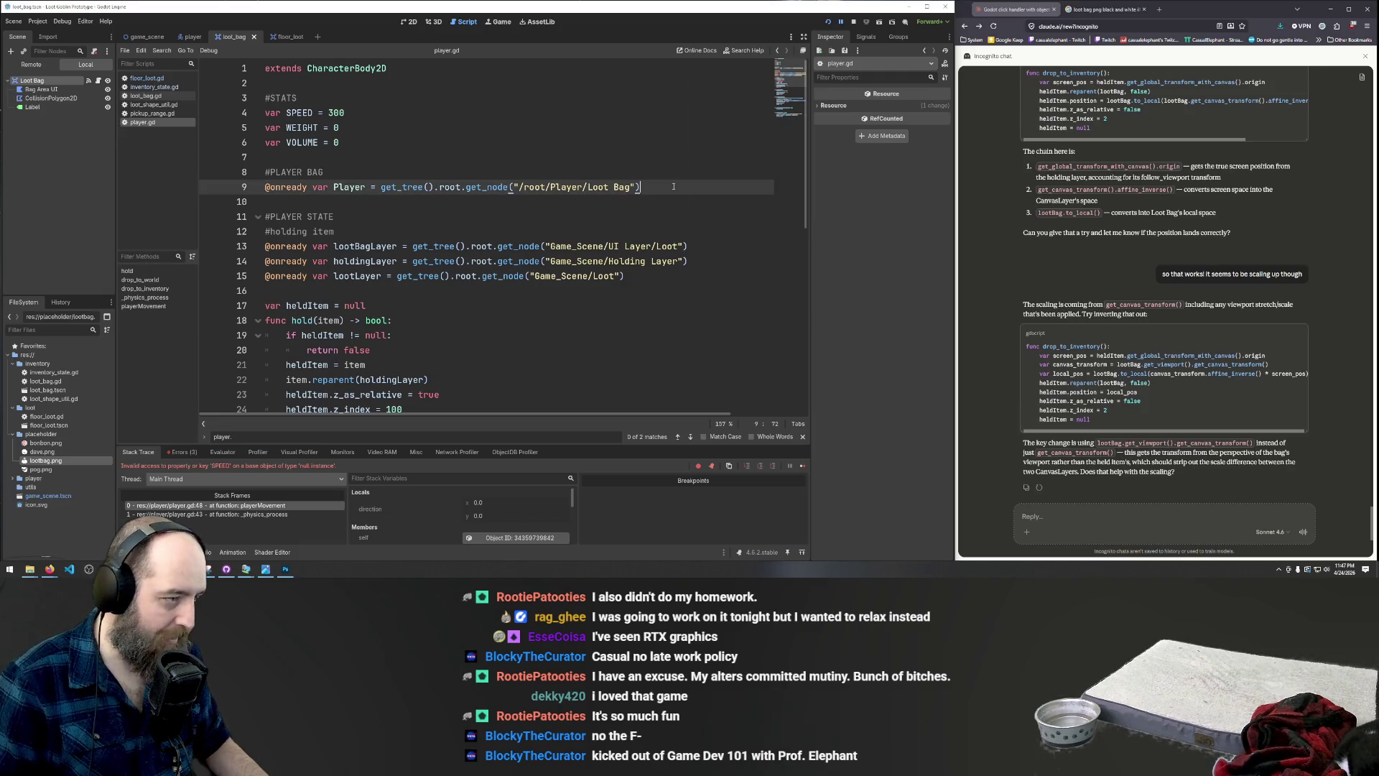
left_click_drag(673, 187, 402, 187)
left_click_drag(256, 184, 257, 187)
key("BackSpace")
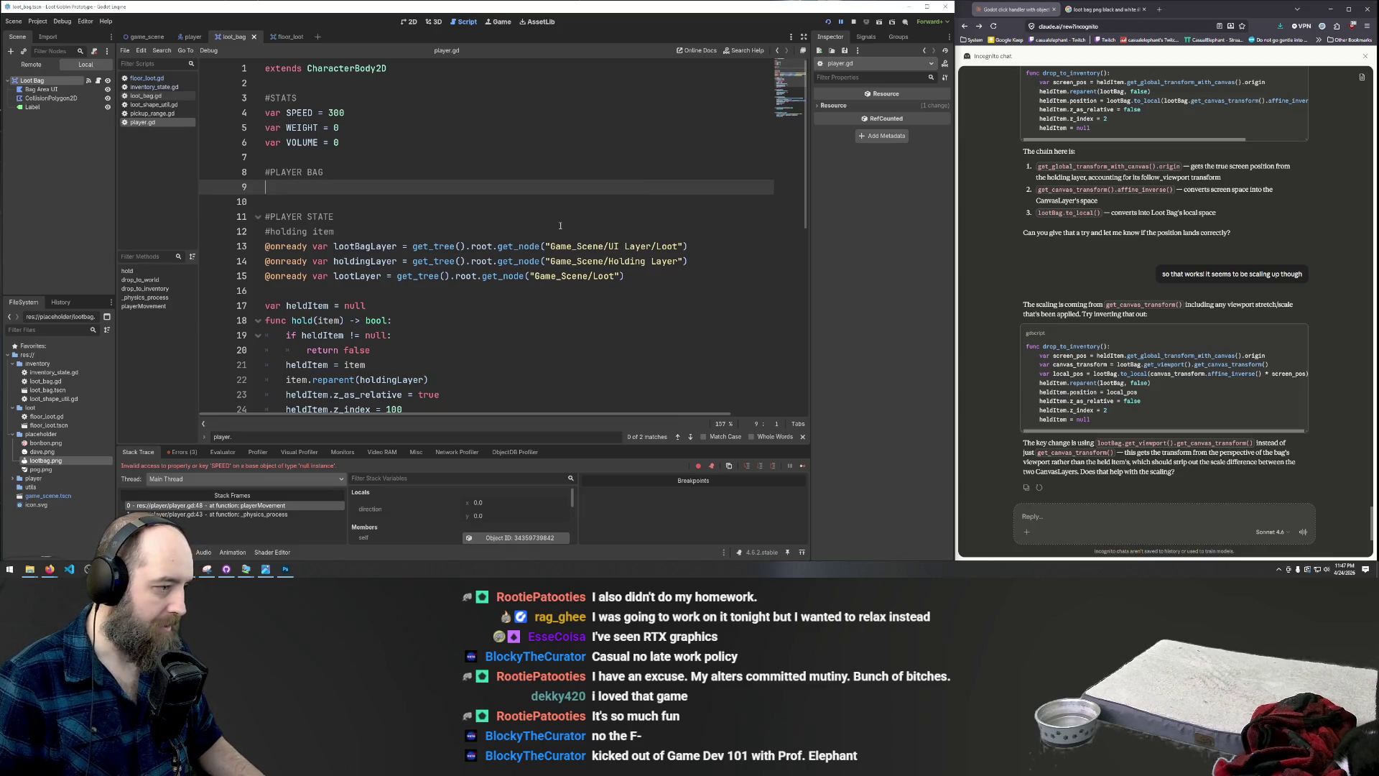
left_click(548, 170)
key("F5")
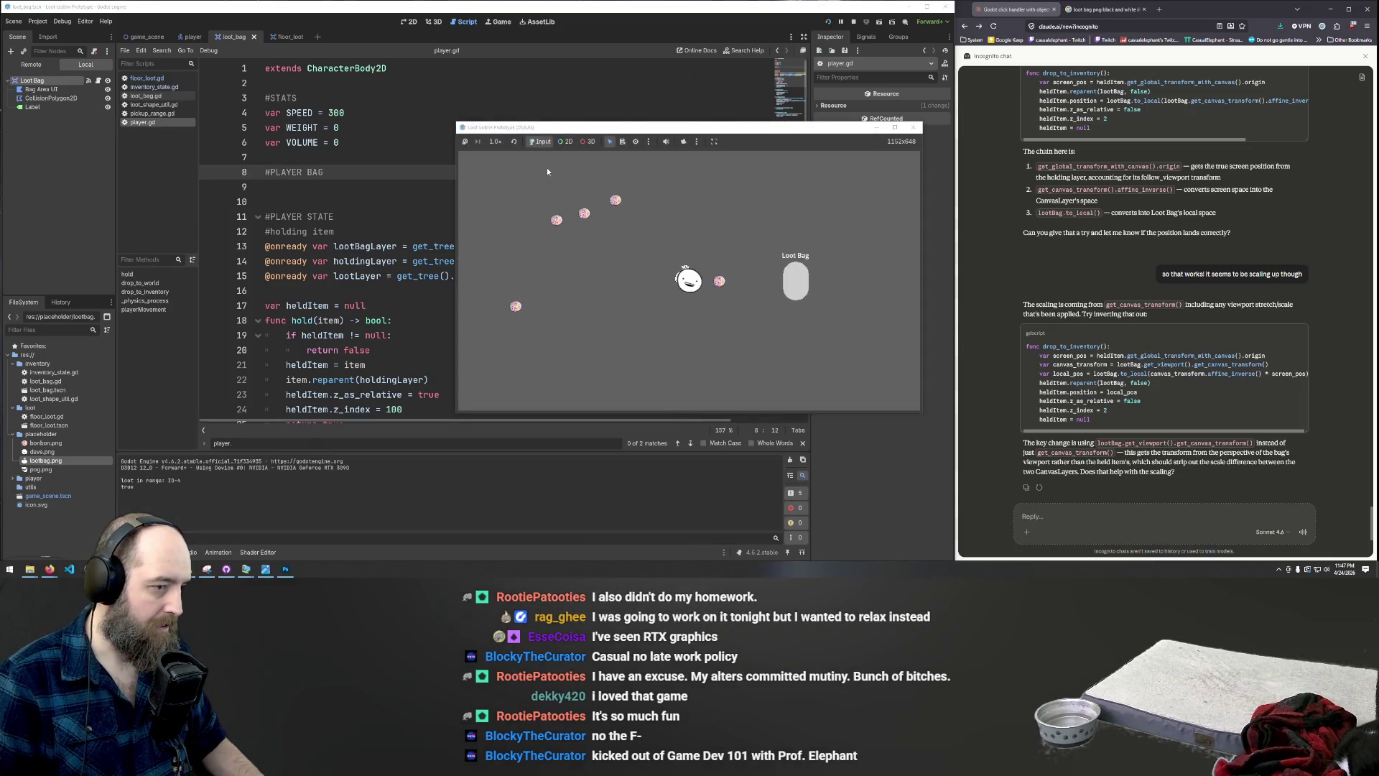
key("F8")
Restore the Player declaration, keep the script open, save, and run again
key("ctrl+z")
key("ctrl+z")
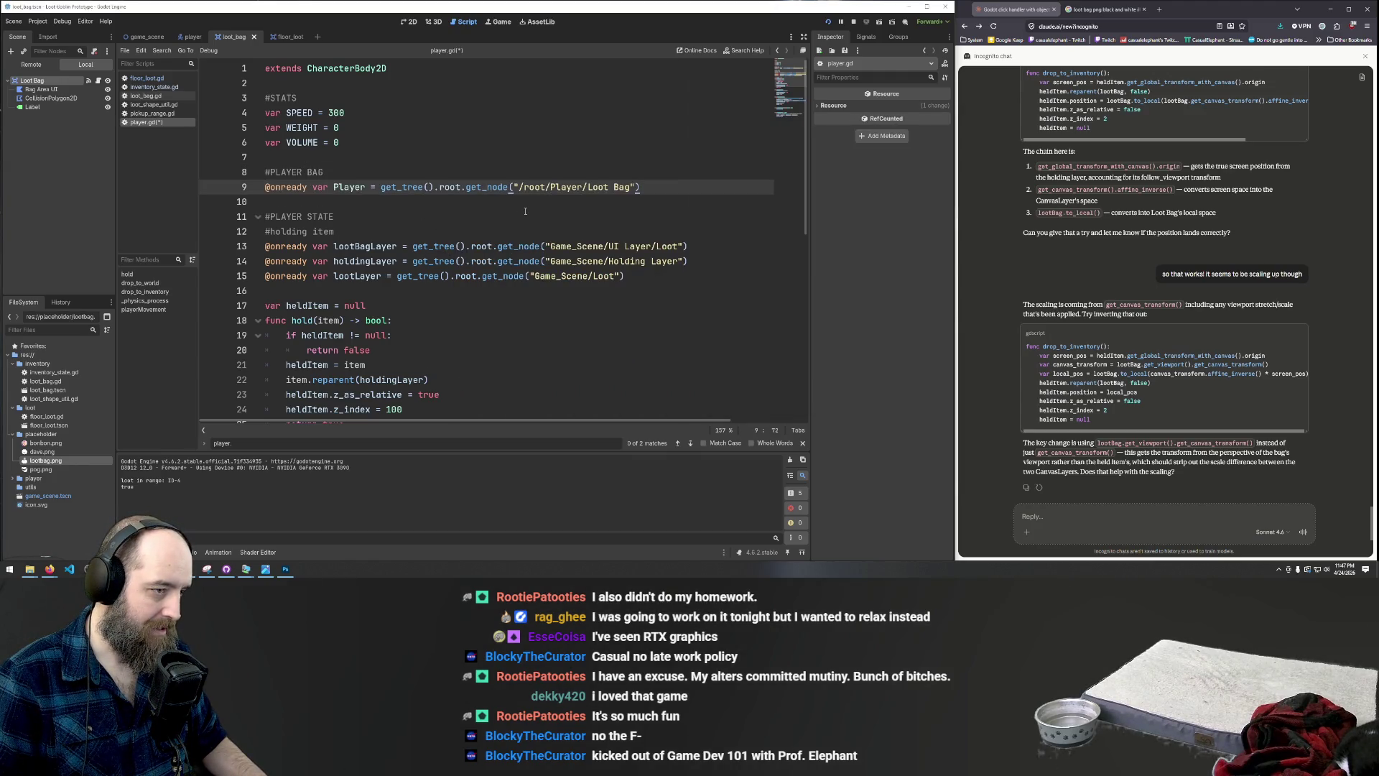
key("ctrl+w")
left_click(733, 300)
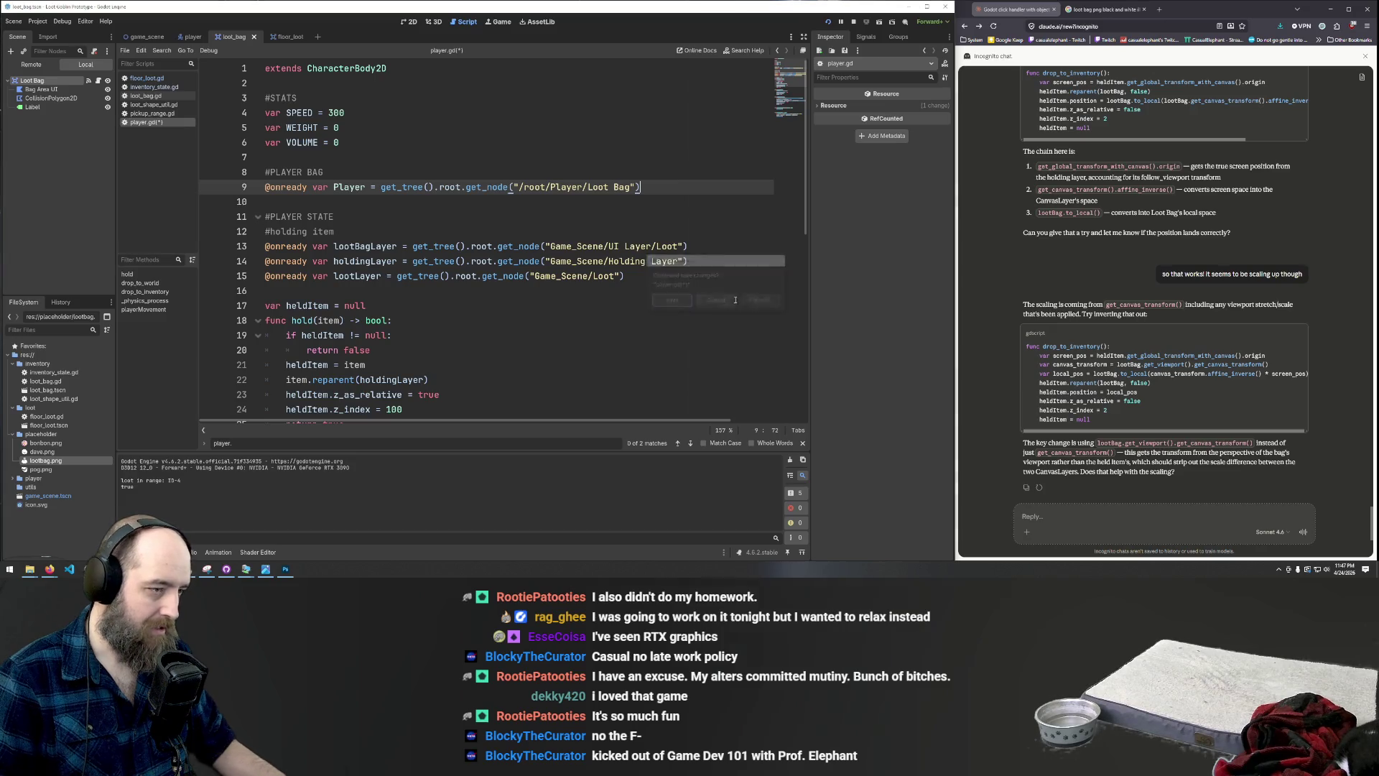
key("F5")
left_click(609, 194)
scroll(609, 230, "up", 1)
key("F5")
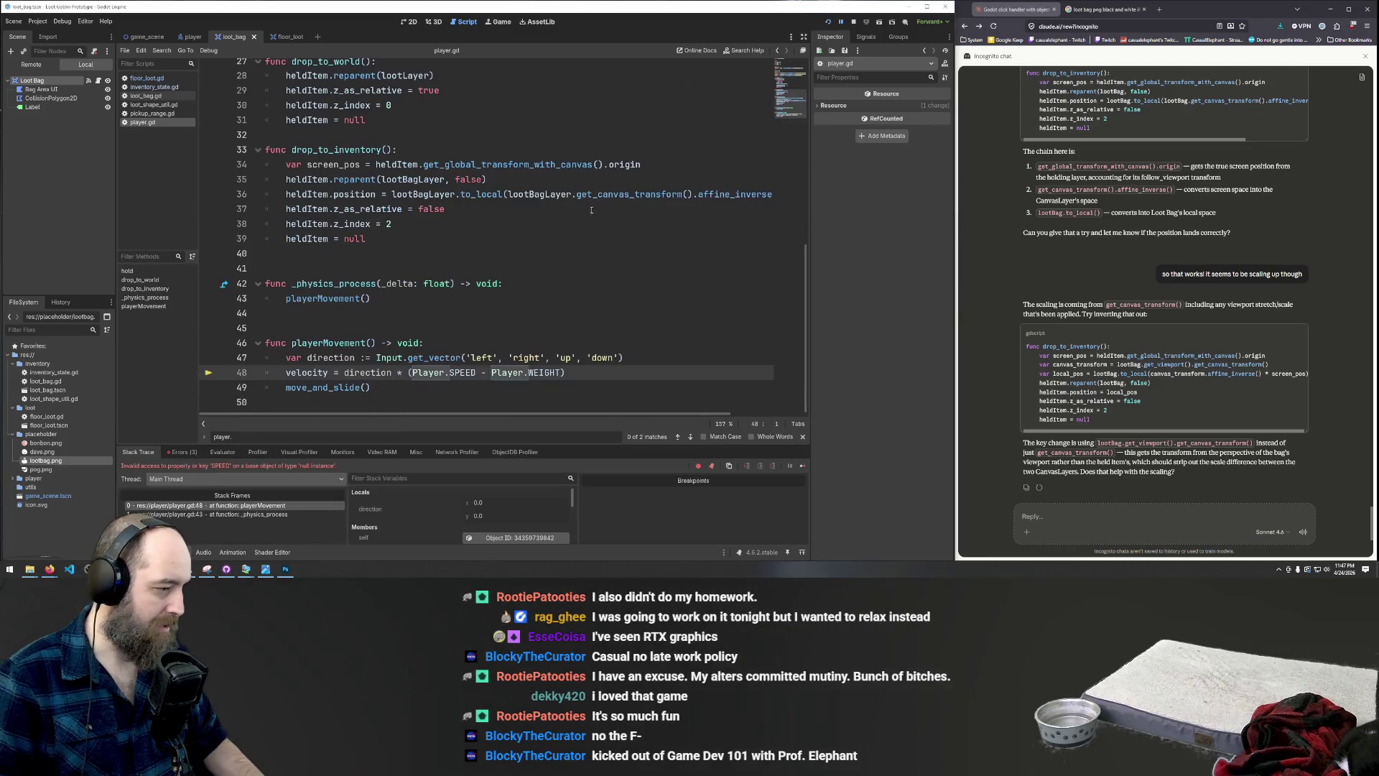
Inspect the _physics_process and playerMovement frames of the error in the Debugger
left_click(218, 514)
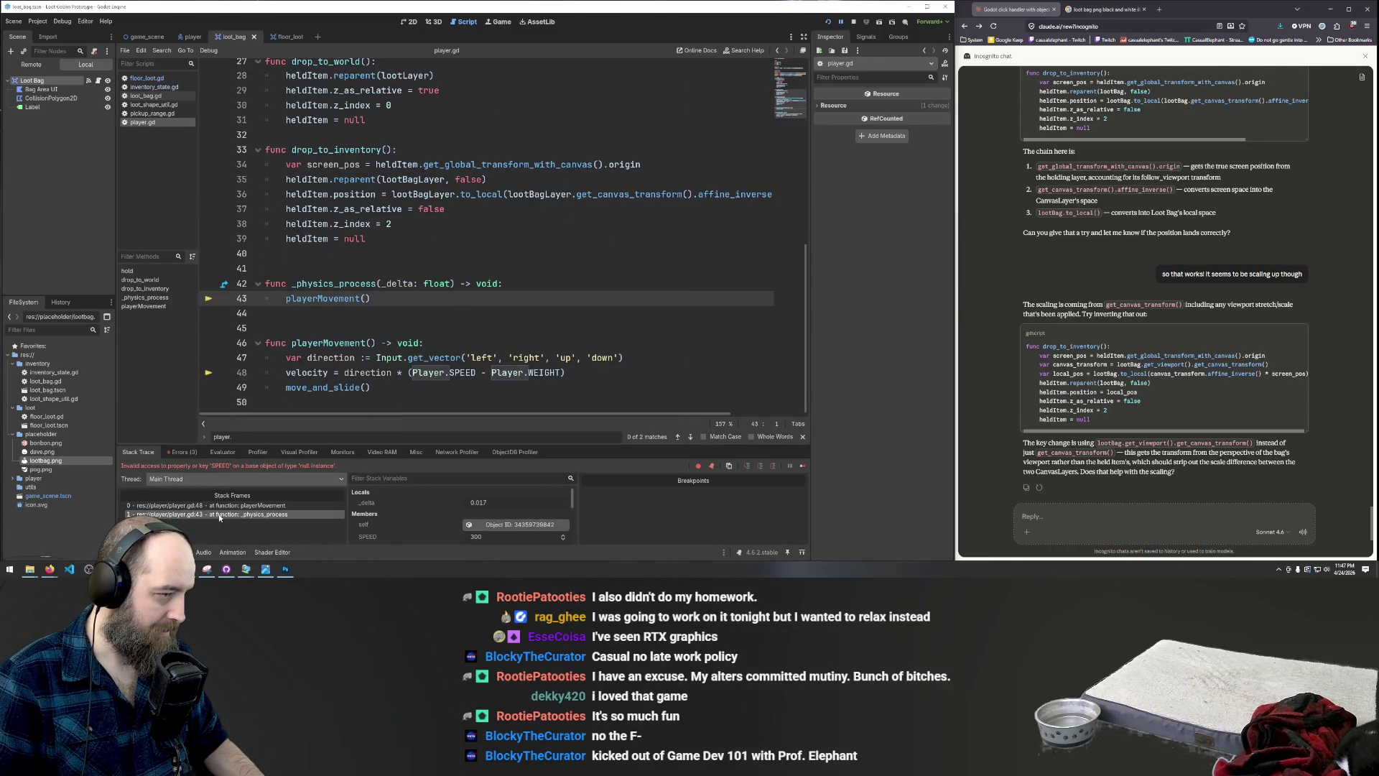
left_click(217, 505)
left_click(214, 512)
left_click(214, 506)
scroll(220, 231, "up", 9)
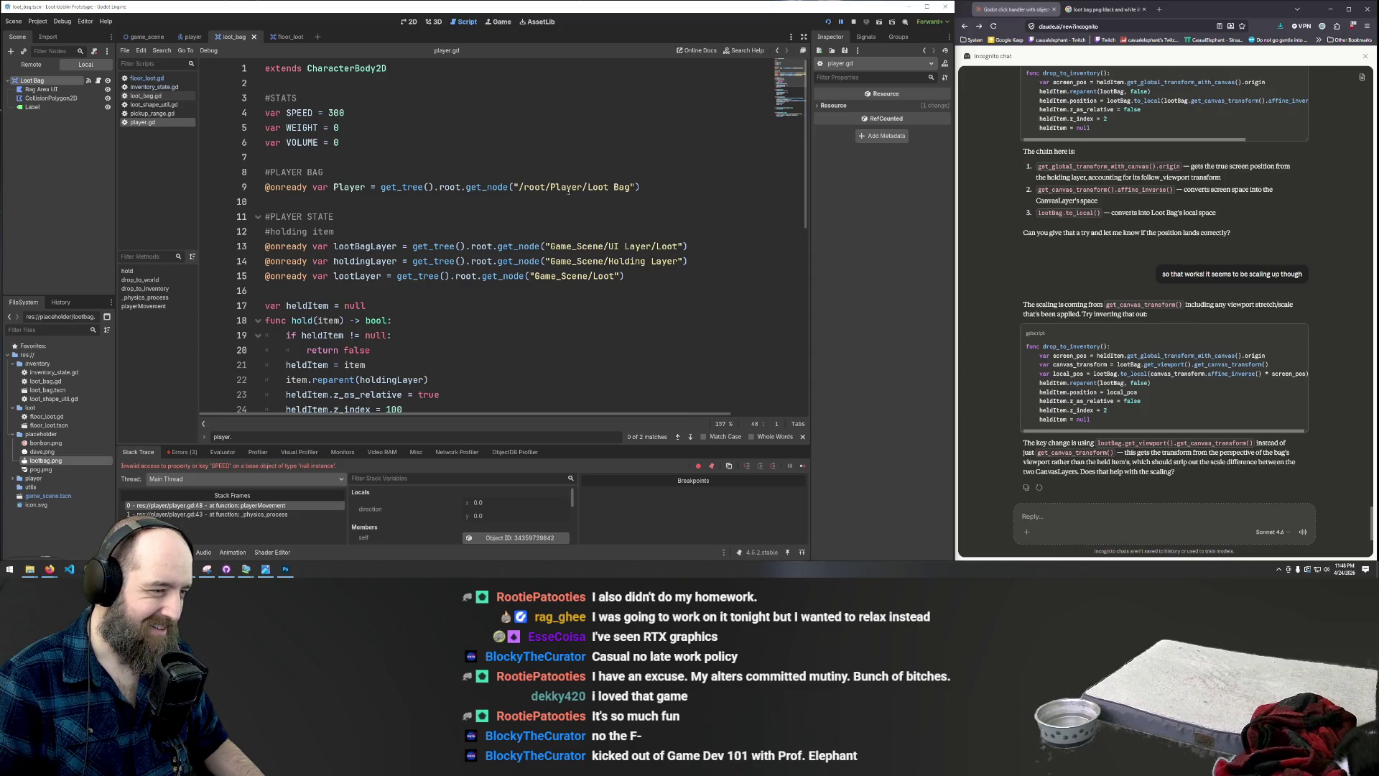
Replace /root/Player on line 9 with Game_Scene copied from line 13, then save
left_click_drag(582, 187, 512, 187)
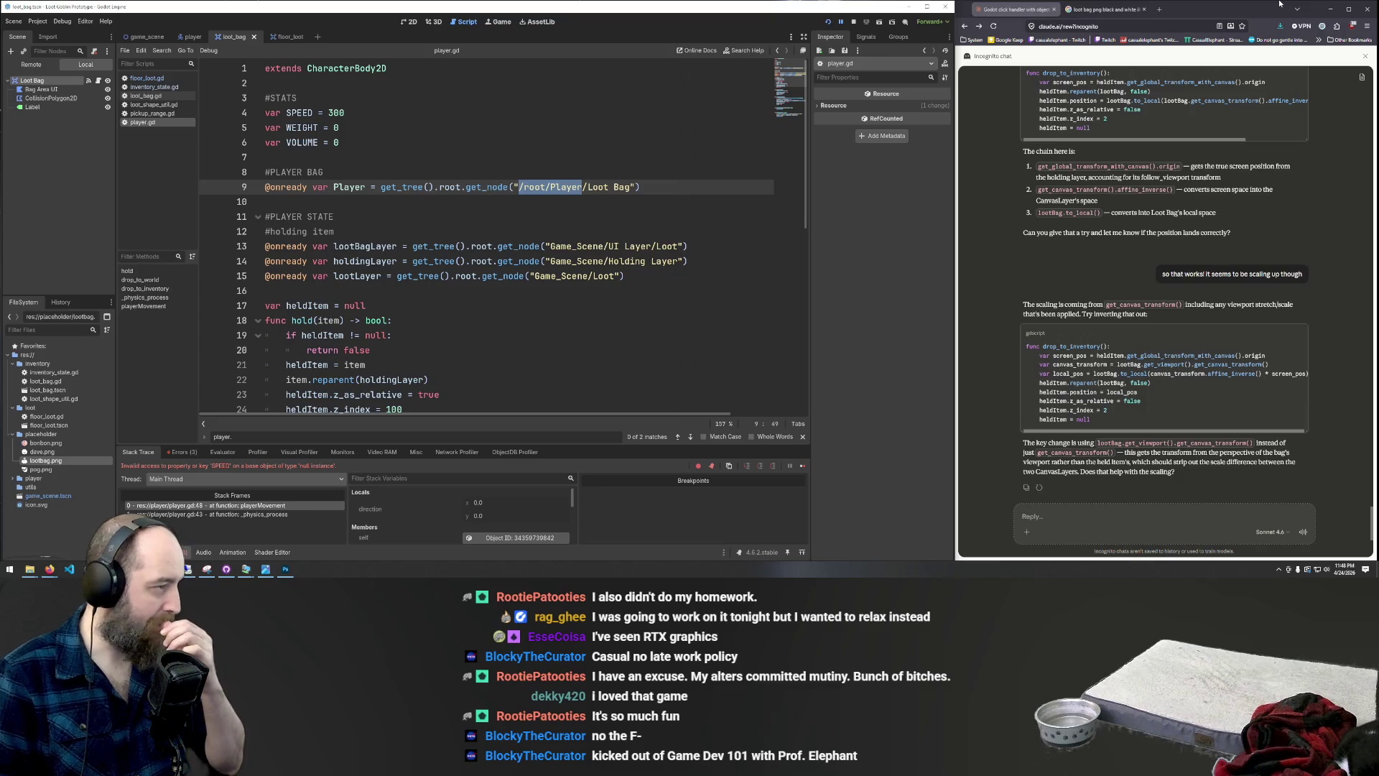
left_click(594, 247)
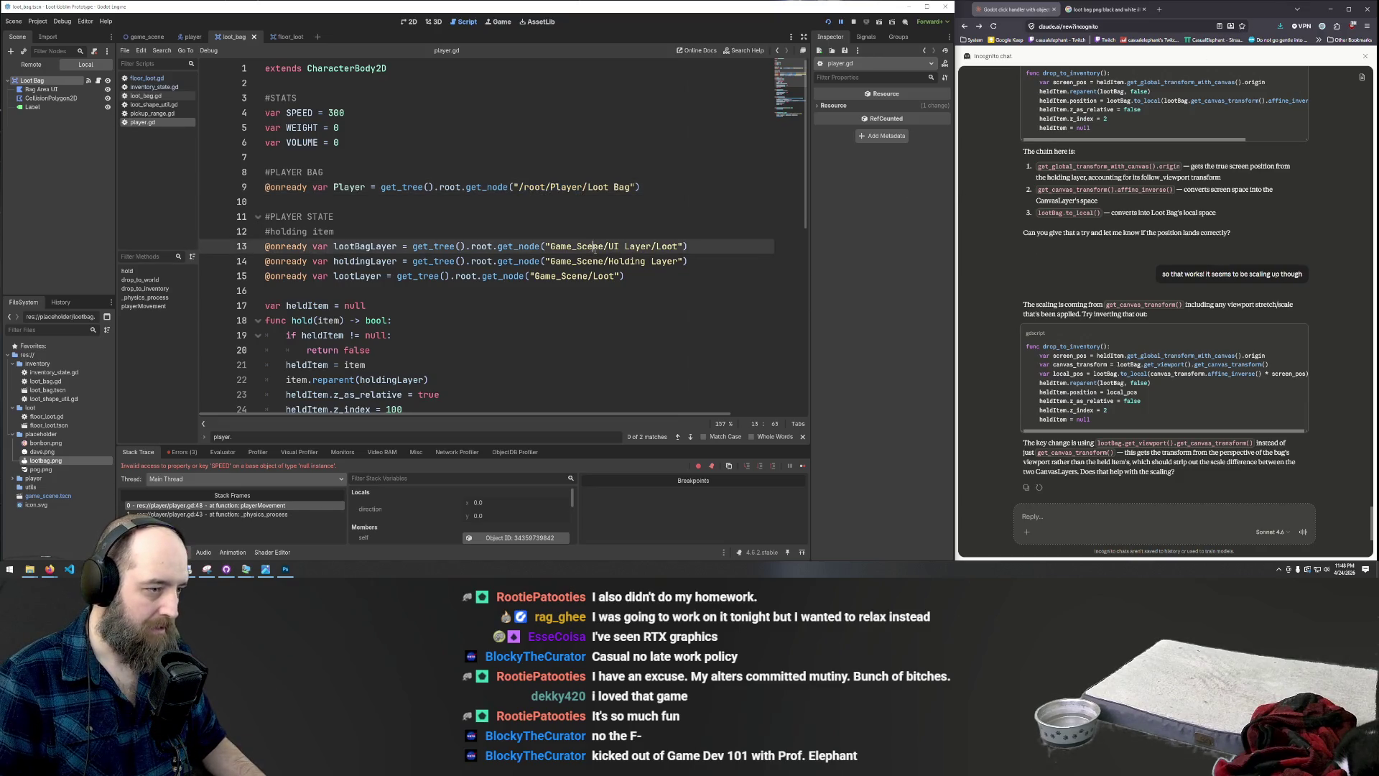
left_click_drag(604, 247, 550, 246)
key("ctrl+c")
left_click_drag(524, 187, 583, 187)
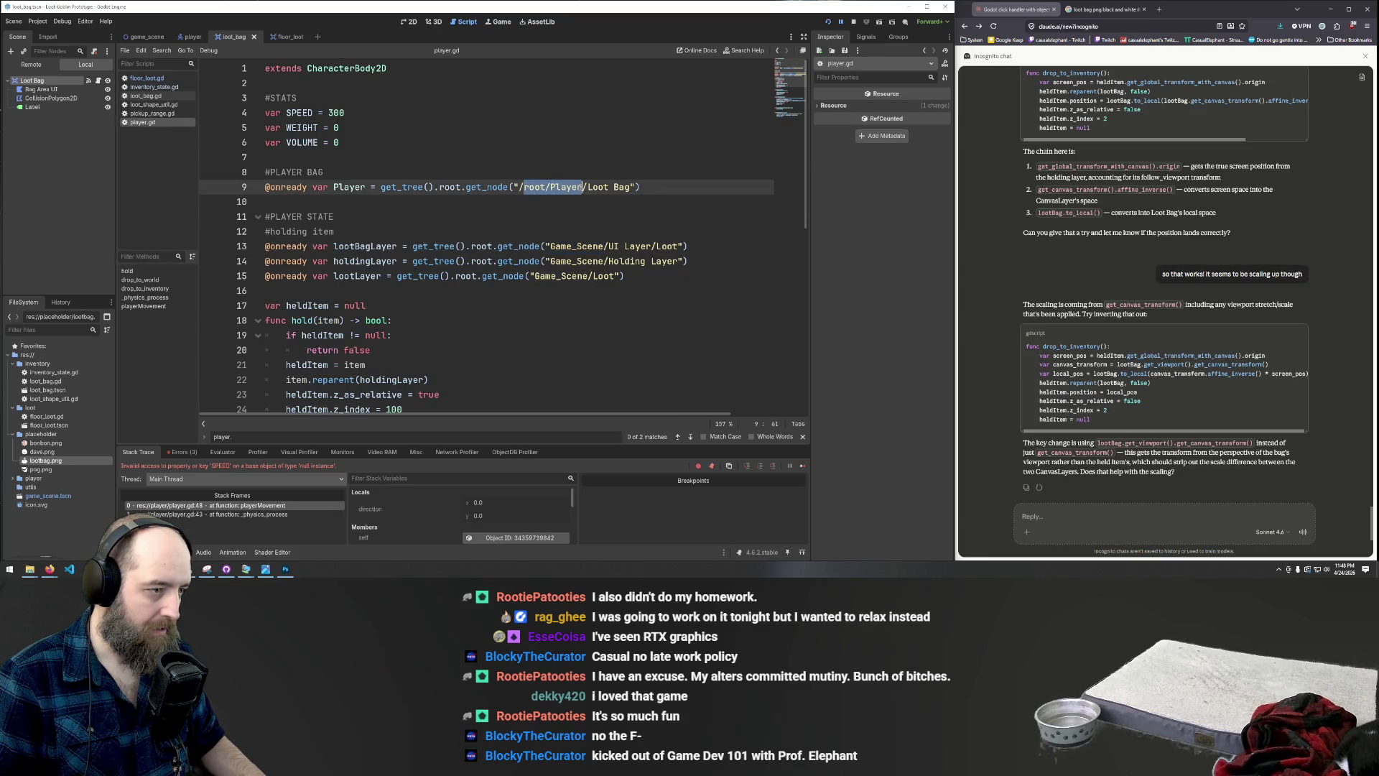
key("ctrl+v")
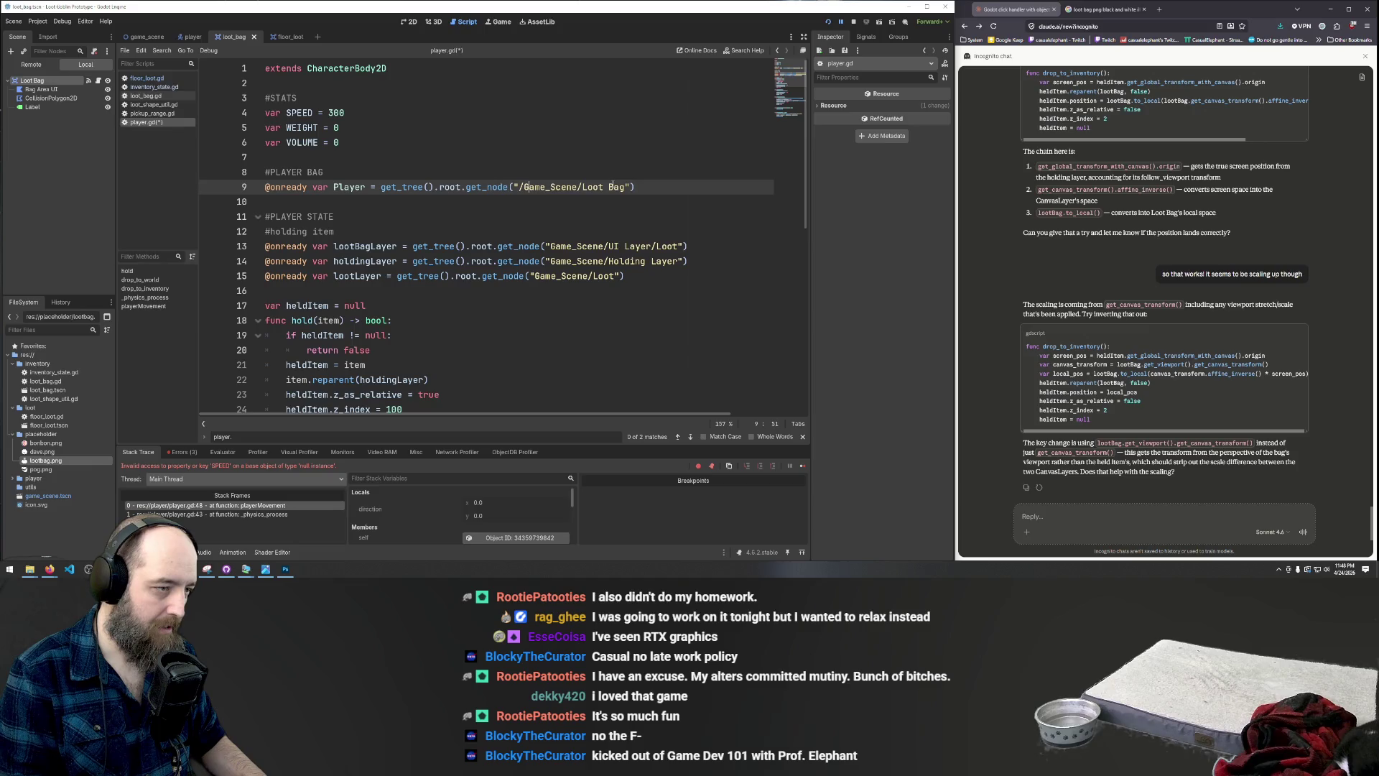
key("BackSpace")
key("ctrl+s")
Rerun the game, then open game_scene to check its node hierarchy
left_click(529, 133)
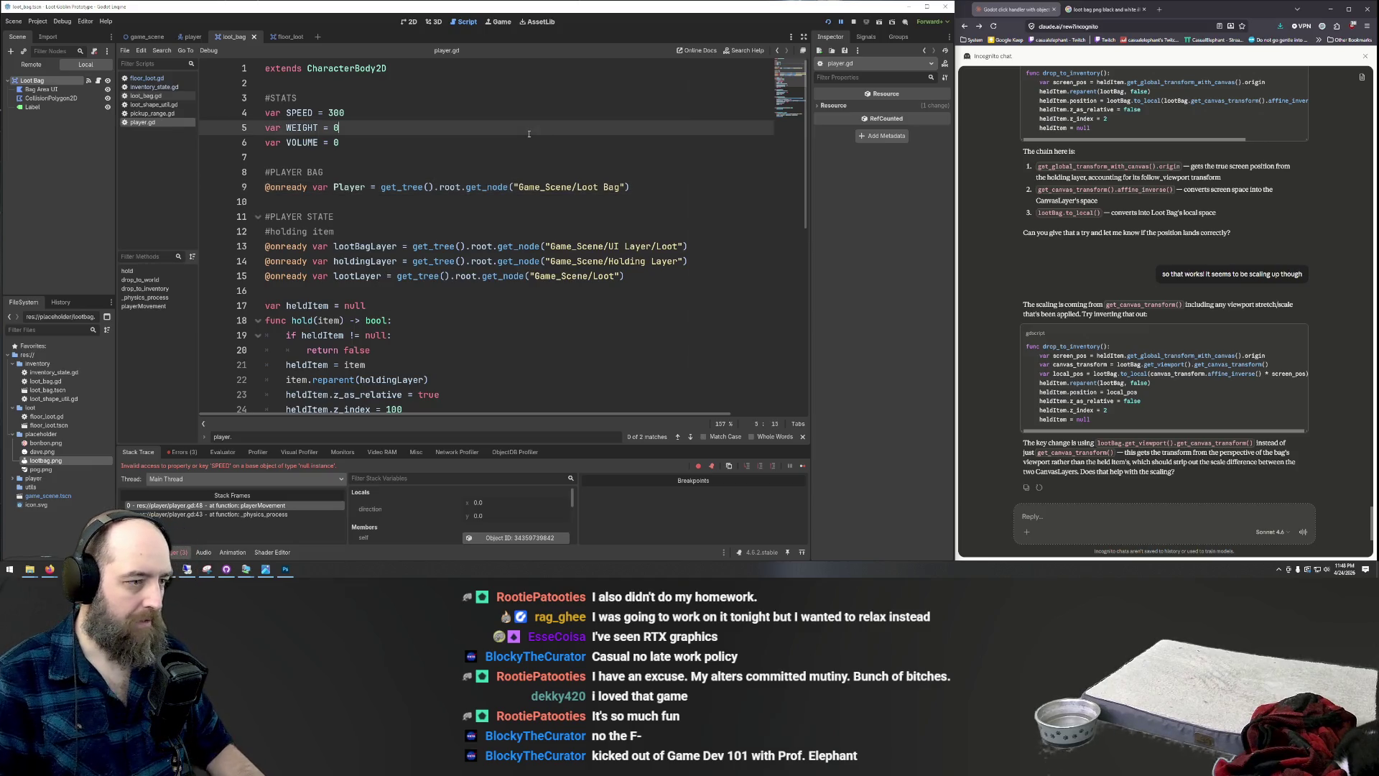
key("F5")
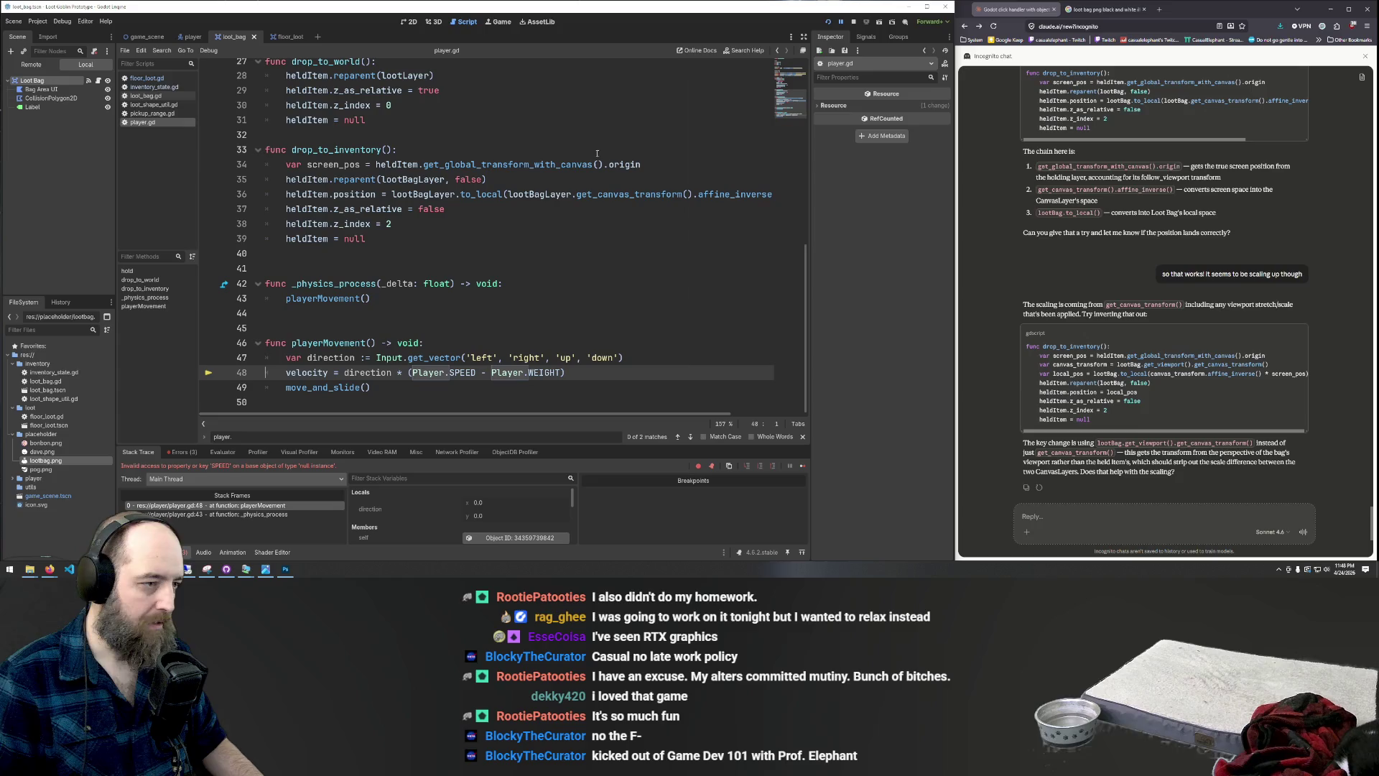
scroll(443, 237, "up", 8)
left_click(573, 188)
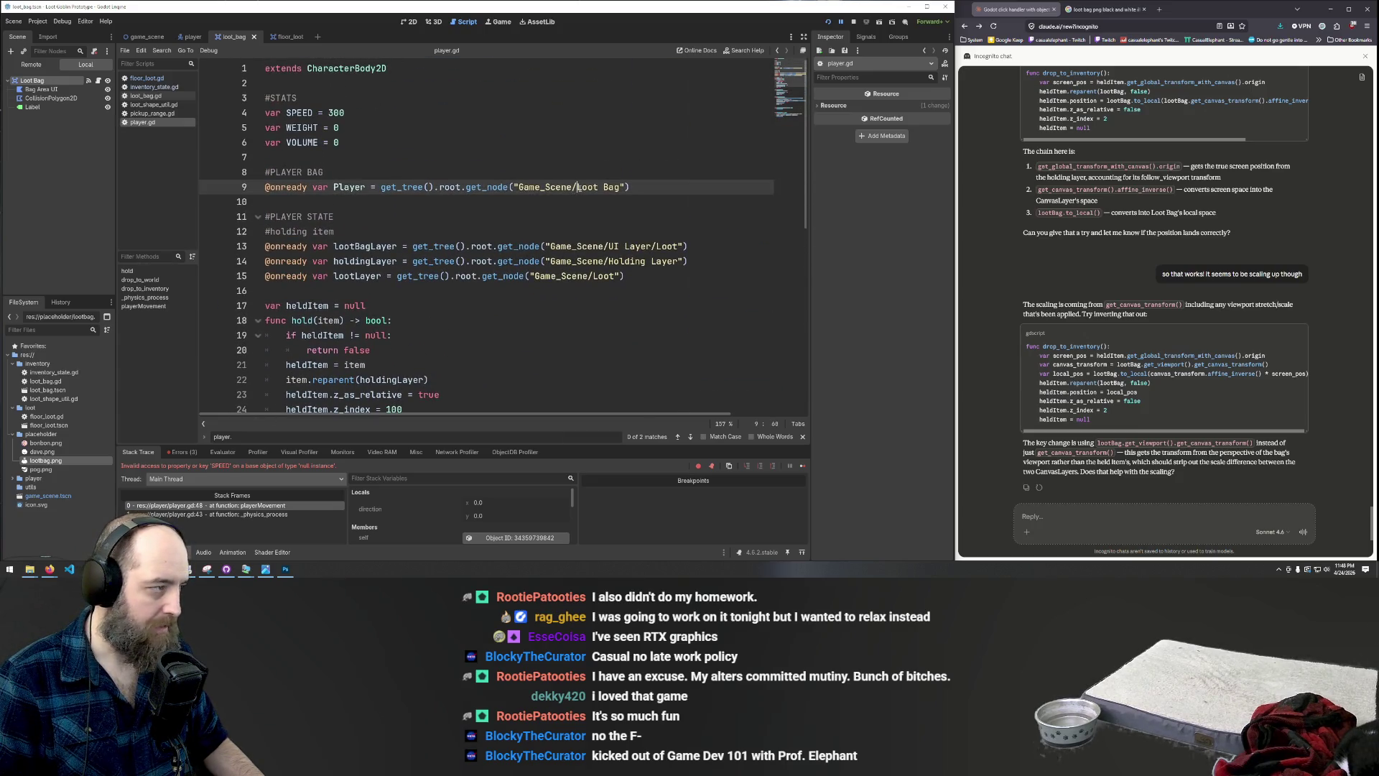
left_click(146, 37)
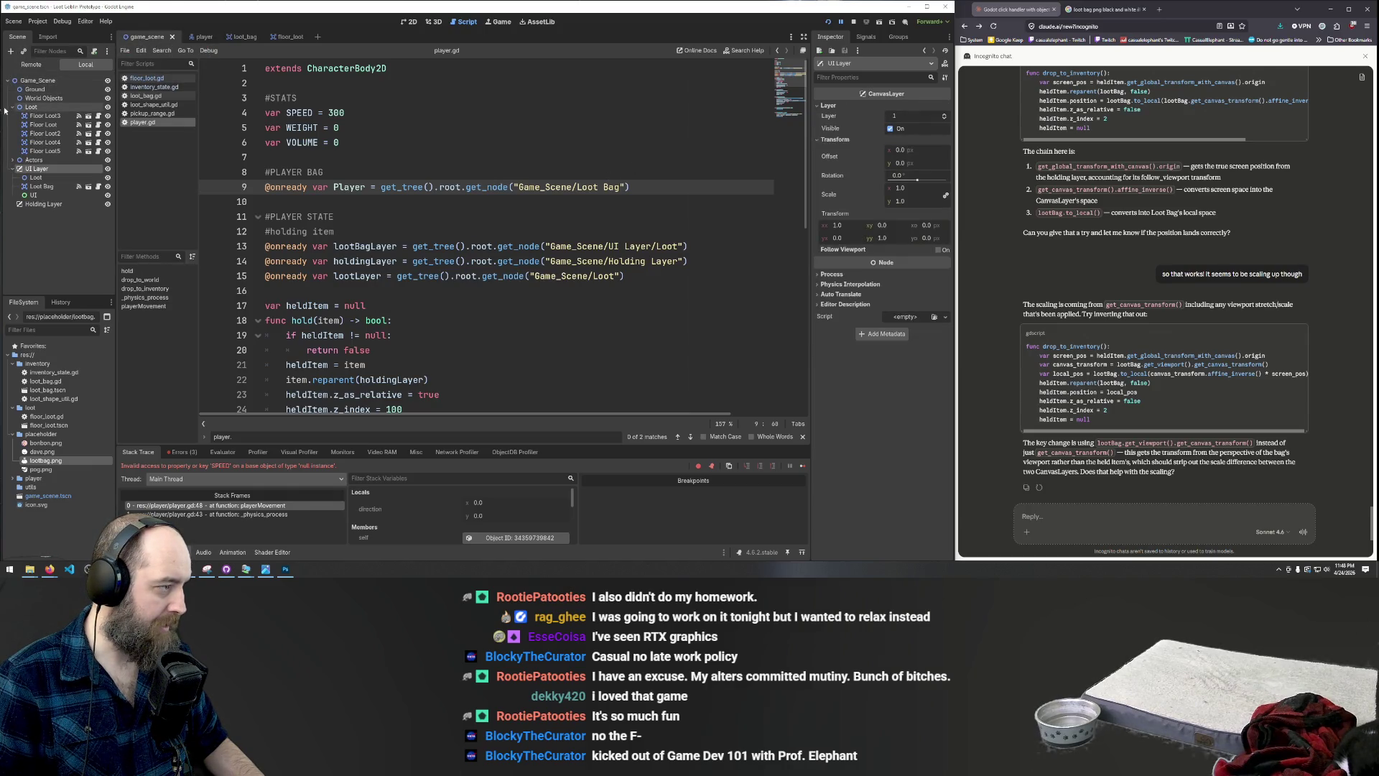
Find Player under Actors, insert Actors/Player/ into line 9's path, and rerun
left_click(14, 161)
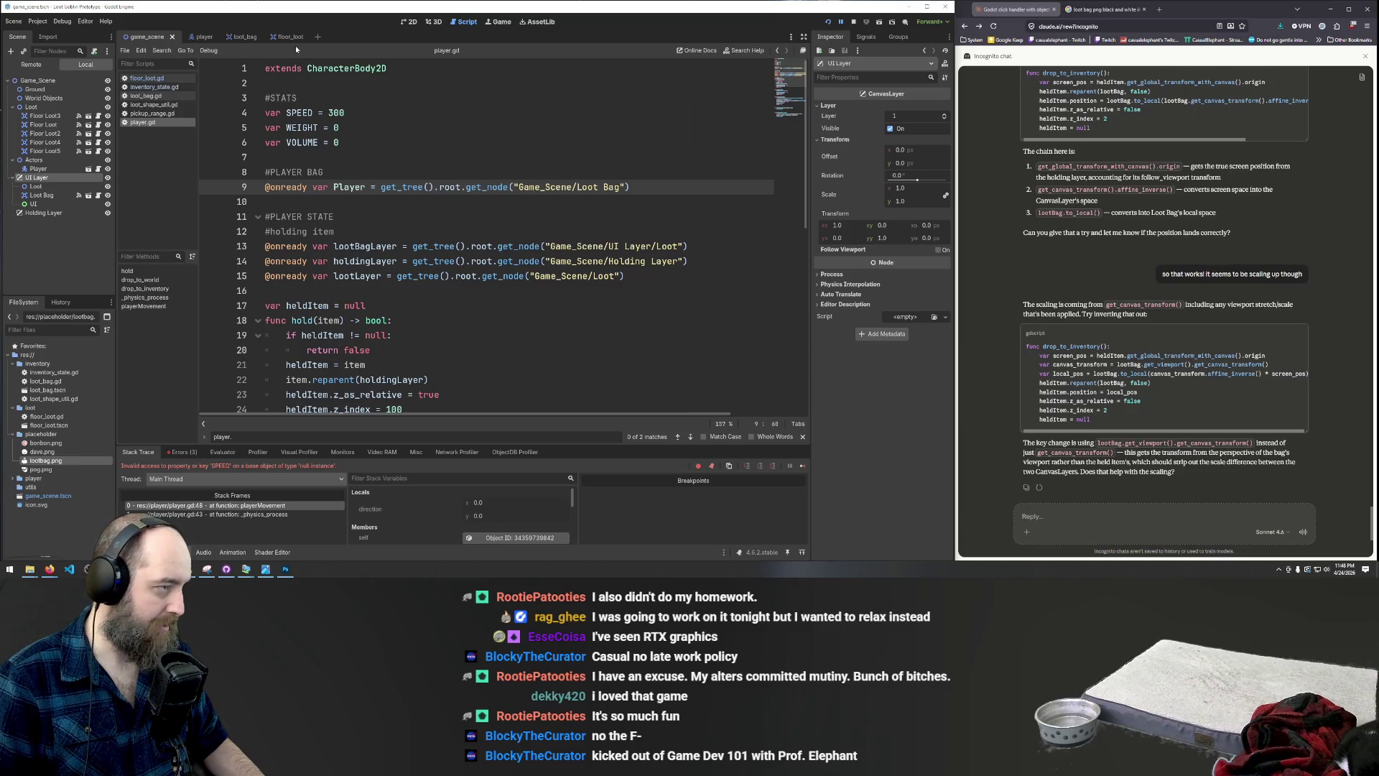
left_click(237, 39)
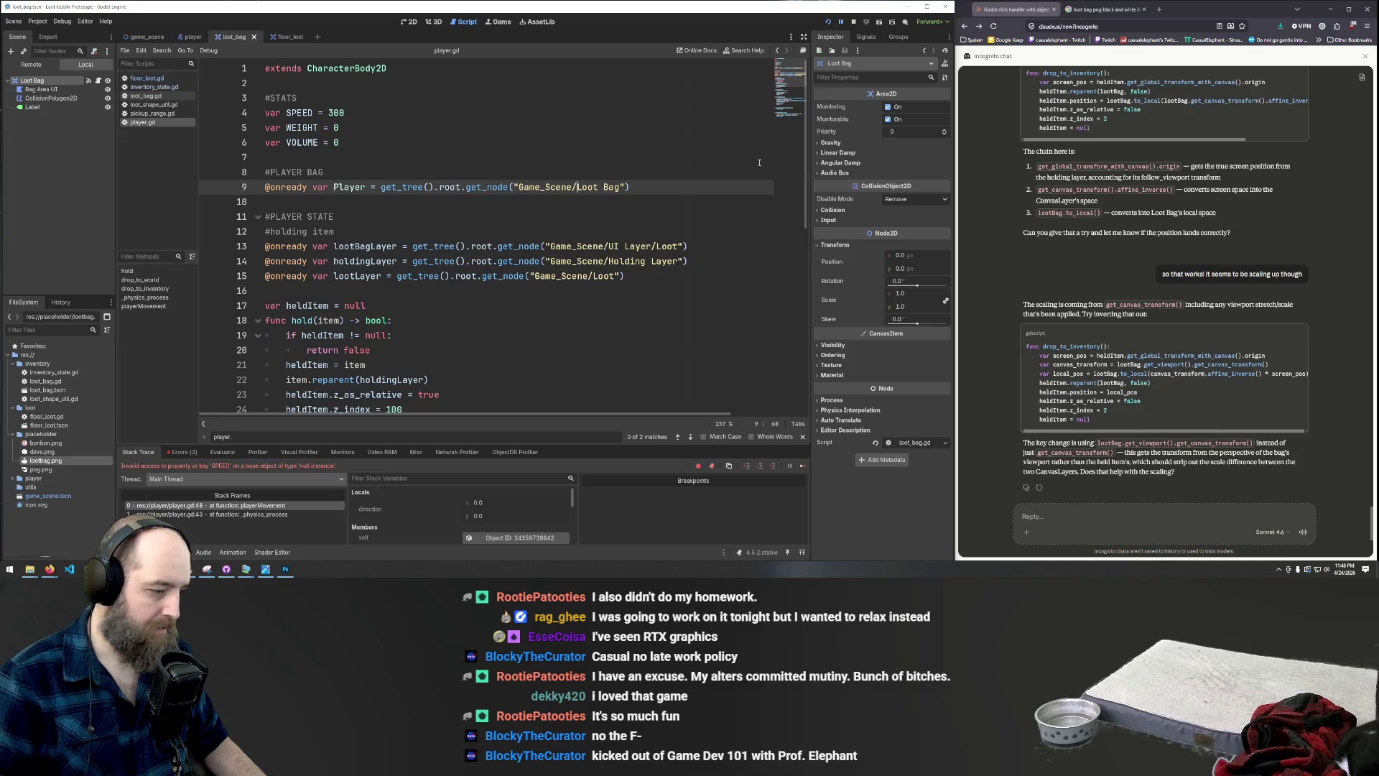
type("Actor")
type("s/")
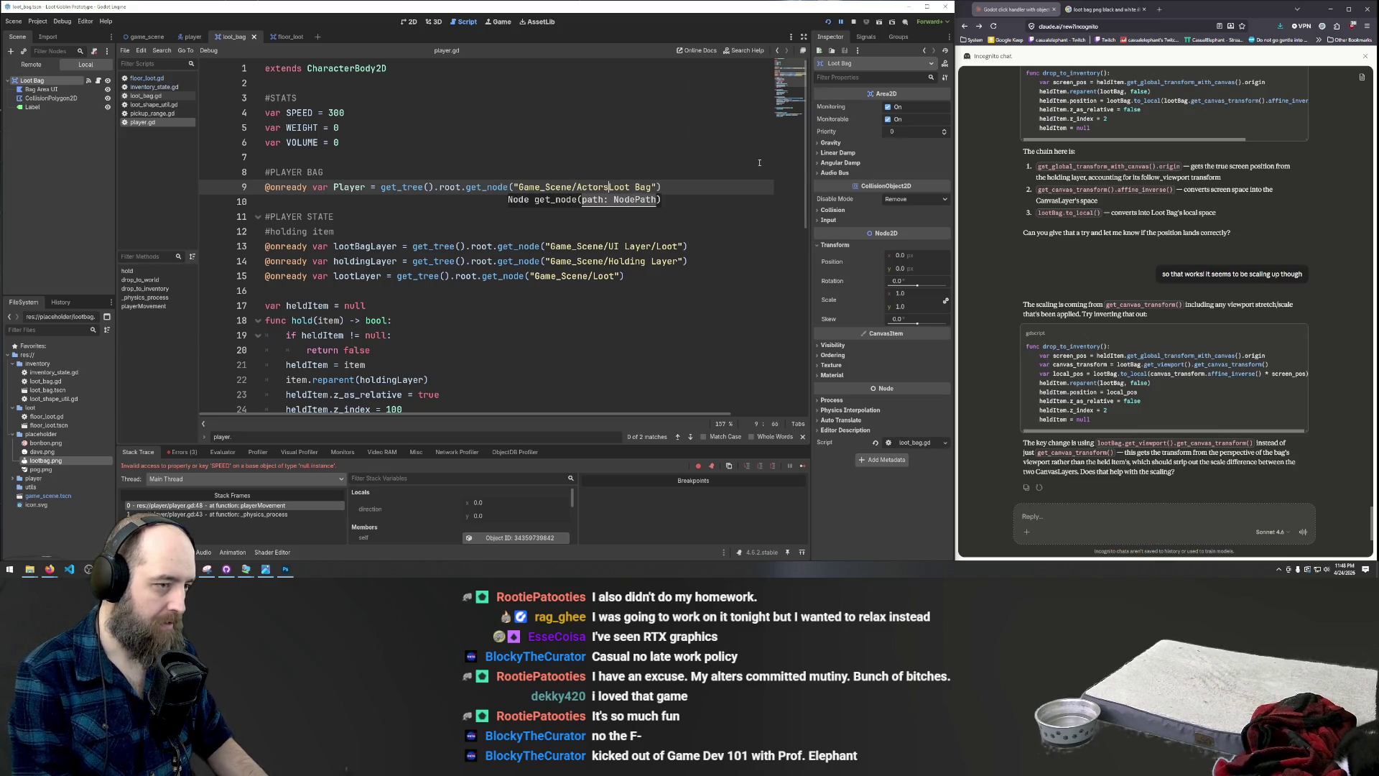
type("Player/")
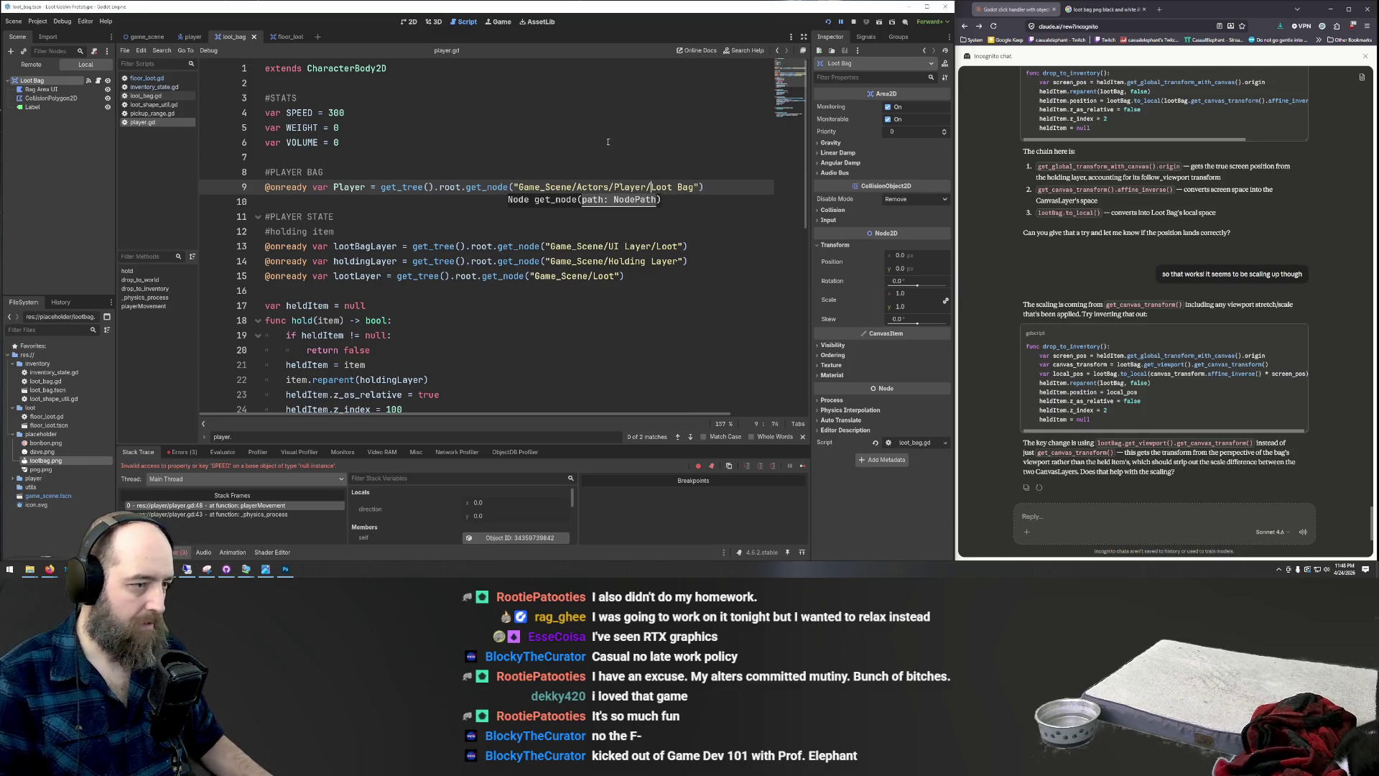
key("F5")
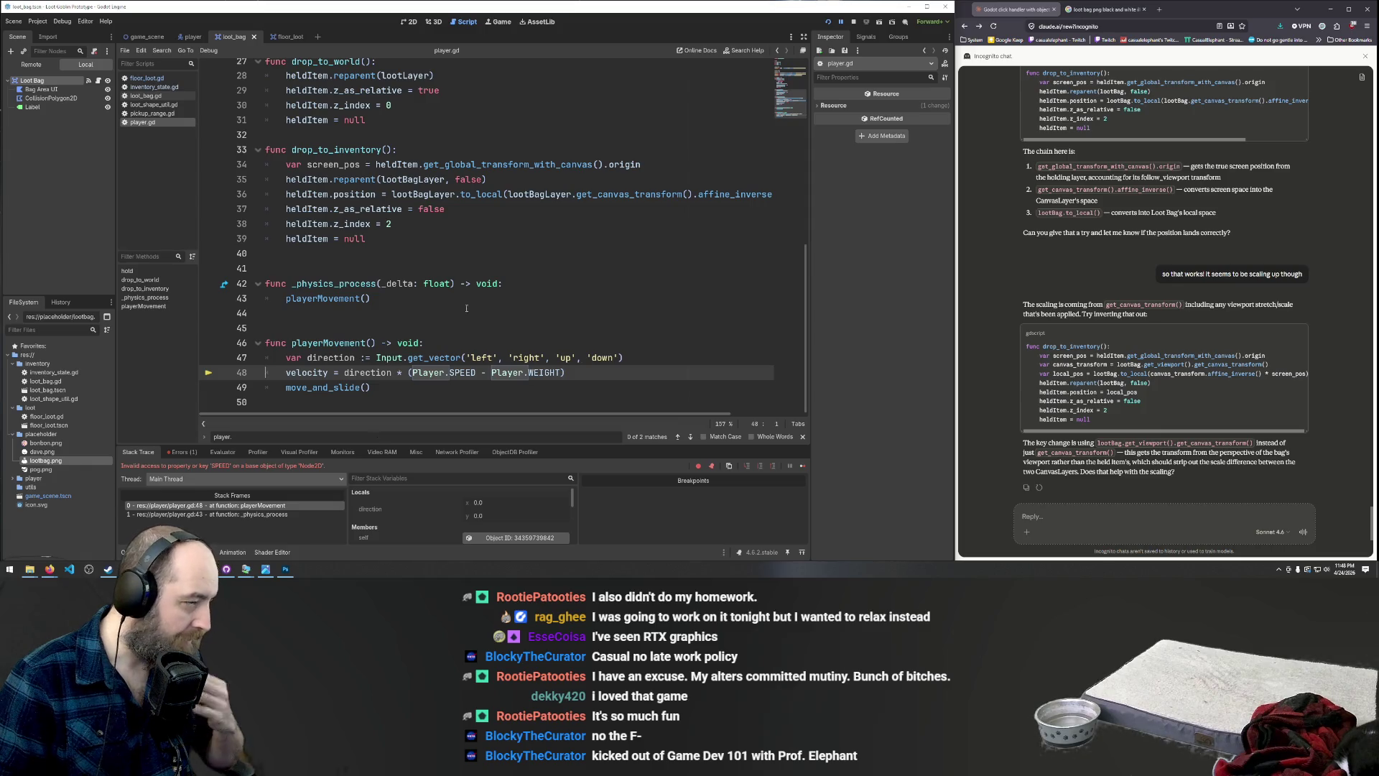
Inspect the Player node under game_scene, then switch to the player scene tab
scroll(454, 321, "up", 9)
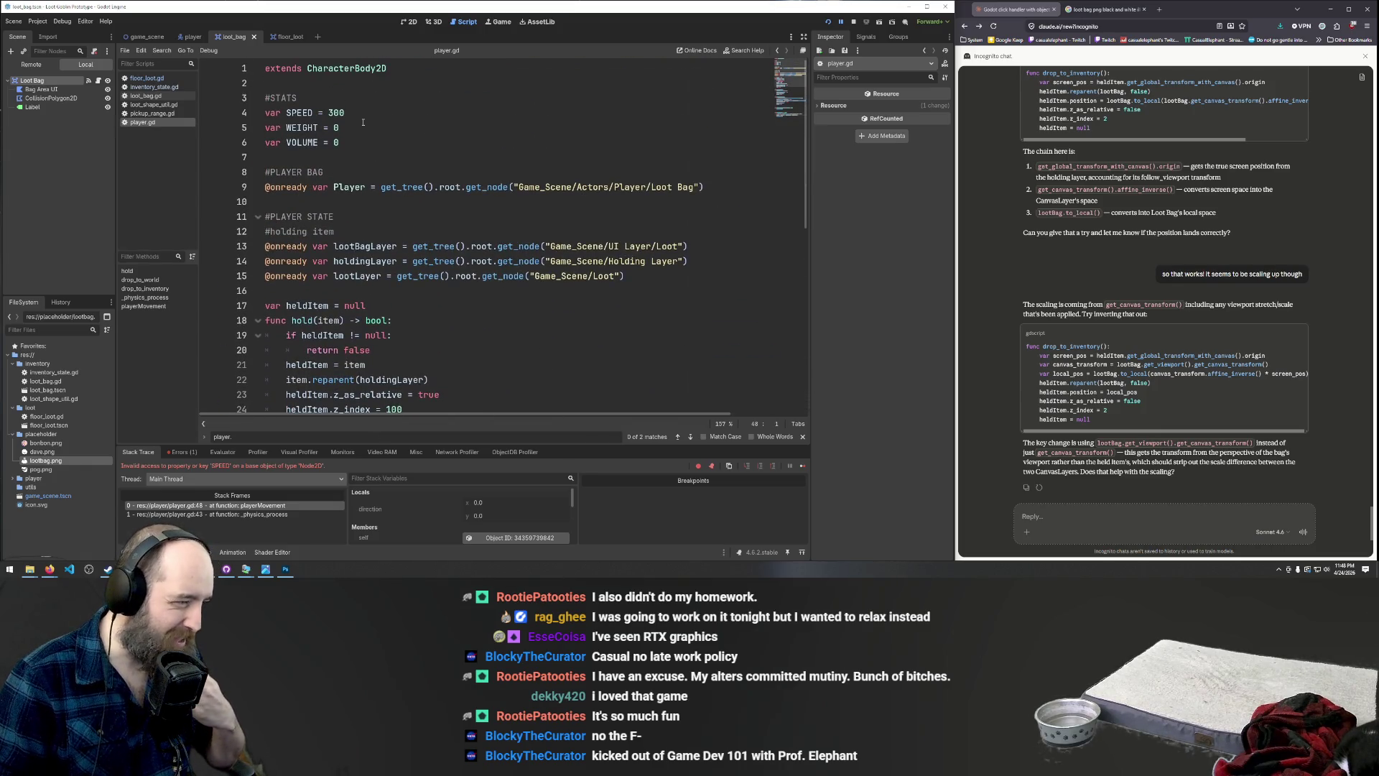
scroll(362, 122, "down", 7)
scroll(650, 187, "up", 7)
left_click(716, 188)
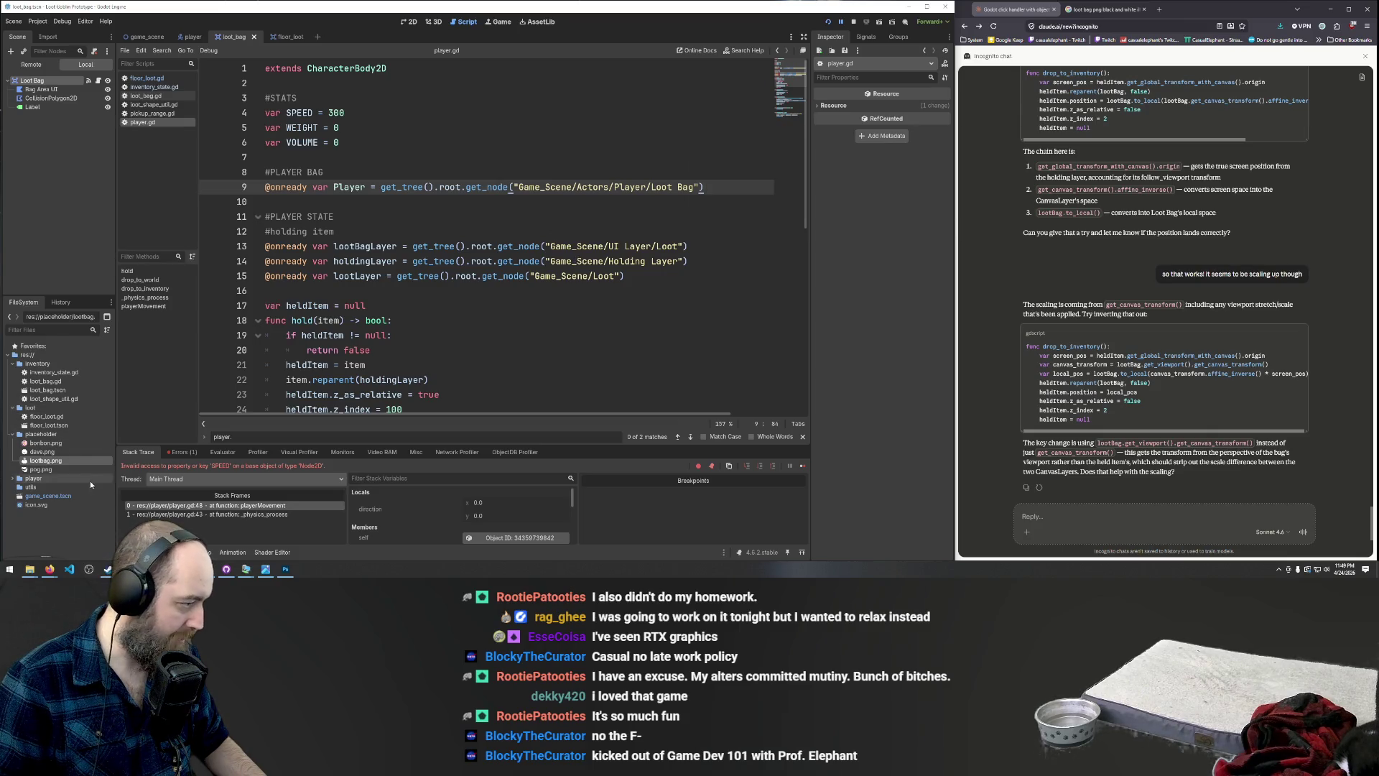
left_click(135, 38)
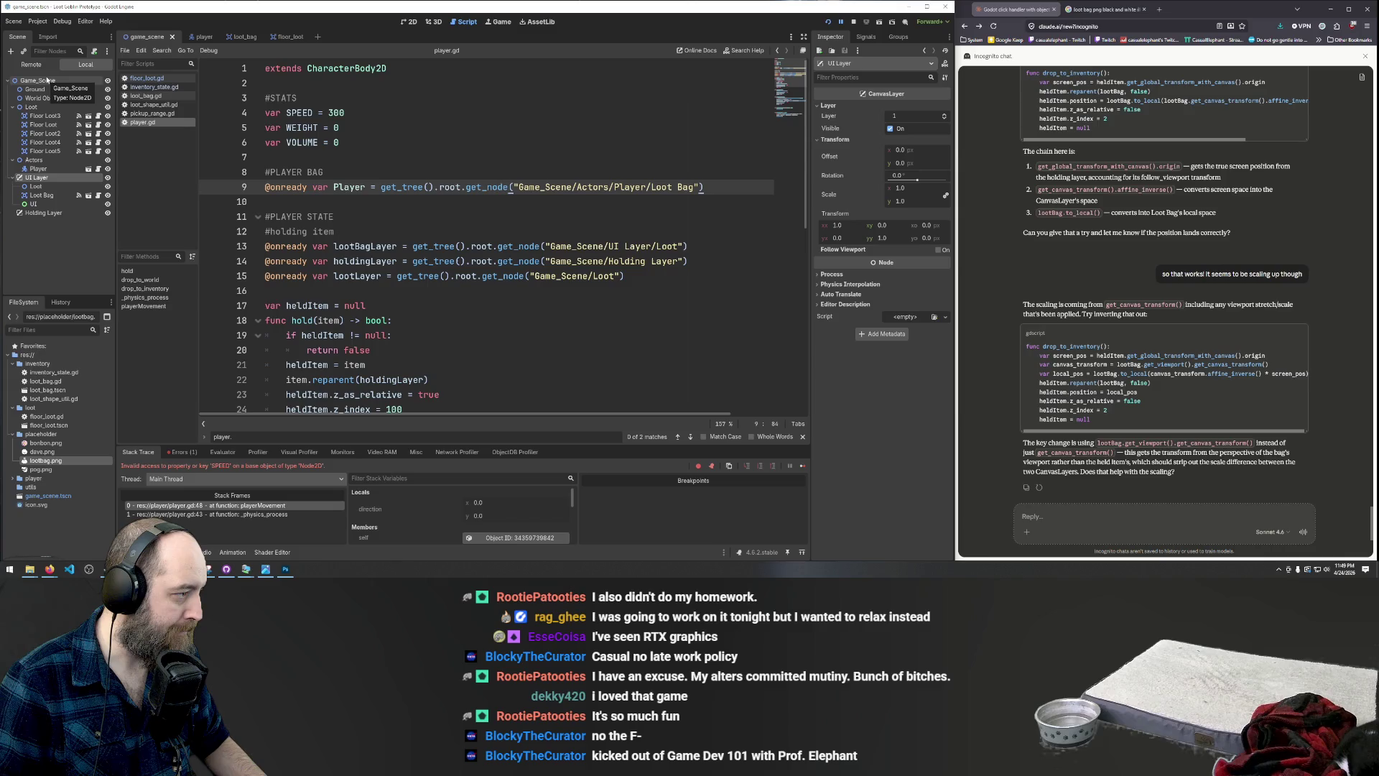
left_click(39, 170)
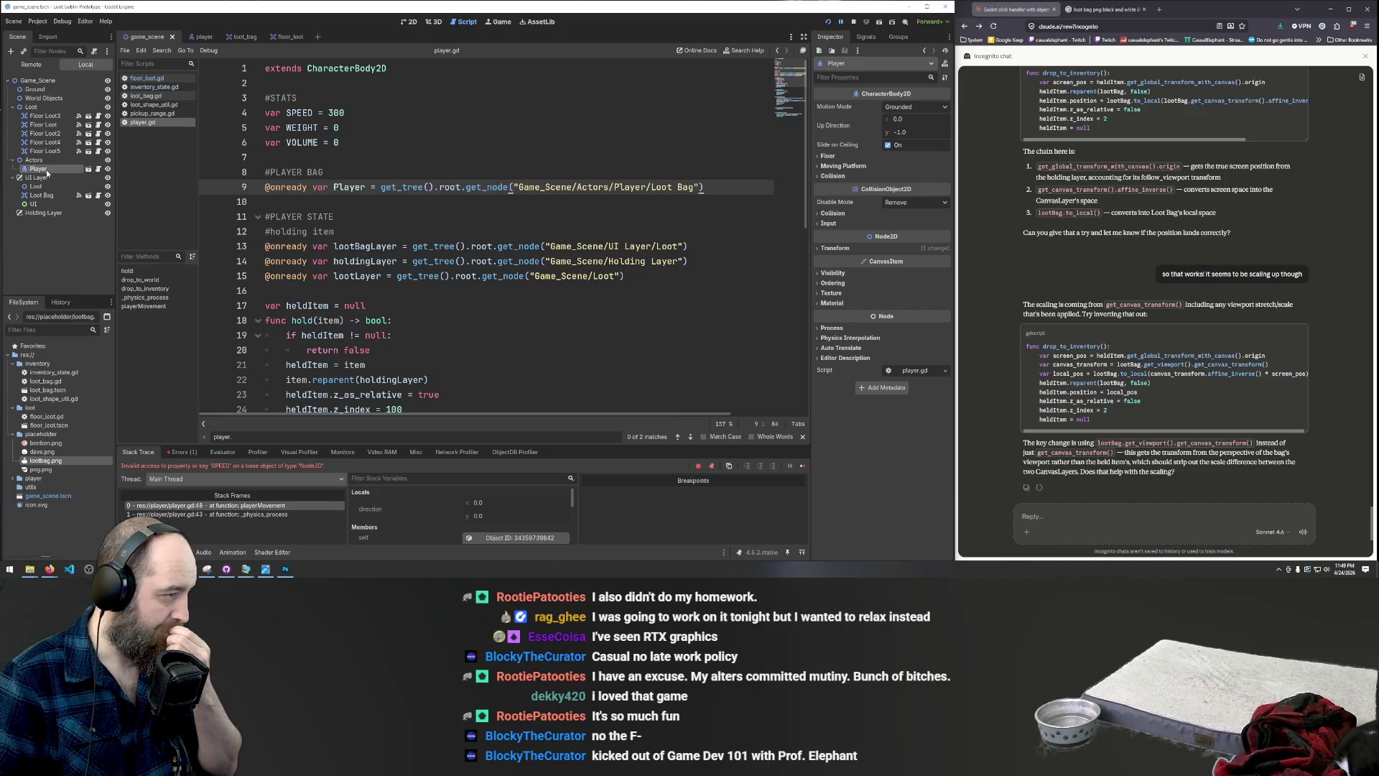
left_click(205, 36)
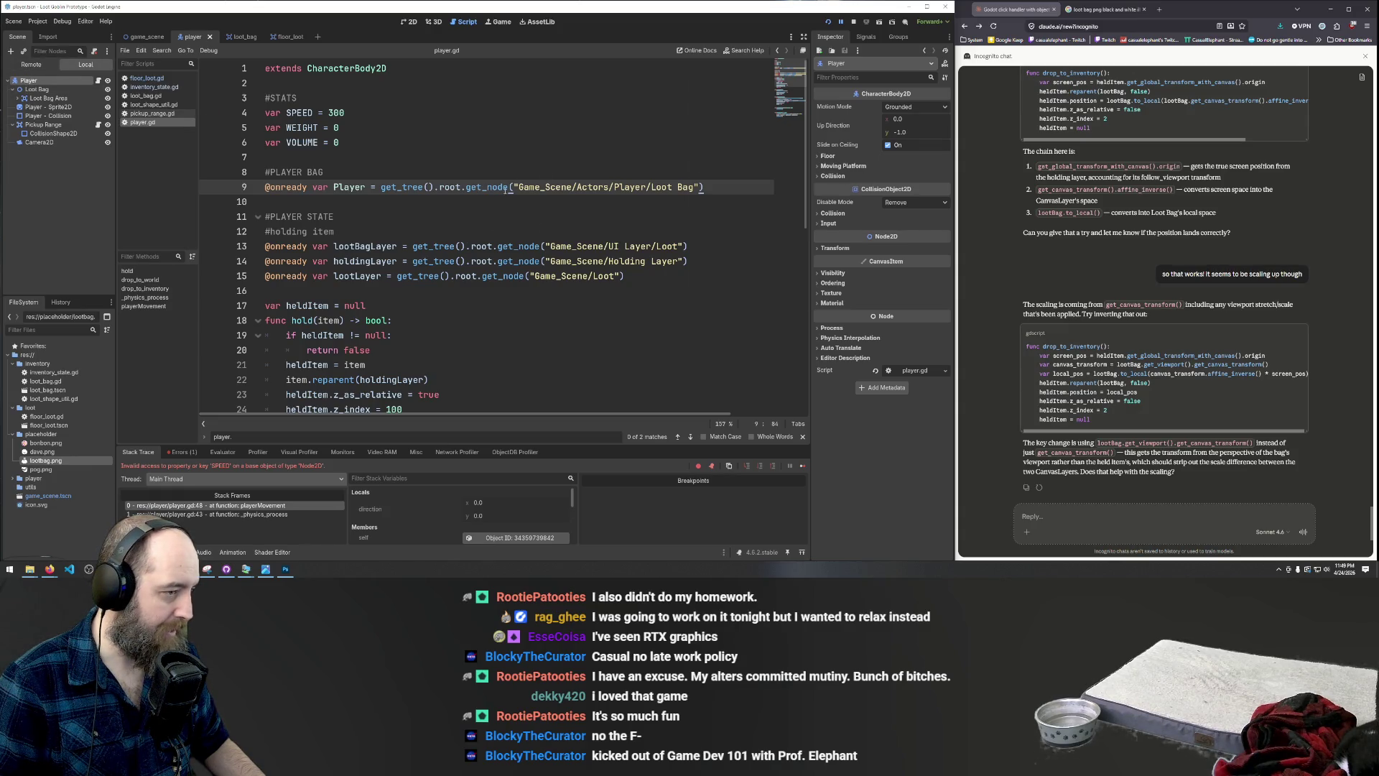
left_click(532, 187)
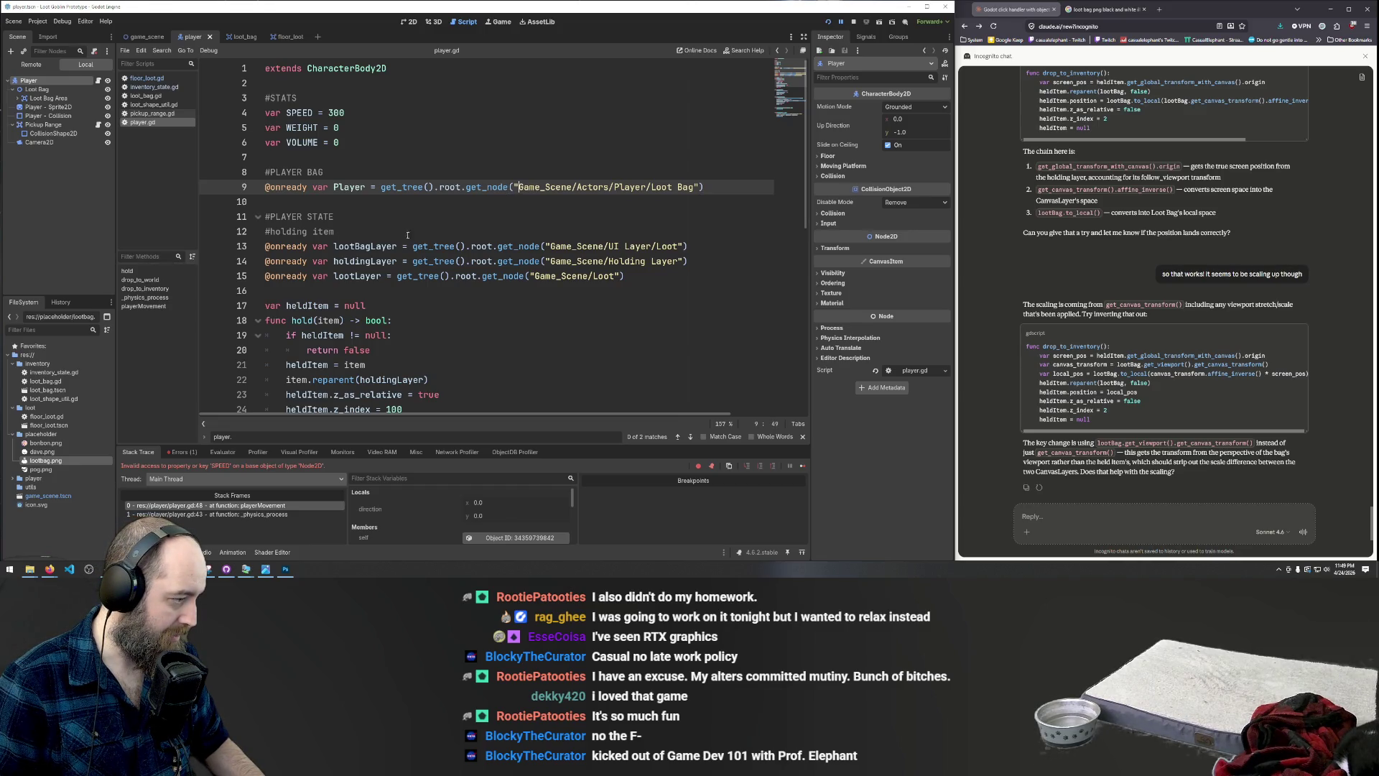
Expand the player folder and inspect the Loot Bag node in the player scene
left_click(12, 479)
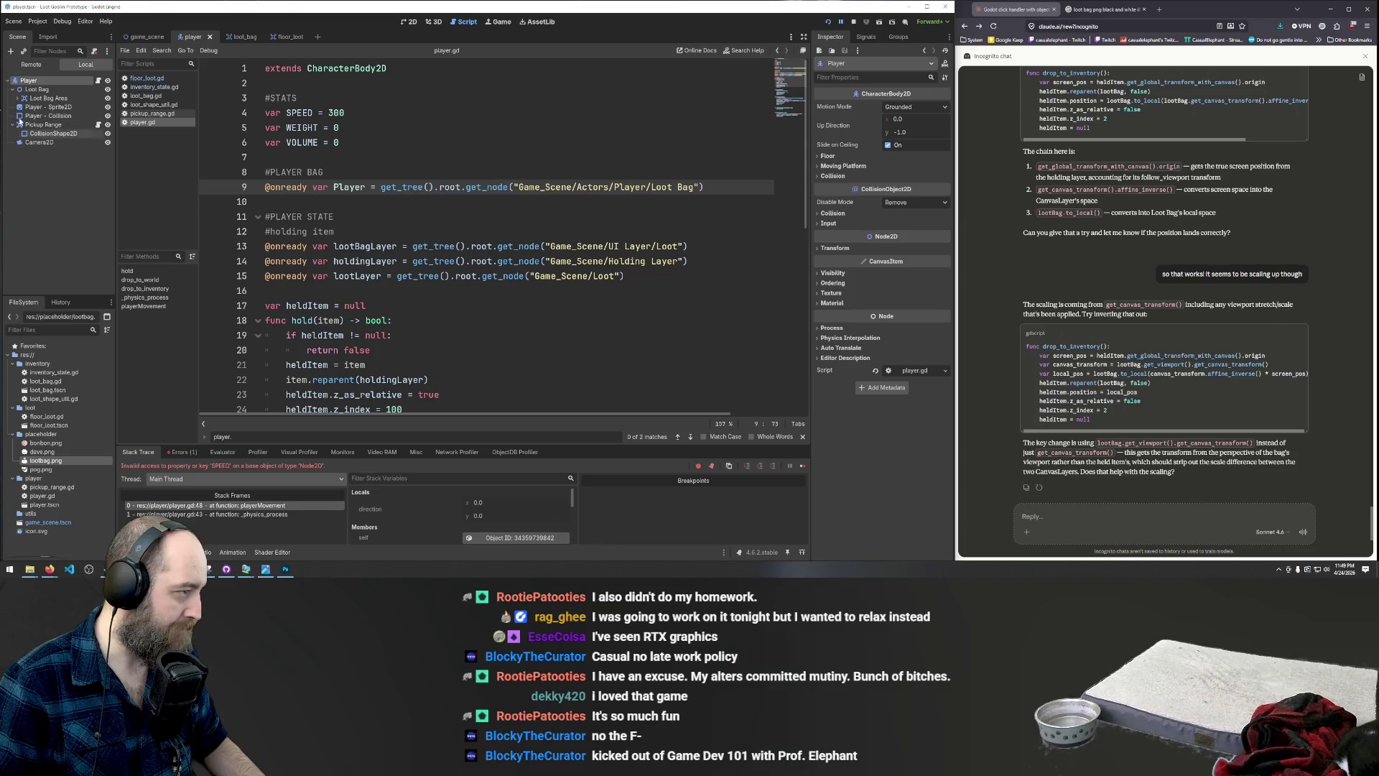
left_click(36, 89)
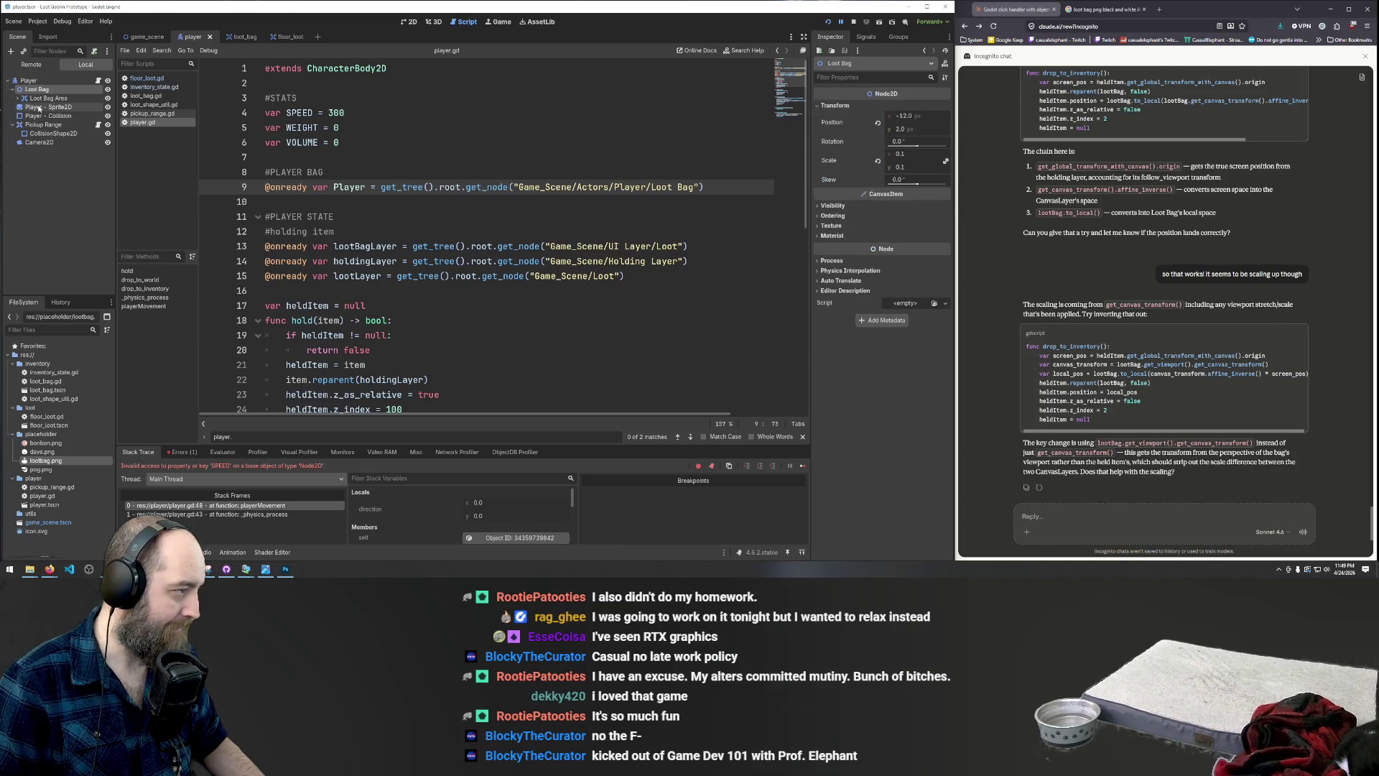
left_click(594, 238)
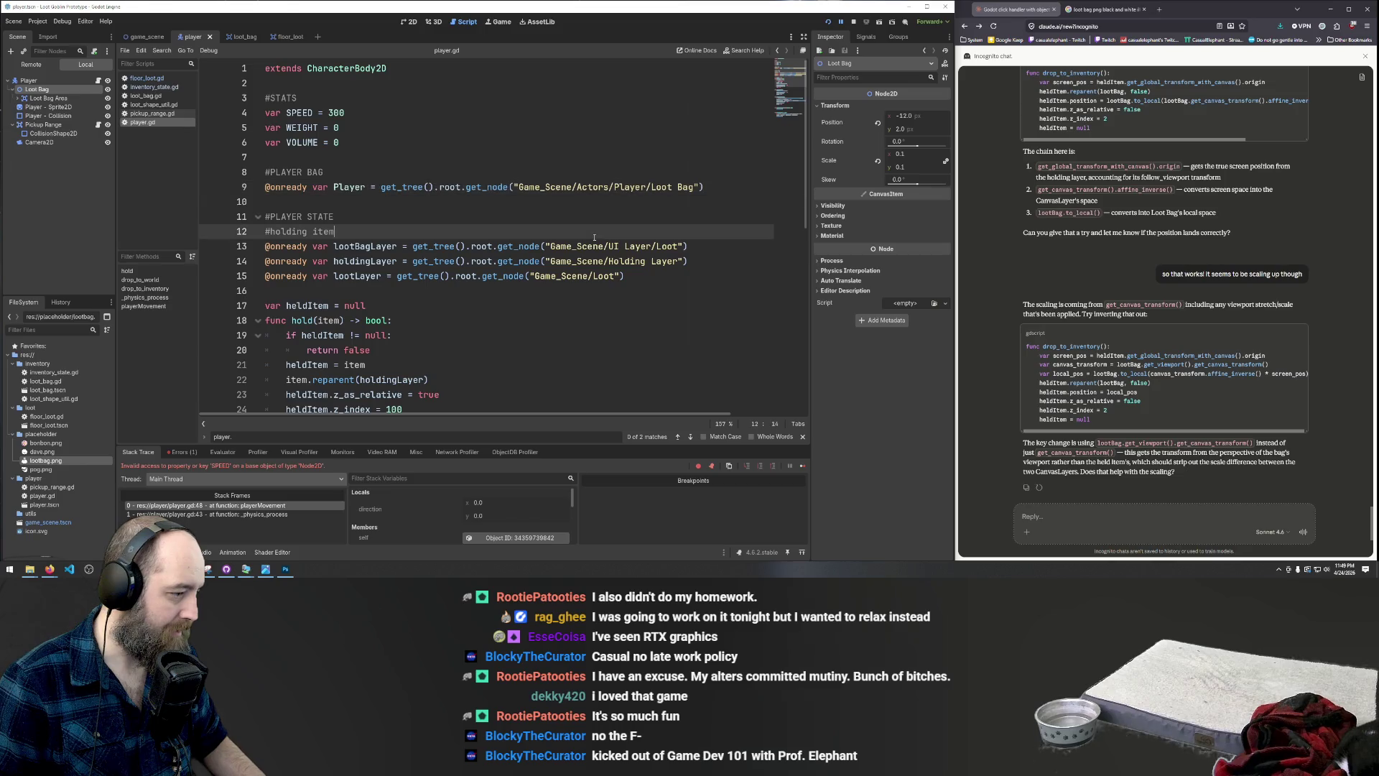
Remove the line-9 Loot Bag declaration, test-run and stop the game, then move to the script's end
left_click_drag(704, 187, 266, 187)
key("ctrl+c")
key("BackSpace")
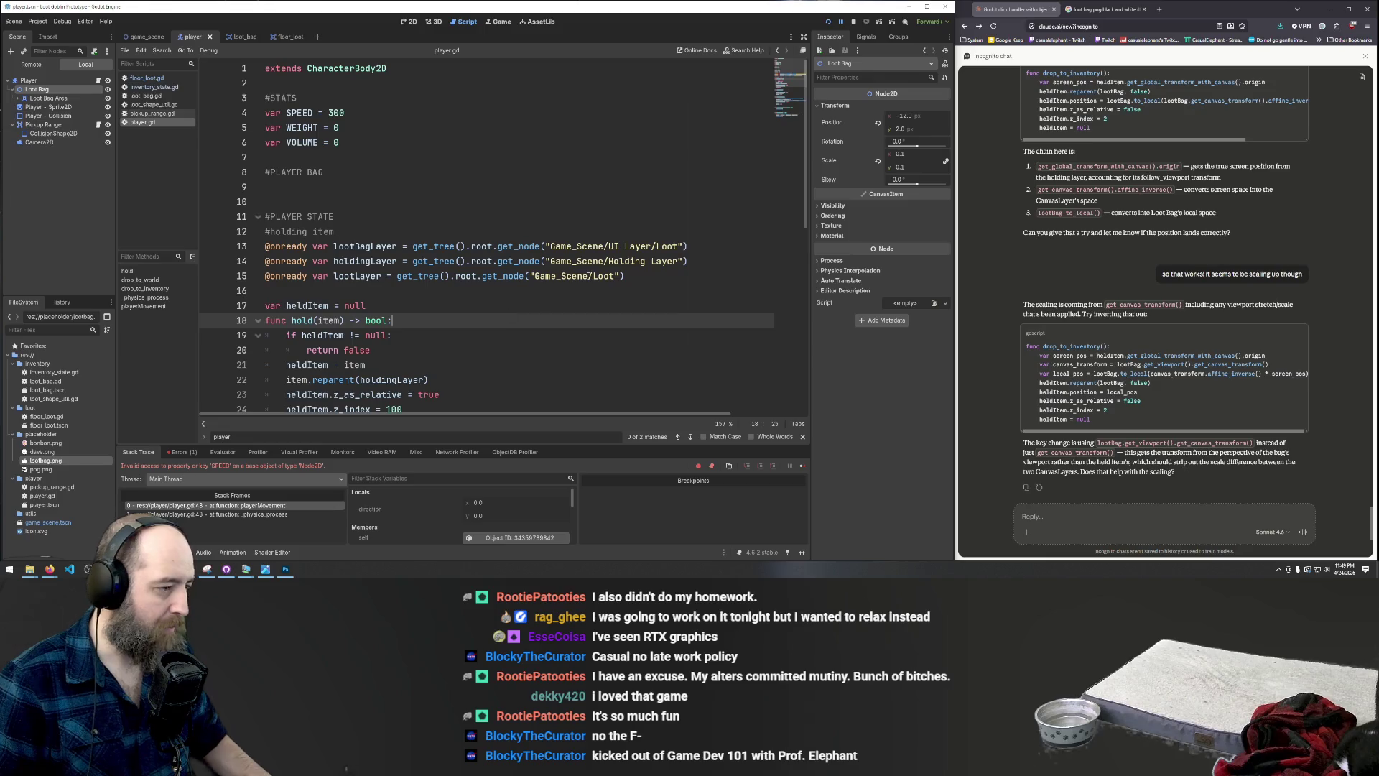
key("F5")
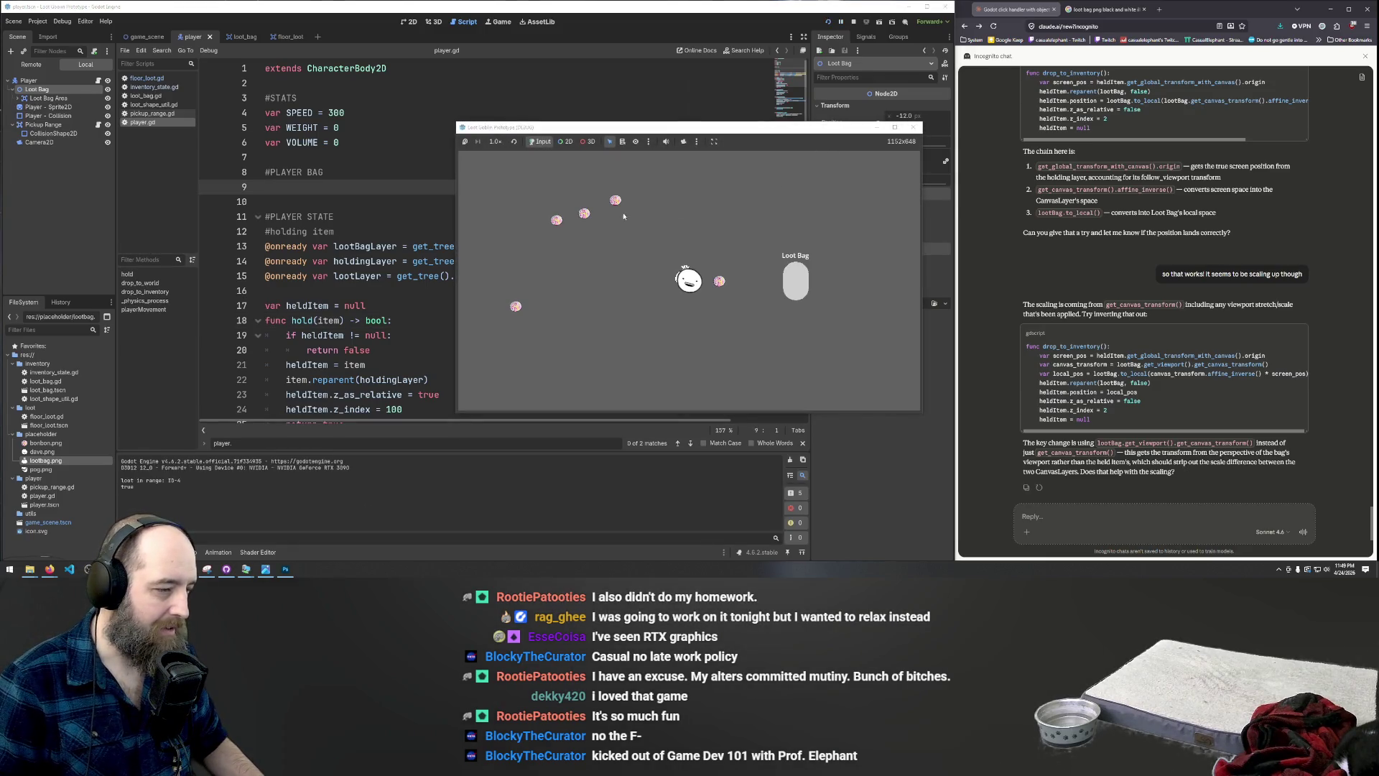
left_click(913, 127)
scroll(469, 304, "down", 8)
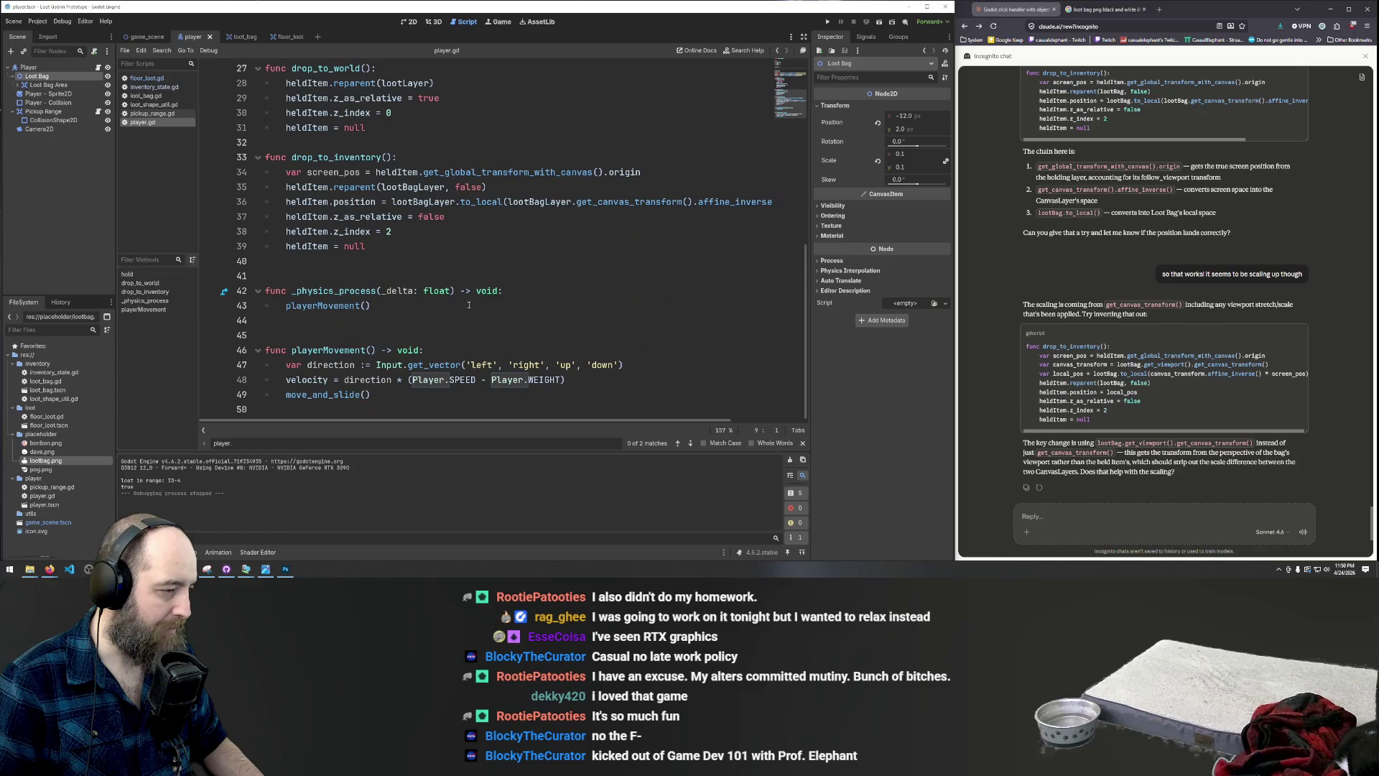
left_click(446, 408)
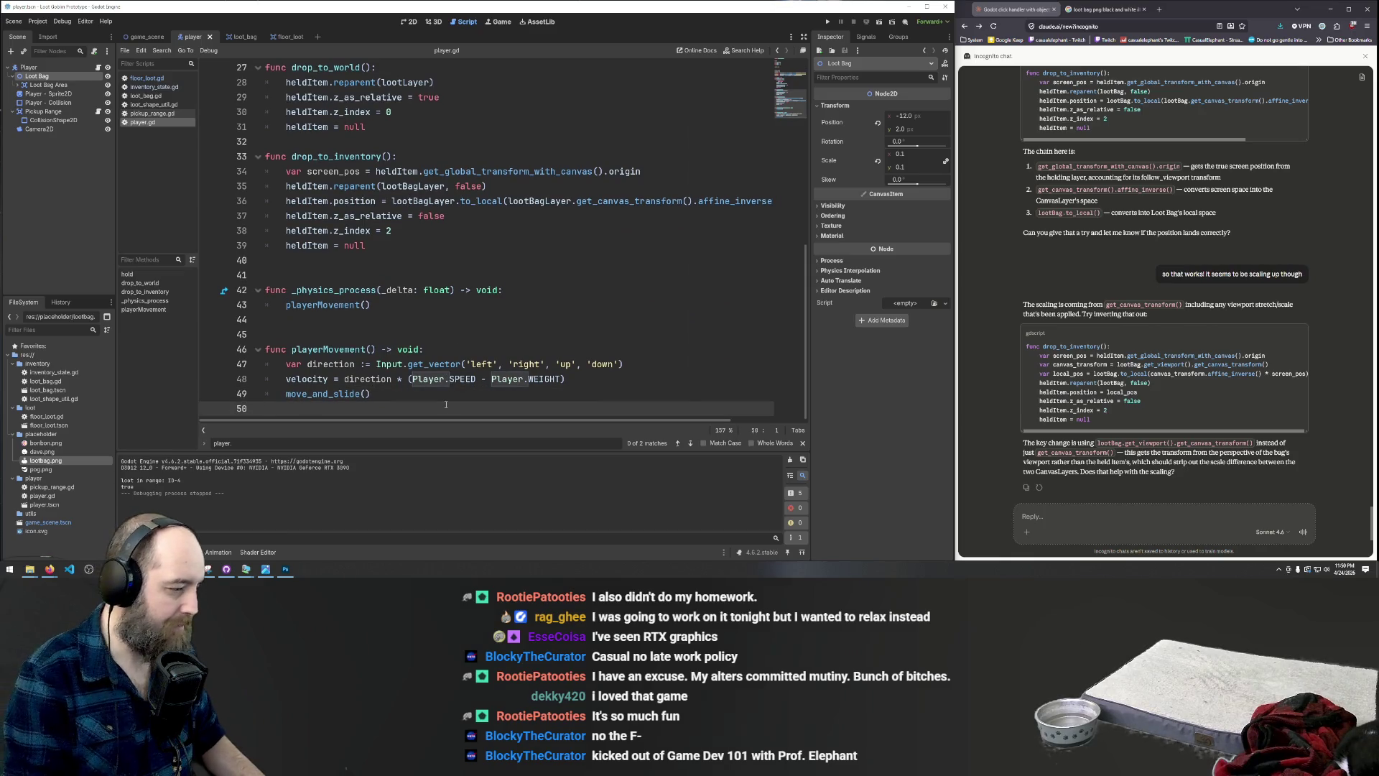
Paste the Loot Bag declaration on line 52 and run the game
key("Return")
key("Return")
key("ctrl+v")
left_click(644, 276)
key("F5")
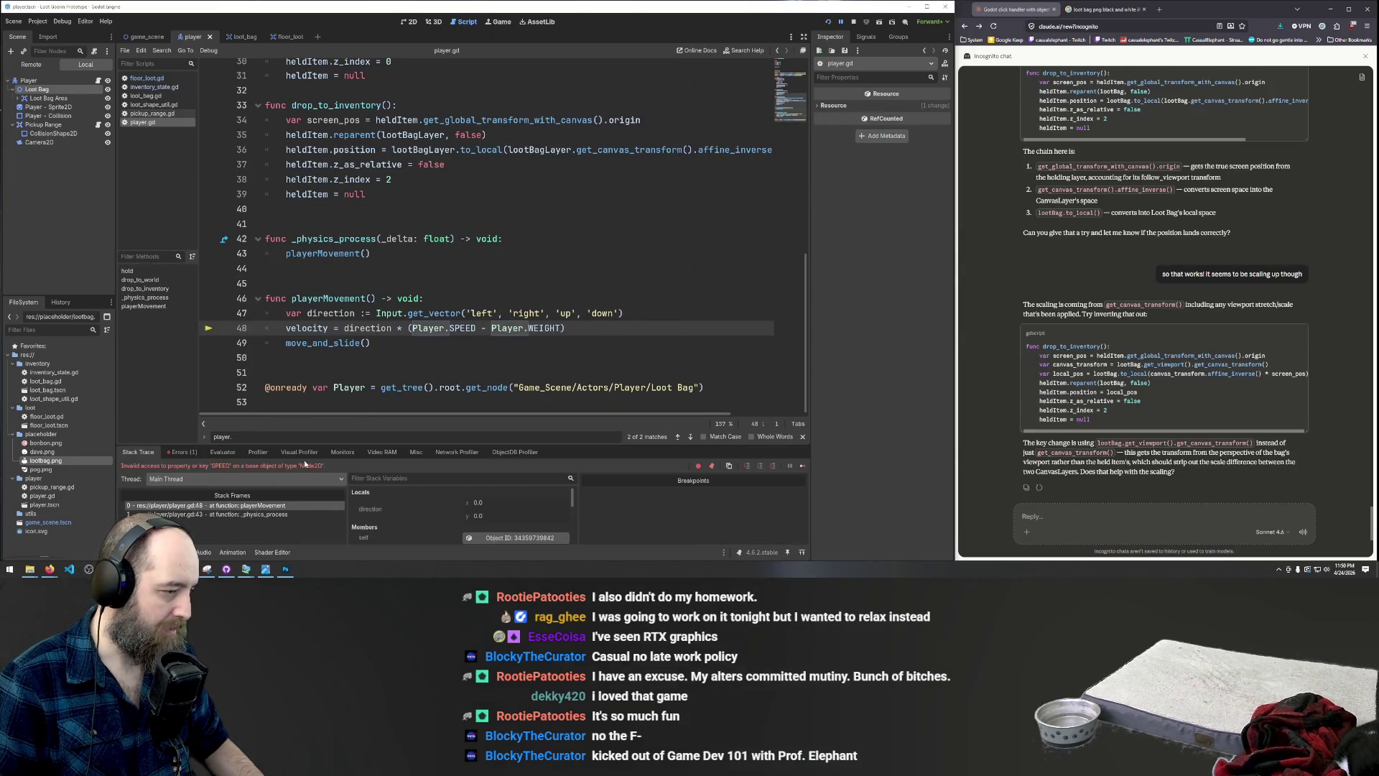
Rename the line-52 variable to PlayerBag, run the game, then close it
double_click(349, 395)
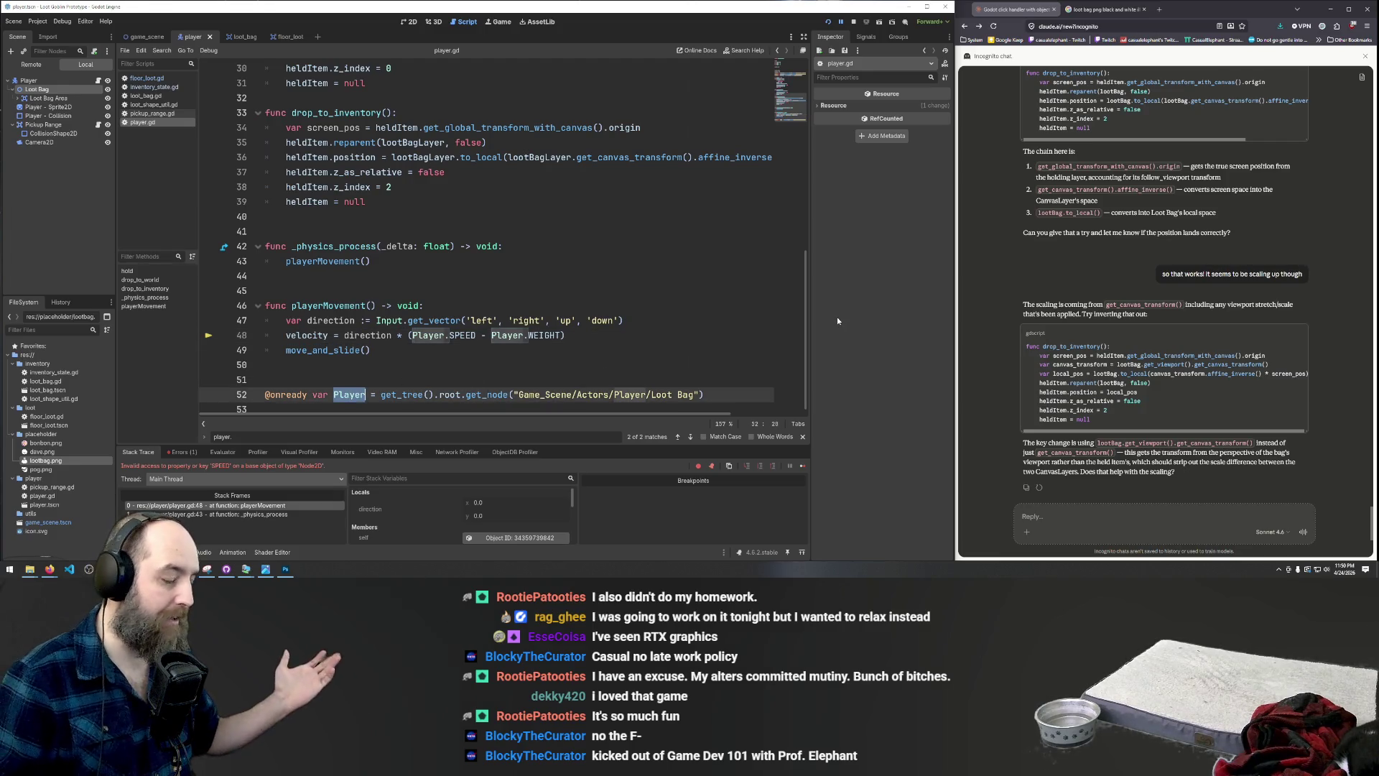
type("PlayerB")
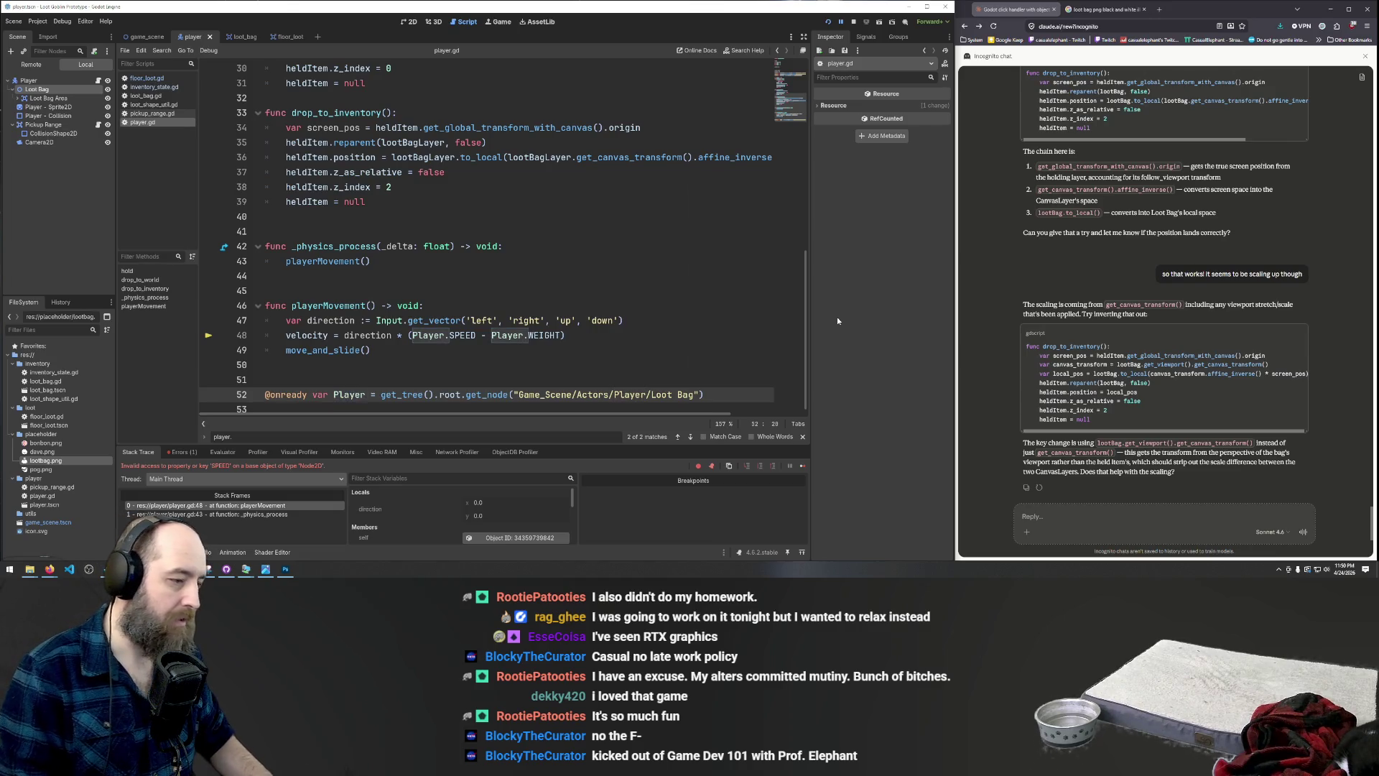
type("ag")
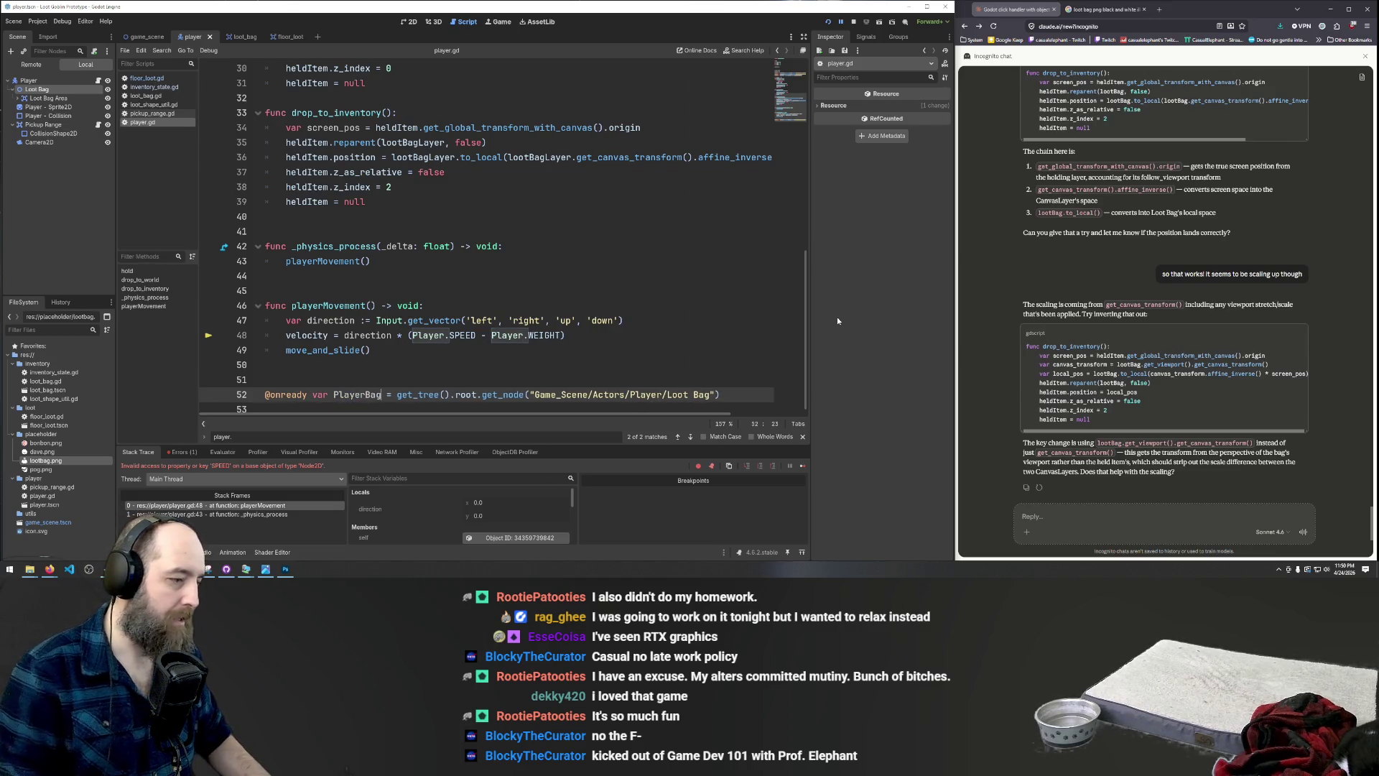
left_click(647, 320)
key("F5")
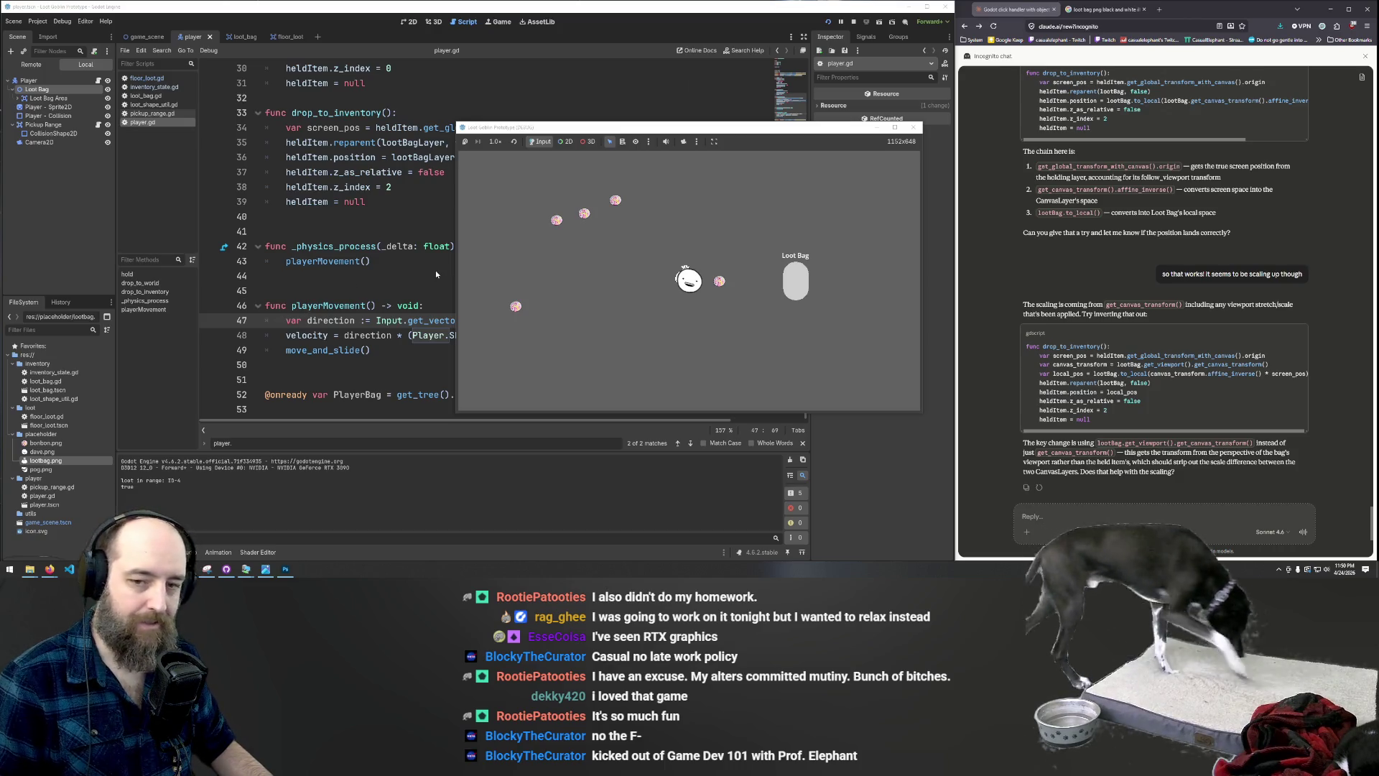
left_click(395, 263)
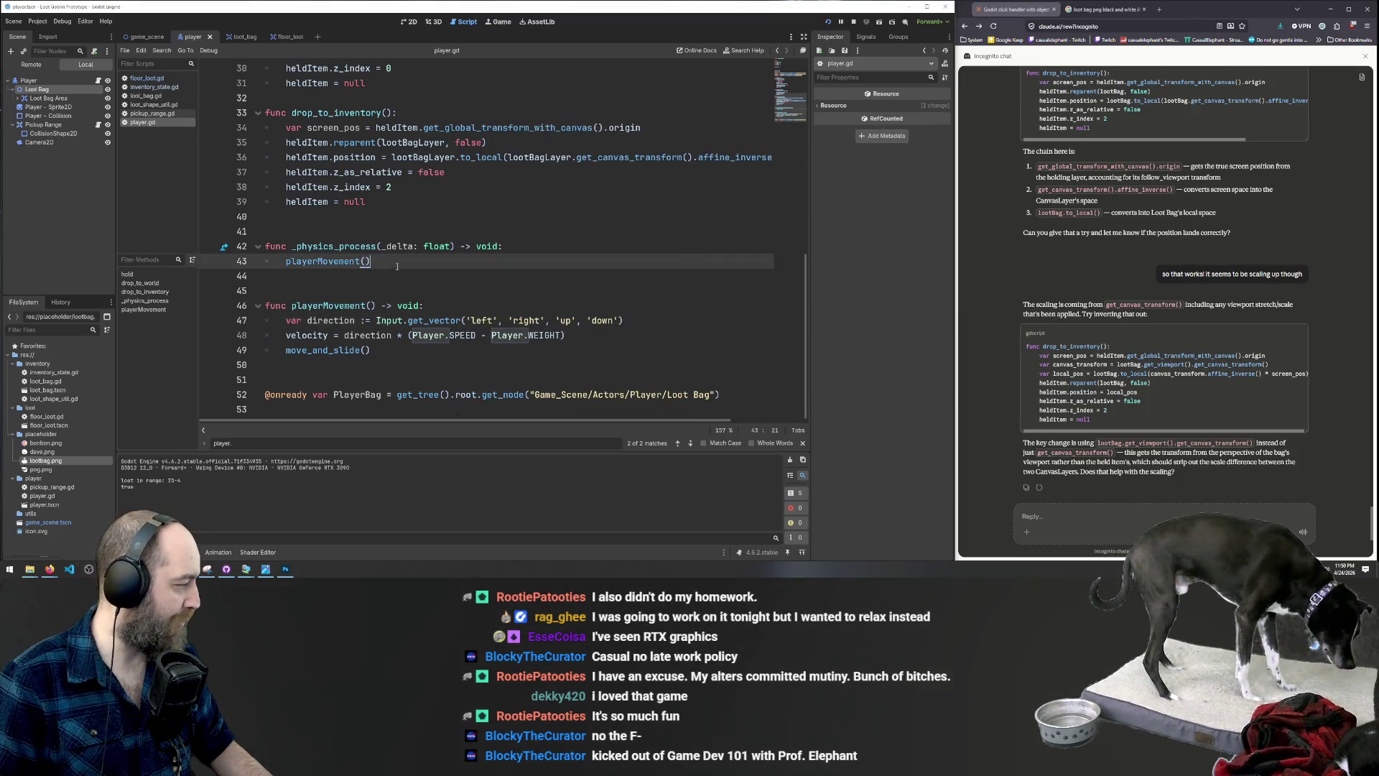
triple_click(738, 401)
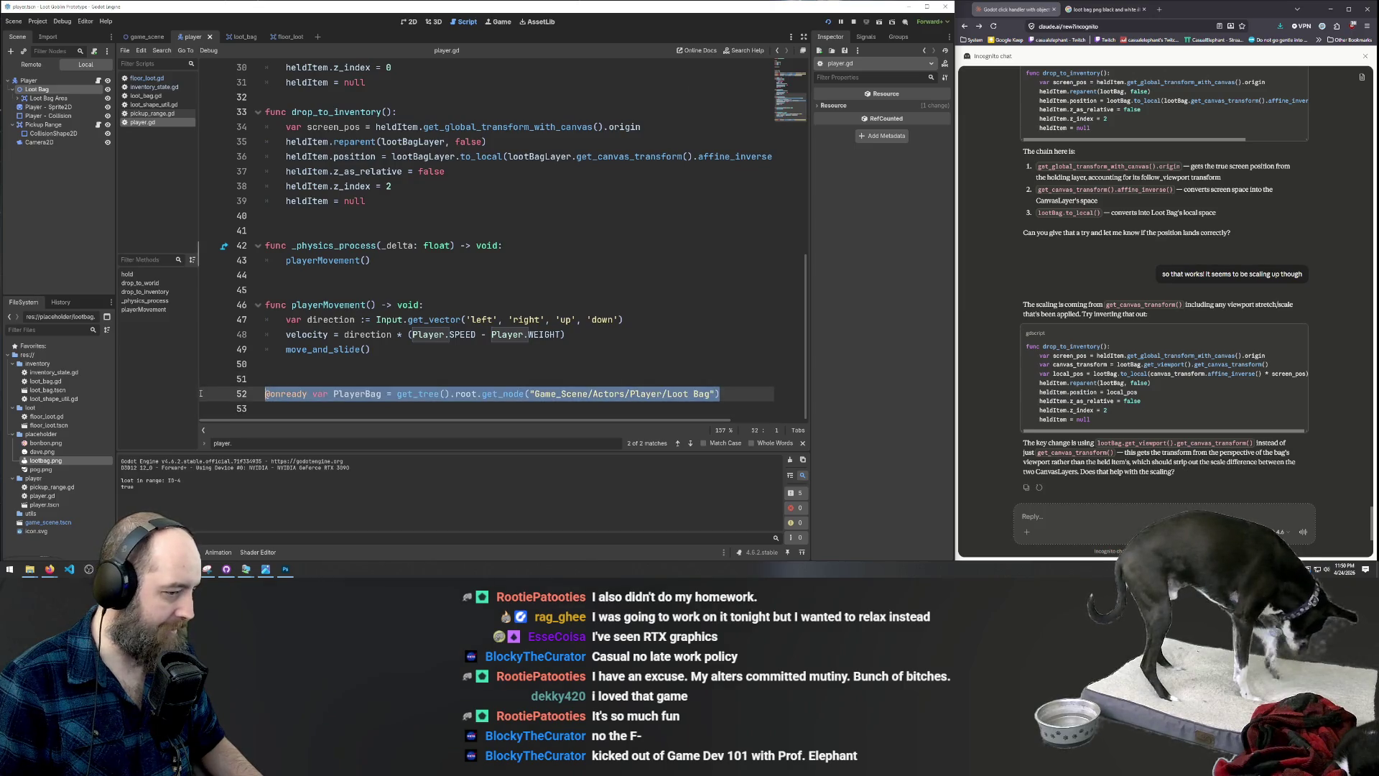
Move the PlayerBag declaration from the script's end back to line 9
key("BackSpace")
key("BackSpace")
key("BackSpace")
key("BackSpace")
scroll(528, 290, "up", 10)
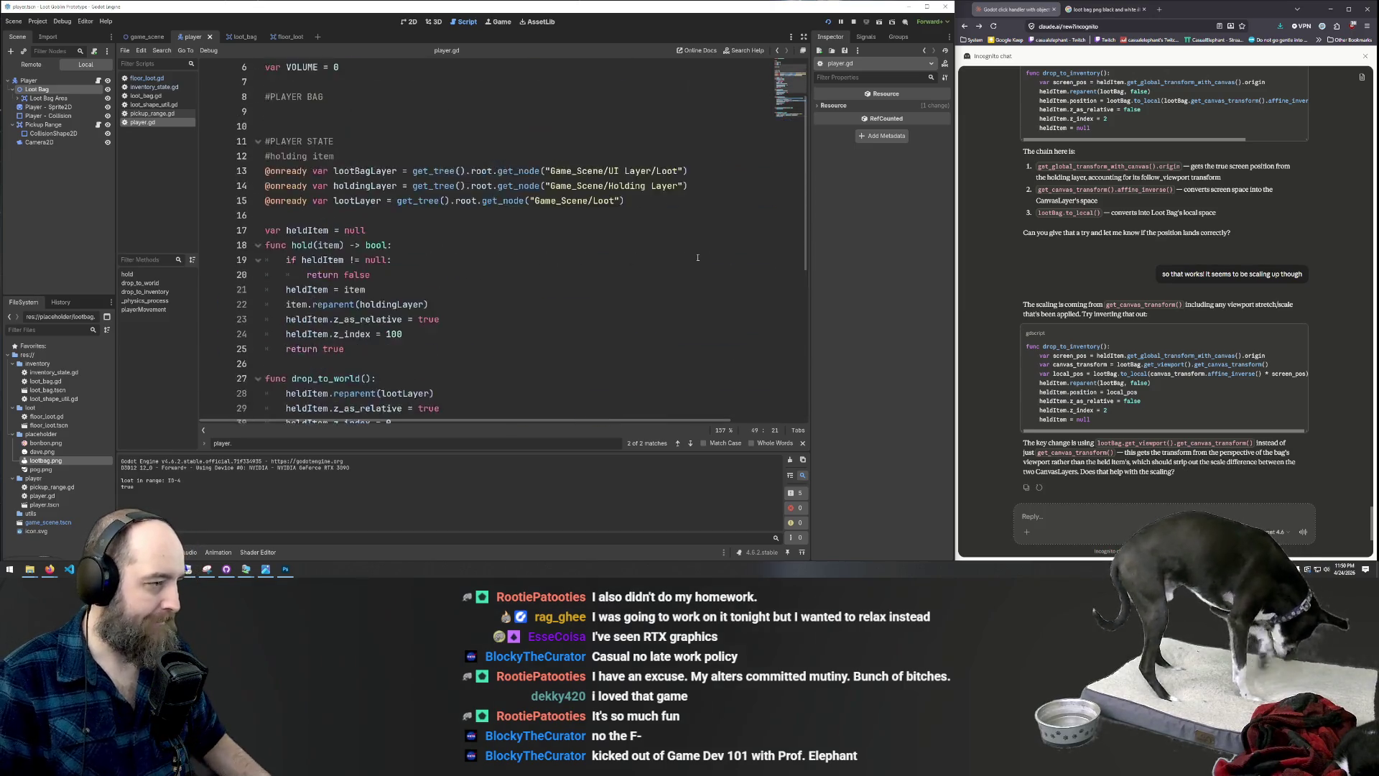
left_click(437, 216)
key("Up")
key("Up")
key("ctrl+v")
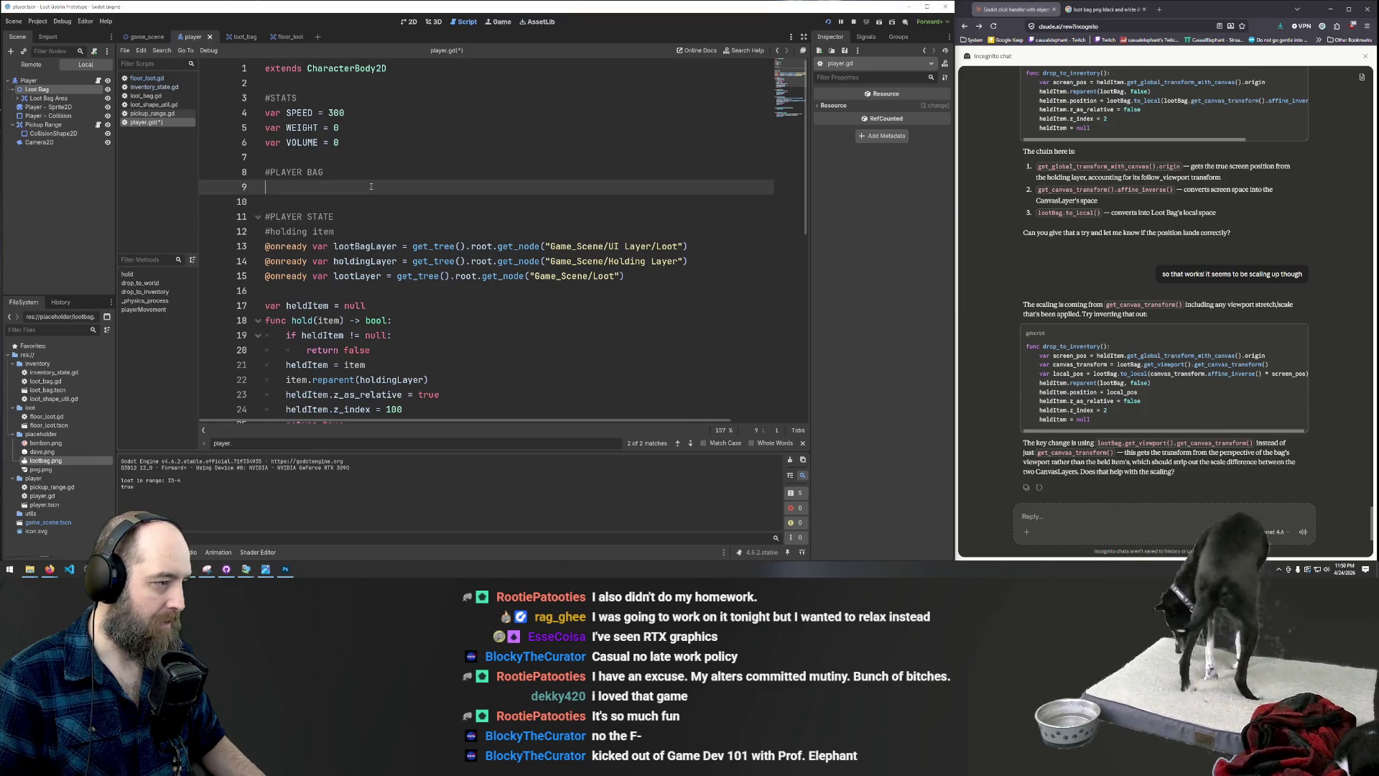
Replace Game_Scene/Actors in the path with the /root/Player suggestion
left_click(536, 187)
left_click_drag(535, 186, 625, 187)
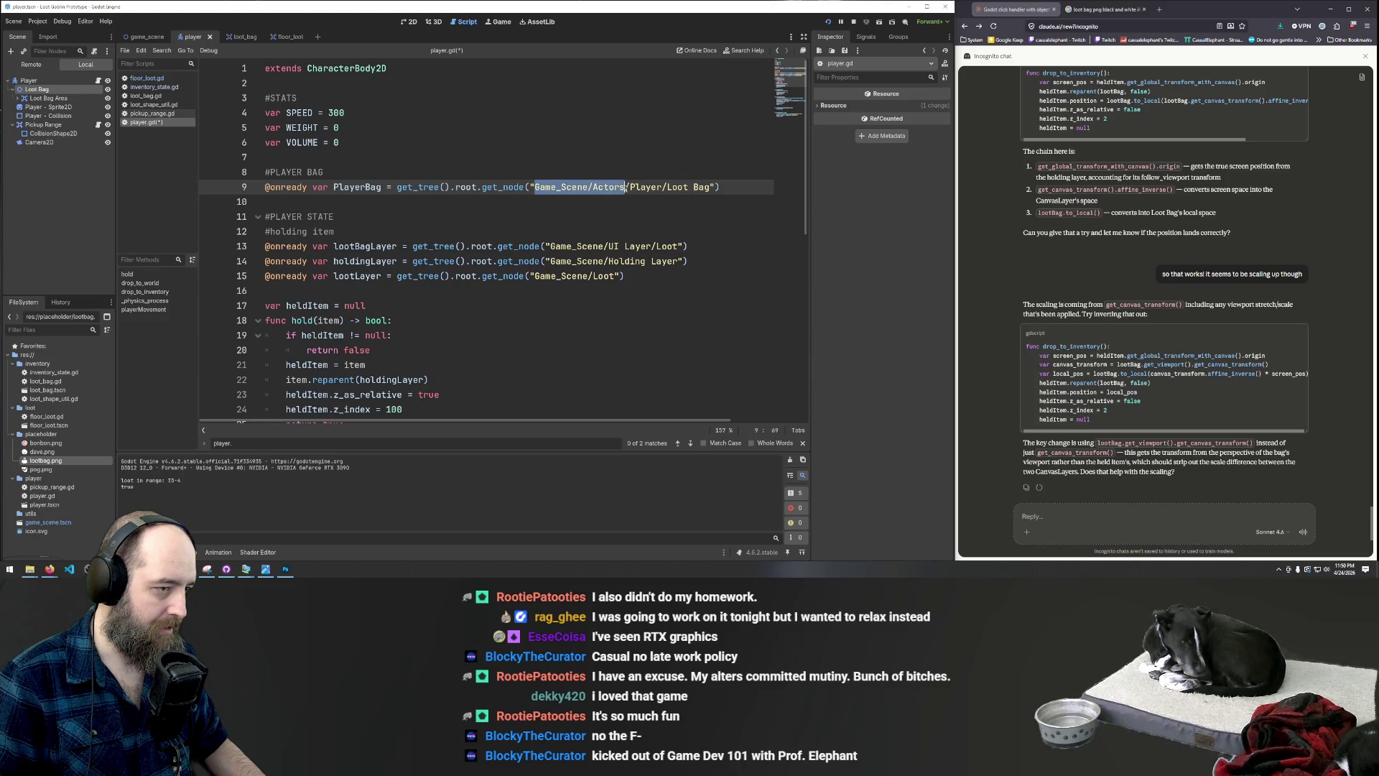
type("root")
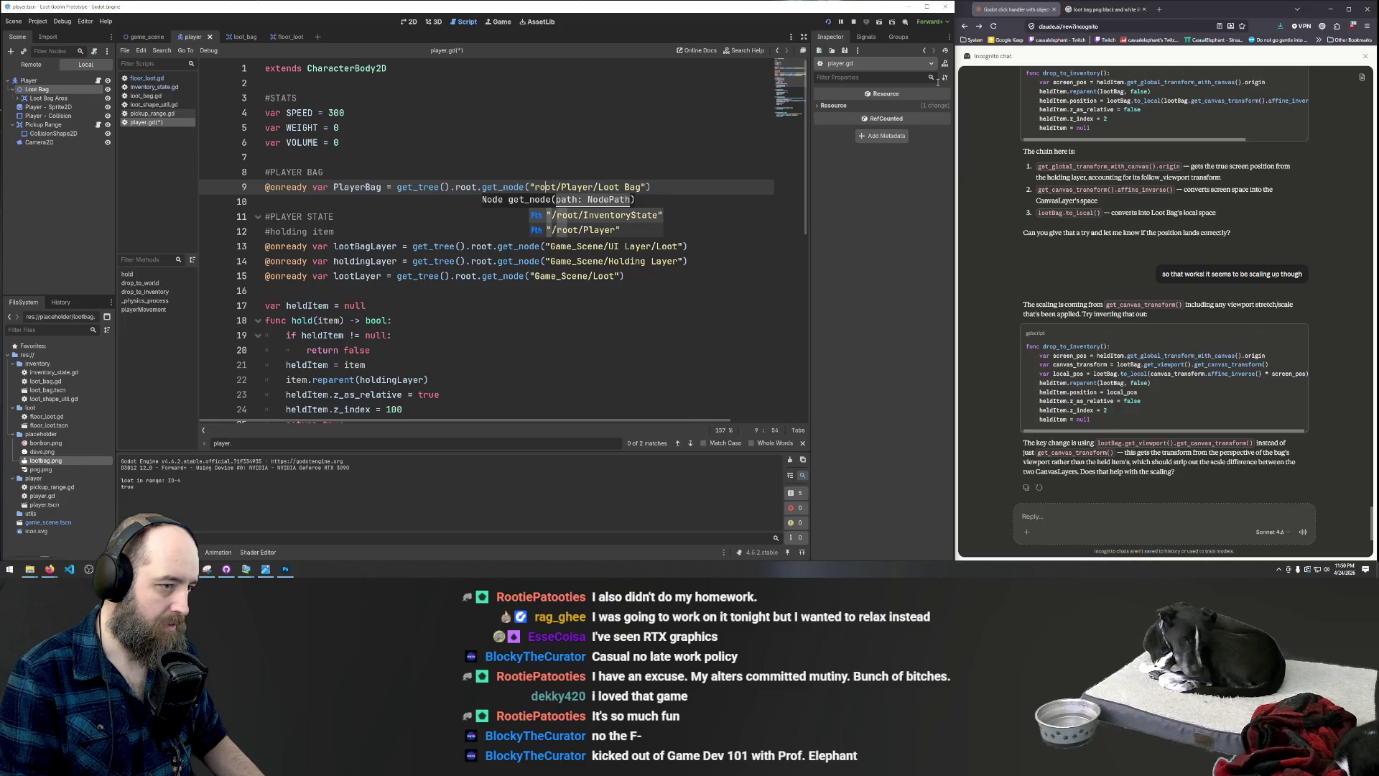
left_click(571, 230)
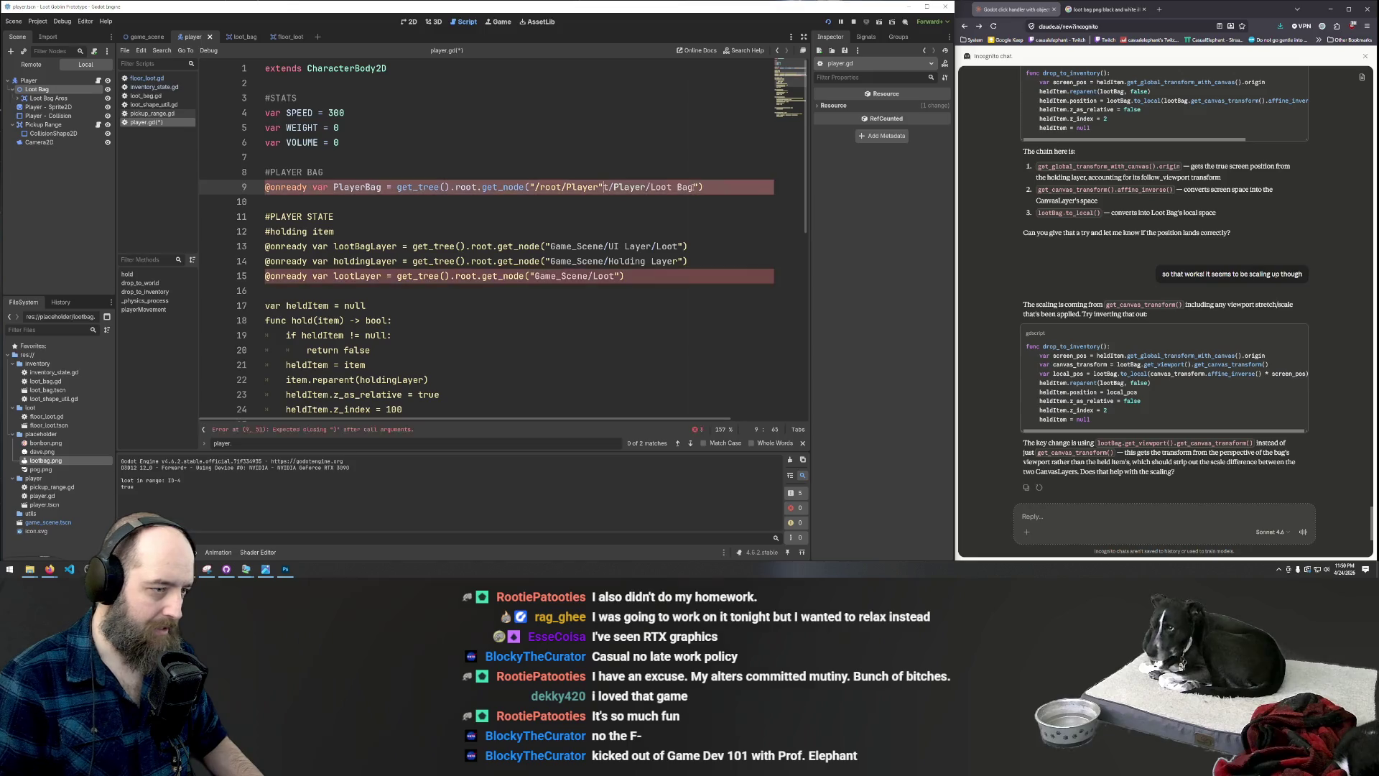
Remove the duplicated Player part so the path reads /root/Player/Loot Bag, save, and run
left_click_drag(697, 187, 603, 187)
left_click(676, 186)
key("BackSpace")
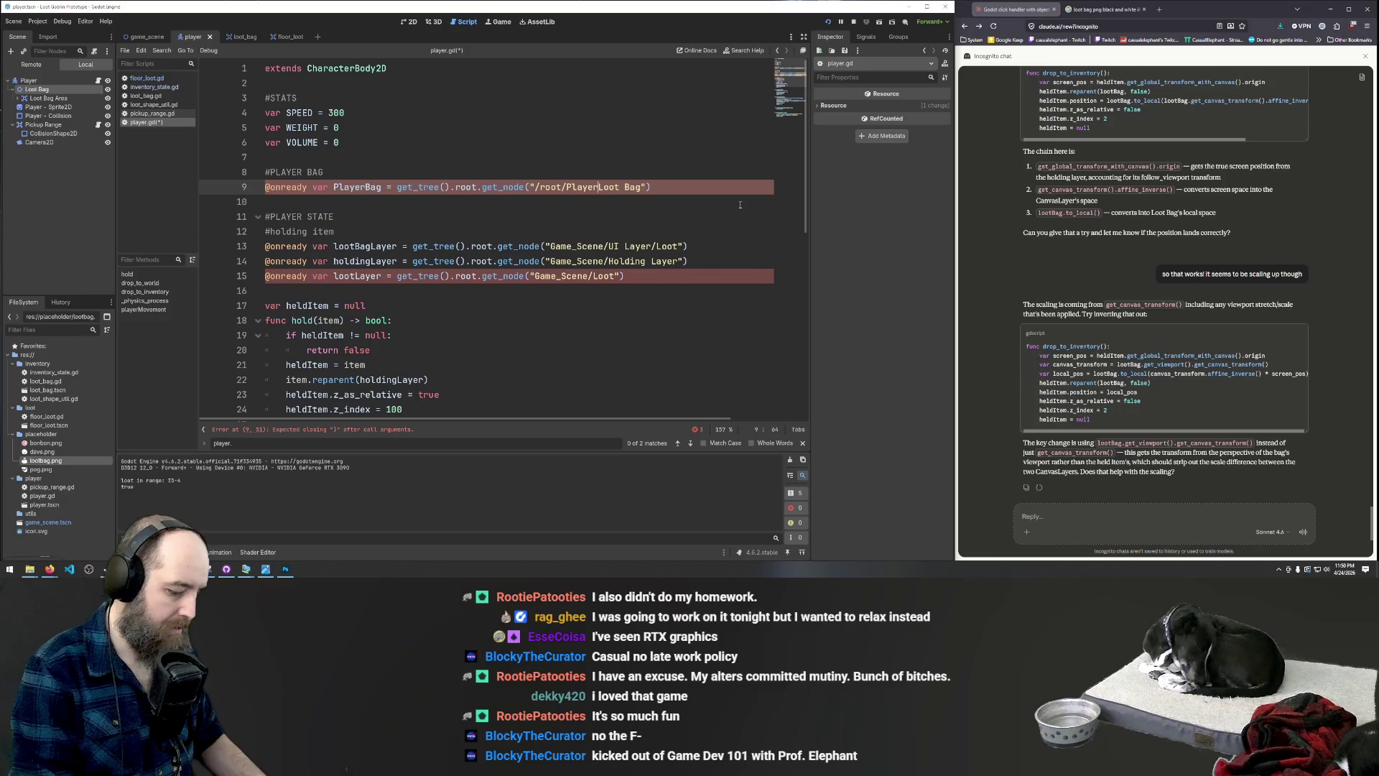
key("BackSpace")
type("/")
left_click(549, 249)
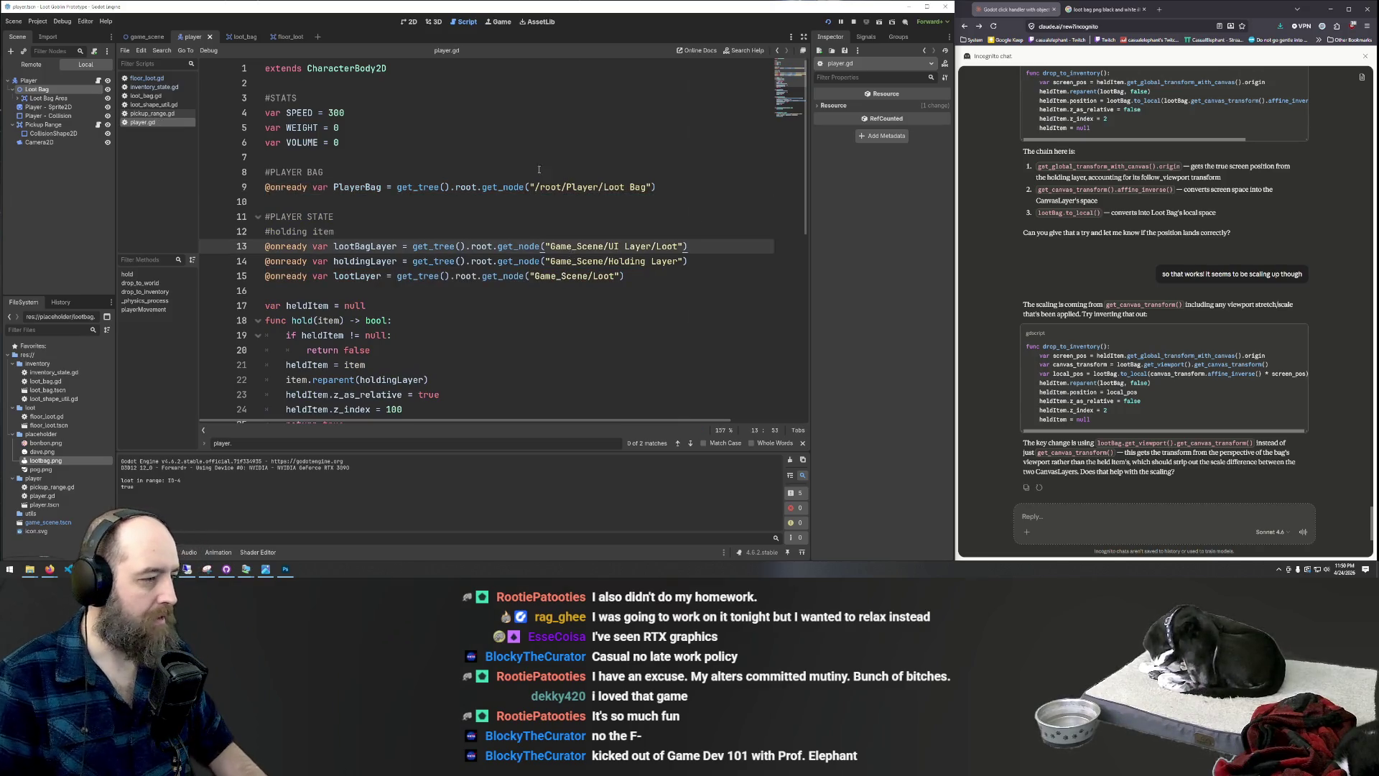
left_click(519, 152)
key("F5")
Walk to nearby loot, put it into the Loot Bag, then take it out and drop it on the ground
key("a")
key("s")
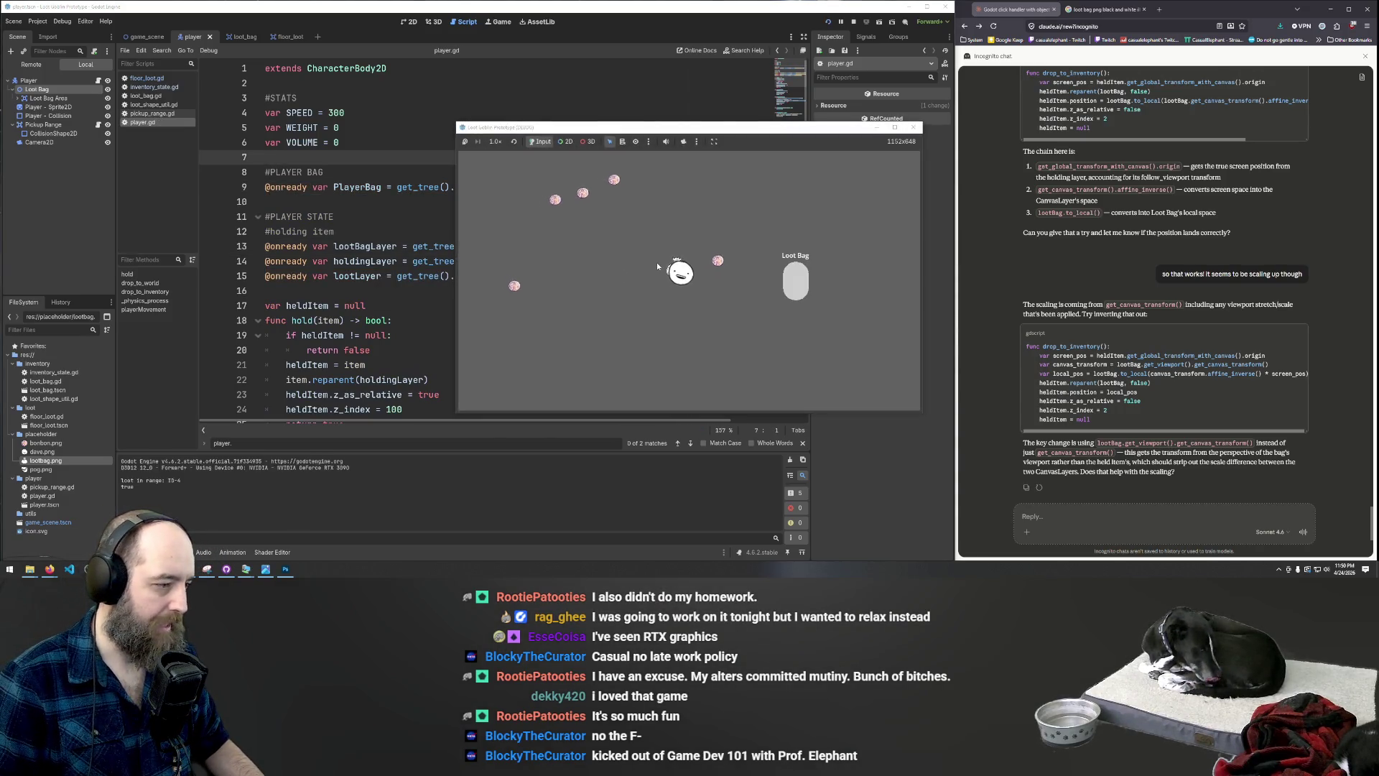
key("w")
key("d")
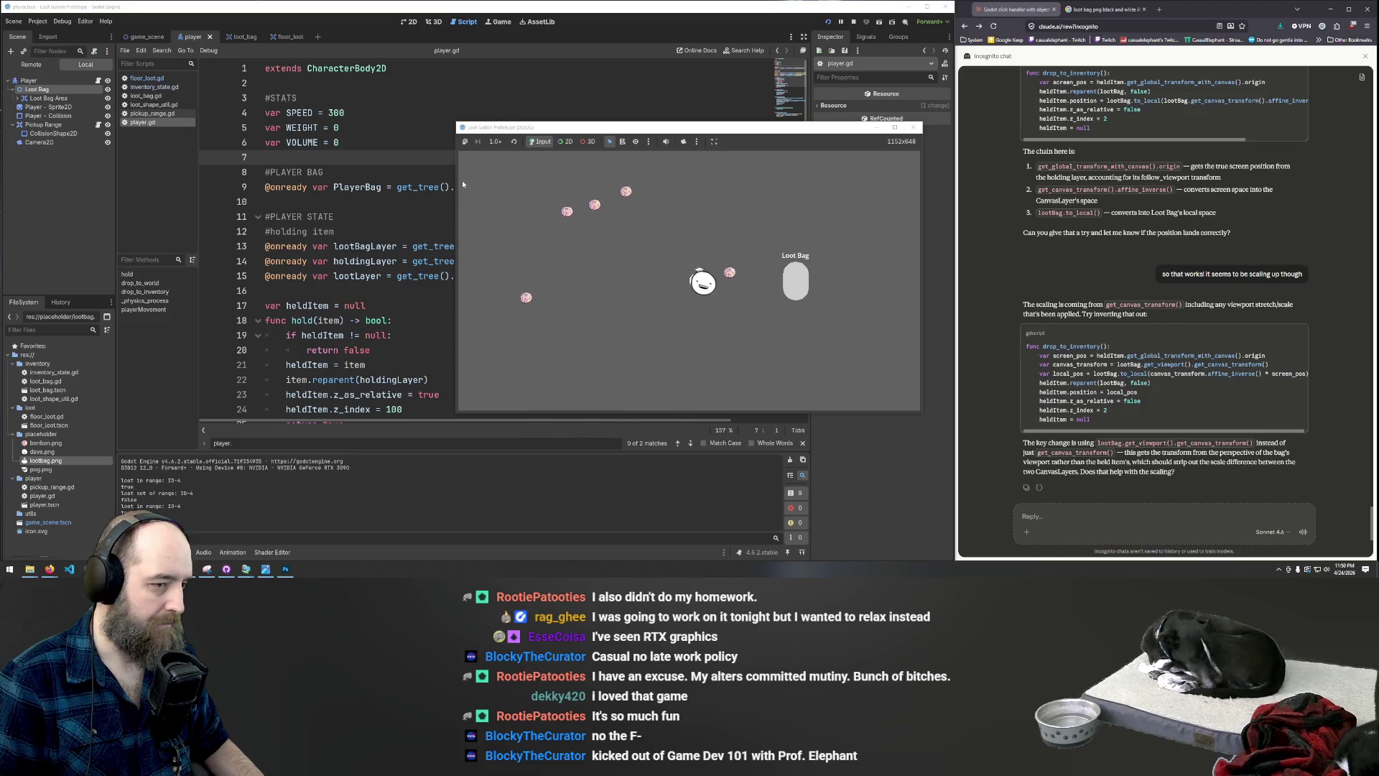
left_click(704, 297)
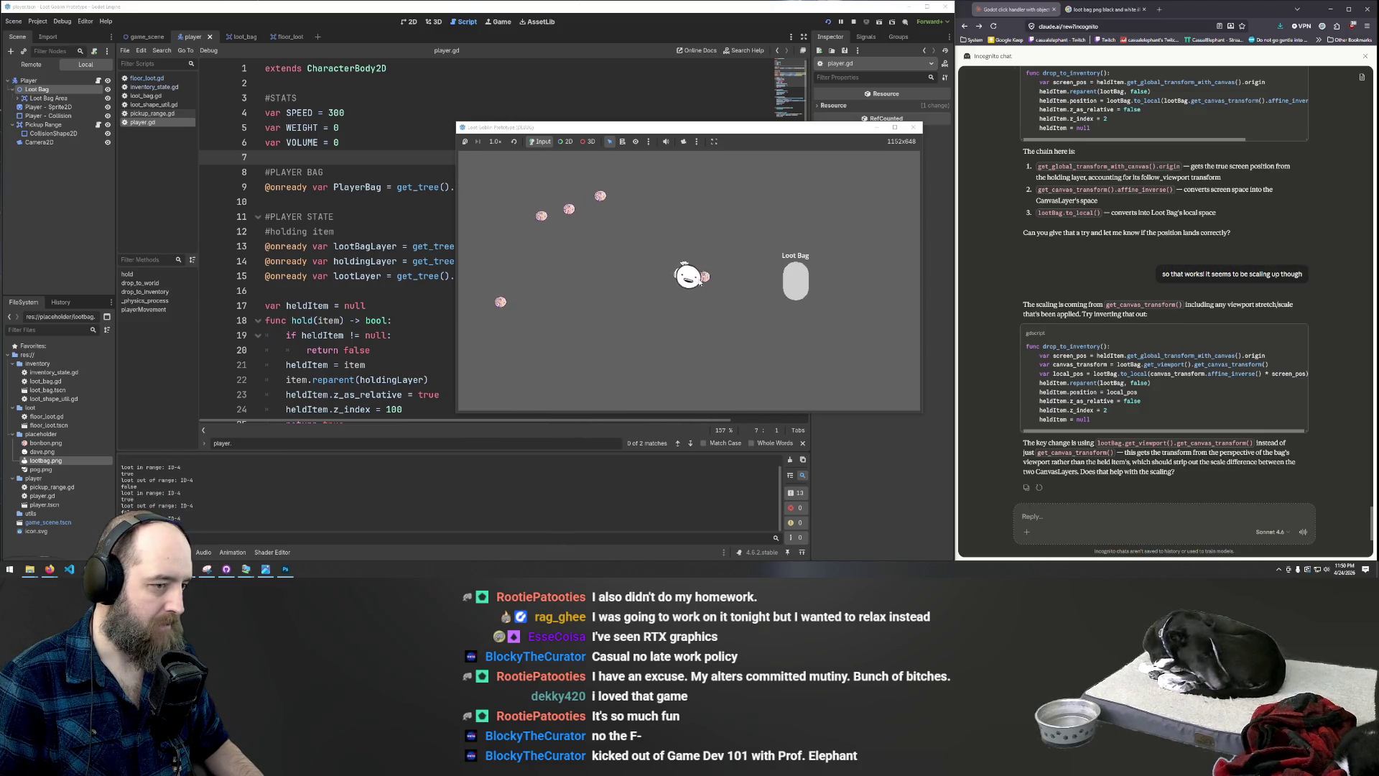
left_click(786, 288)
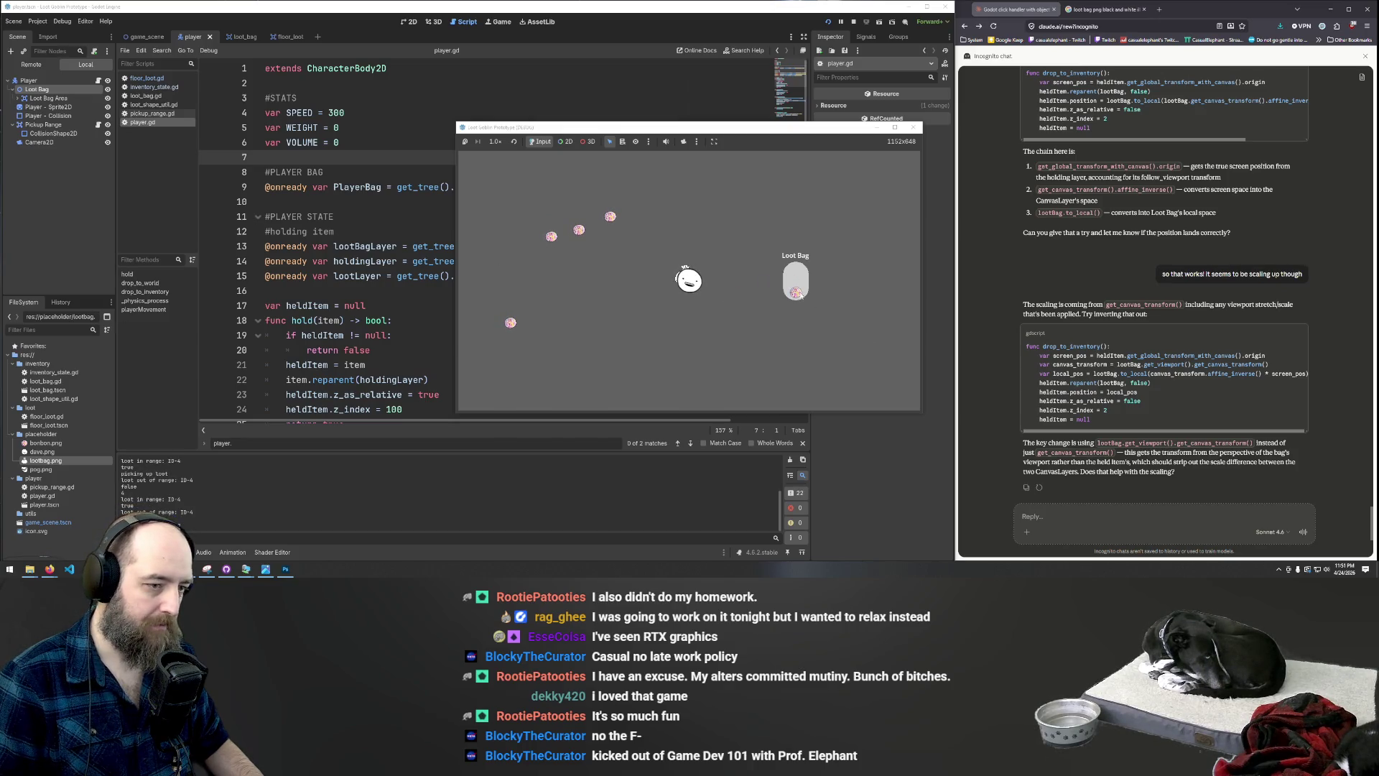
left_click(798, 293)
left_click(714, 295)
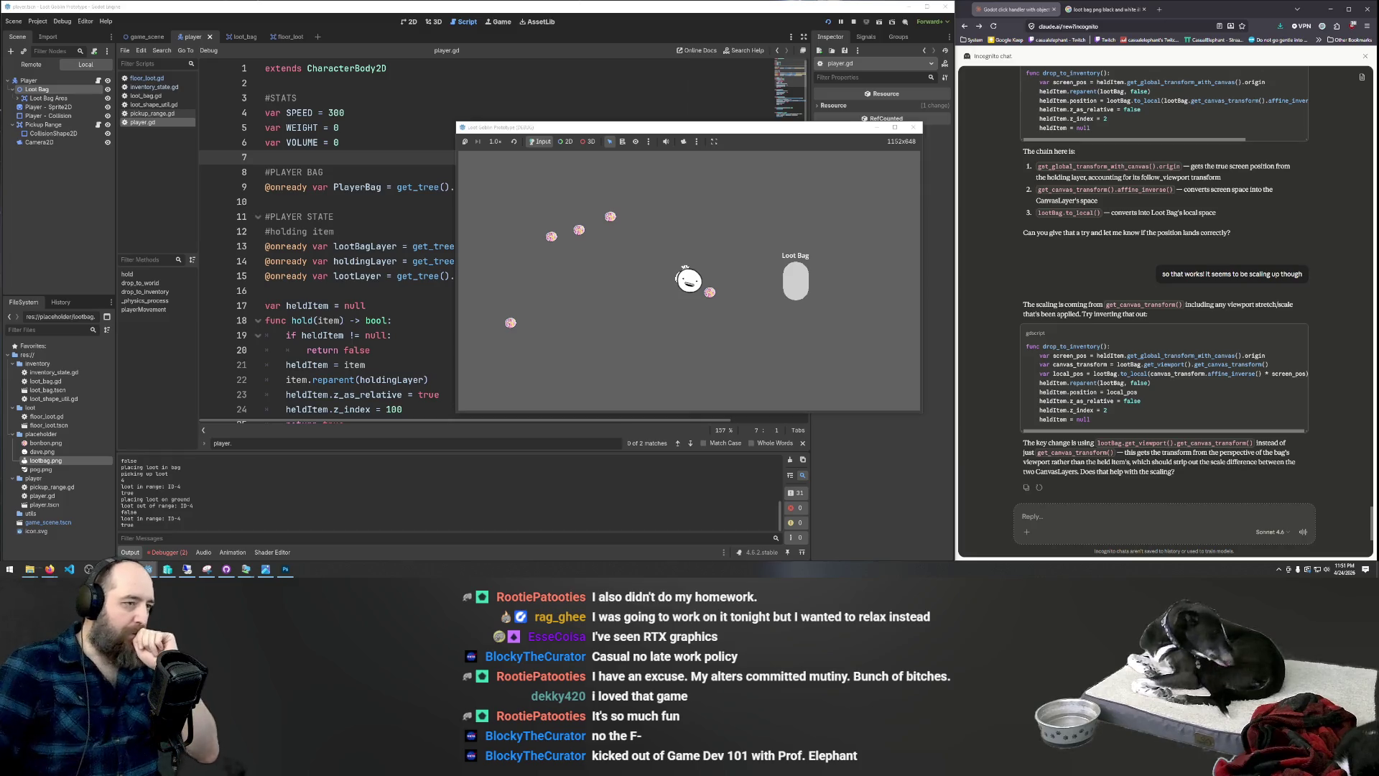
Close the game, review player.gd's drop_to_world, drop_to_inventory and playerMovement, then open inventory_state.gd
left_click(356, 305)
scroll(503, 316, "down", 9)
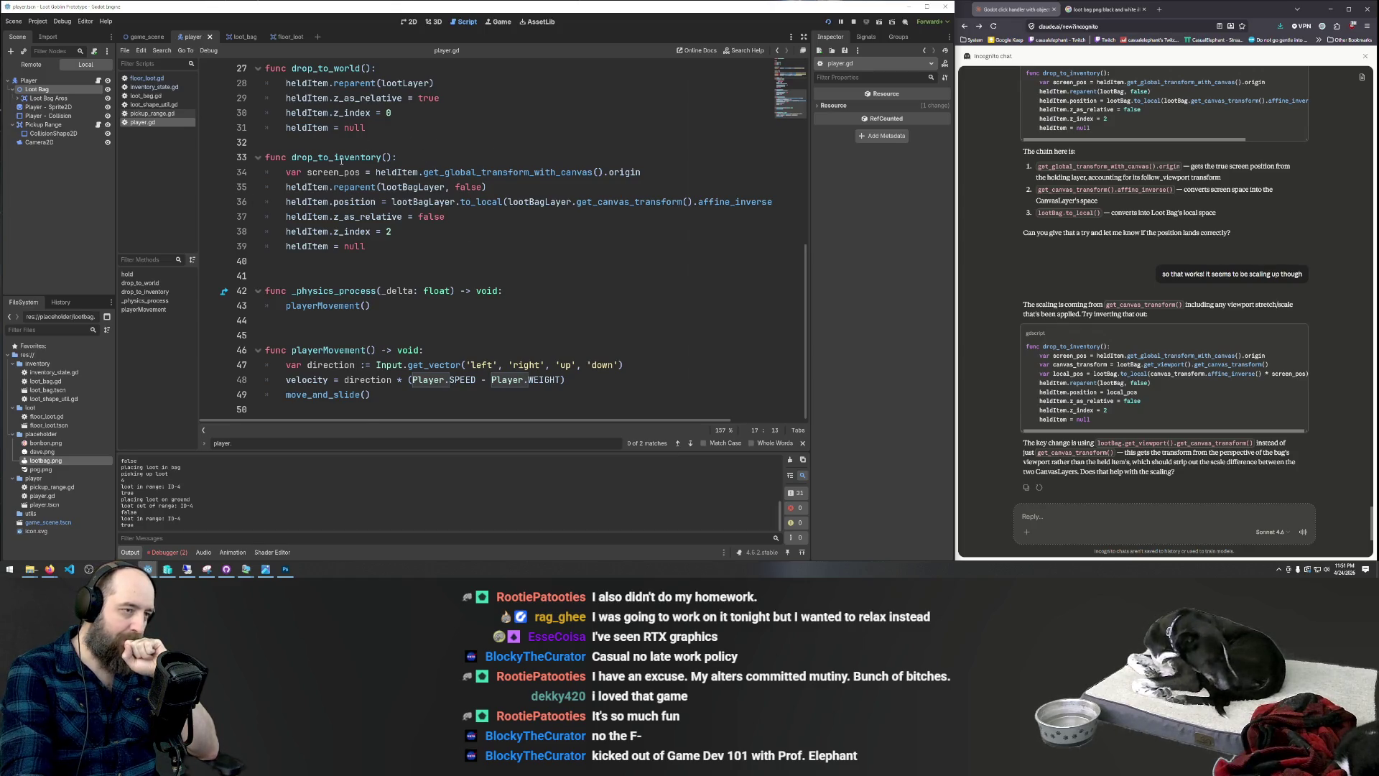
scroll(341, 161, "up", 5)
scroll(390, 246, "down", 5)
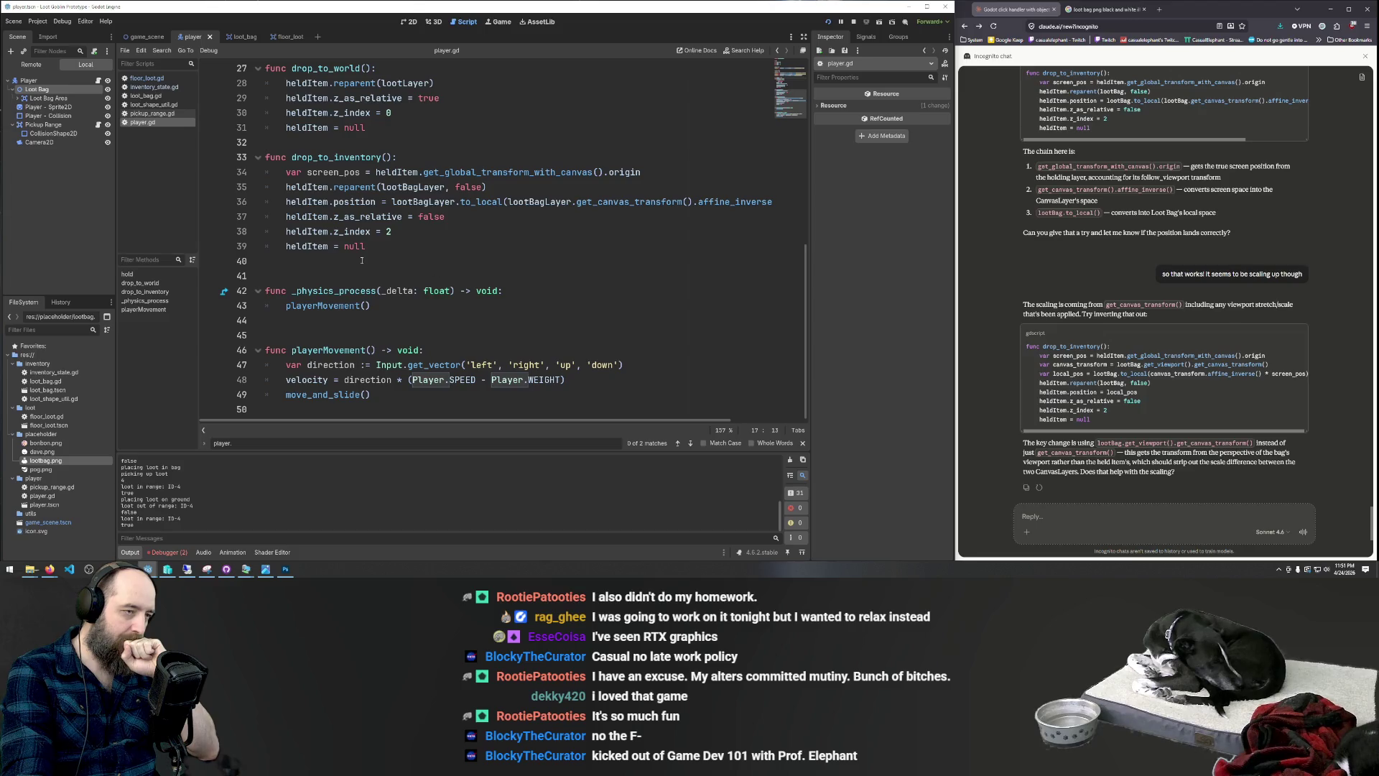
scroll(446, 260, "up", 1)
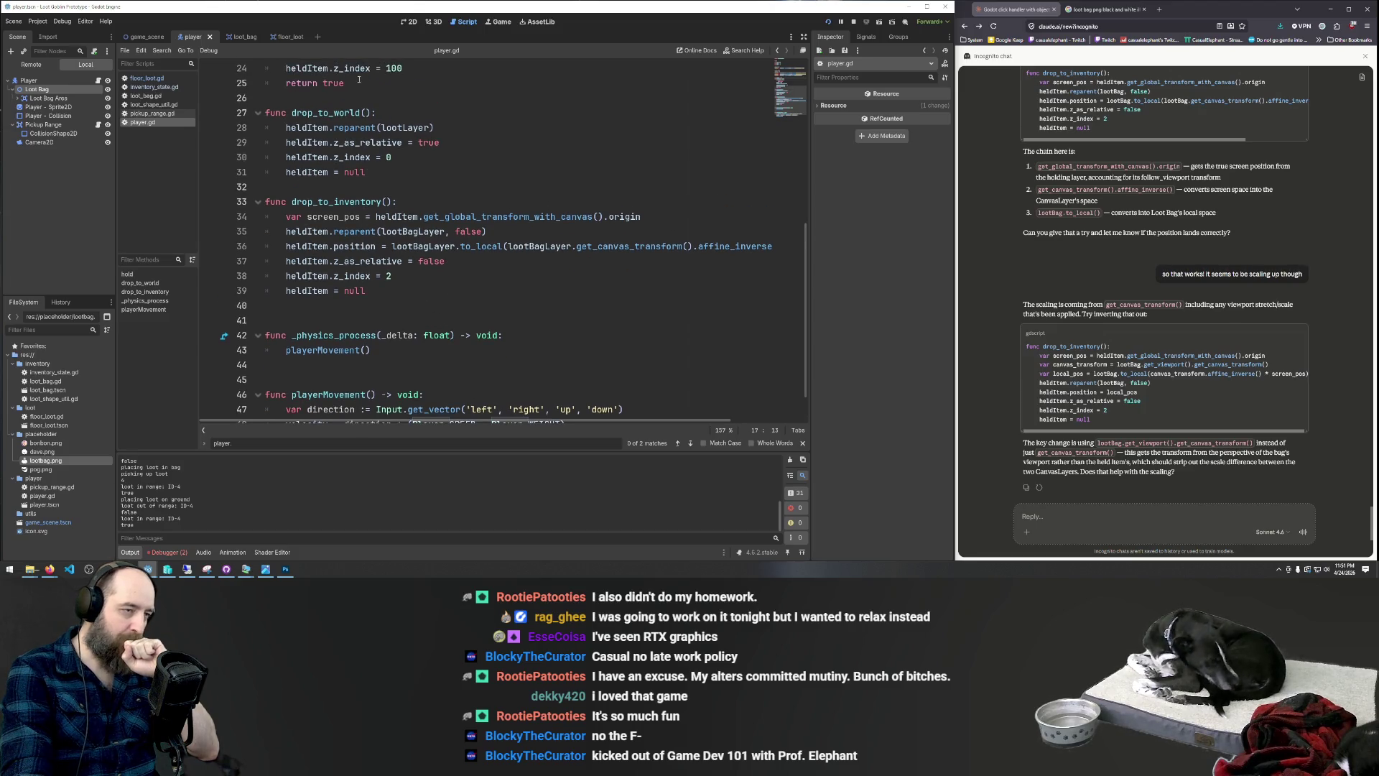
scroll(406, 185, "up", 1)
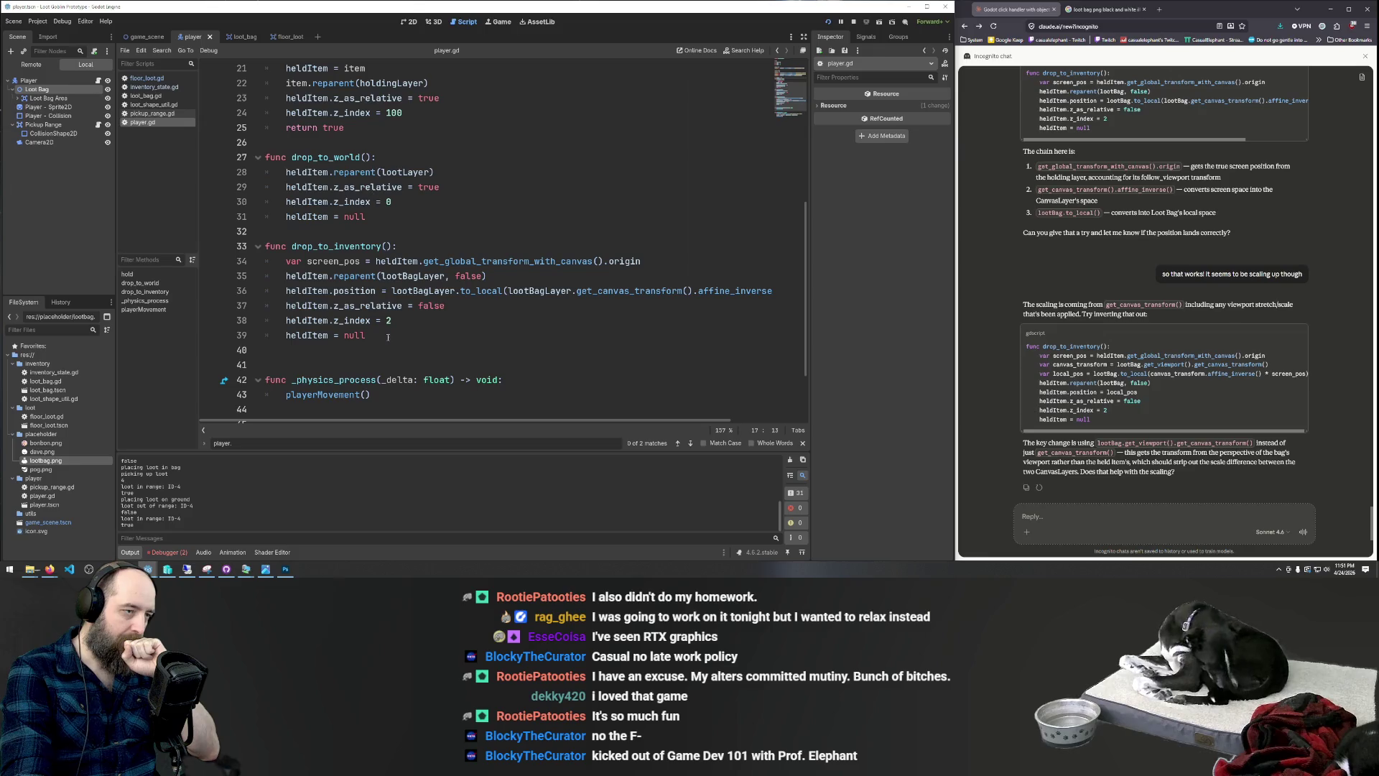
scroll(451, 216, "down", 2)
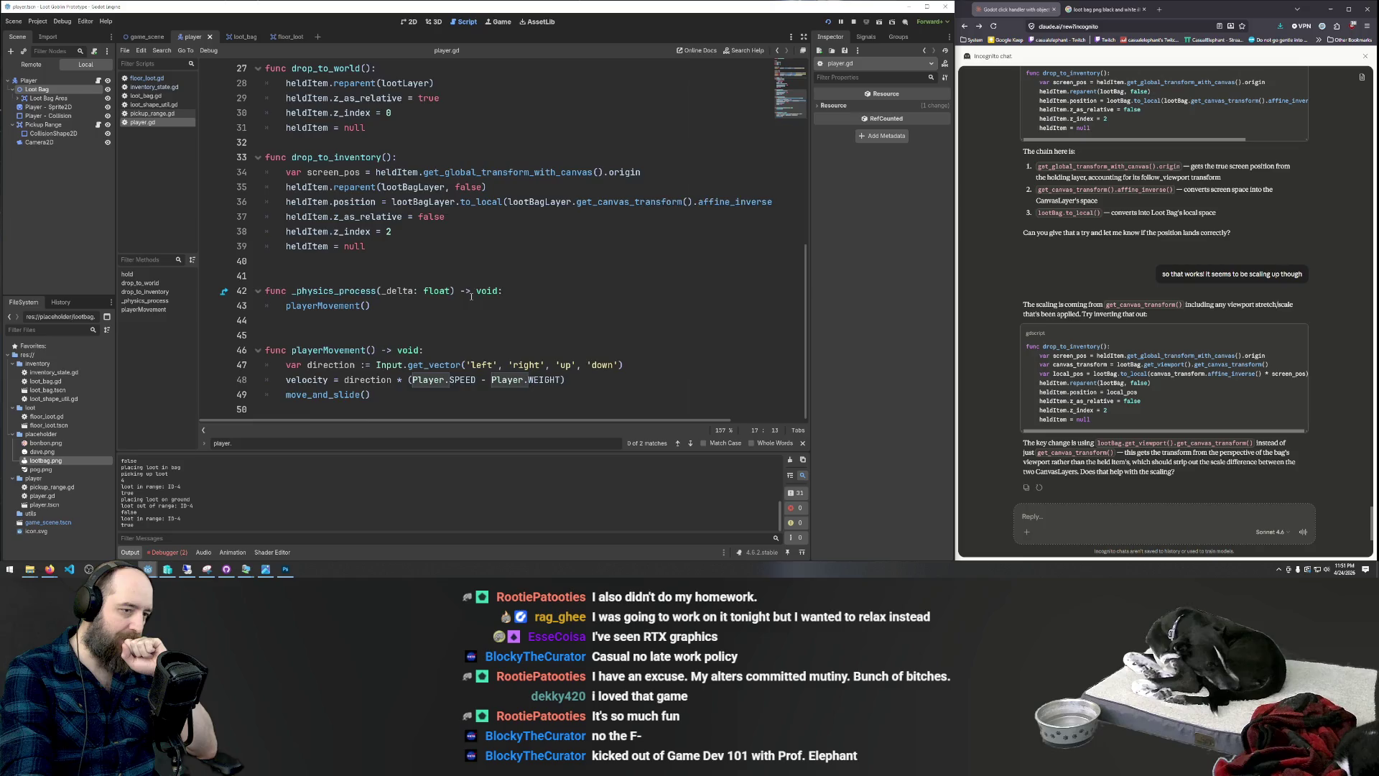
scroll(452, 273, "up", 9)
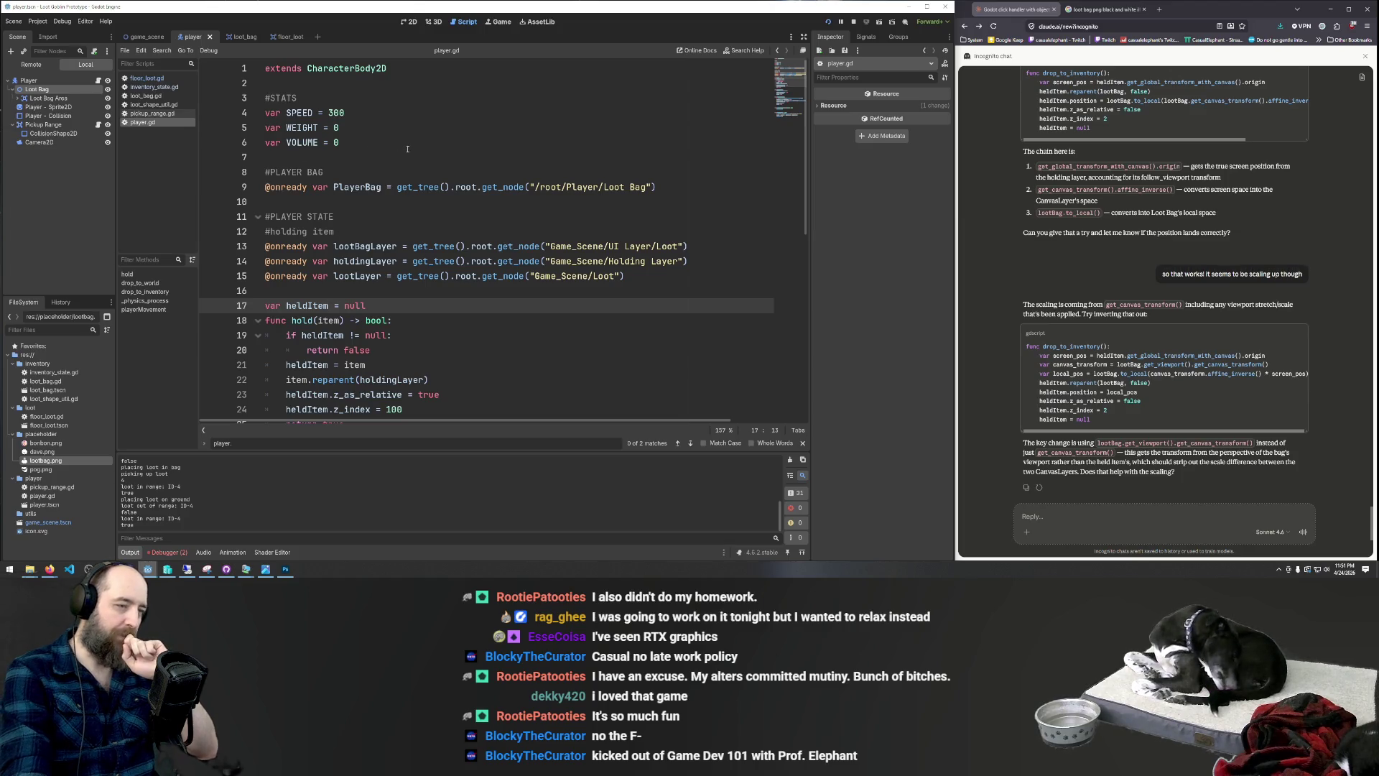
scroll(410, 164, "down", 9)
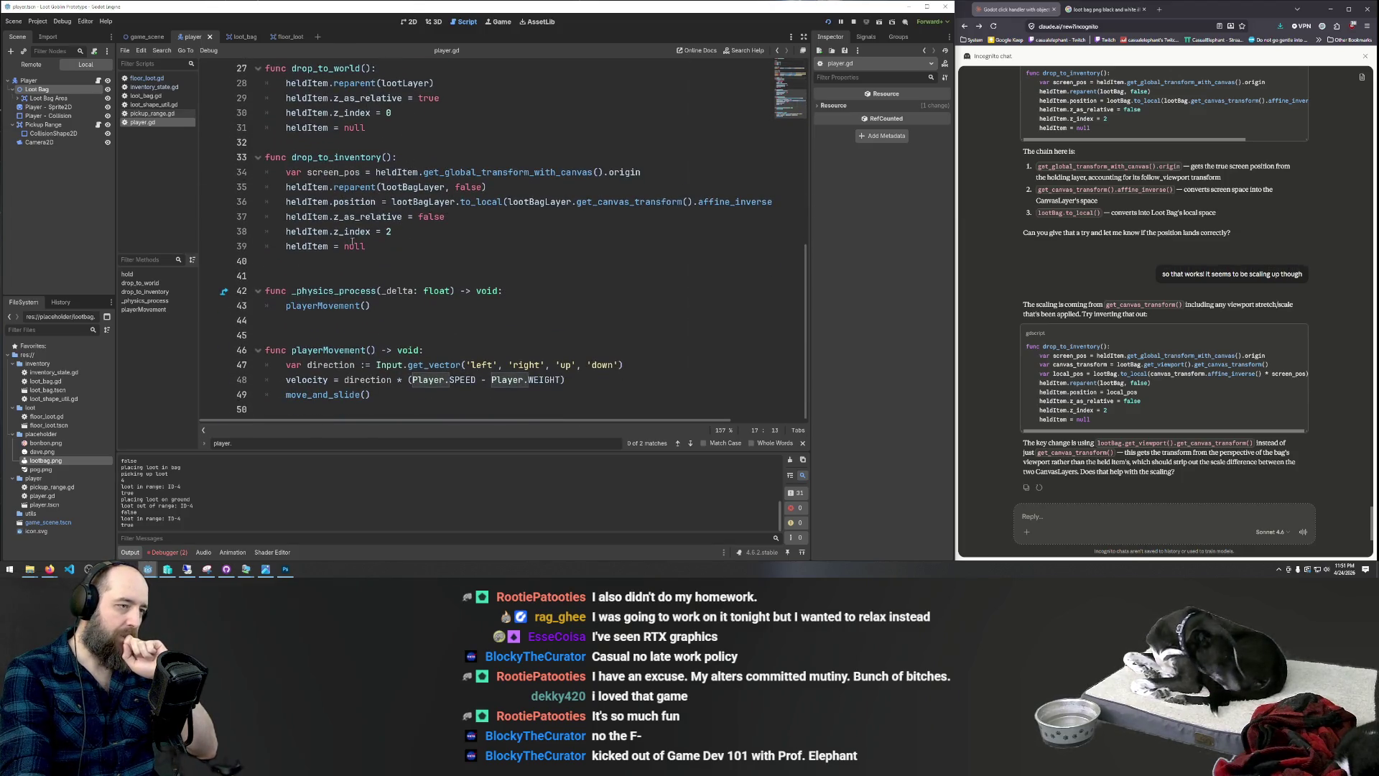
scroll(395, 223, "up", 9)
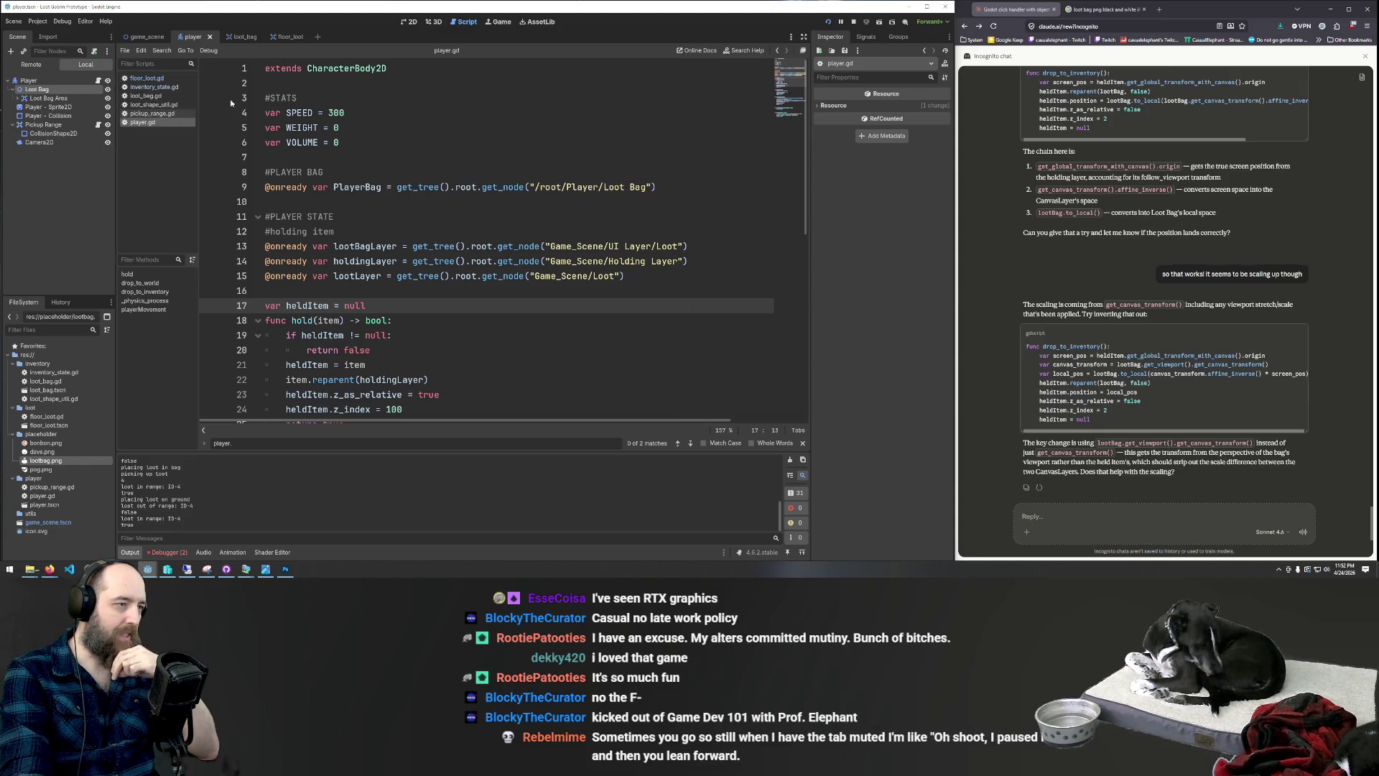
left_click(157, 88)
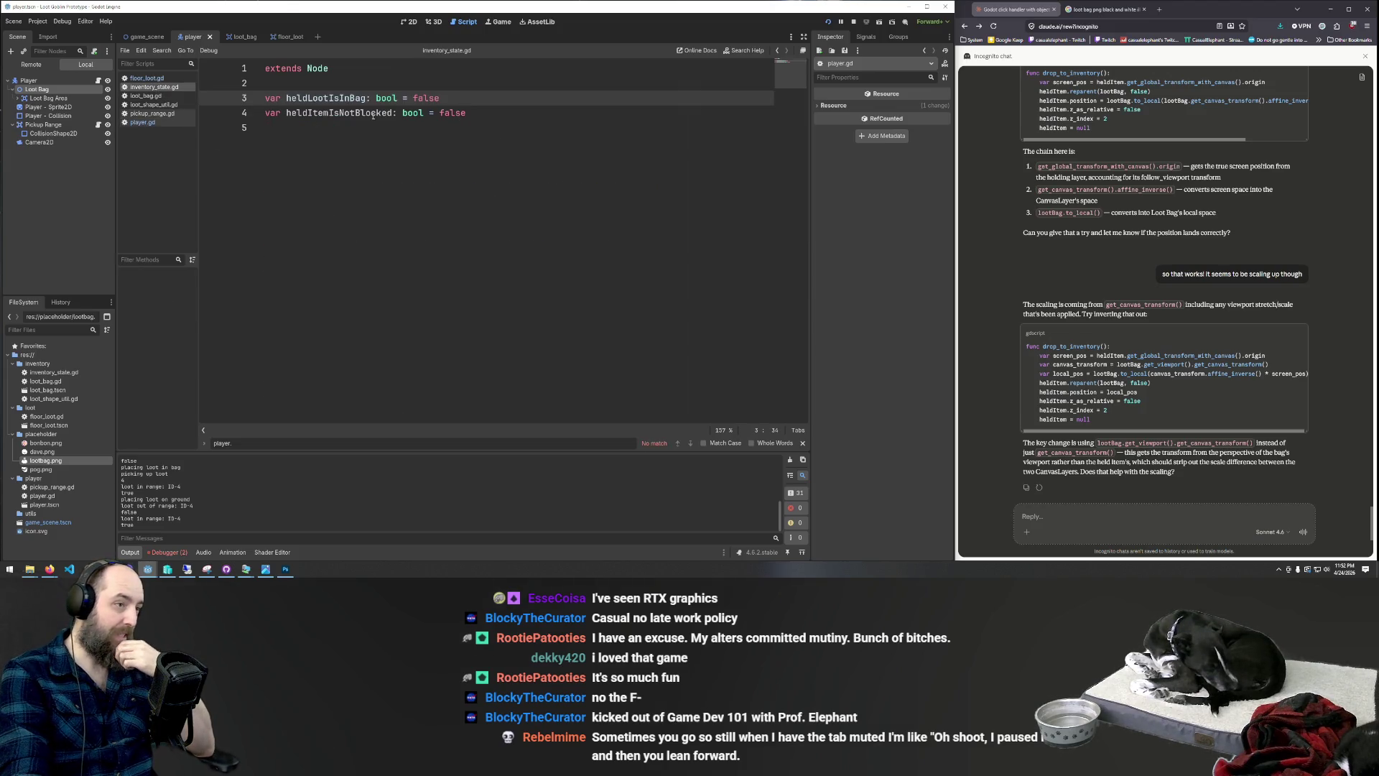
Replace line 4 of inventory_state.gd with 'var inventoryLoot: Array = []' and save
left_click(486, 113)
left_click_drag(486, 113, 220, 117)
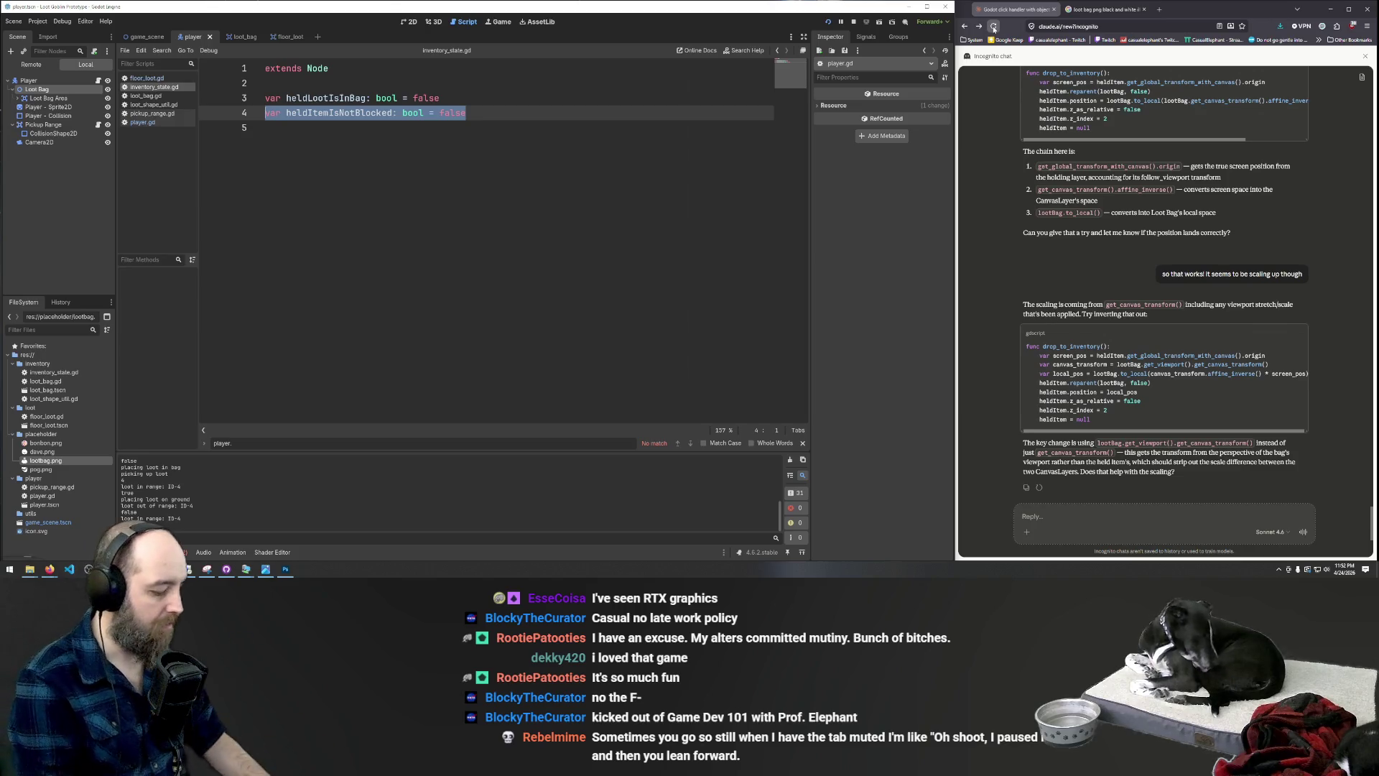
type("var ")
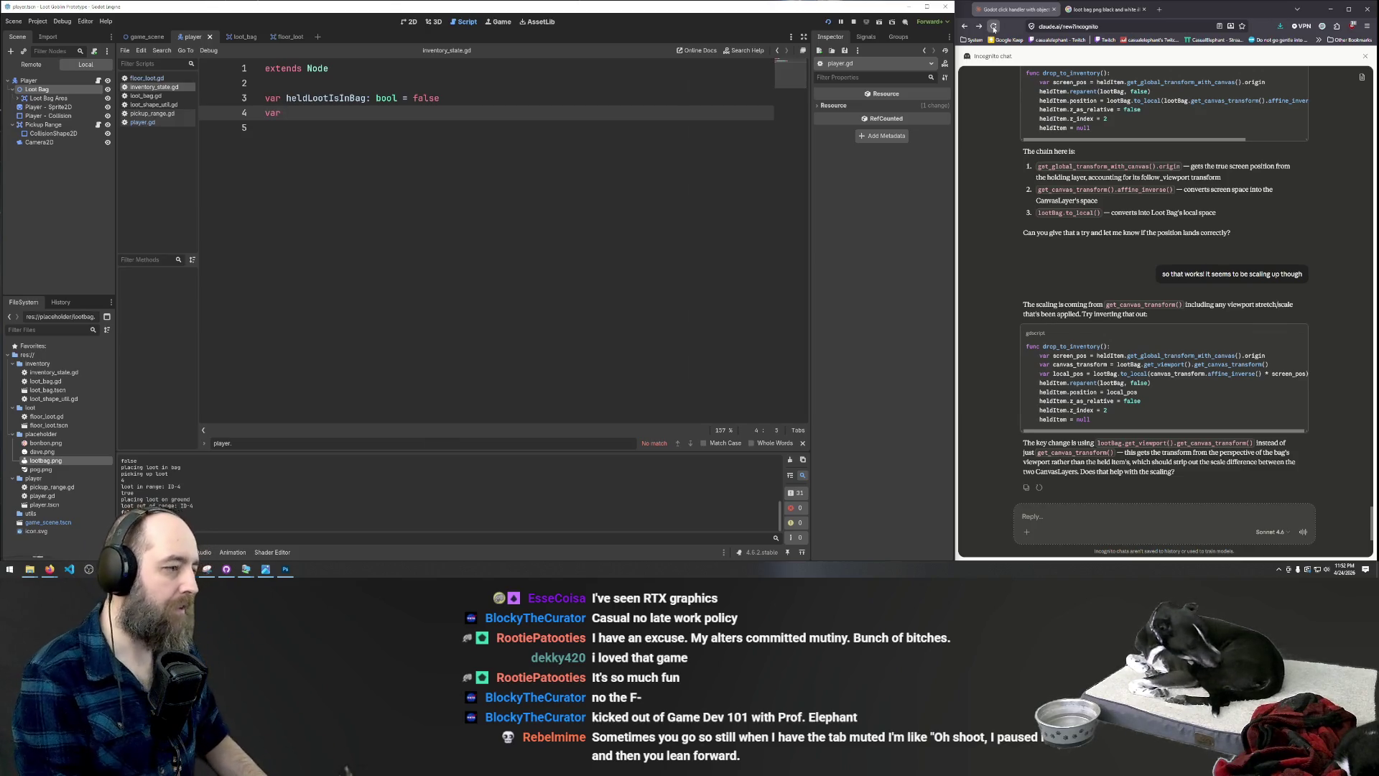
type("inventory")
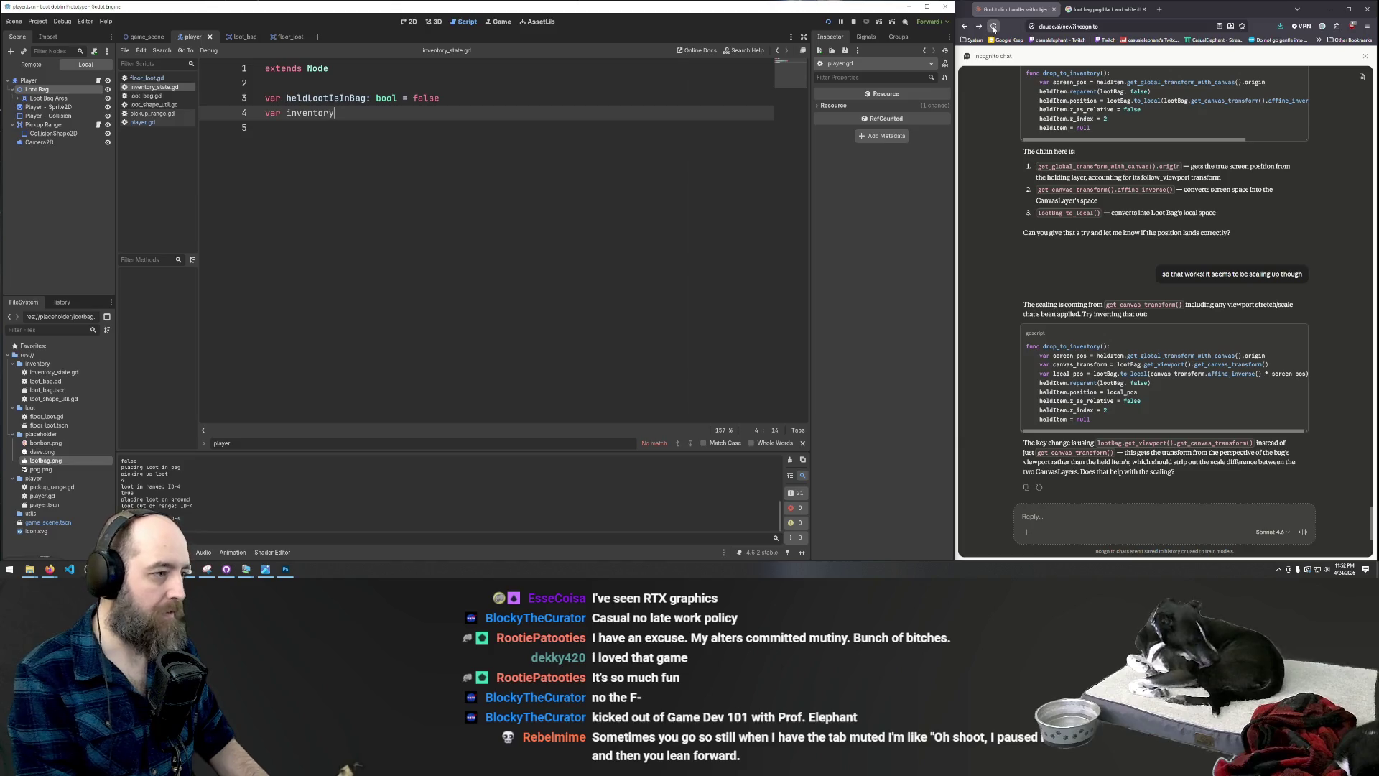
type("Loot")
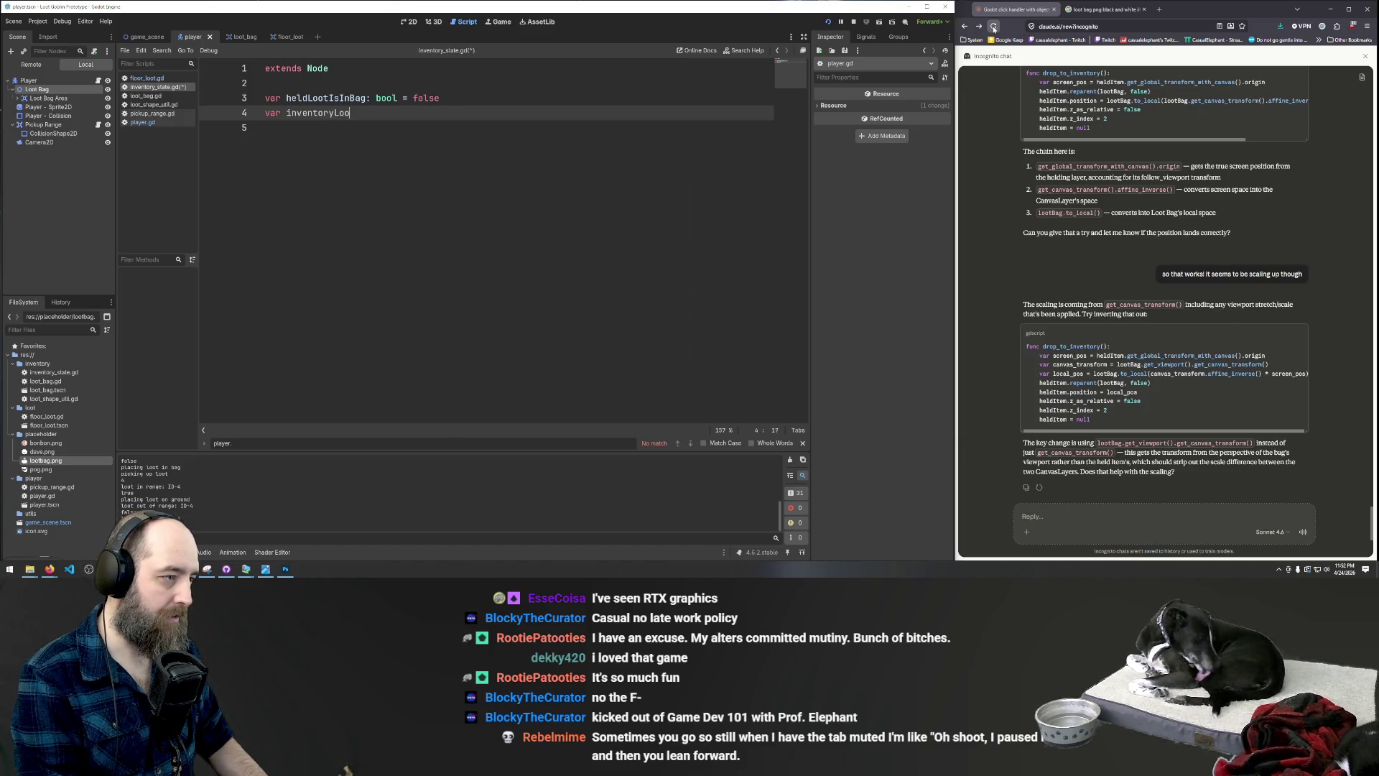
type(": A")
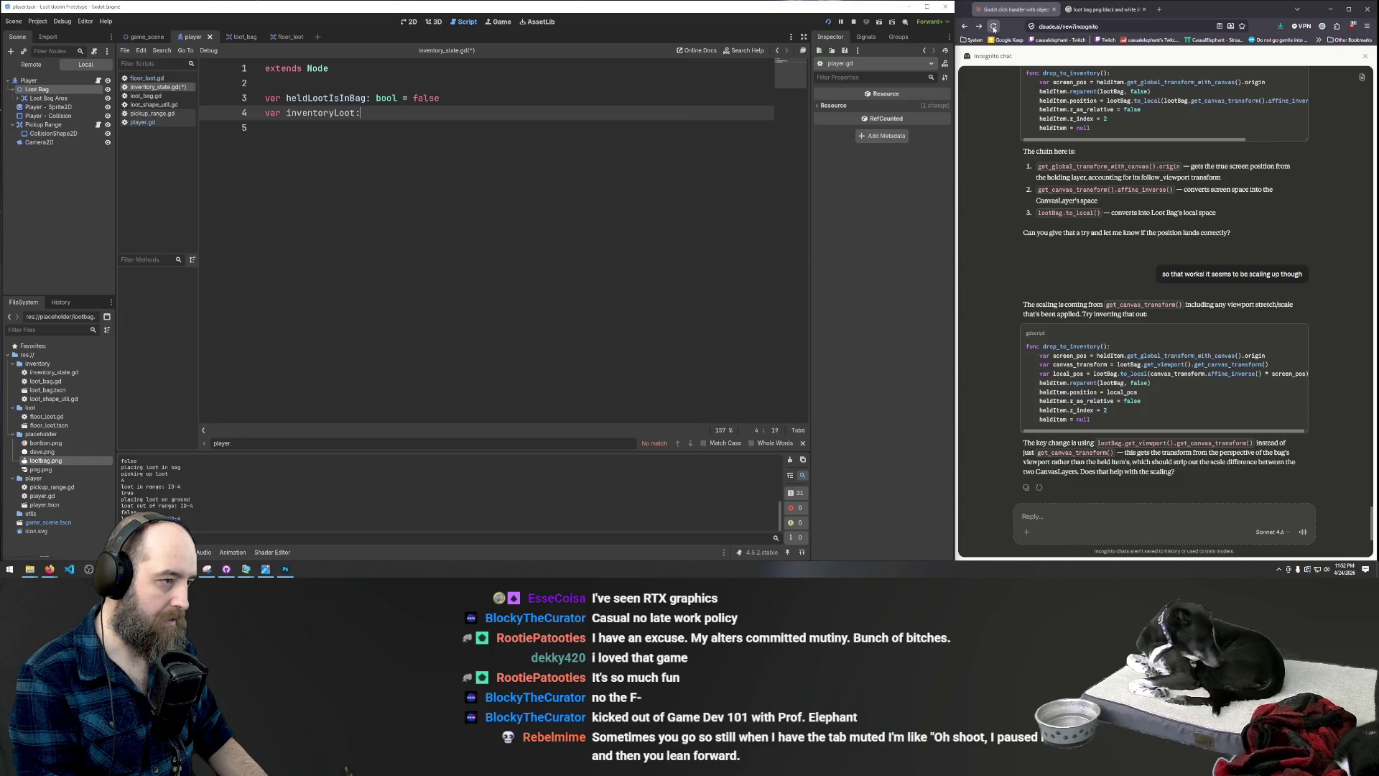
type("r")
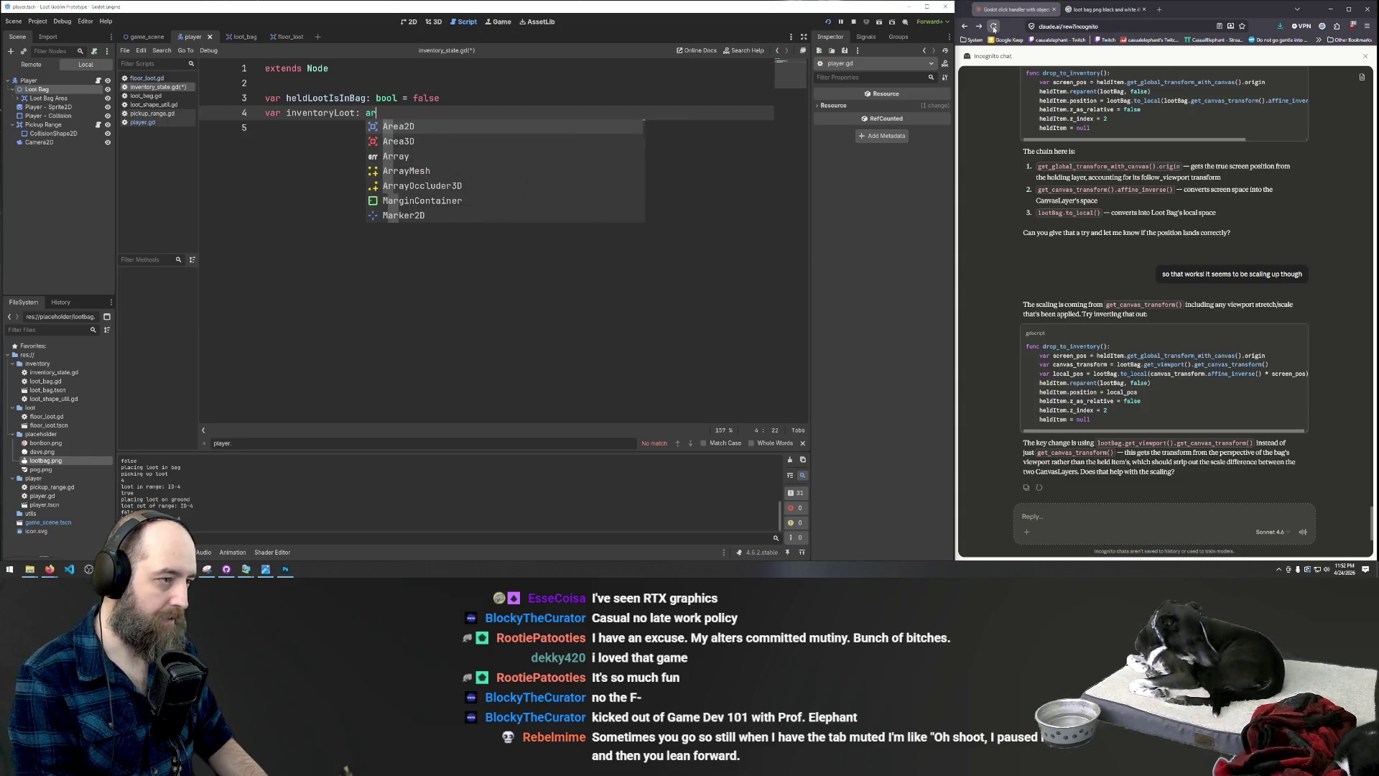
type("r")
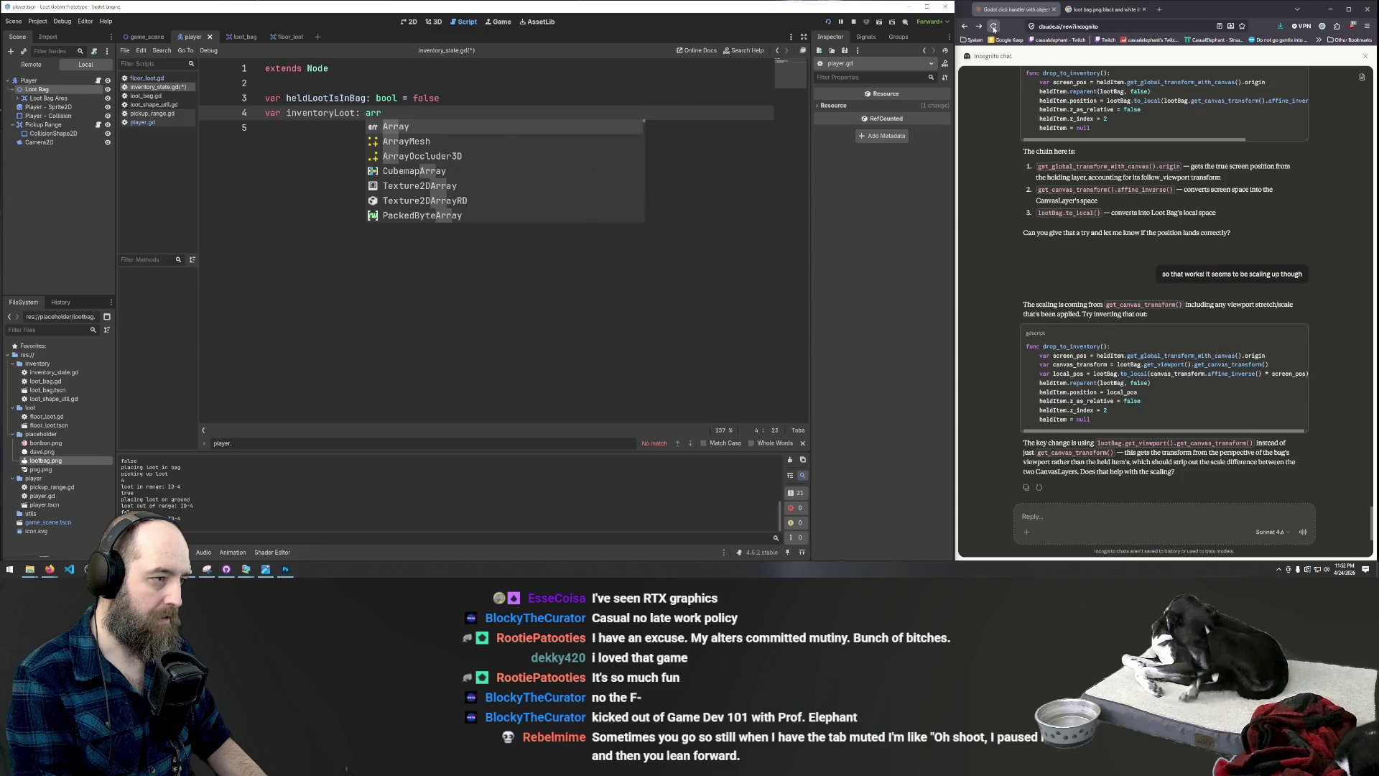
key("Return")
type("= [")
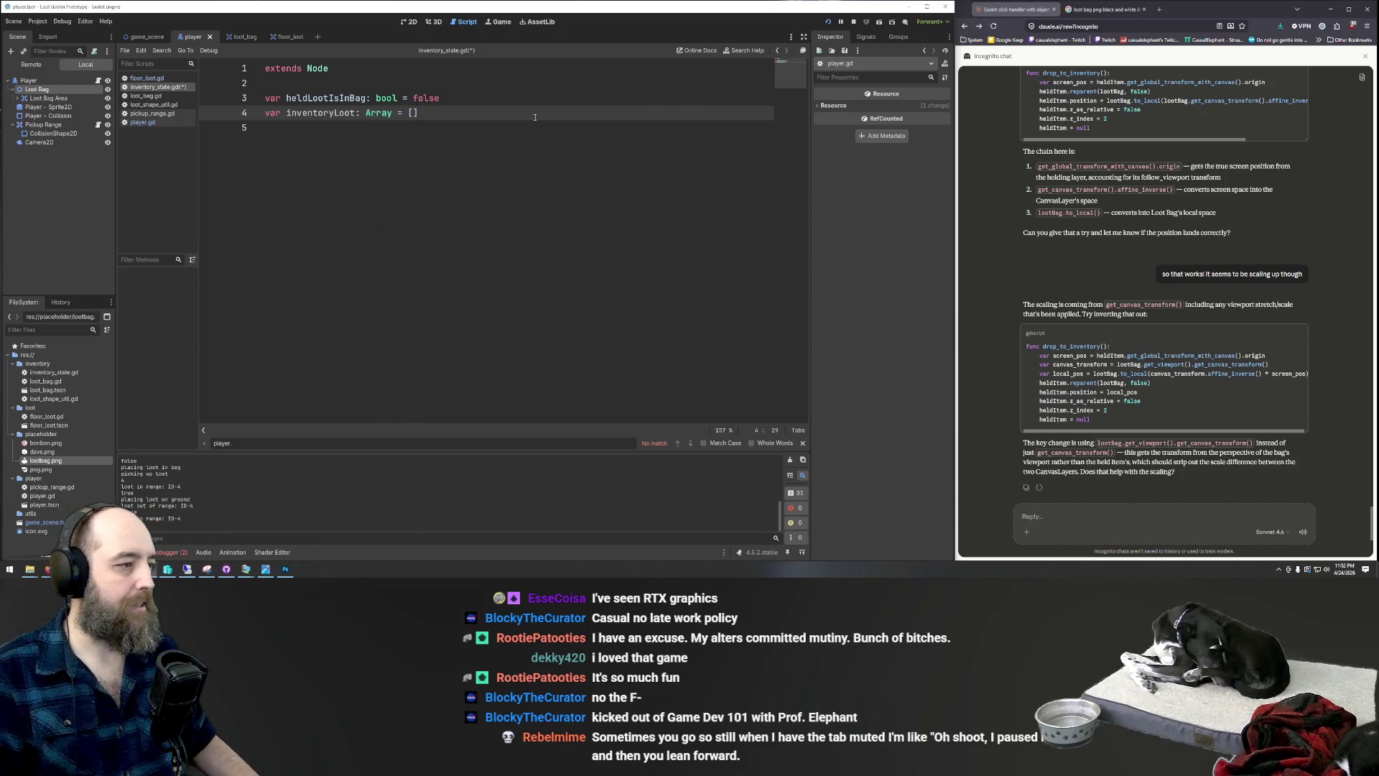
left_click(419, 145)
key("ctrl+s")
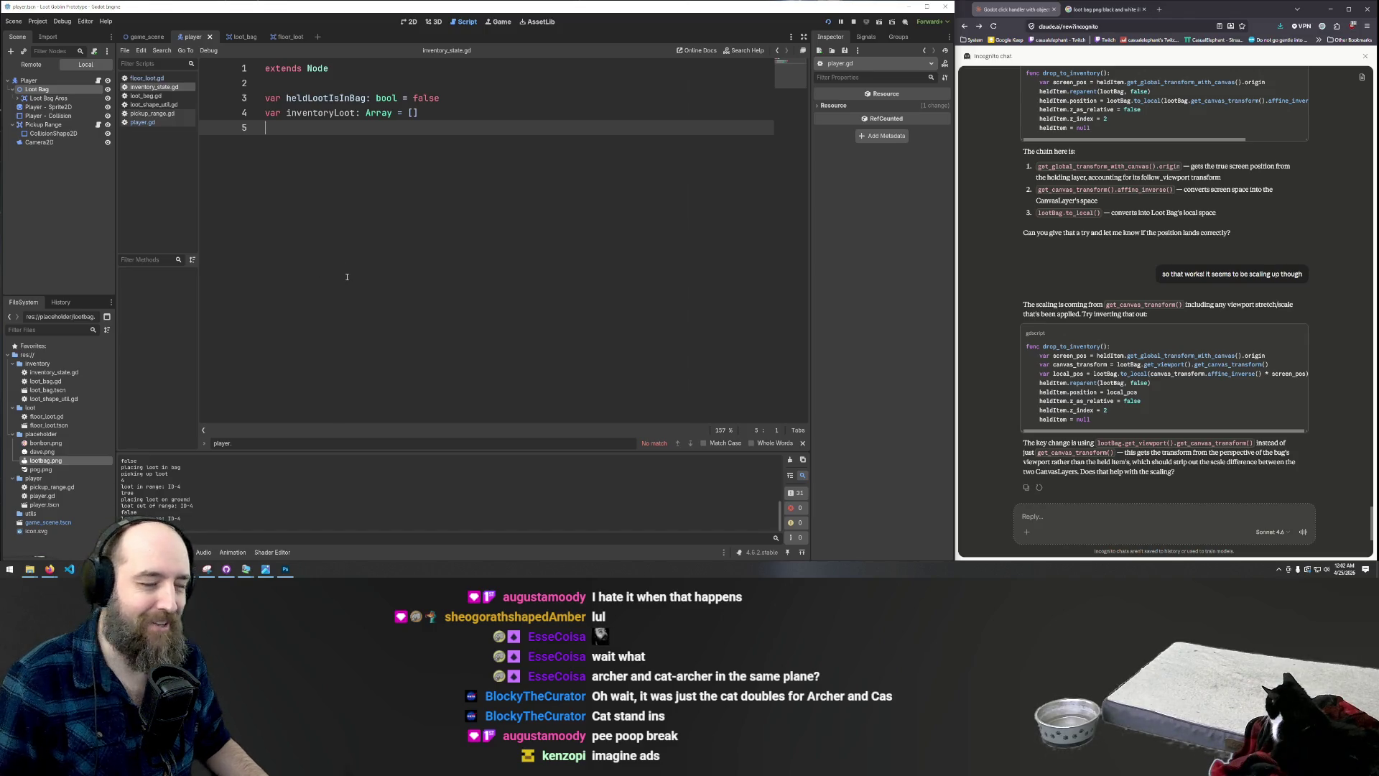
Run the game to test the new inventory_state.gd script
key("F5")
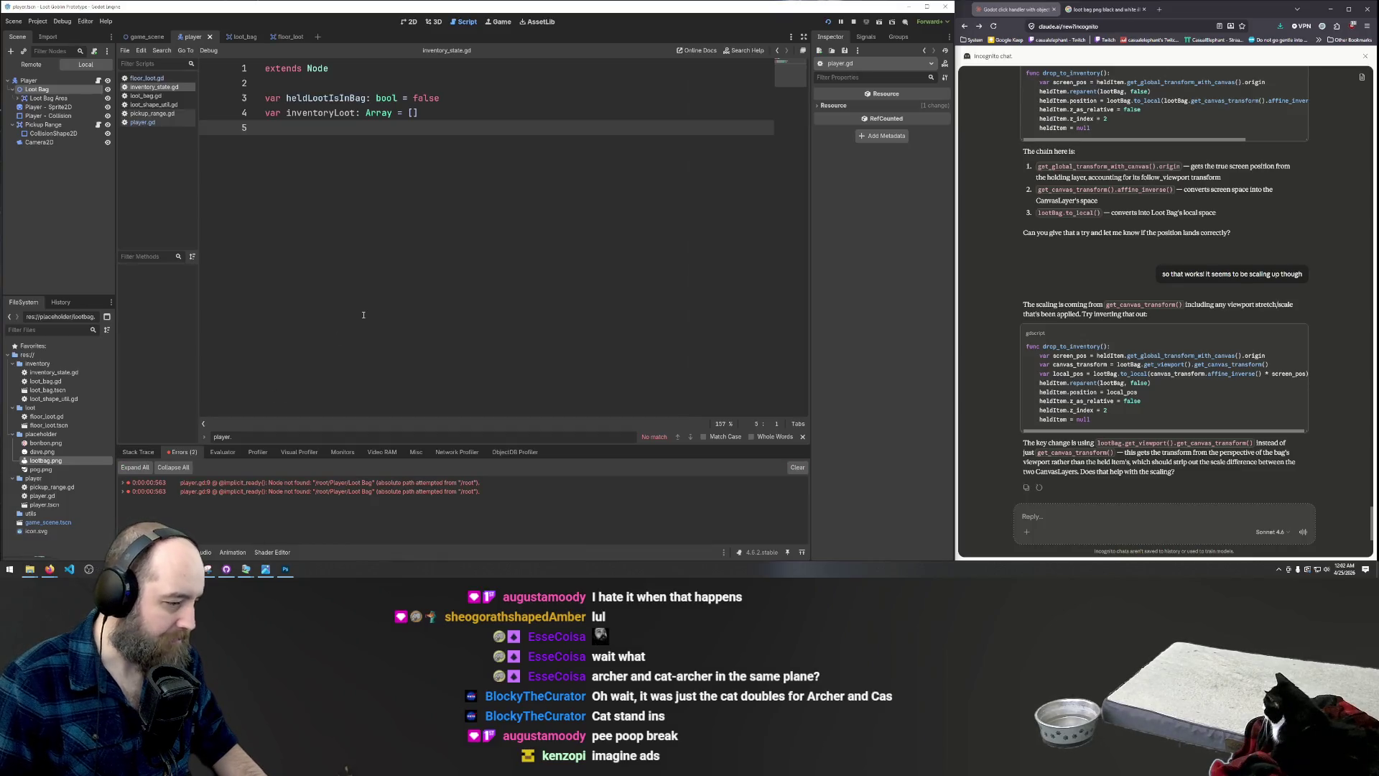
key("F5")
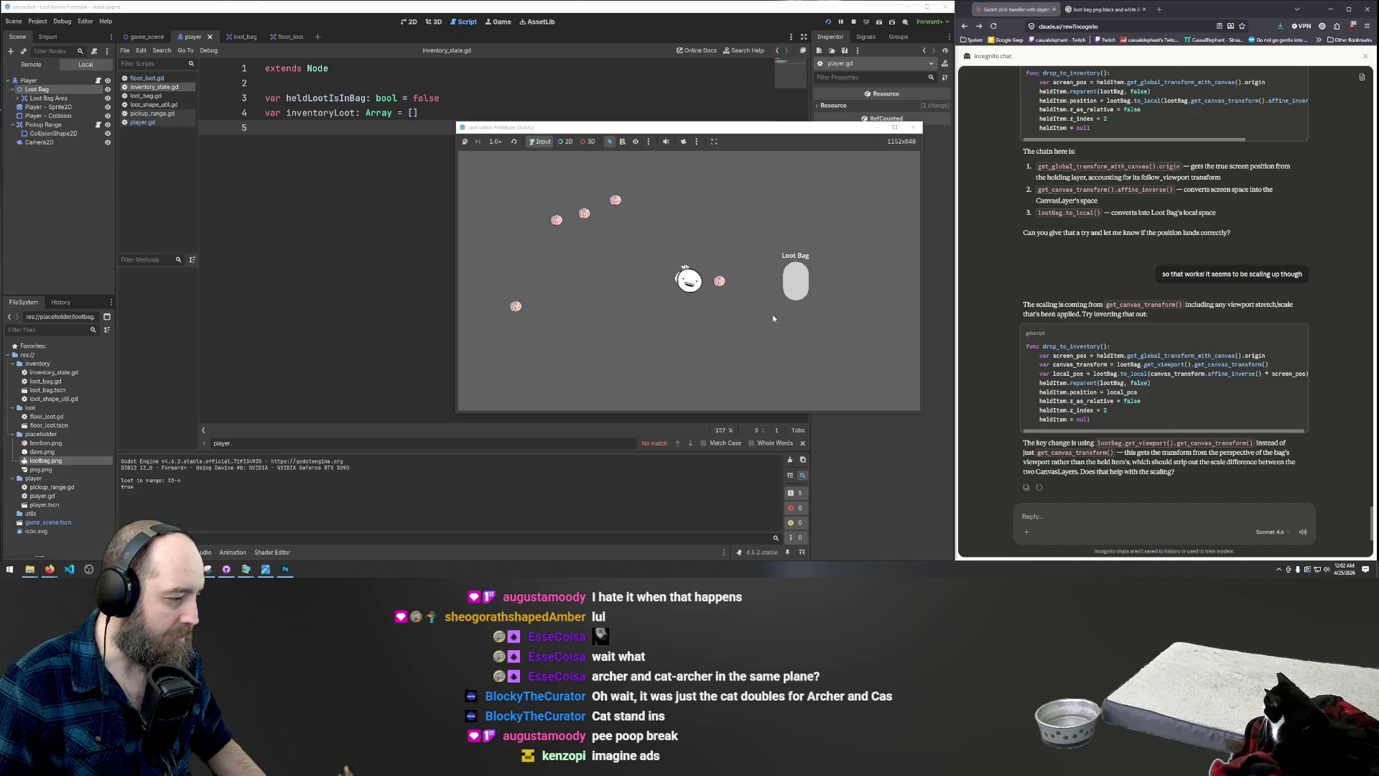
key("a")
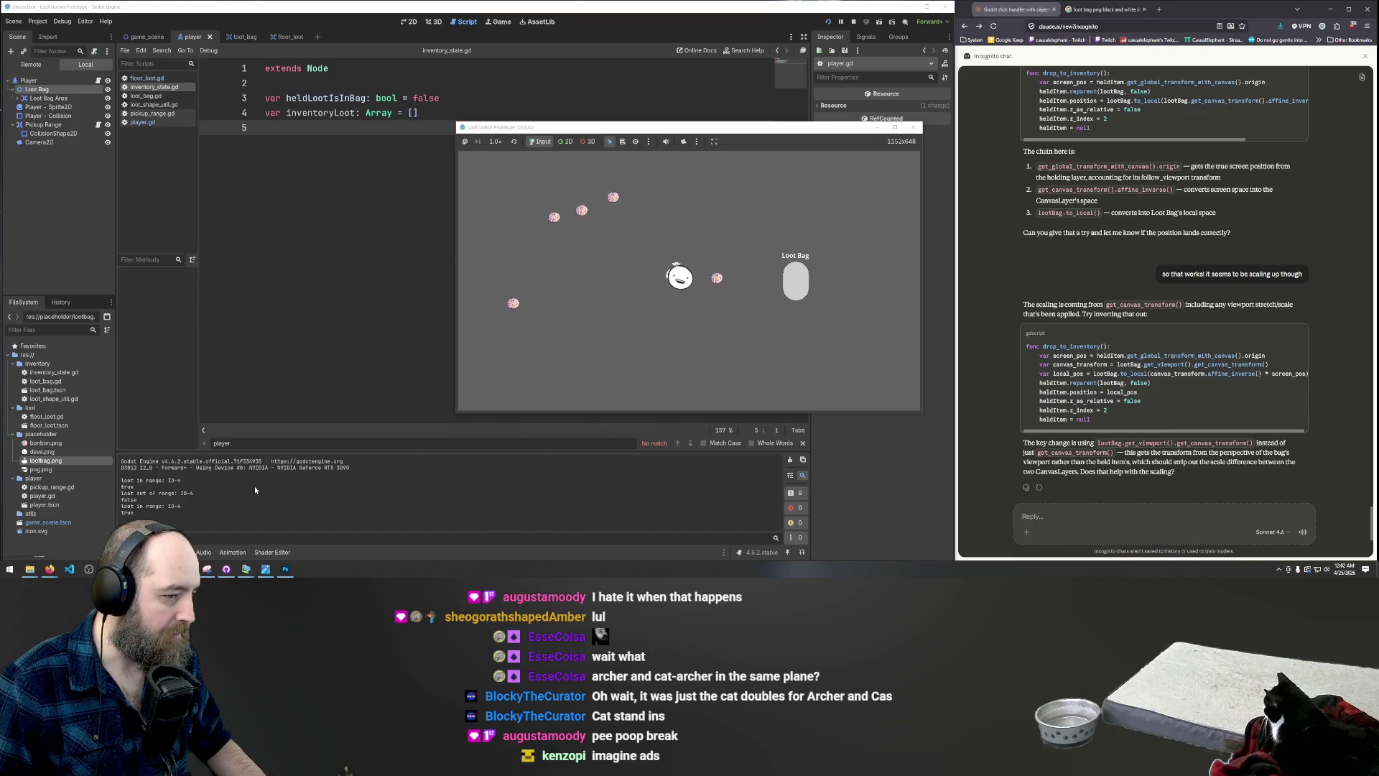
key("d")
key("a")
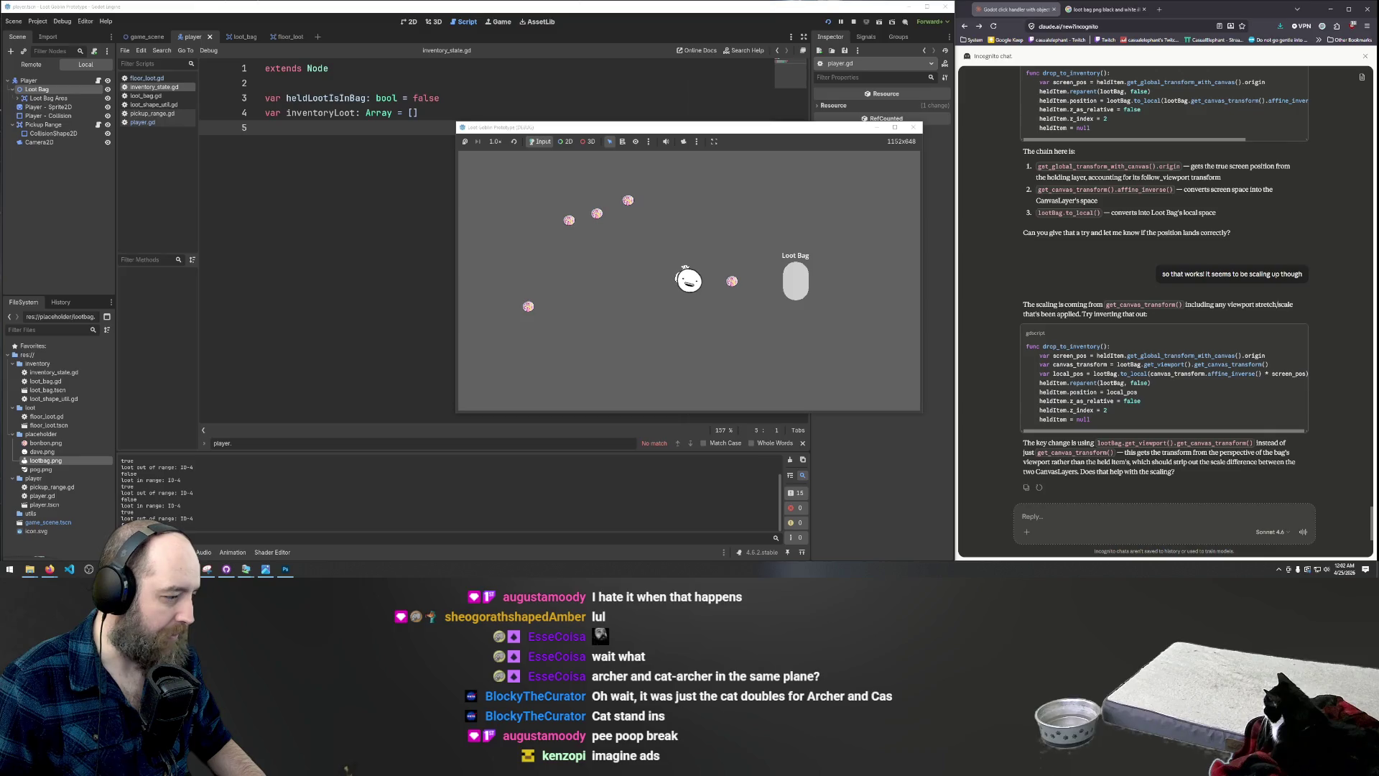
key("F8")
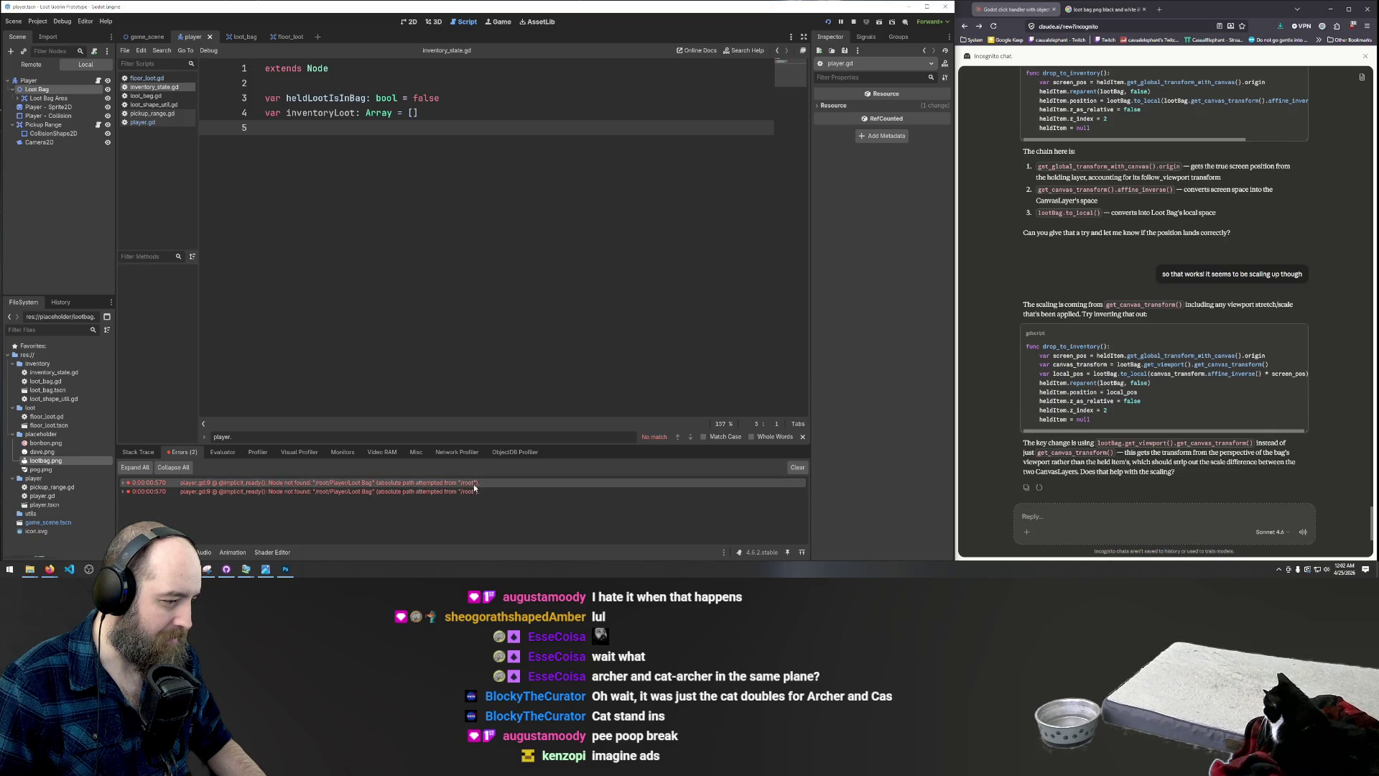
mouse_move(441, 488)
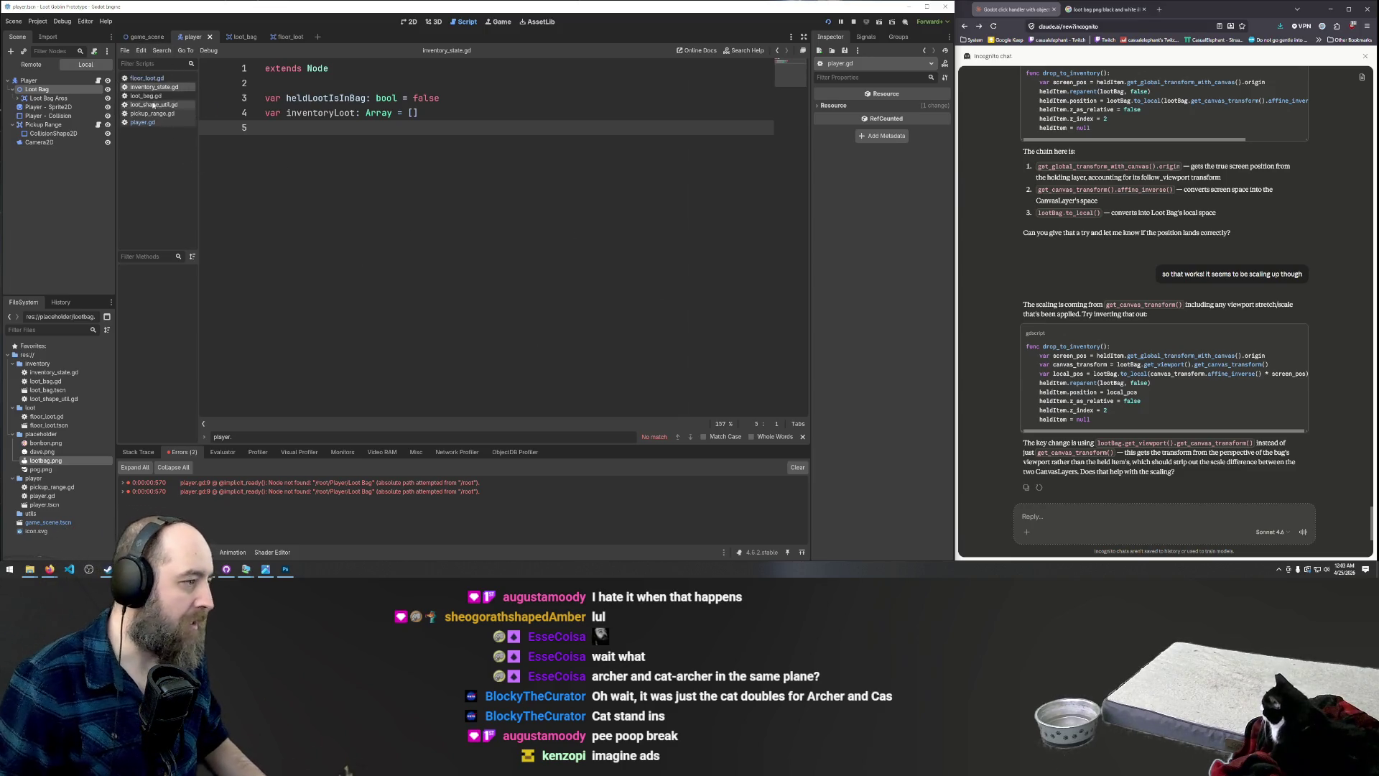
left_click(144, 122)
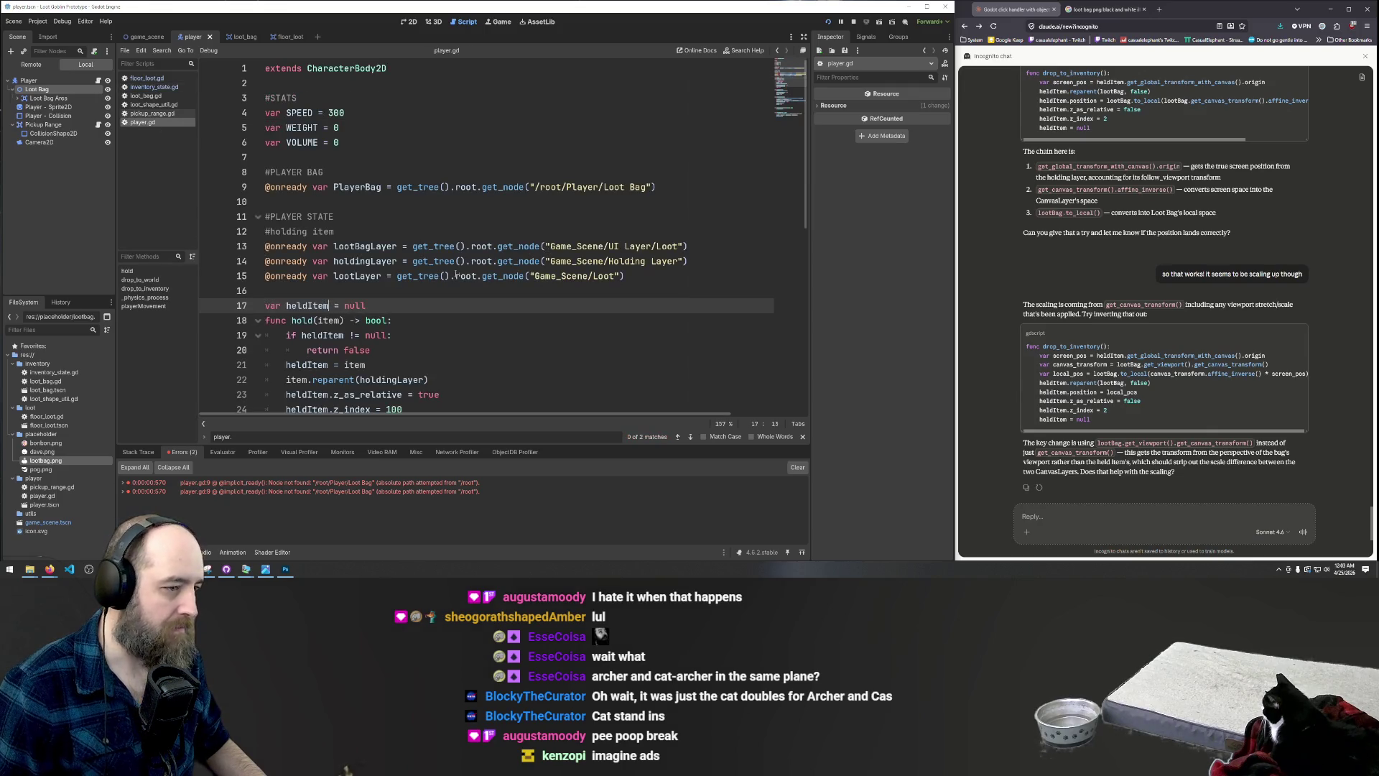
Delete 'root/' from the Loot Bag path on line 9 and run the game
left_click(567, 187)
left_click_drag(566, 187, 538, 187)
key("BackSpace")
left_click(586, 208)
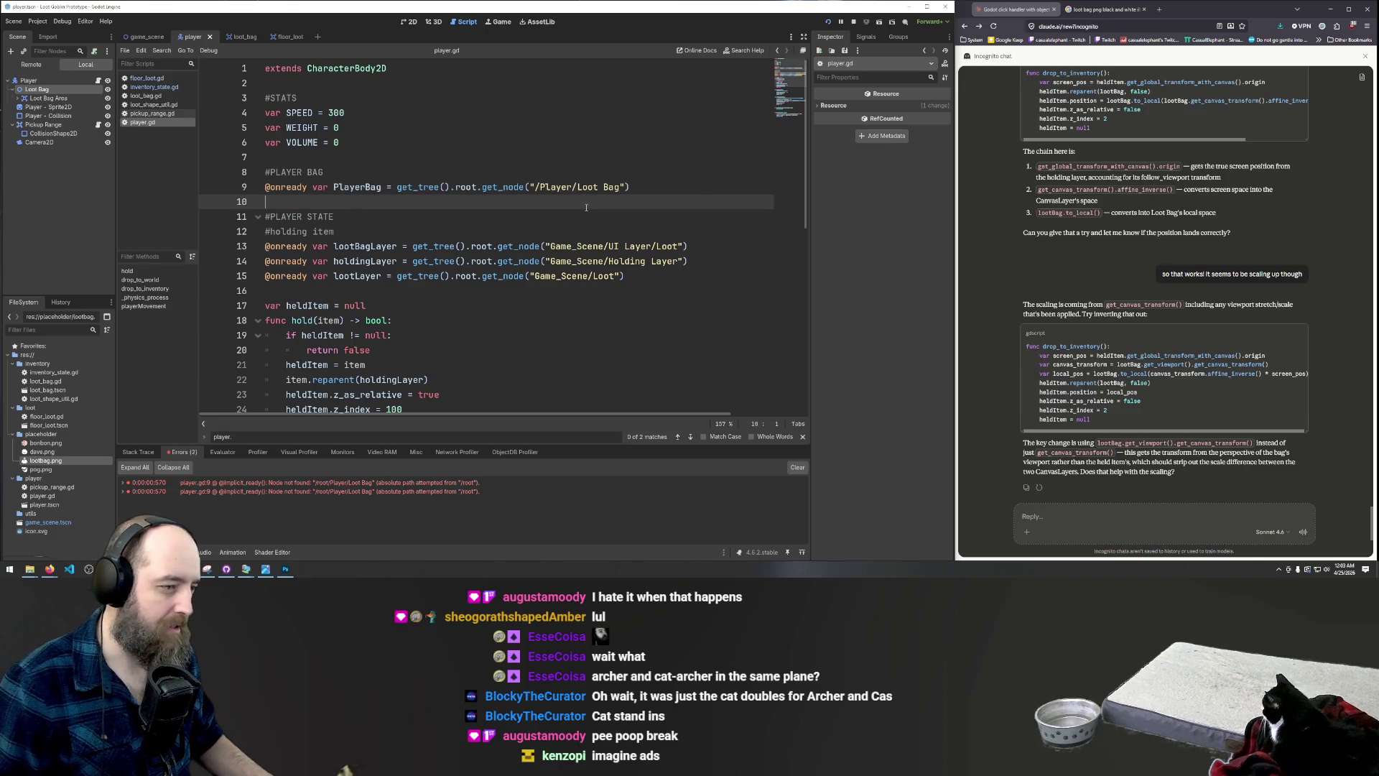
left_click(541, 350)
key("F5")
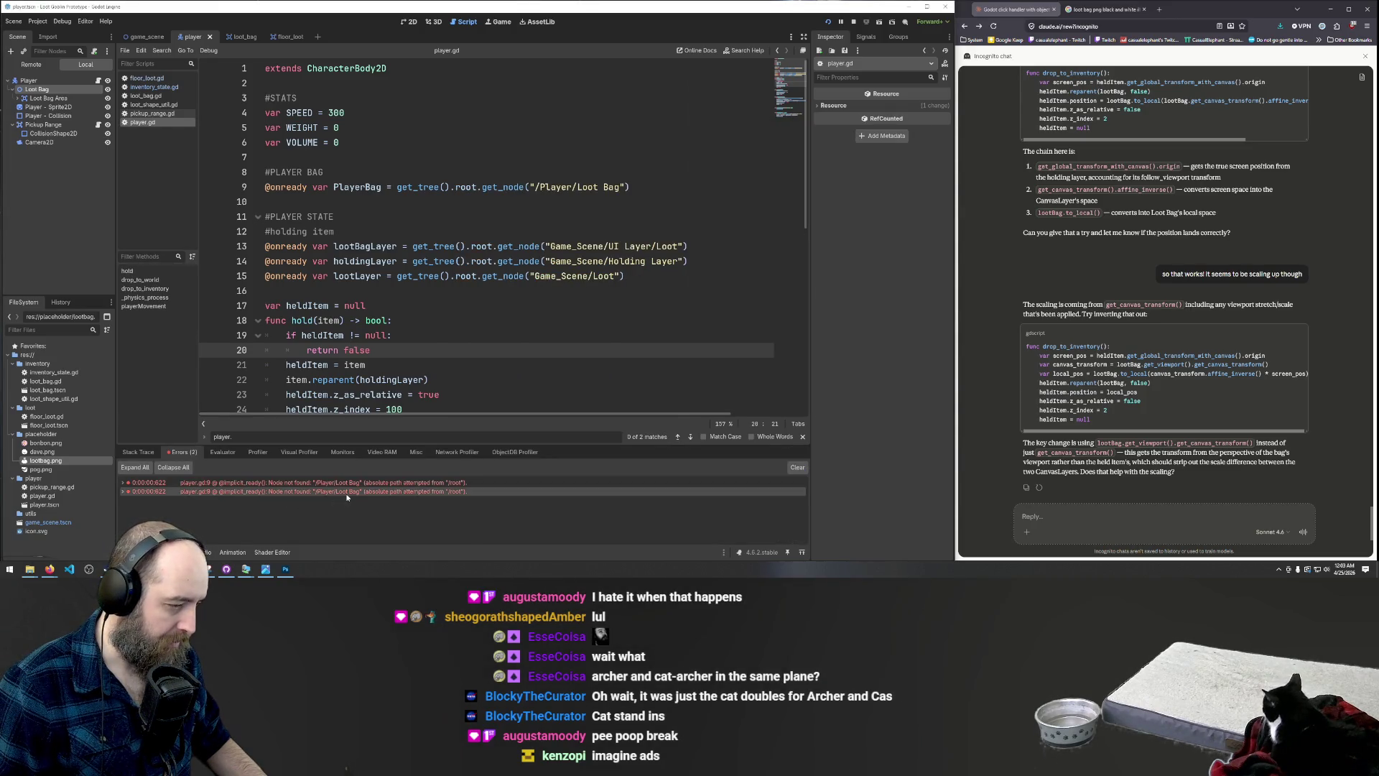
Lowercase 'Player' so the path reads /player/Loot Bag, then run again
mouse_move(347, 497)
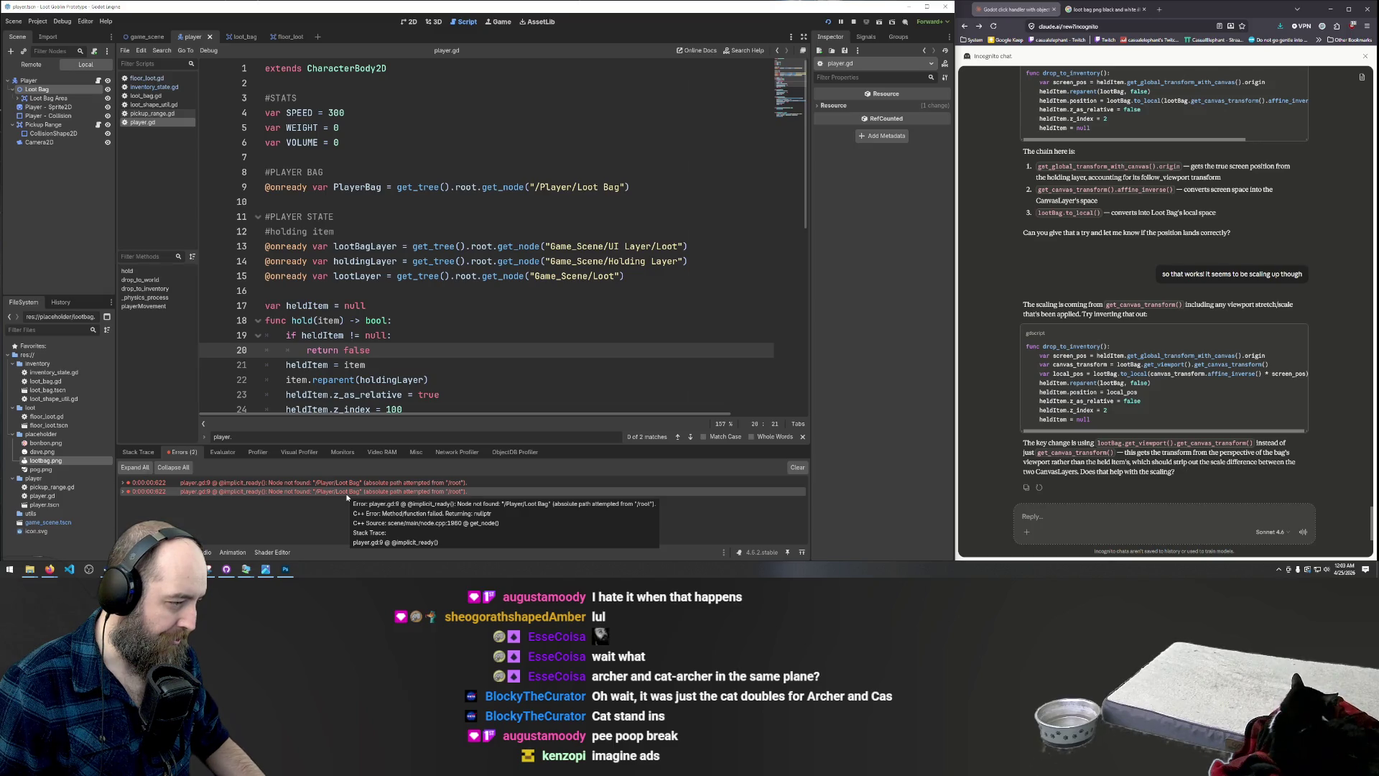
double_click(347, 497)
type("root/")
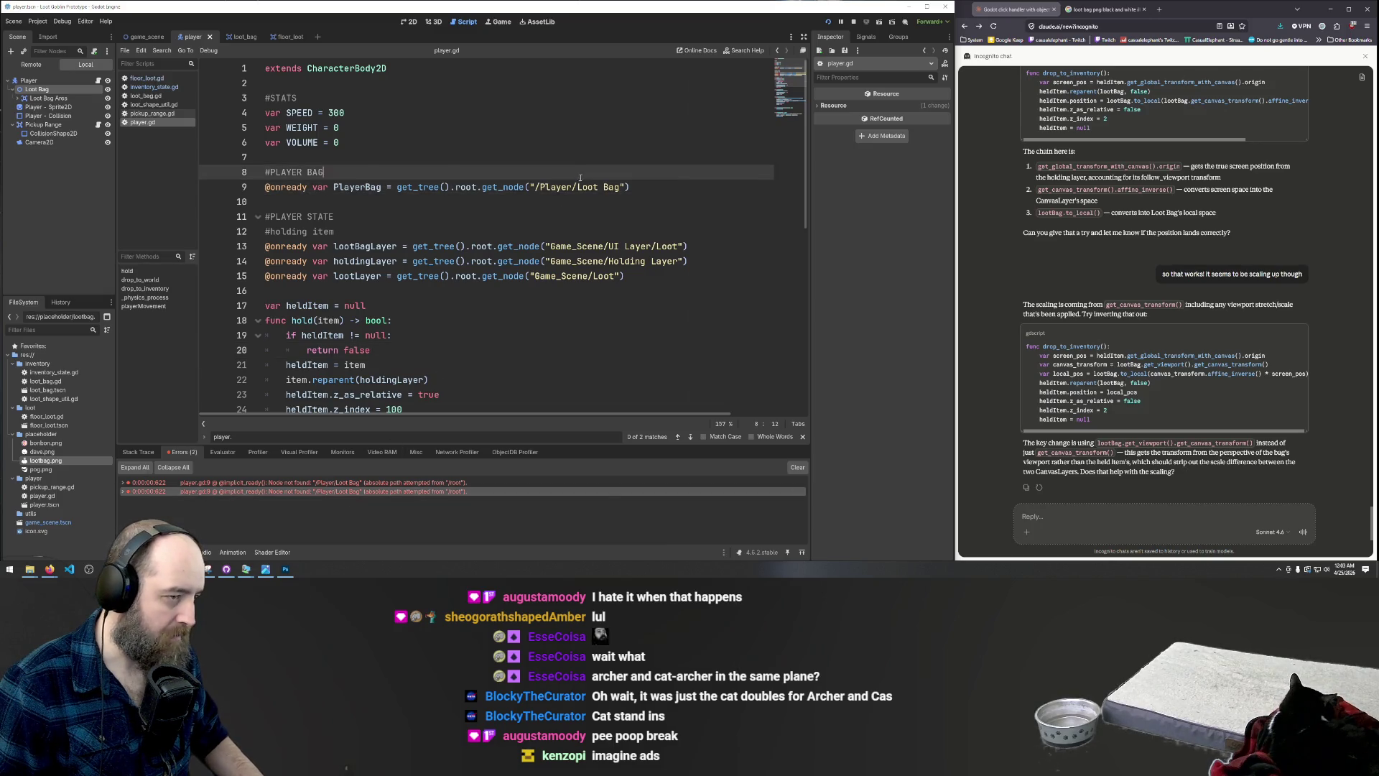
key("BackSpace")
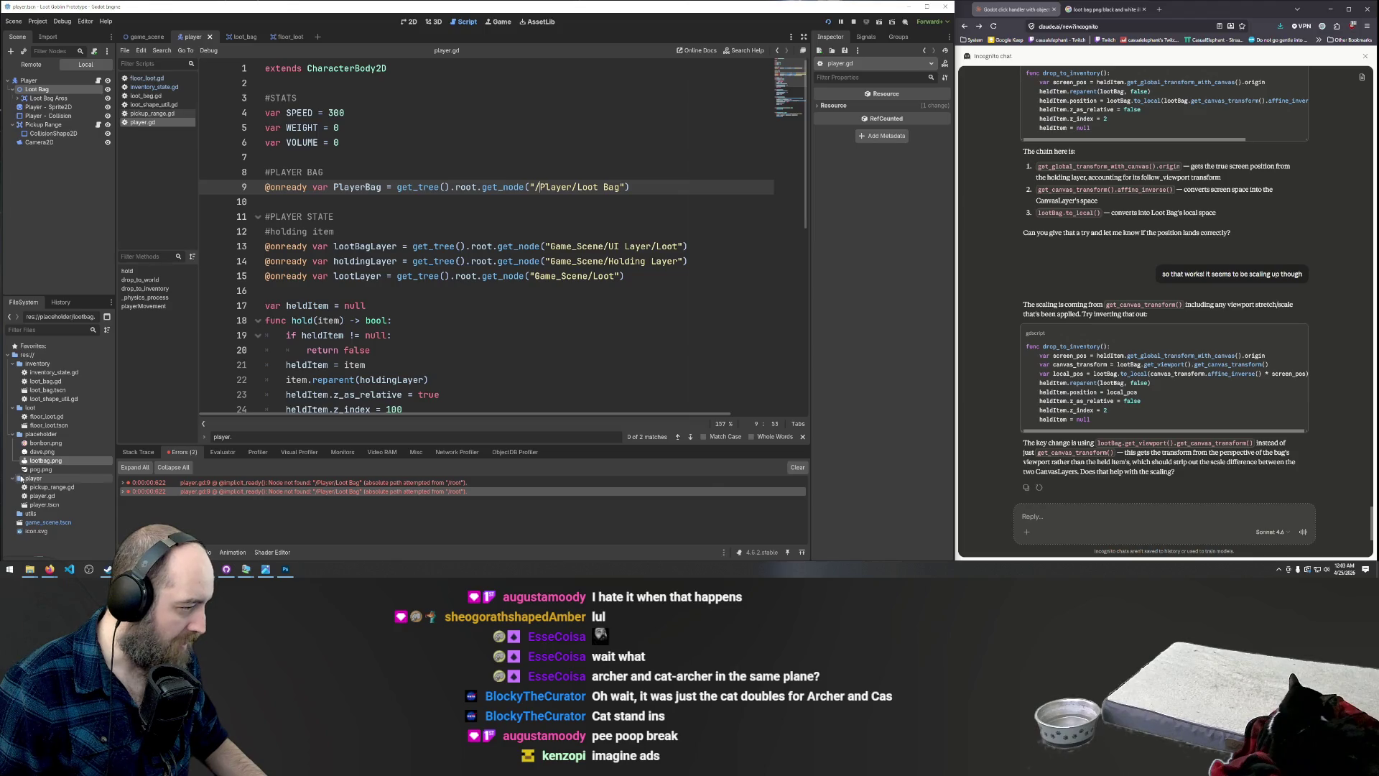
left_click(12, 434)
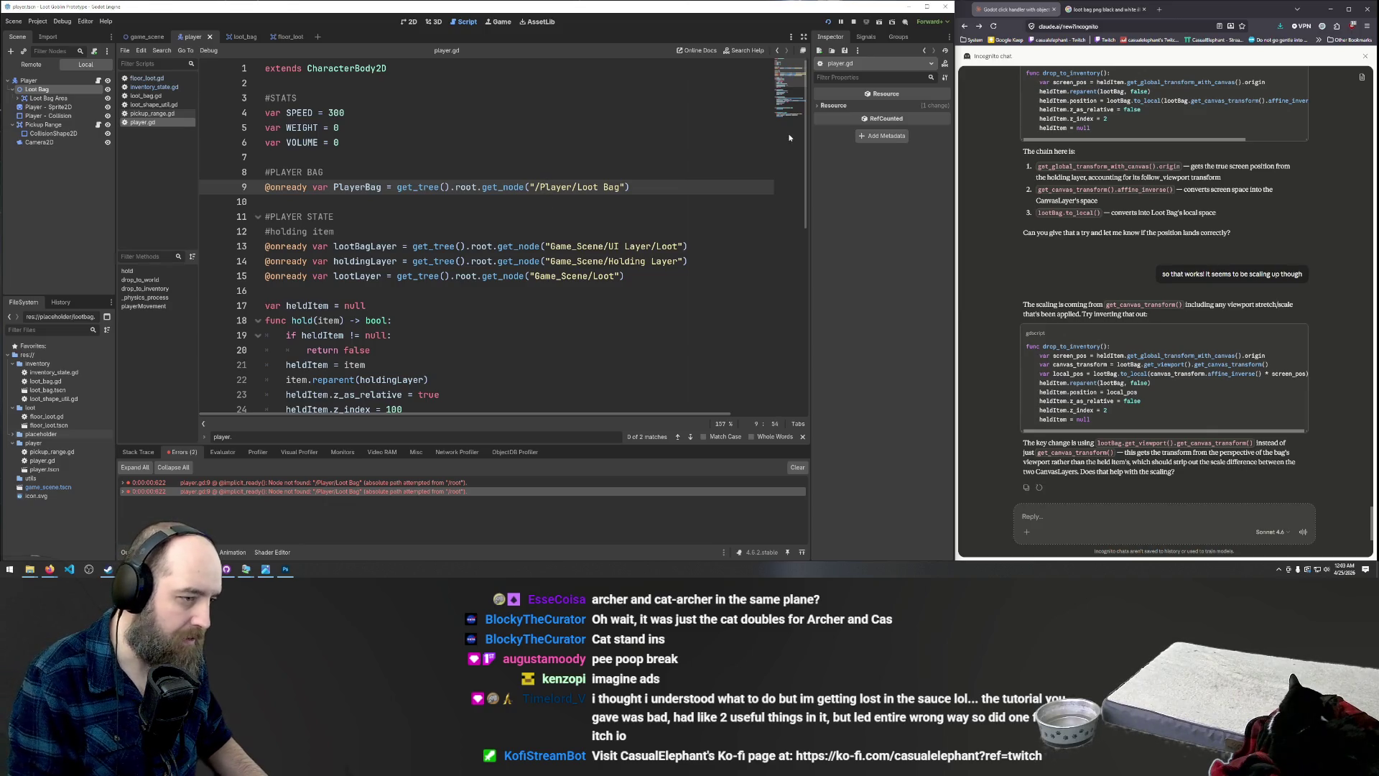
key("BackSpace")
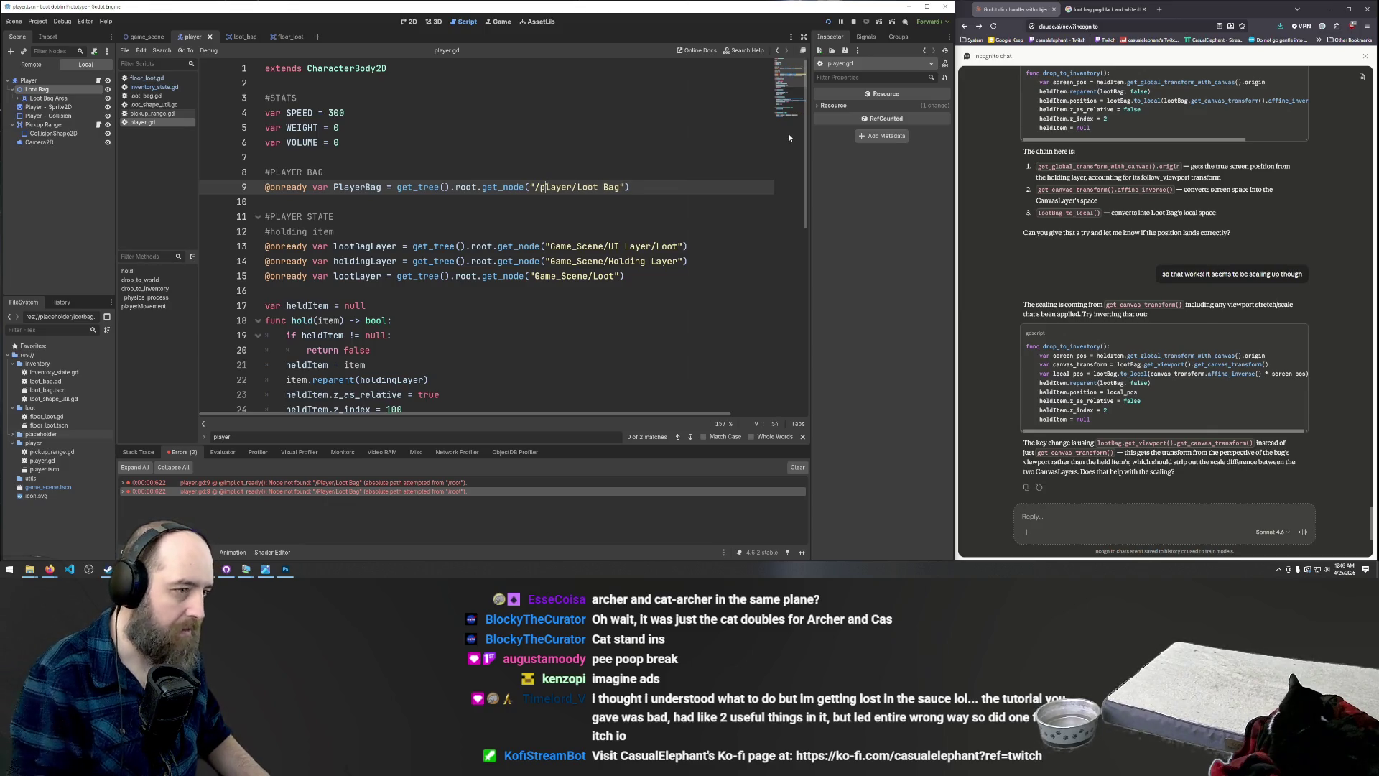
type("p")
left_click(582, 143)
key("F5")
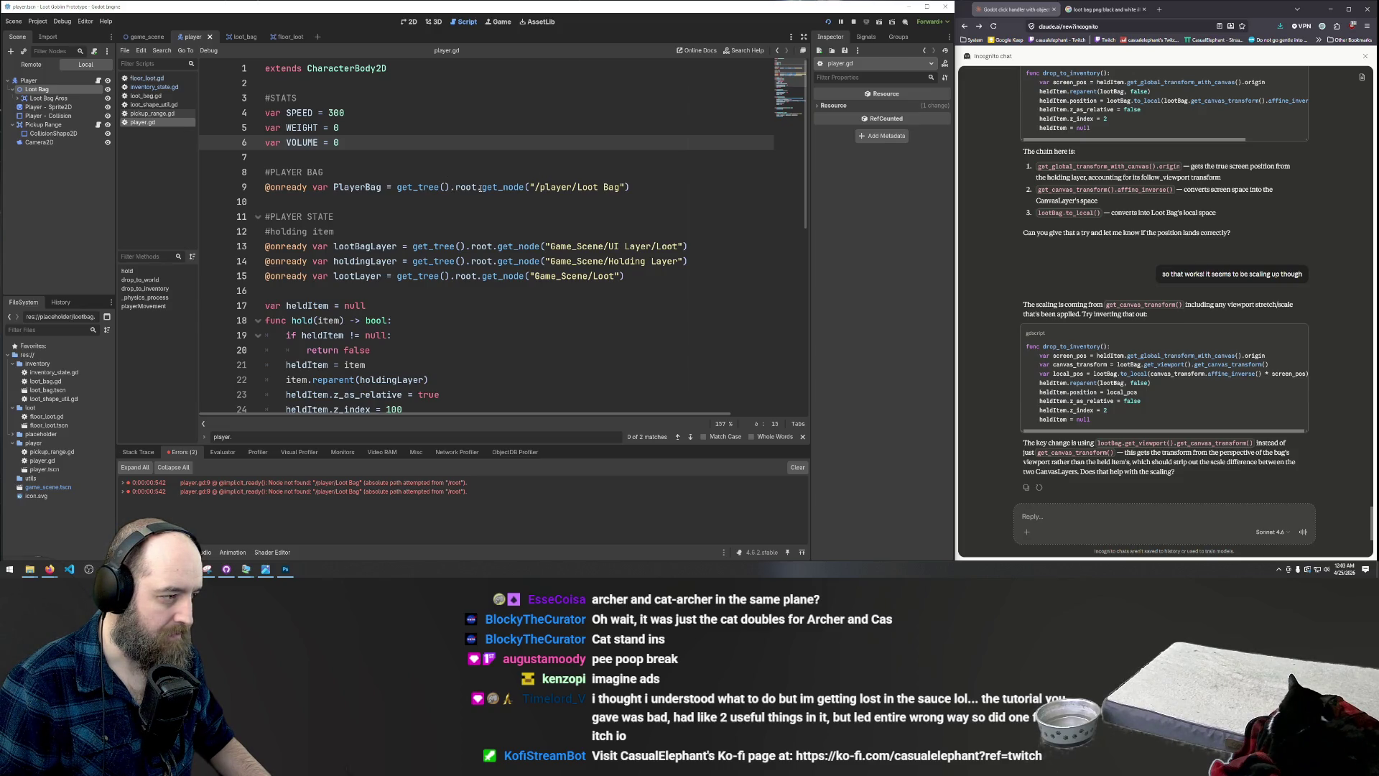
Prefix the Loot Bag path with 'Game_Scene/actors', copied from line 13, and save player.gd
left_click(630, 187)
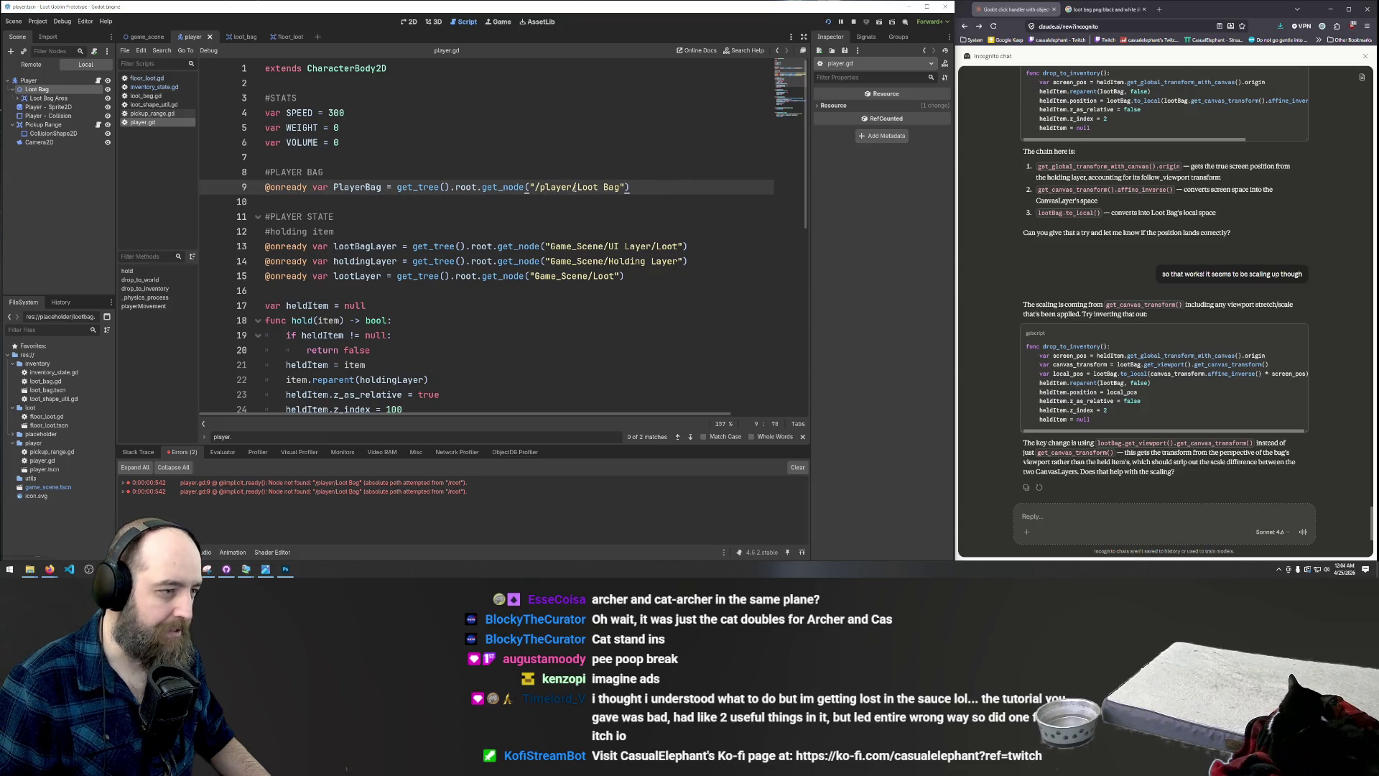
left_click_drag(439, 193, 263, 187)
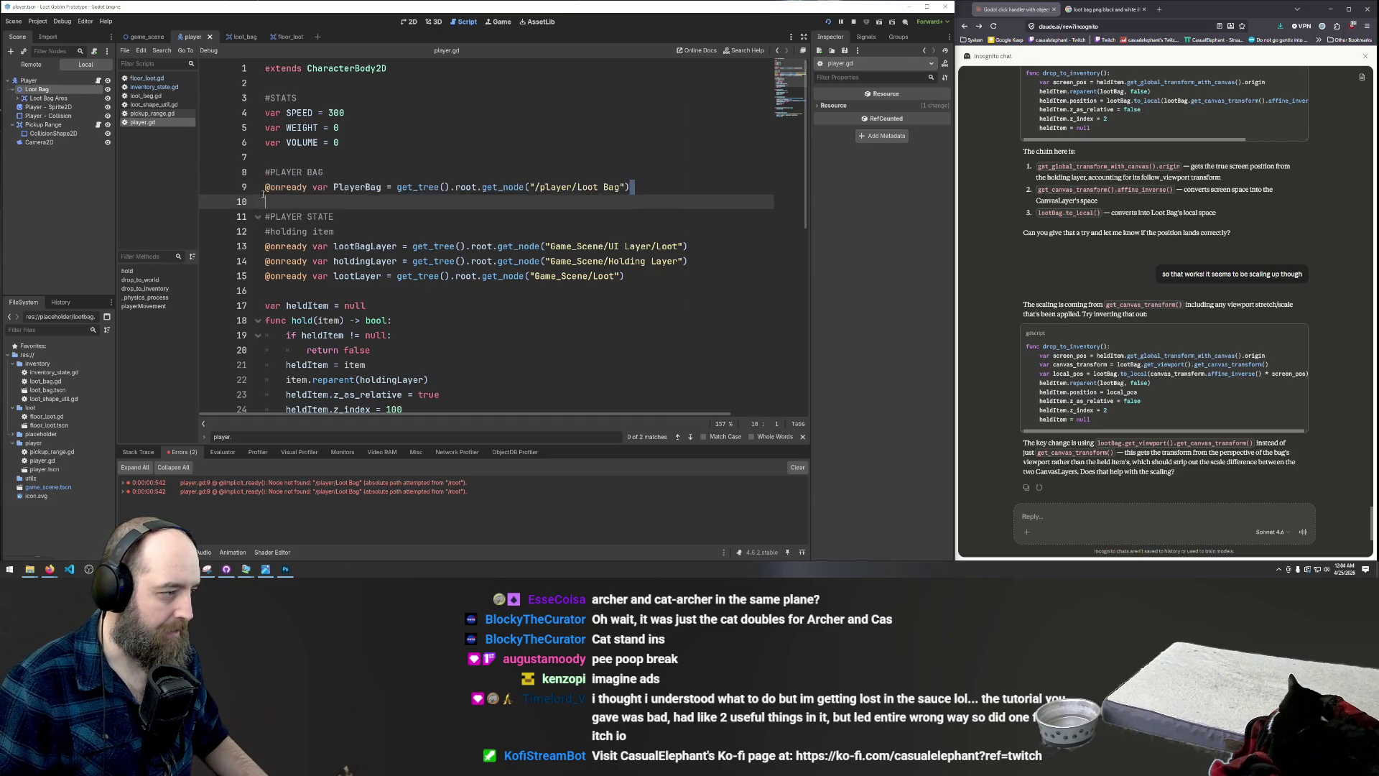
left_click(1041, 520)
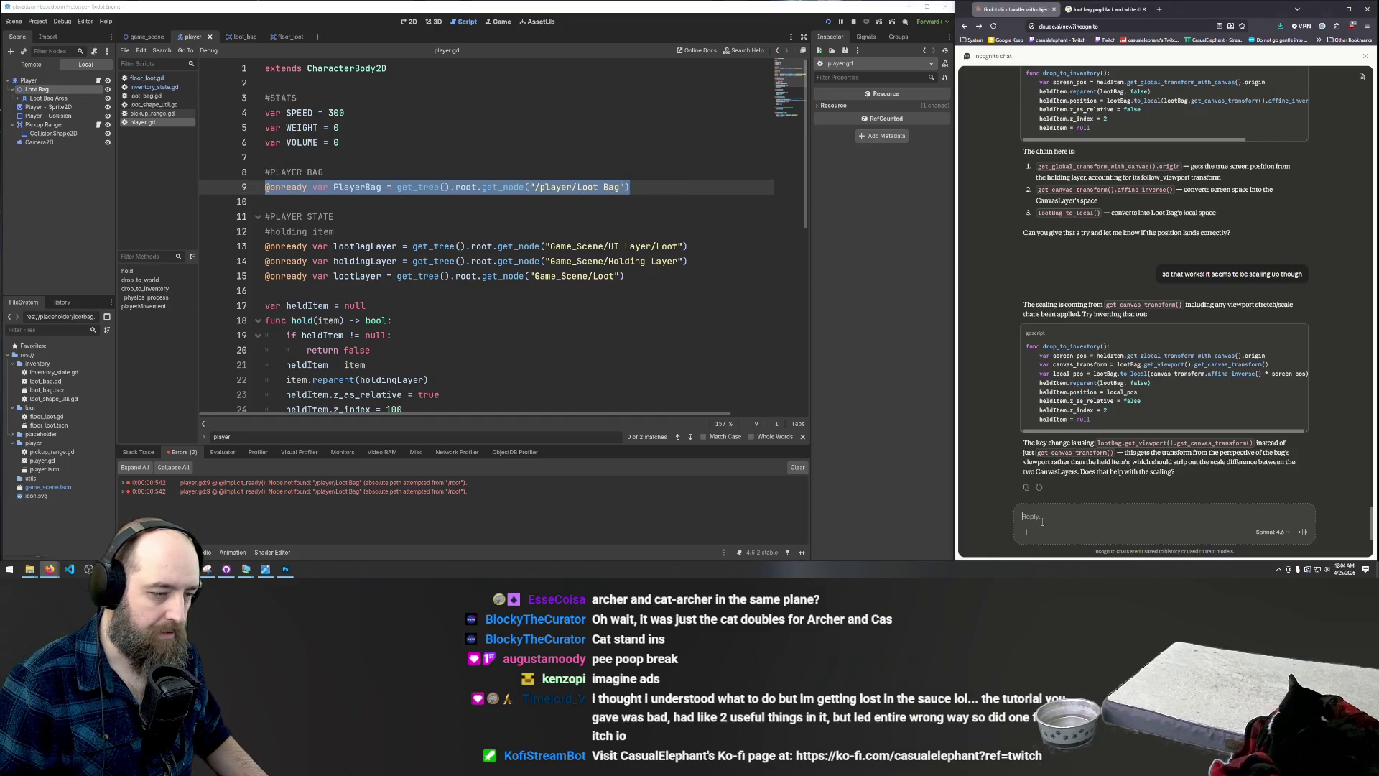
left_click(558, 178)
double_click(553, 245)
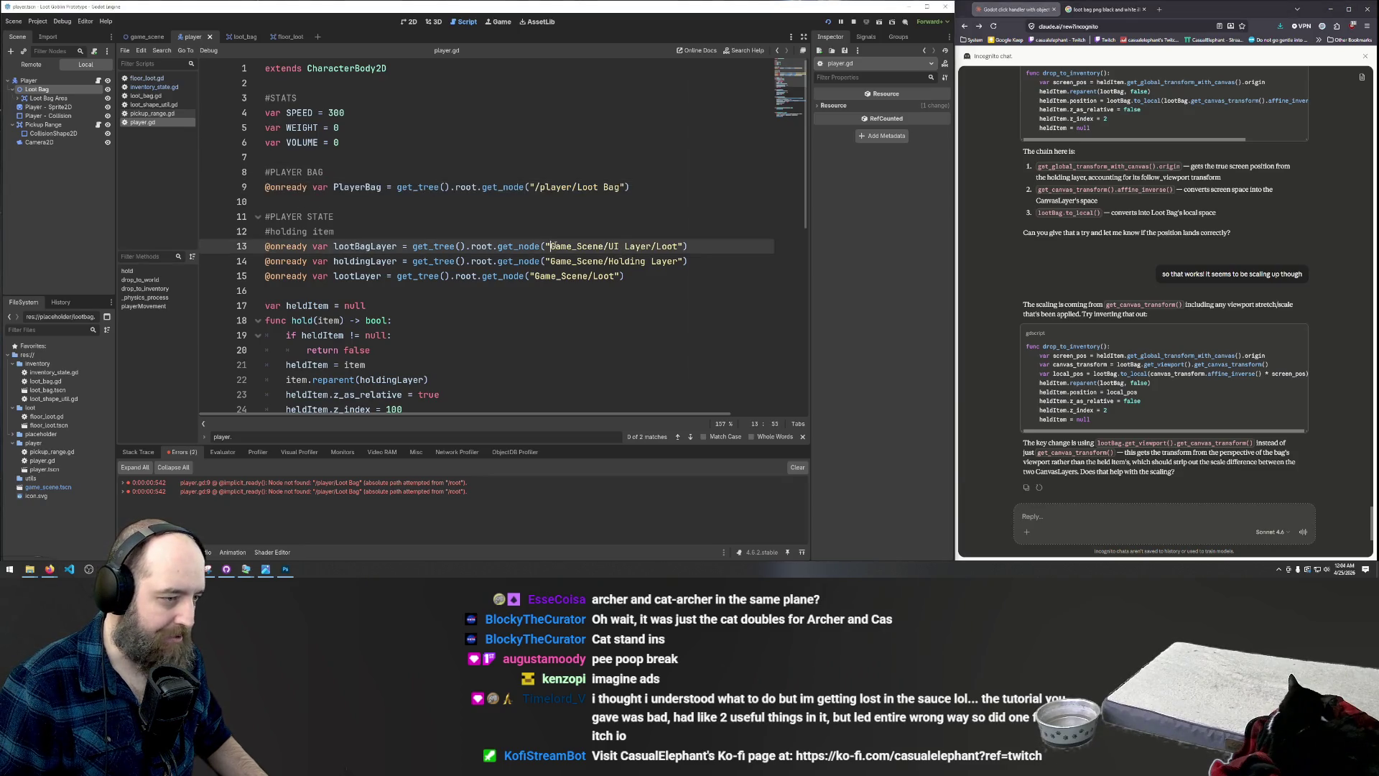
left_click(625, 245)
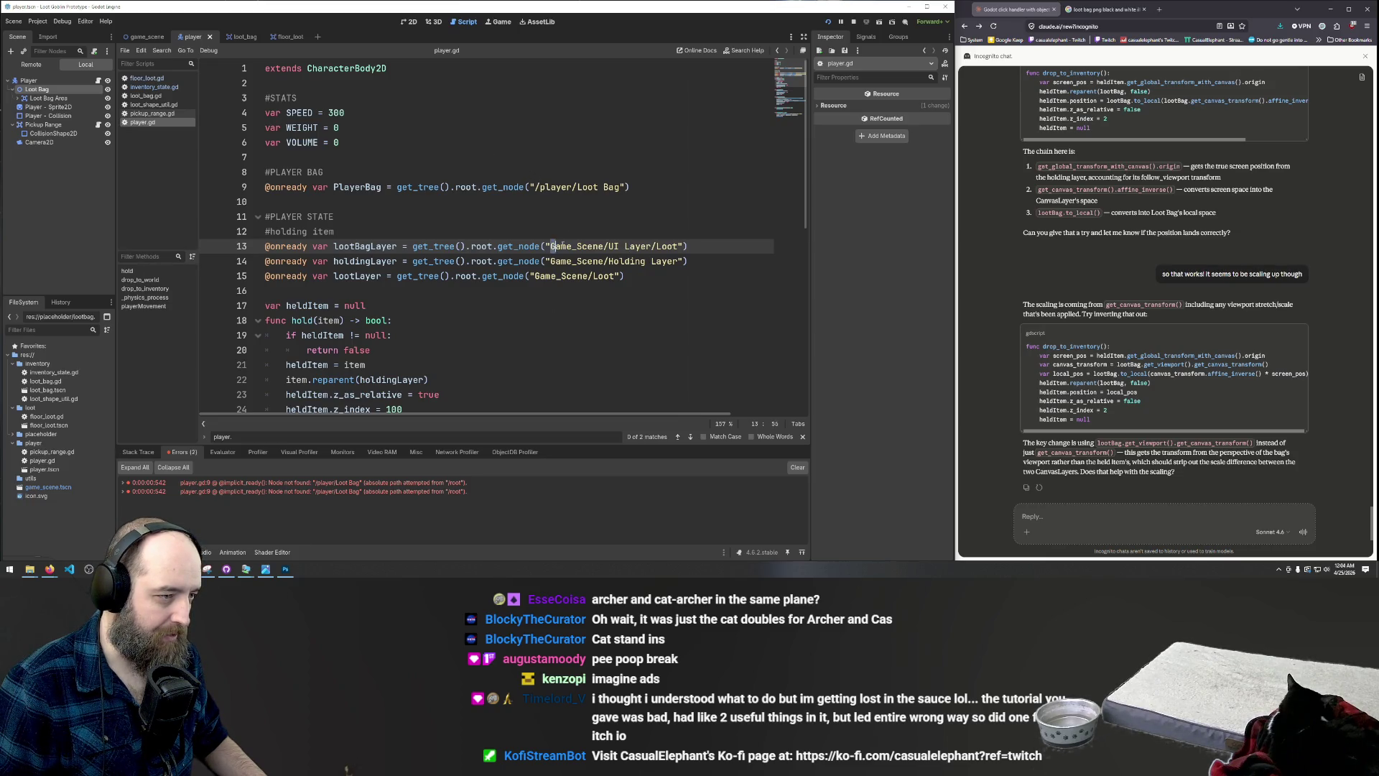
double_click(601, 245)
key("ctrl+c")
left_click(532, 187)
key("ctrl+v")
type("/actors")
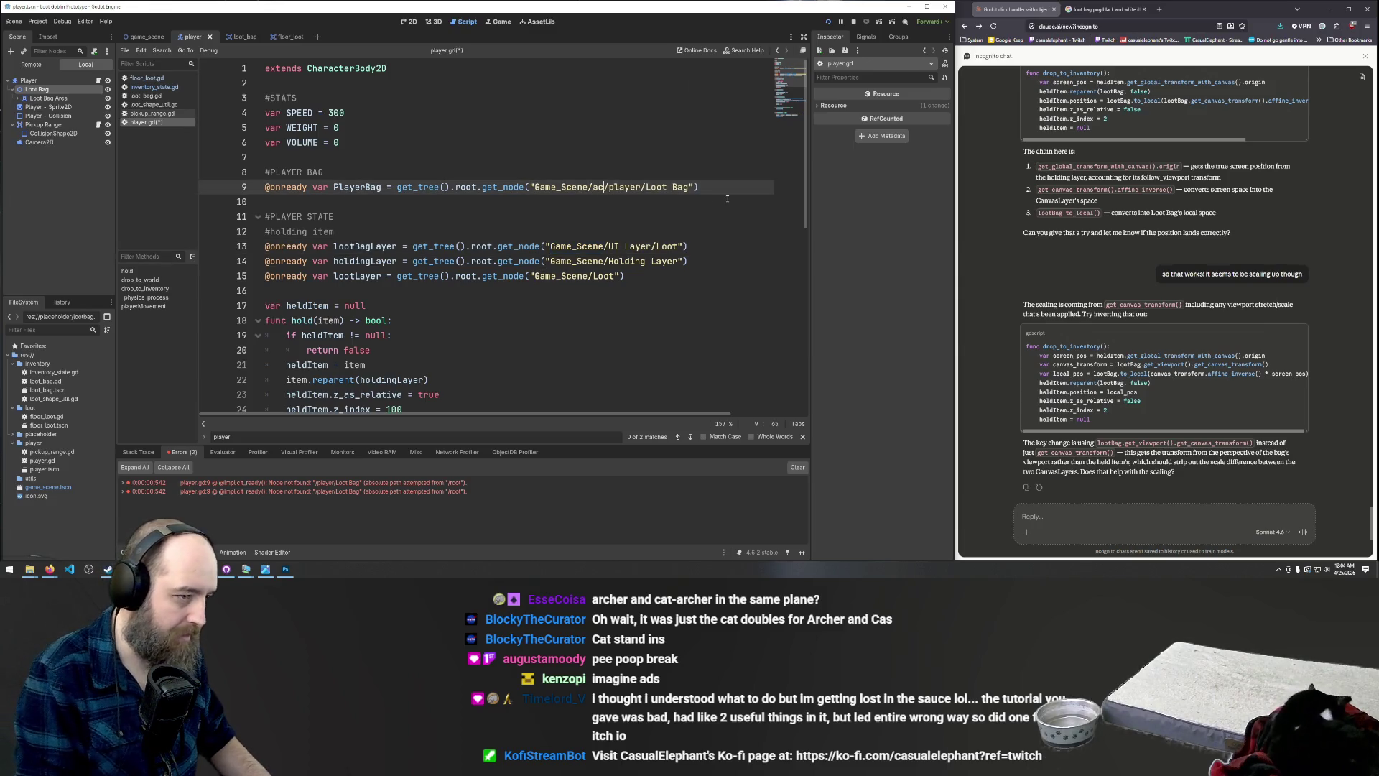
key("ctrl+s")
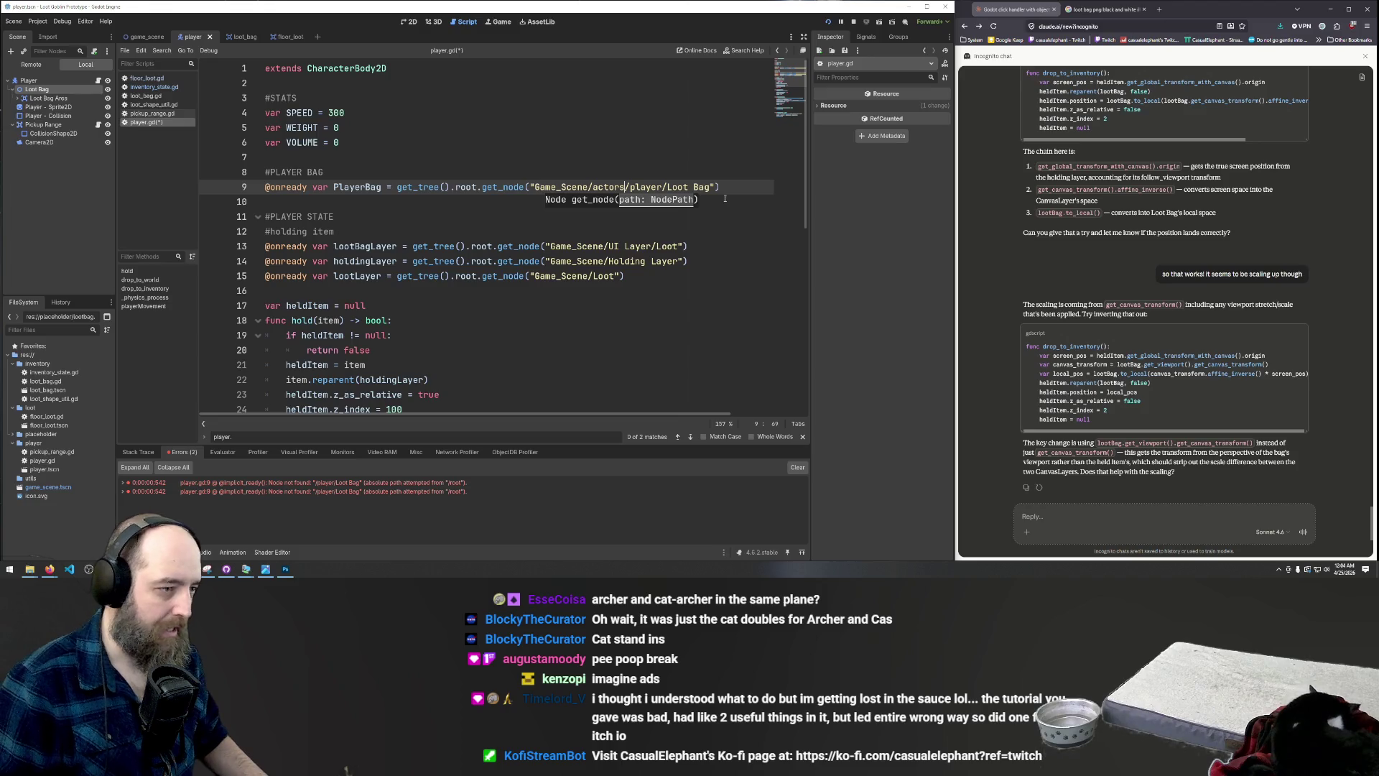
Capitalise 'actors' to 'Actors' in the path and show the game_scene node tree
left_click(599, 187)
key("BackSpace")
type("A")
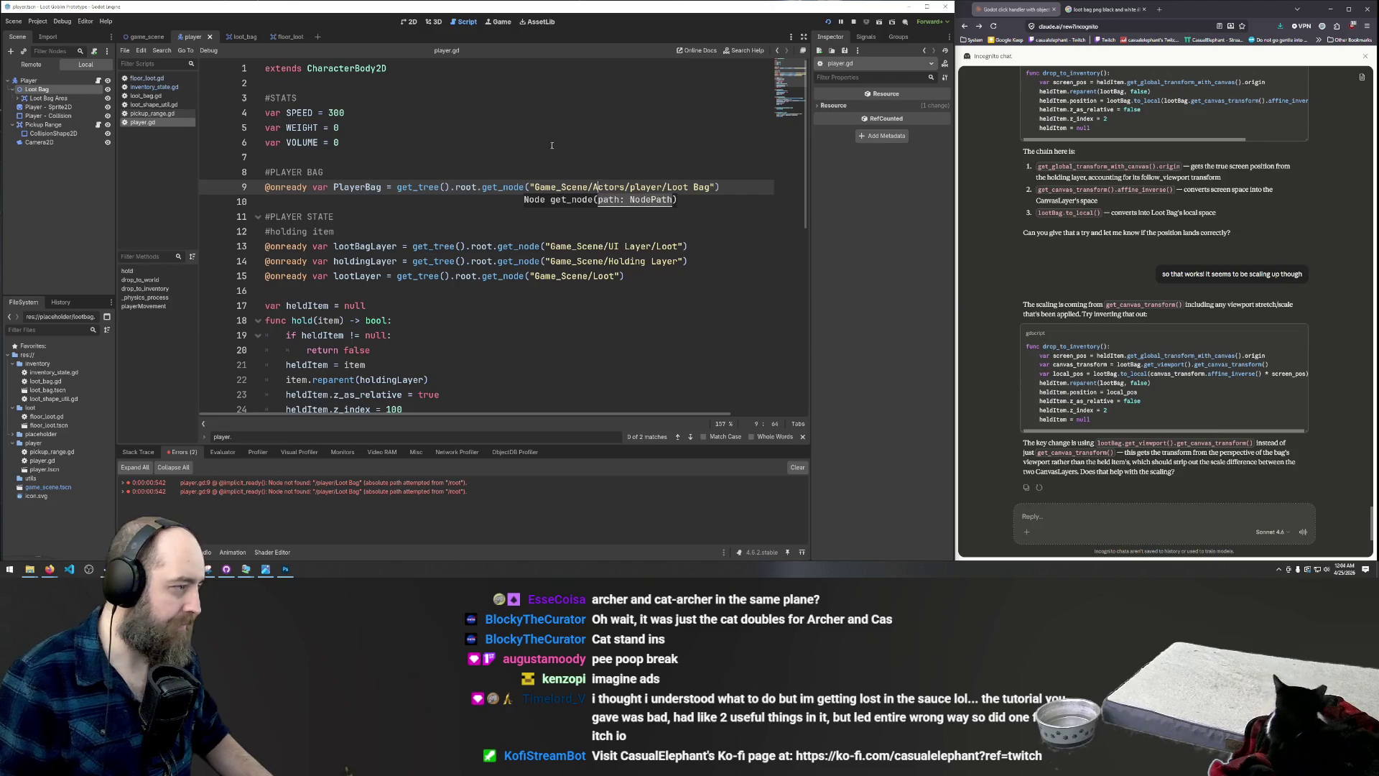
left_click(148, 36)
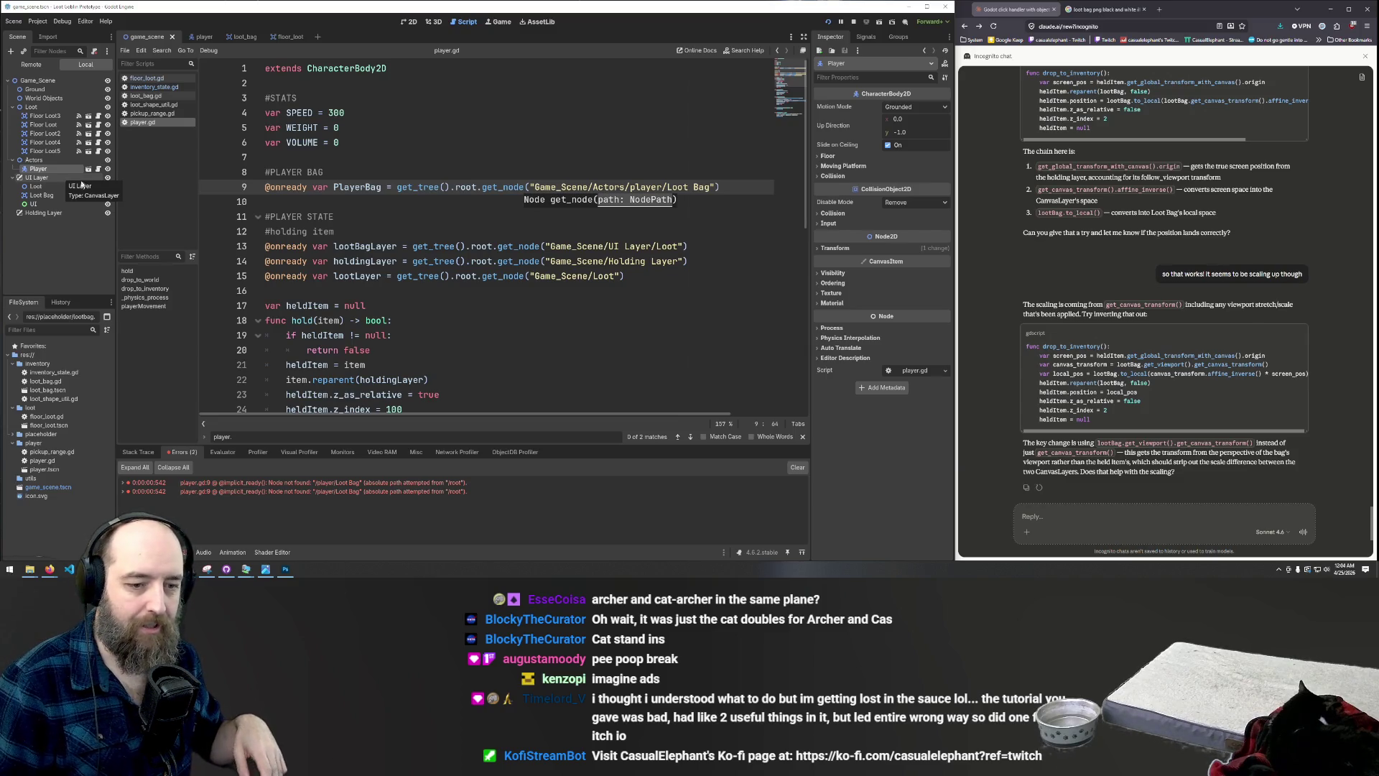
Run the game to test the Game_Scene/Actors/player/Loot Bag path
scroll(1126, 373, "down", 1)
scroll(1126, 375, "down", 3)
left_click(588, 335)
key("F5")
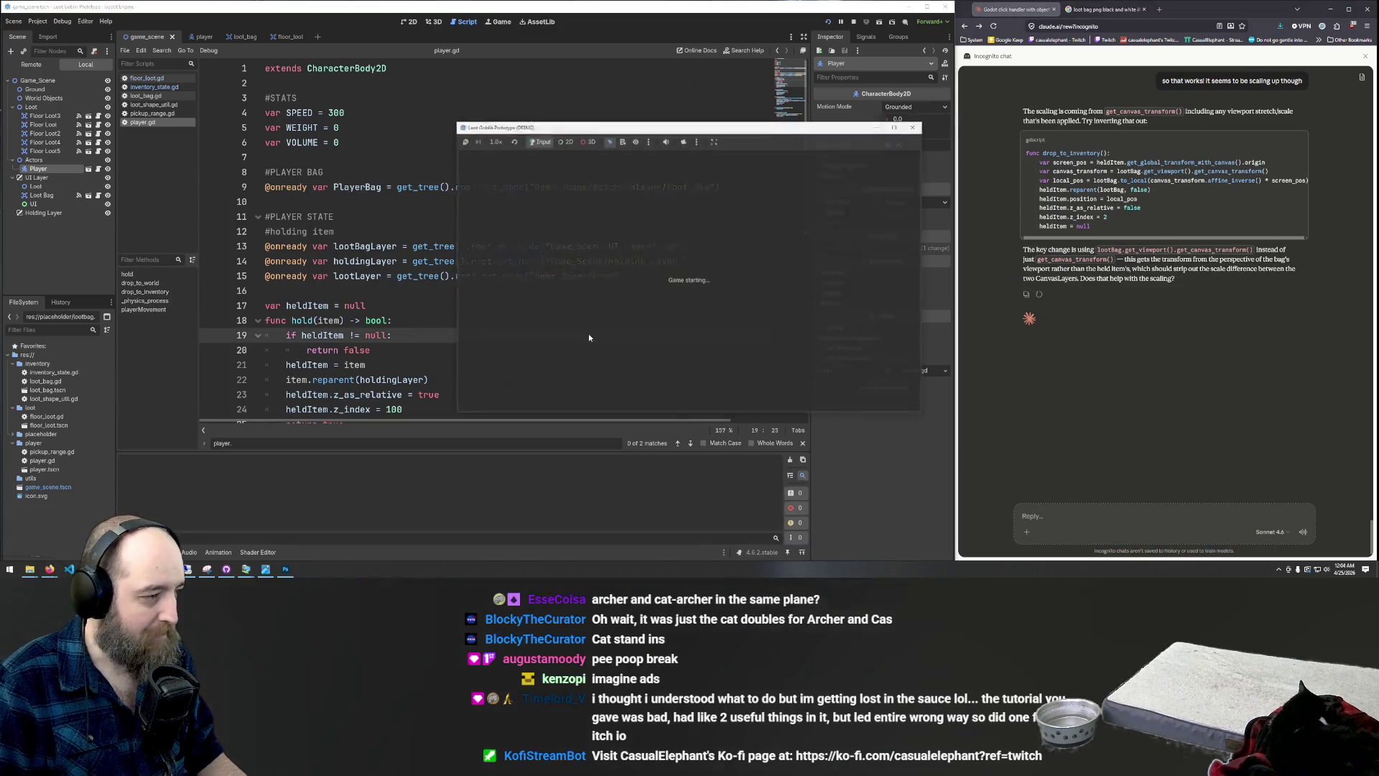
left_click(313, 306)
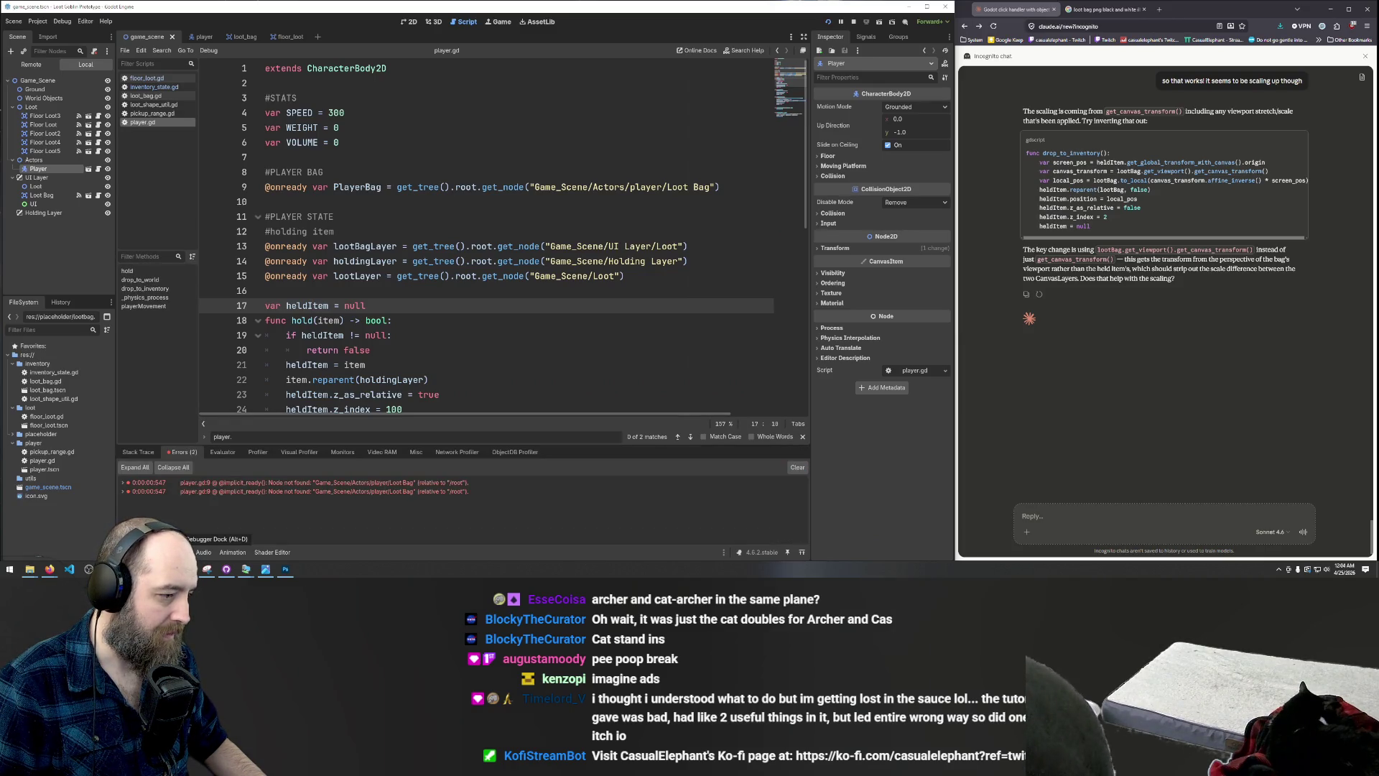
Capitalise 'player' to 'Player', rerun, and drag a loot item into the Loot Bag
left_click(630, 187)
key("BackSpace")
type("P")
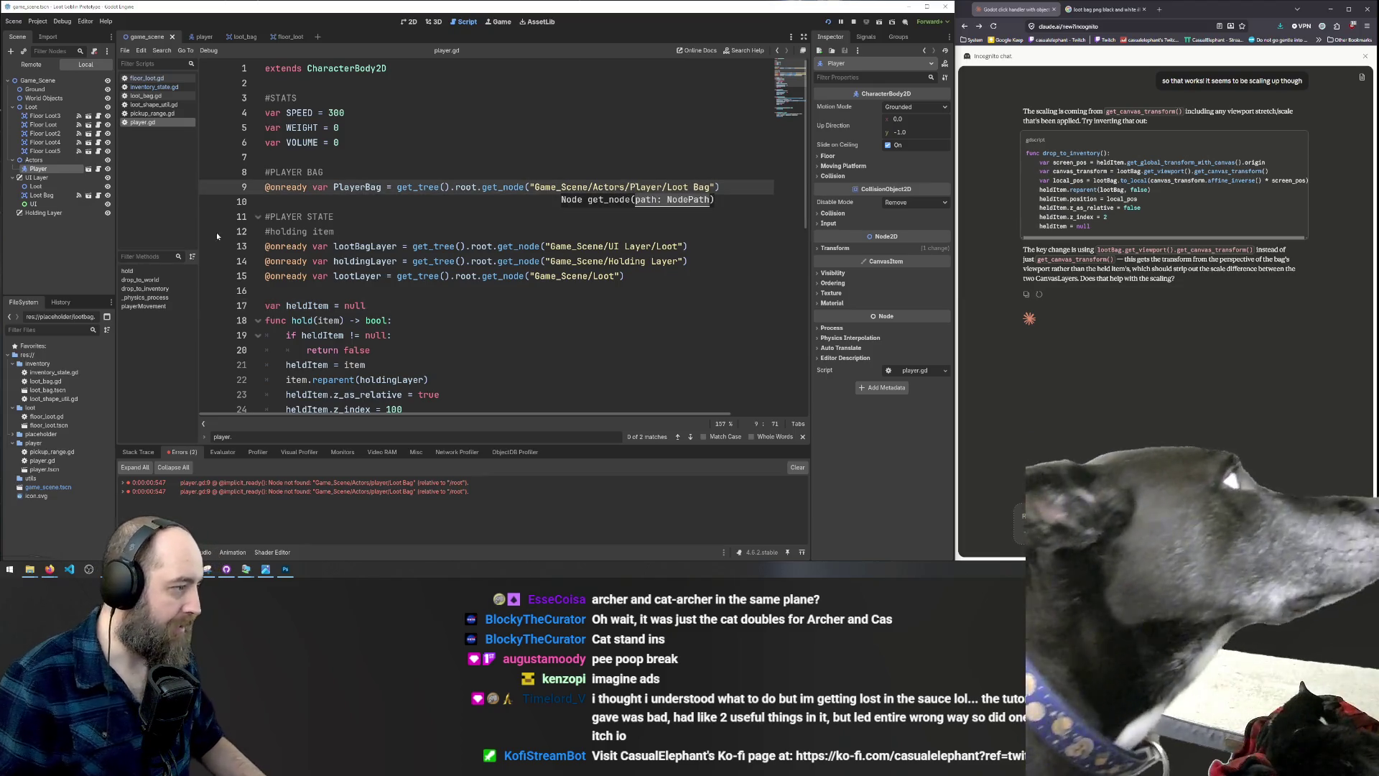
left_click(474, 237)
key("F5")
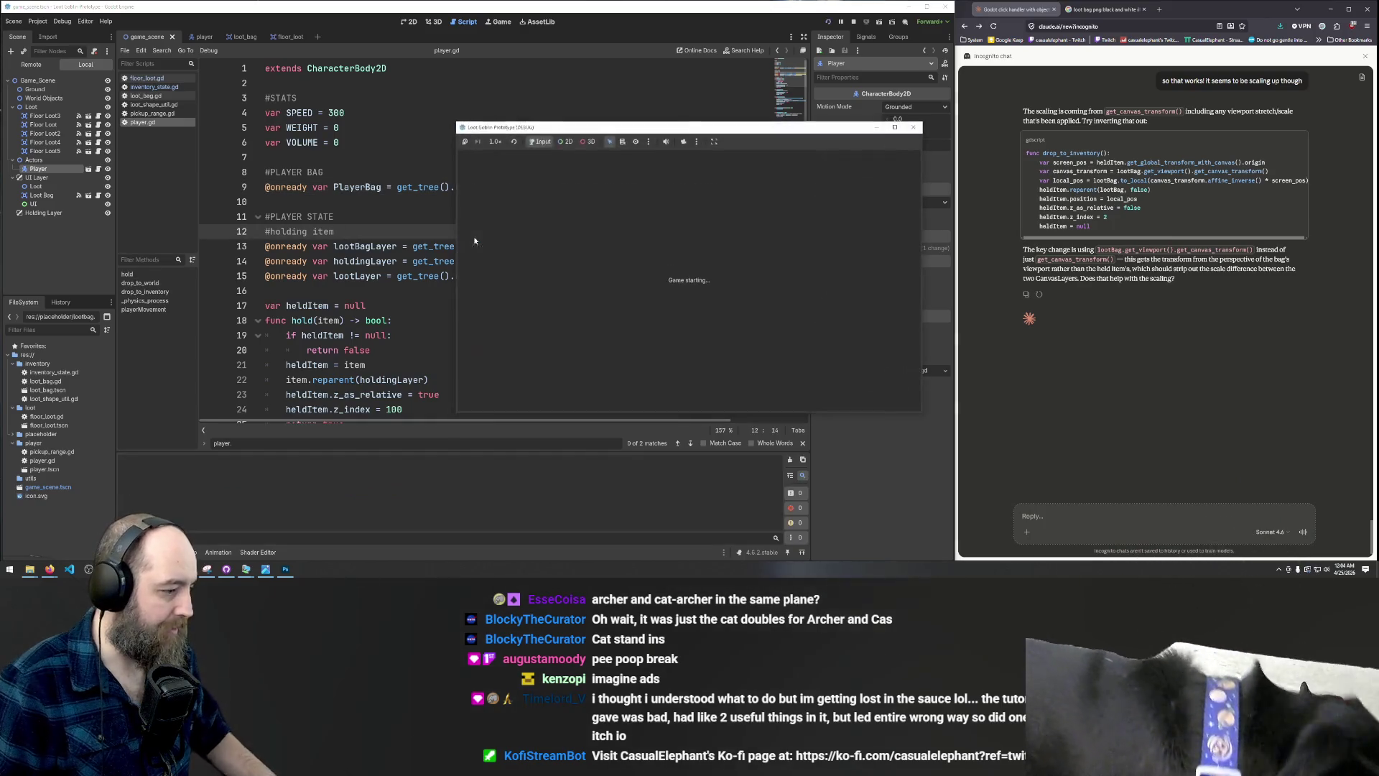
key("w")
key("a")
left_click_drag(720, 292, 795, 287)
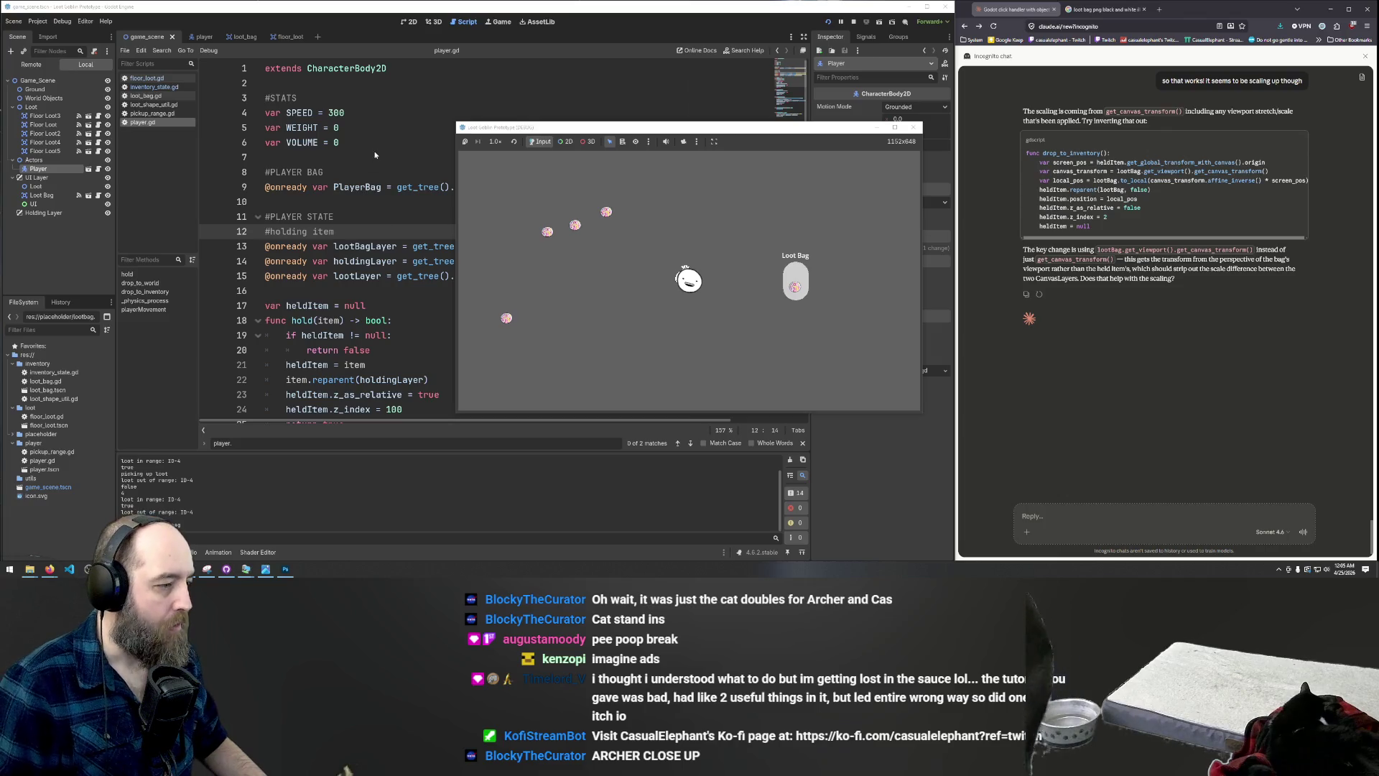
left_click(331, 143)
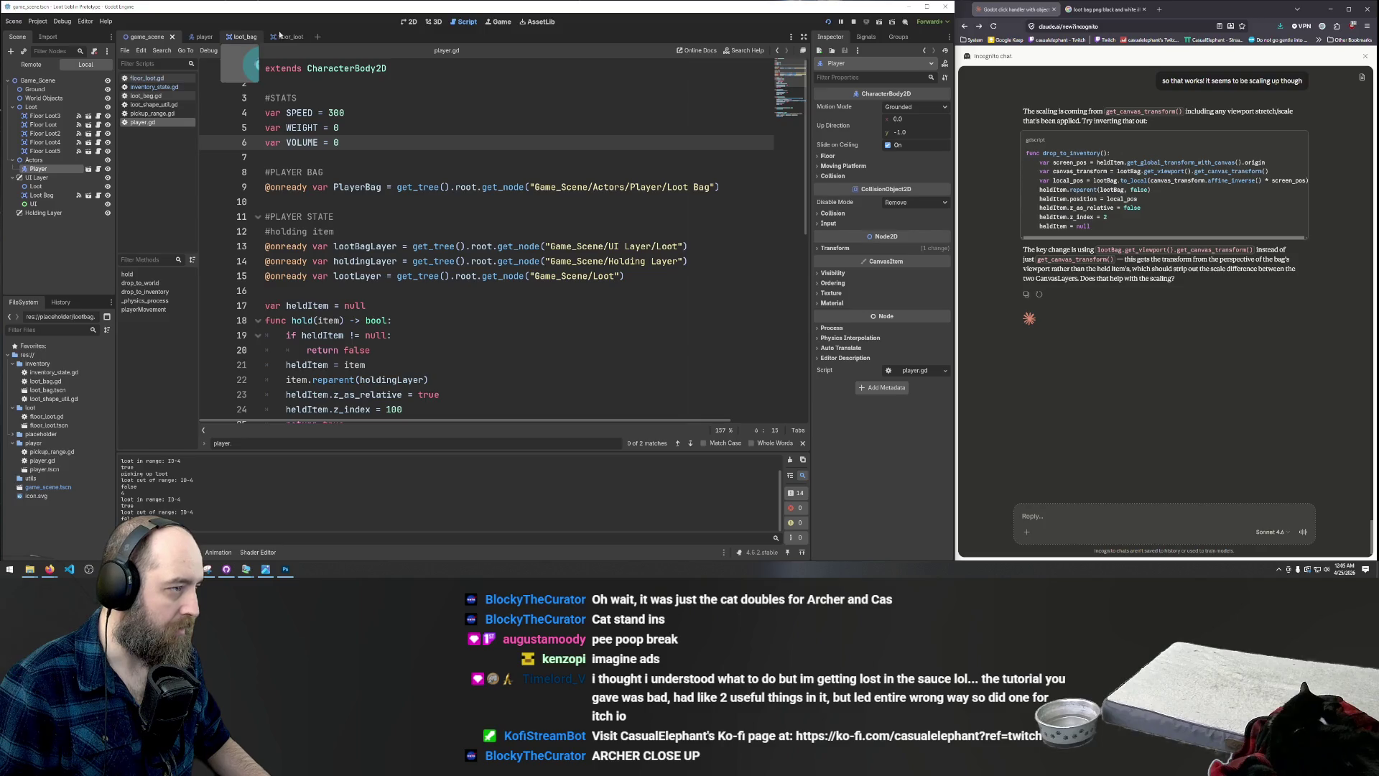
Open floor_loot.gd from the loot_bag scene
left_click(245, 37)
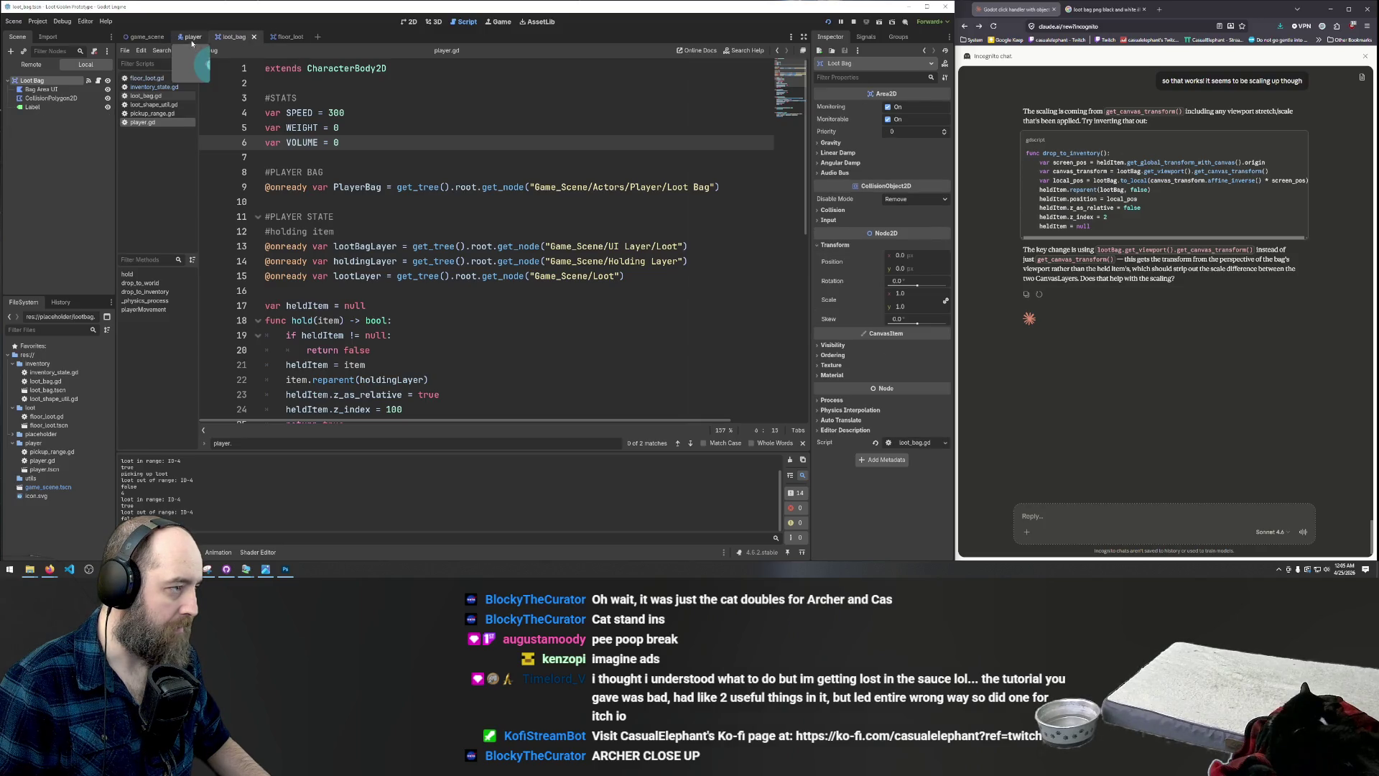
left_click(153, 79)
scroll(504, 200, "up", 5)
scroll(504, 200, "up", 4)
Add a '#LOOT SETTINGS' comment after line 10, then delete it again
left_click(388, 203)
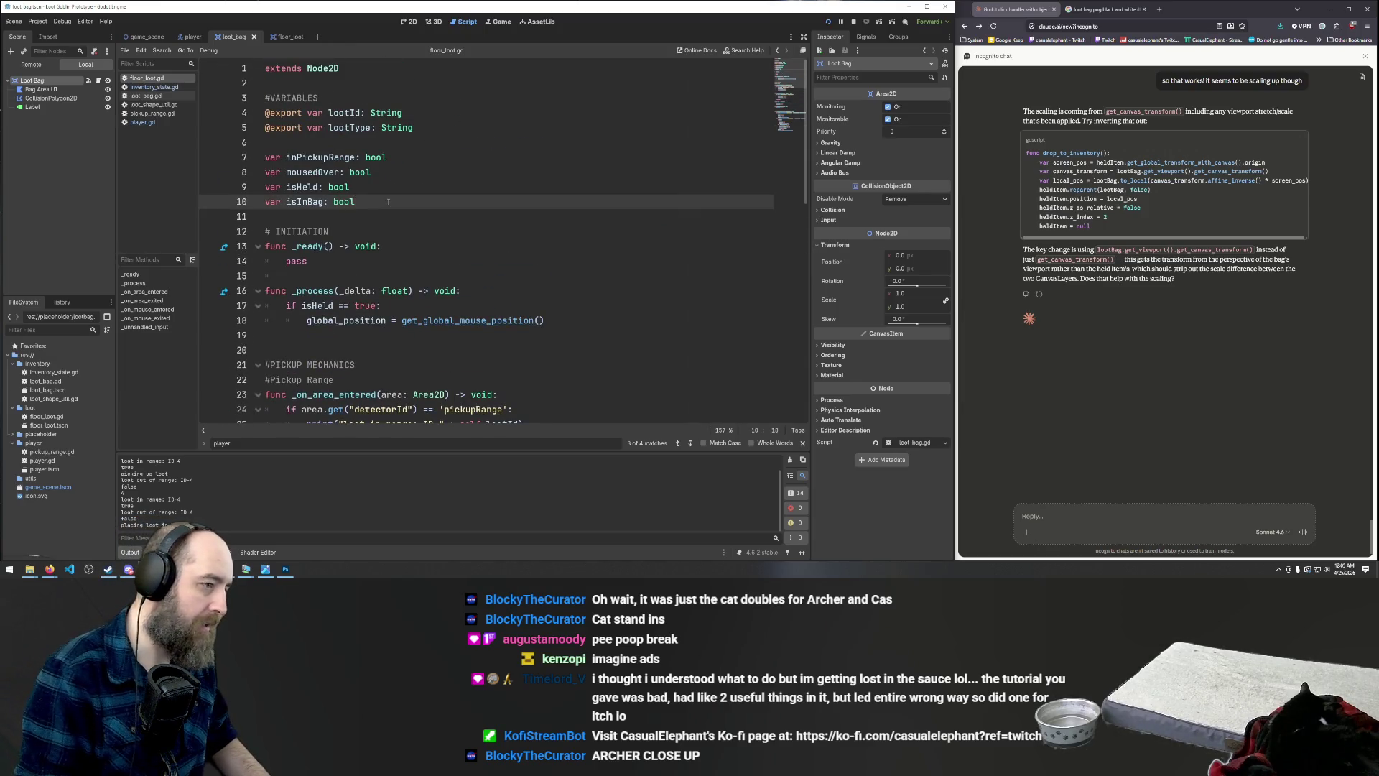
key("Return")
key("Return")
type("#L")
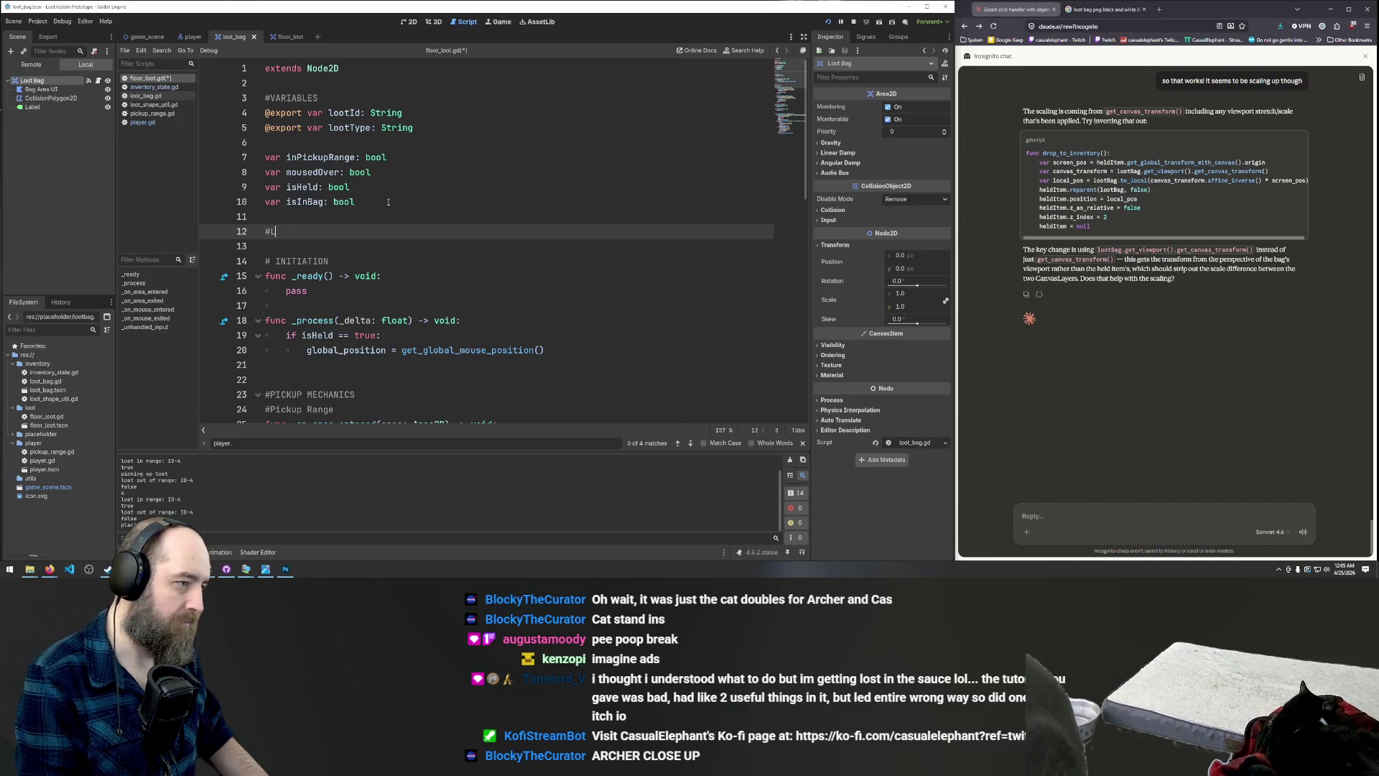
type("OOT ")
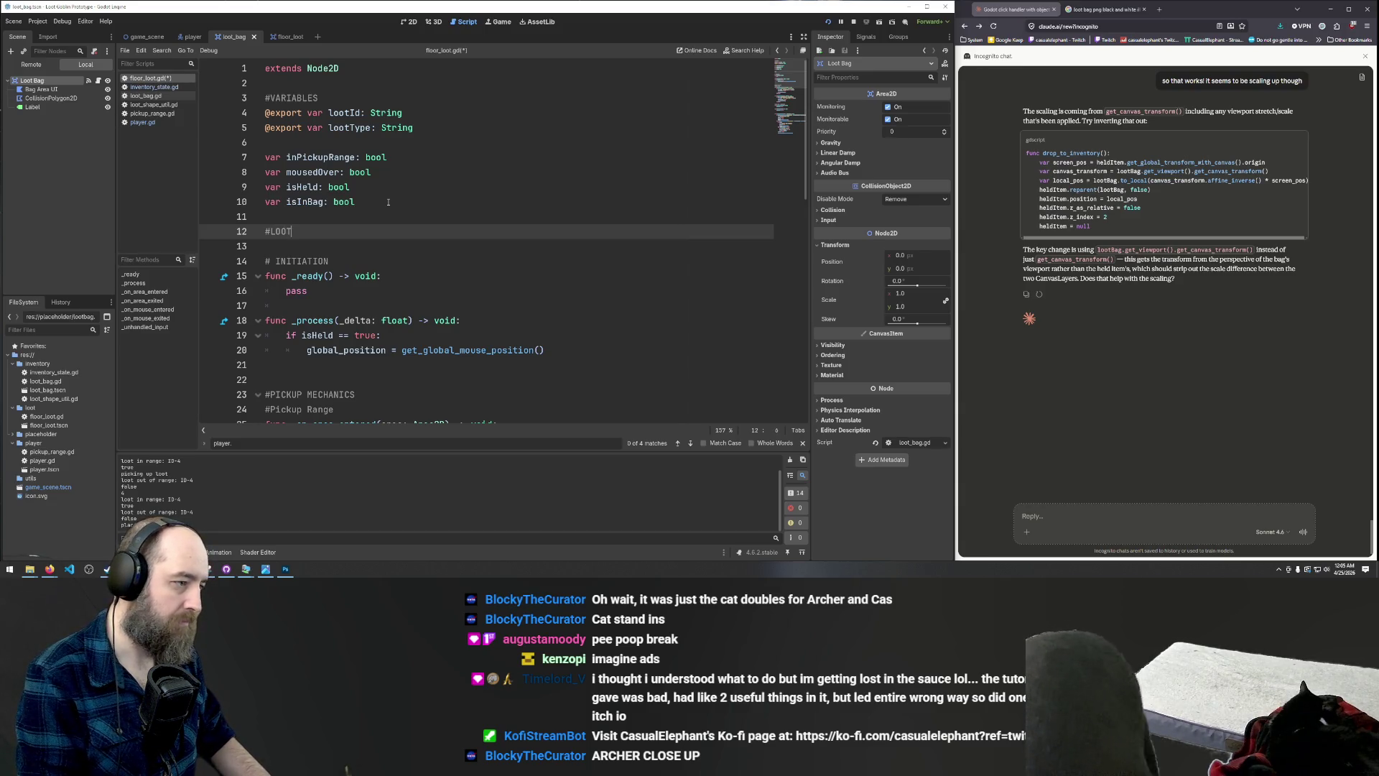
type("SETTINGS")
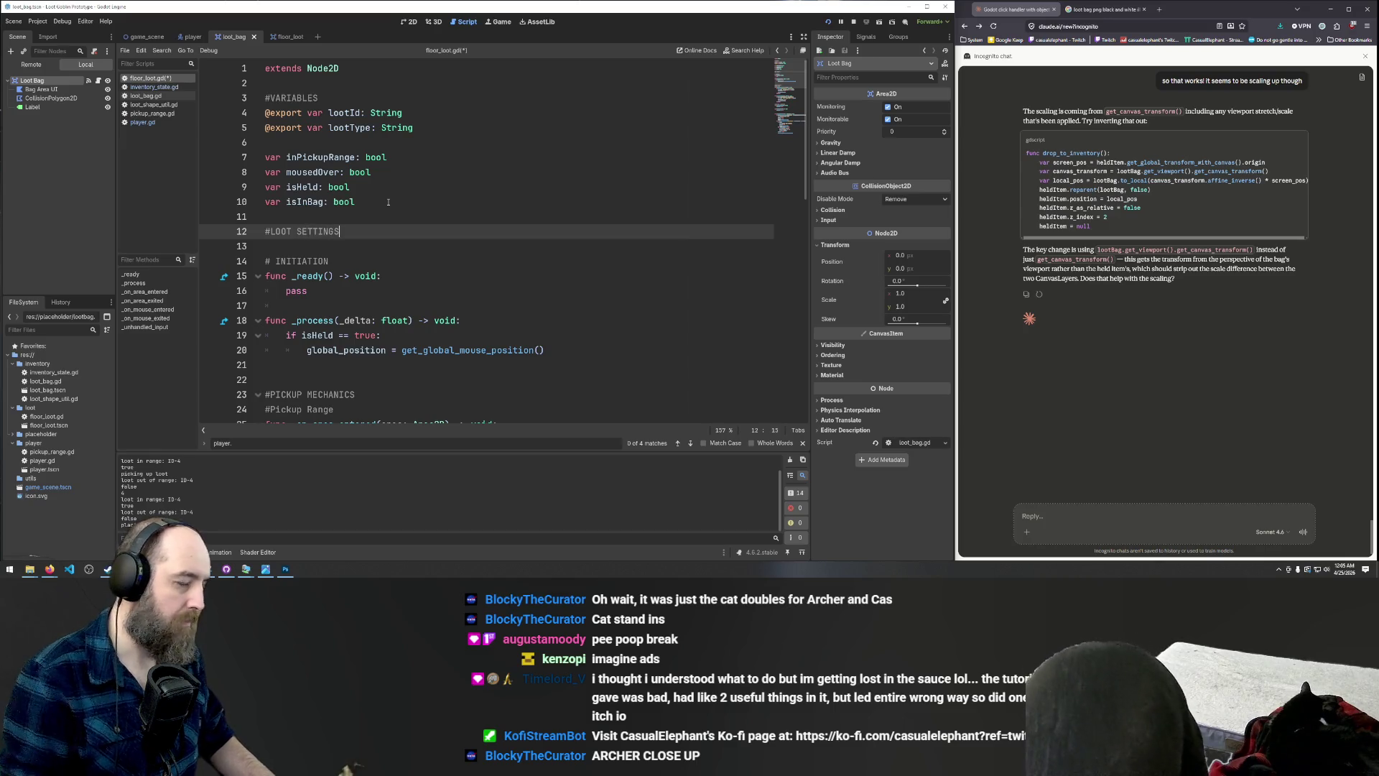
key("shift+Home")
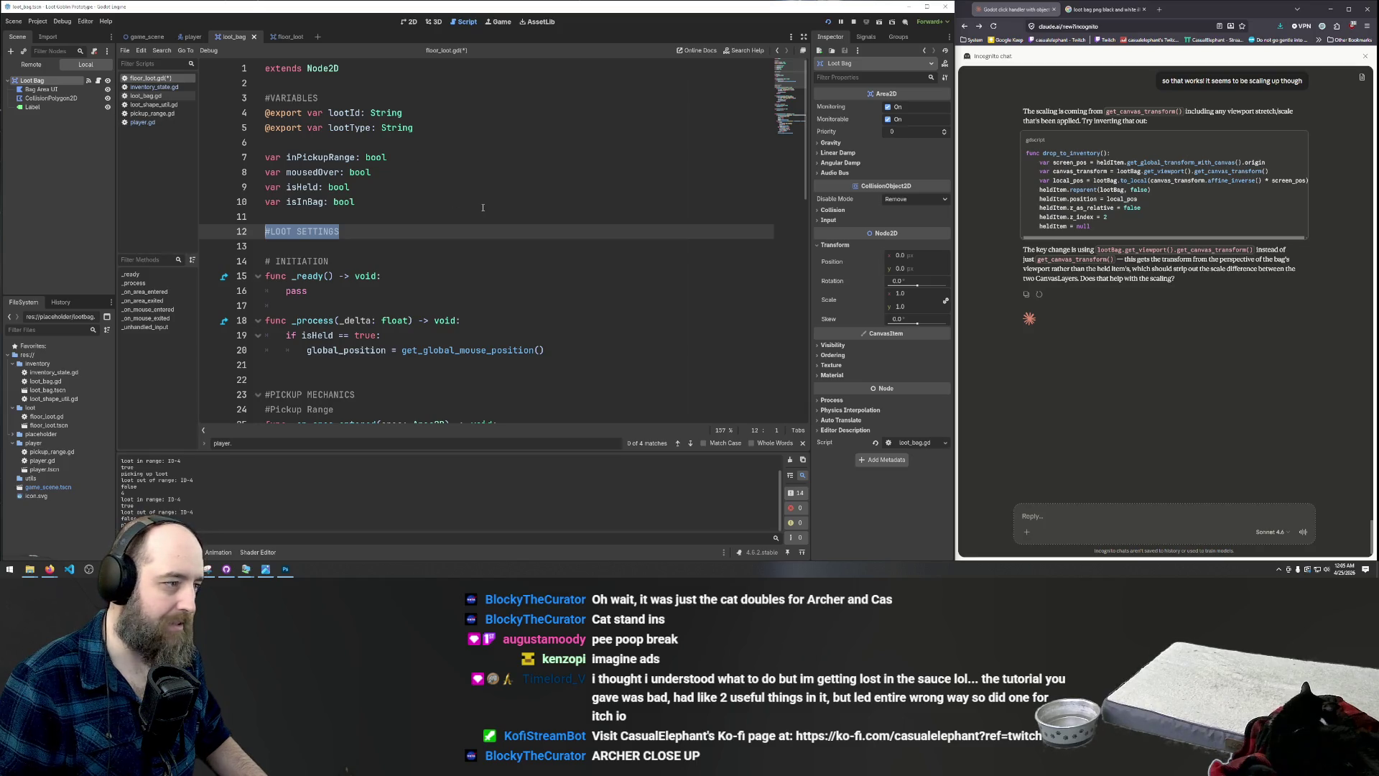
key("BackSpace")
Insert an empty line 6 directly below the lootType export
left_click(314, 91)
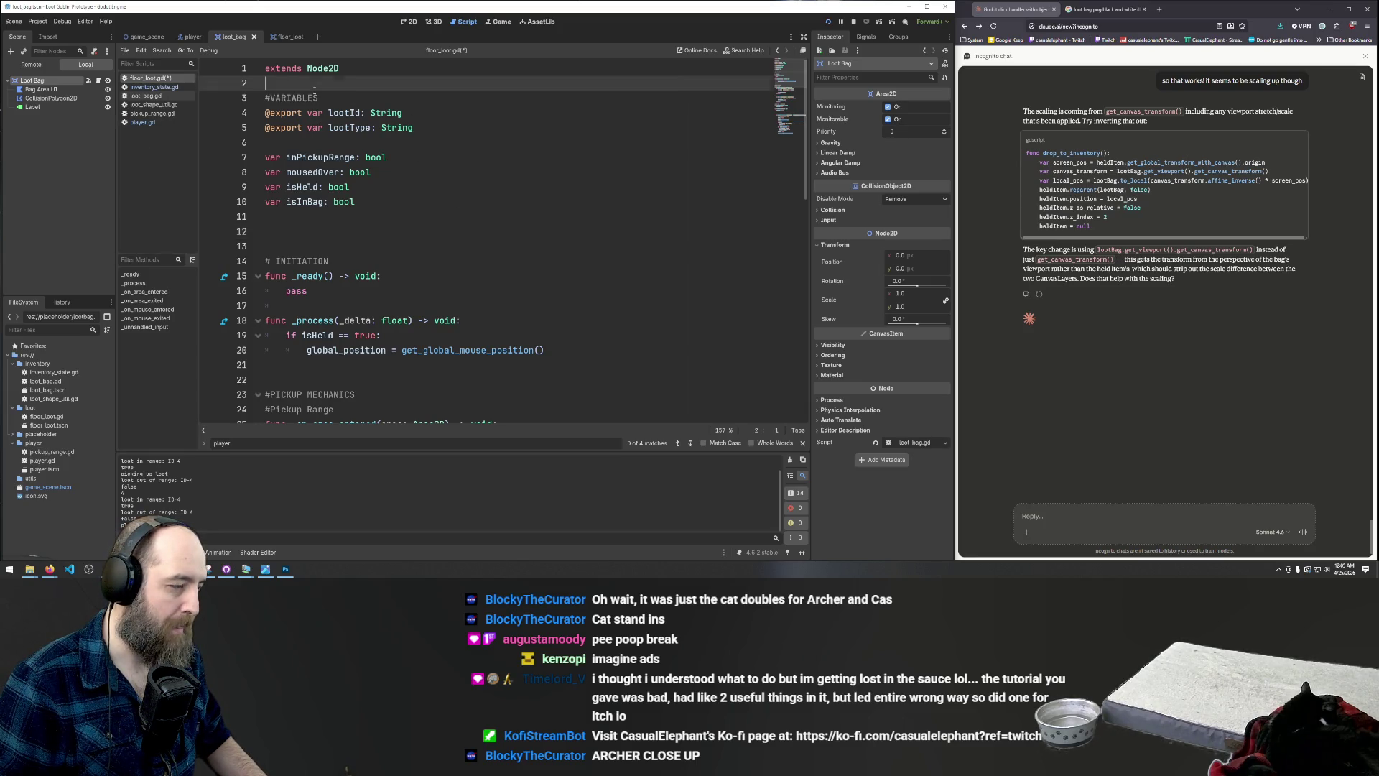
left_click_drag(442, 128, 443, 138)
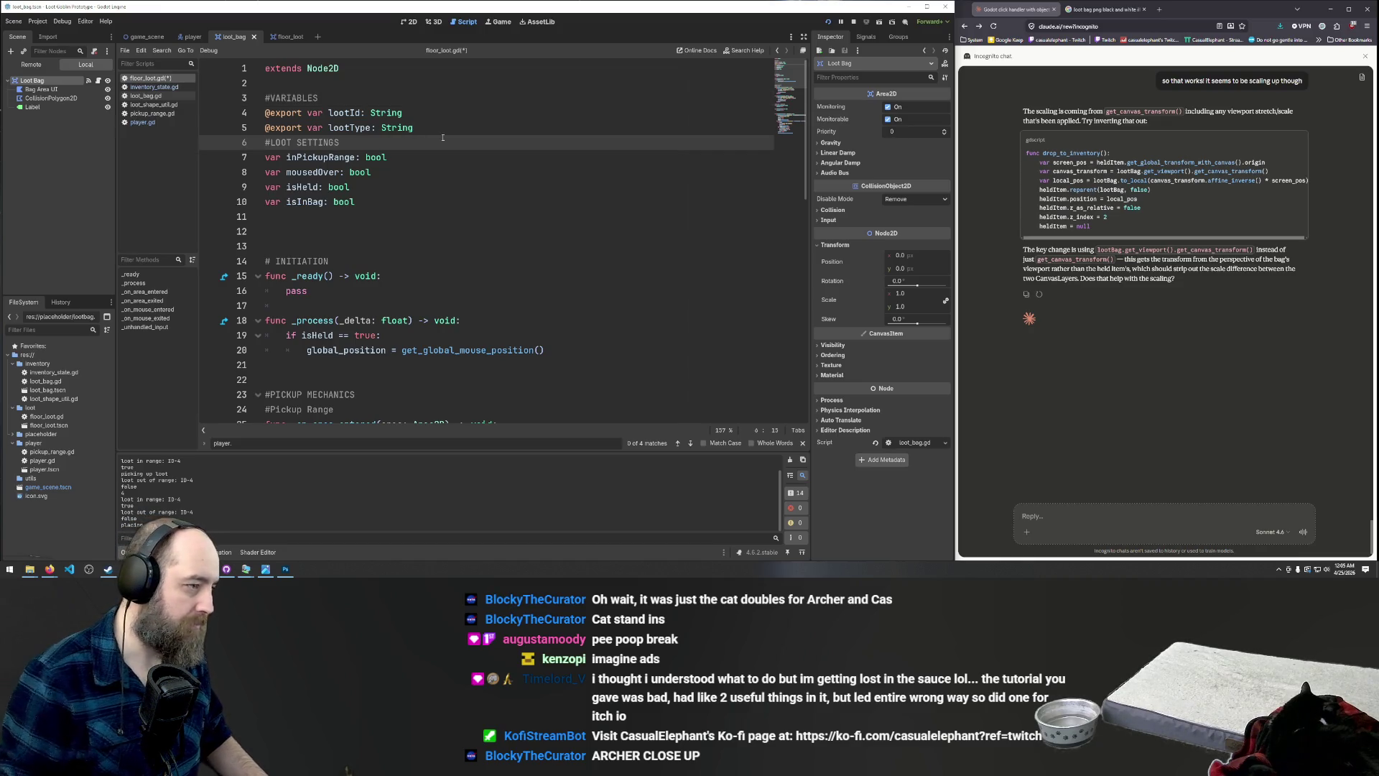
key("Return")
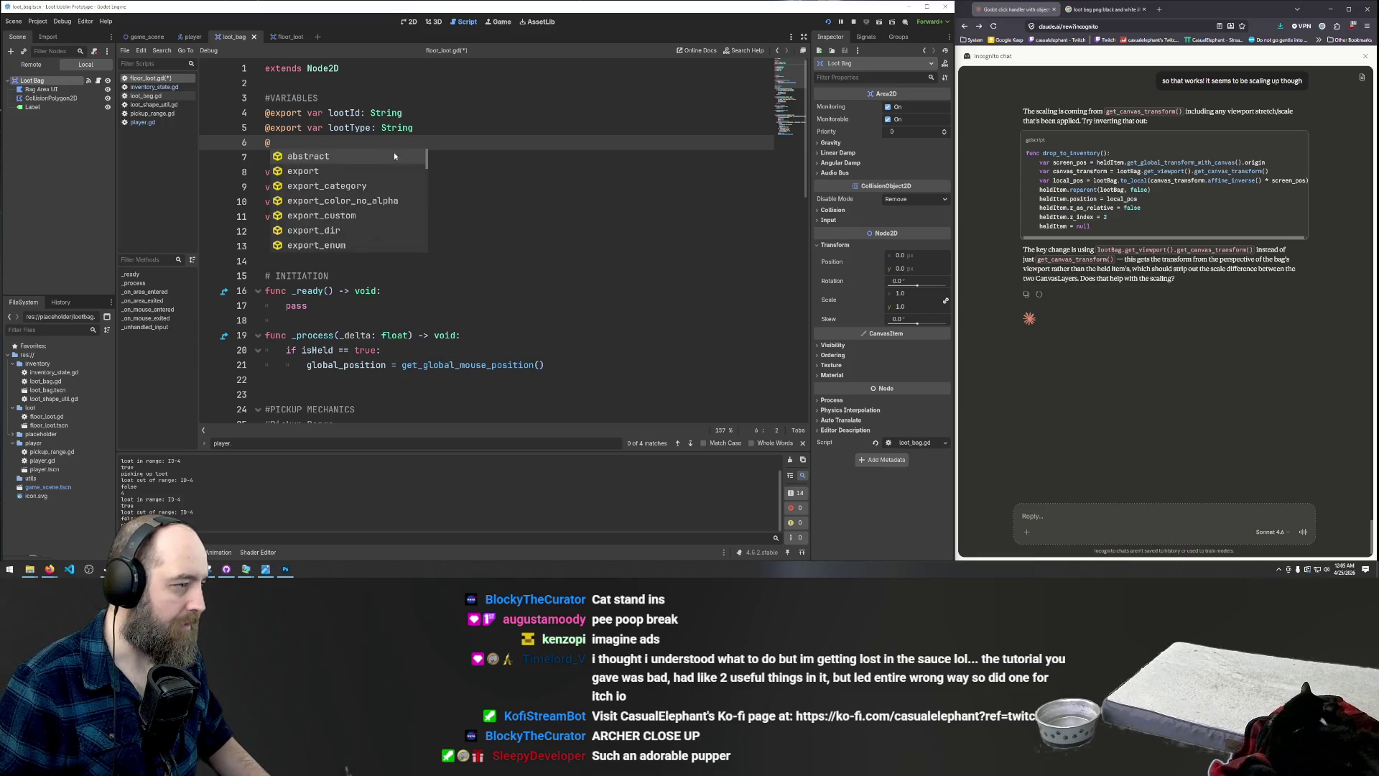
type("EX")
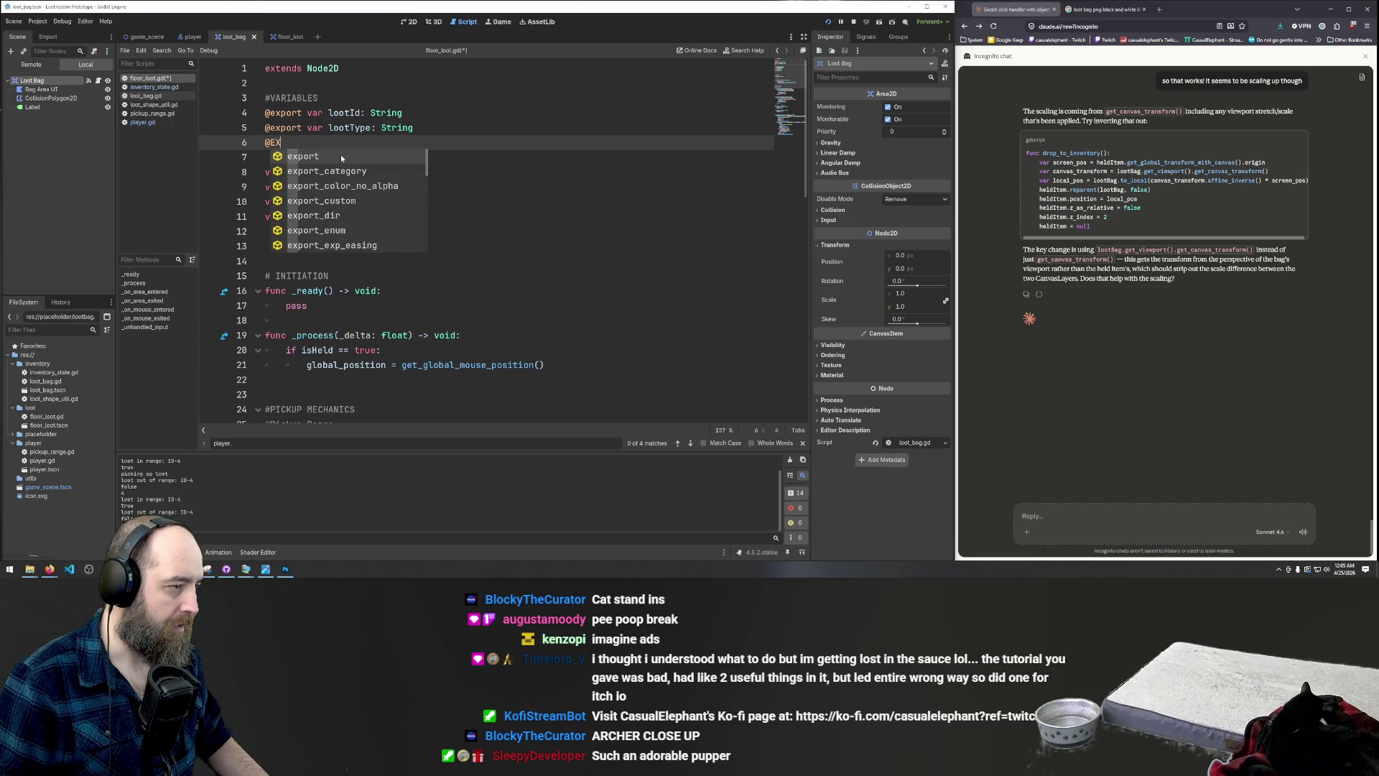
key("Return")
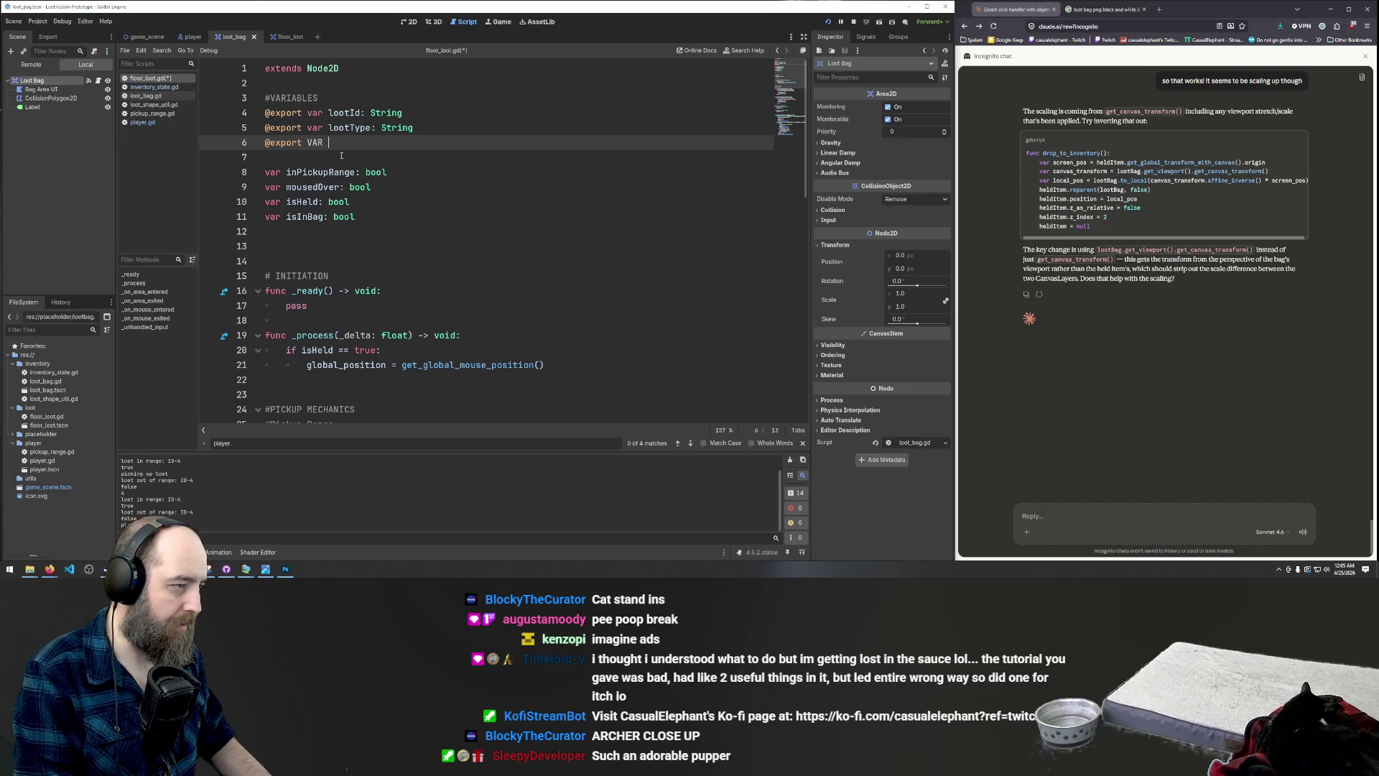
key("BackSpace")
type("var")
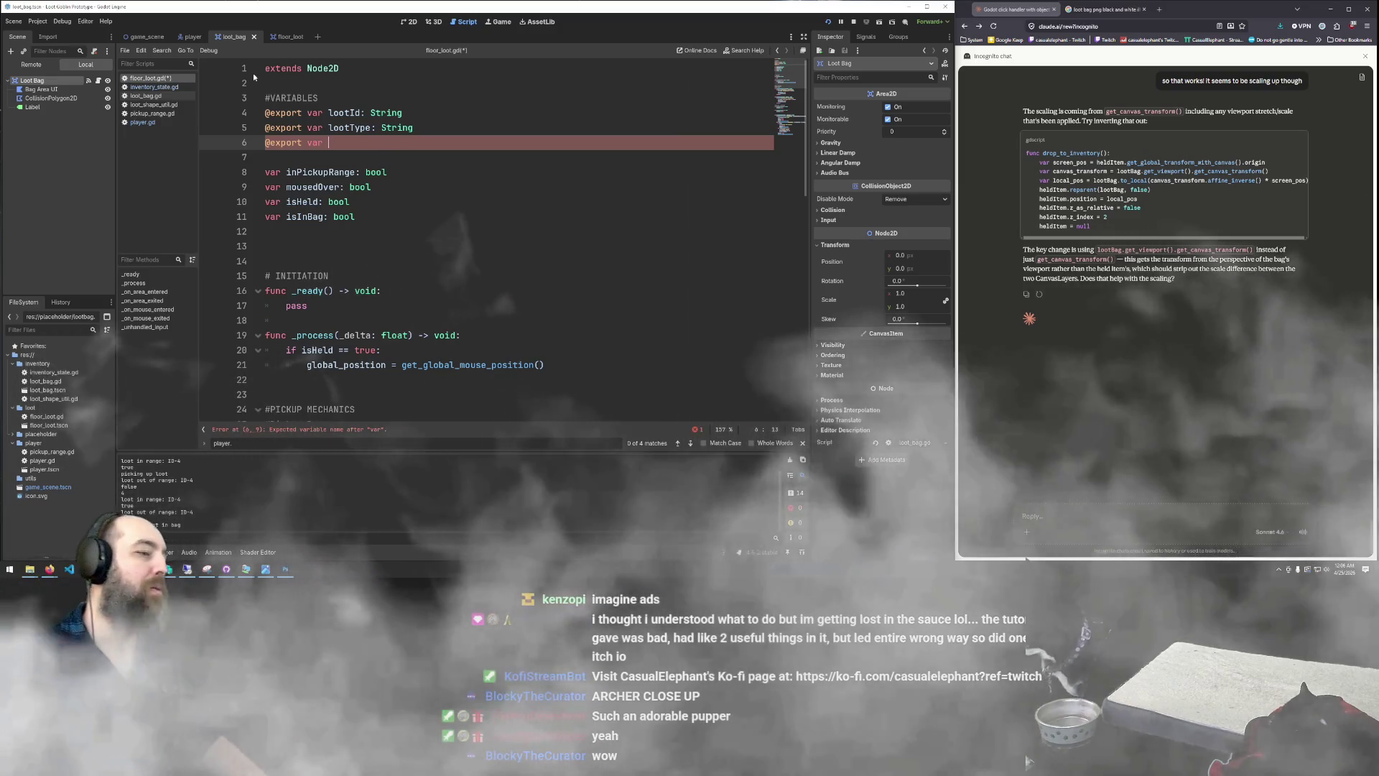
type("l")
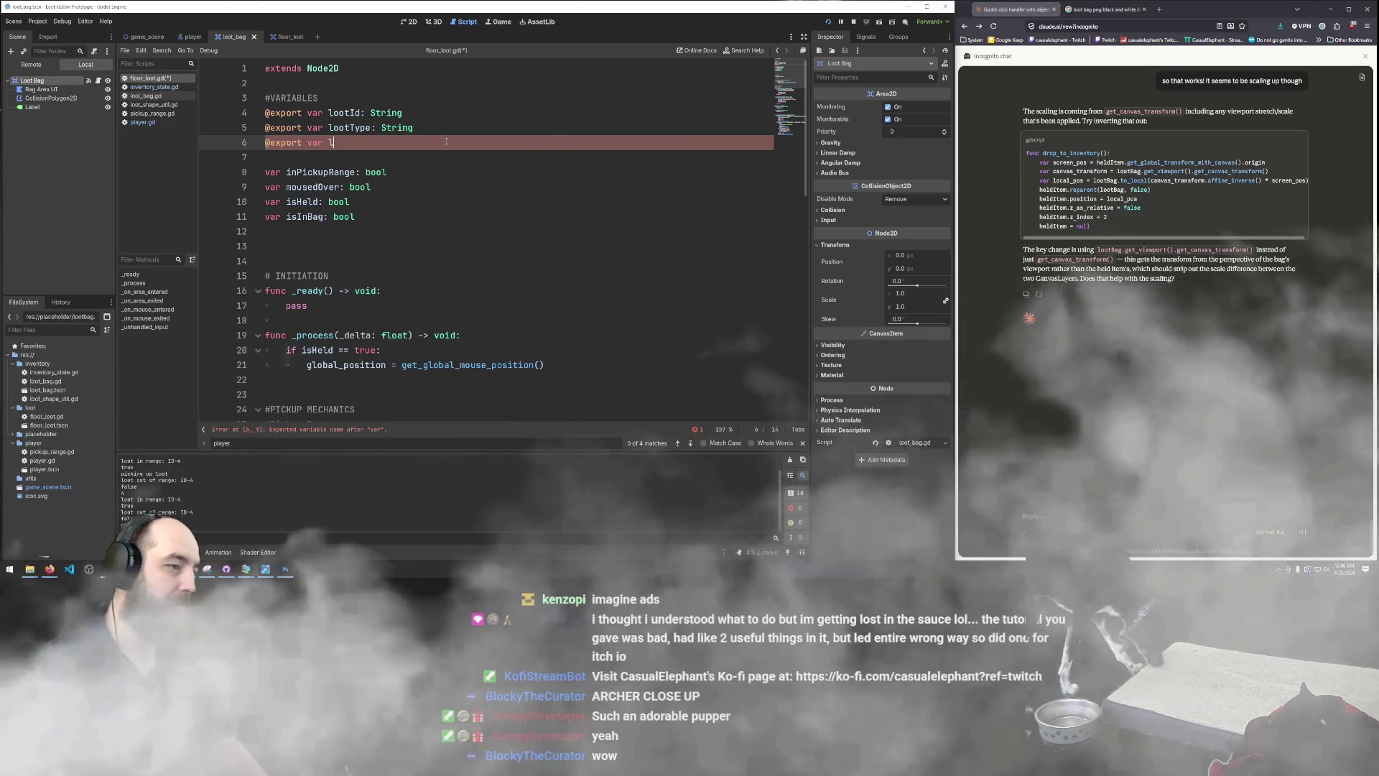
type("ootWeight:")
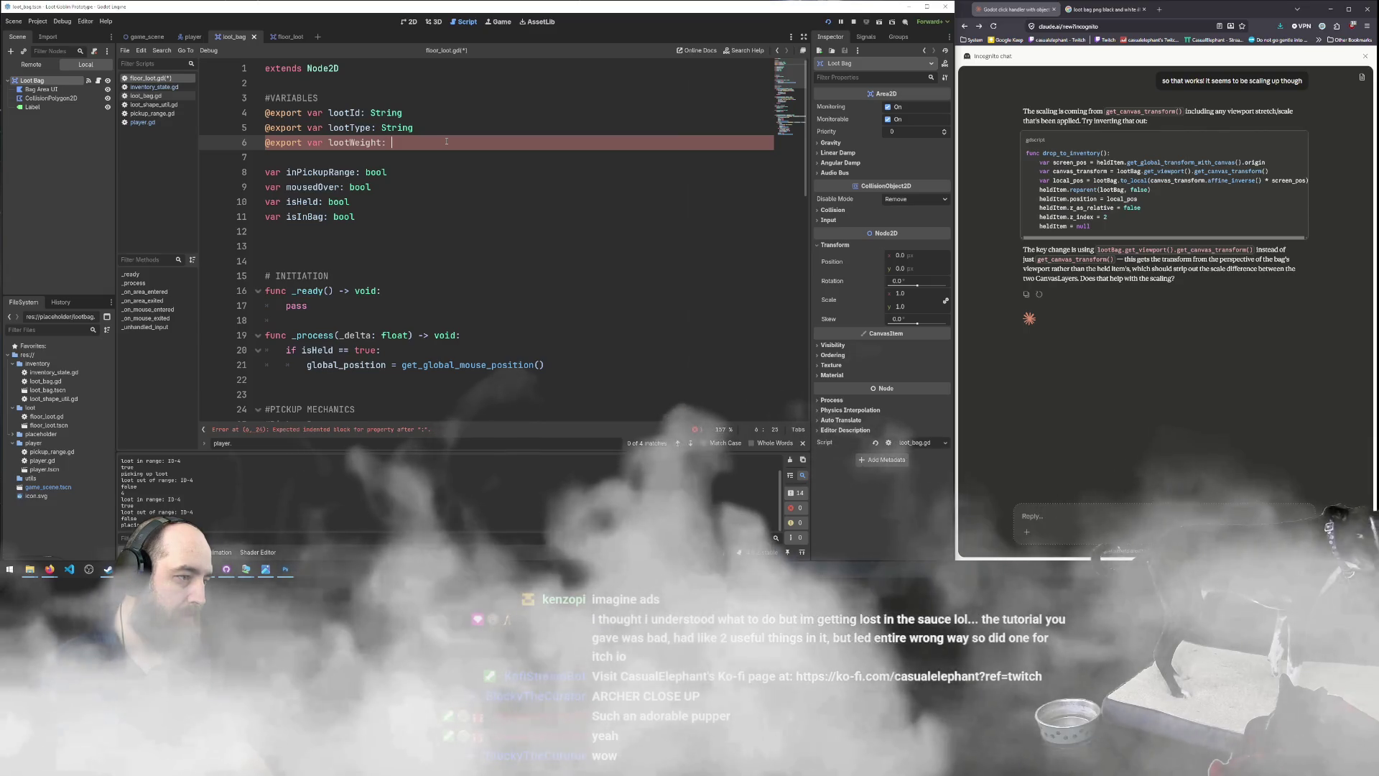
type("Str")
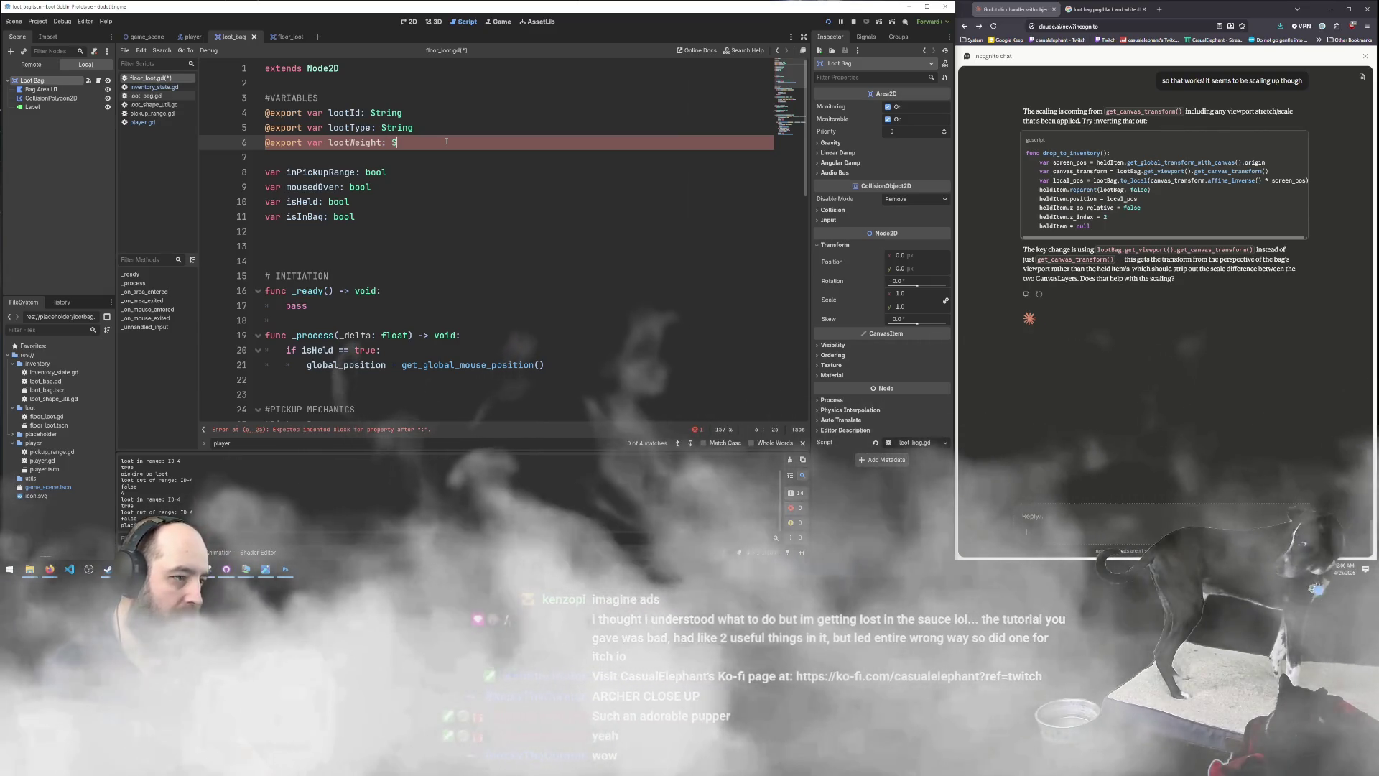
type("ing")
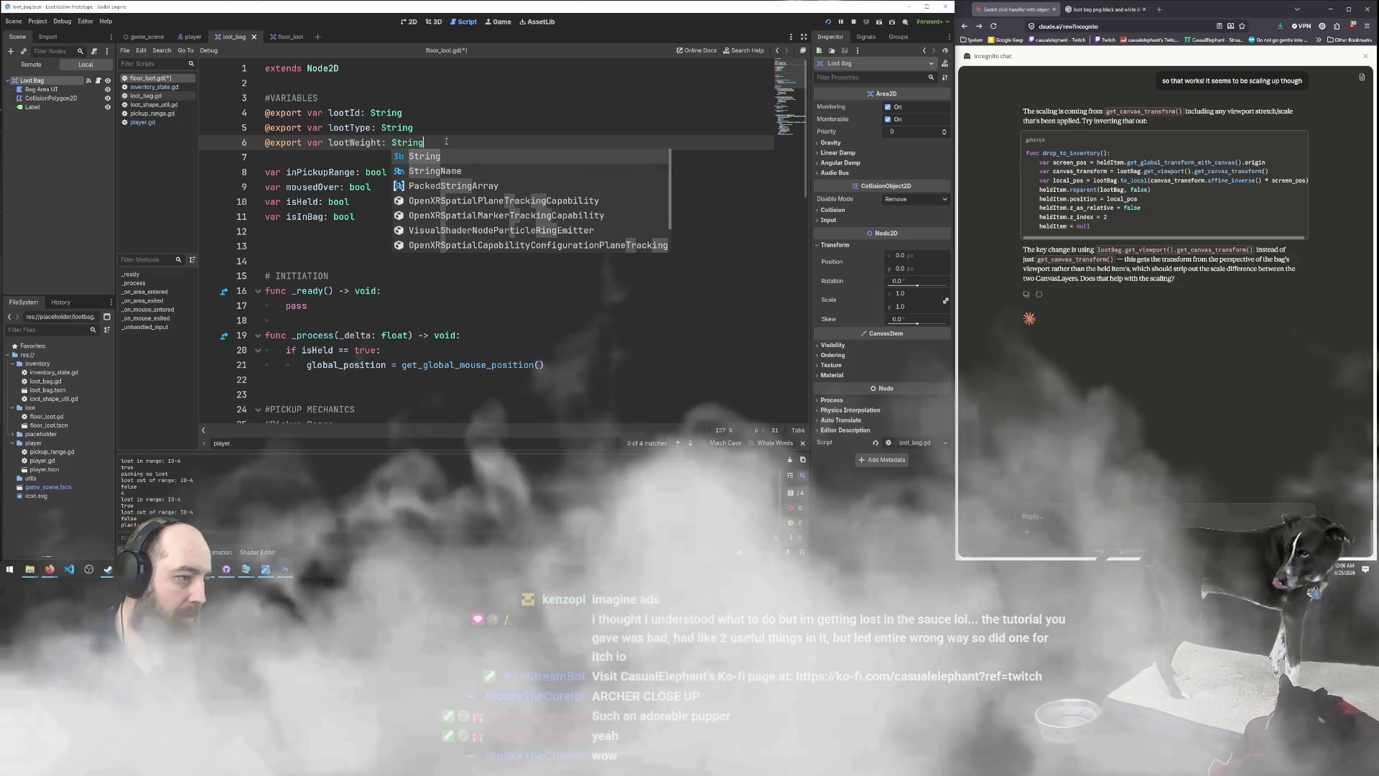
key("Escape")
key("Up")
key("Up")
key("Down")
key("Down")
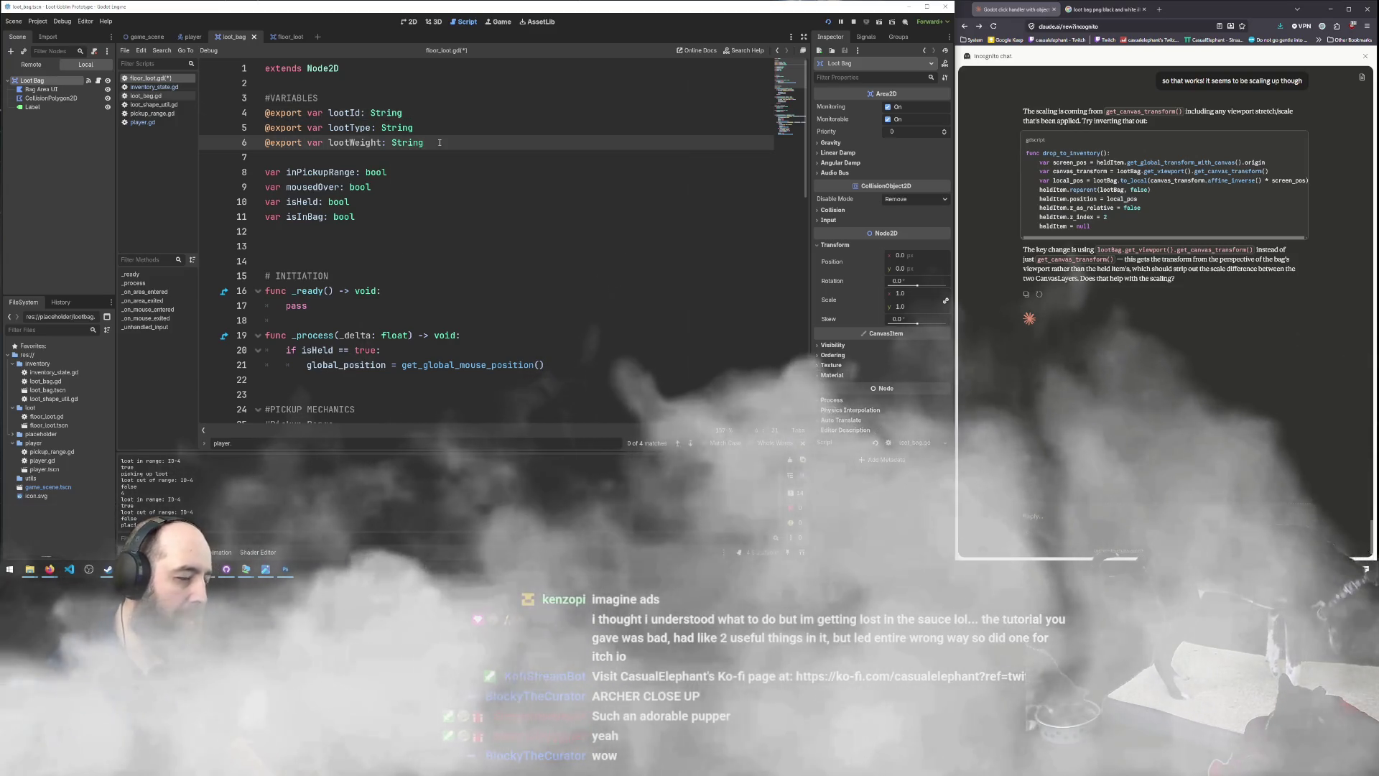
key("Return")
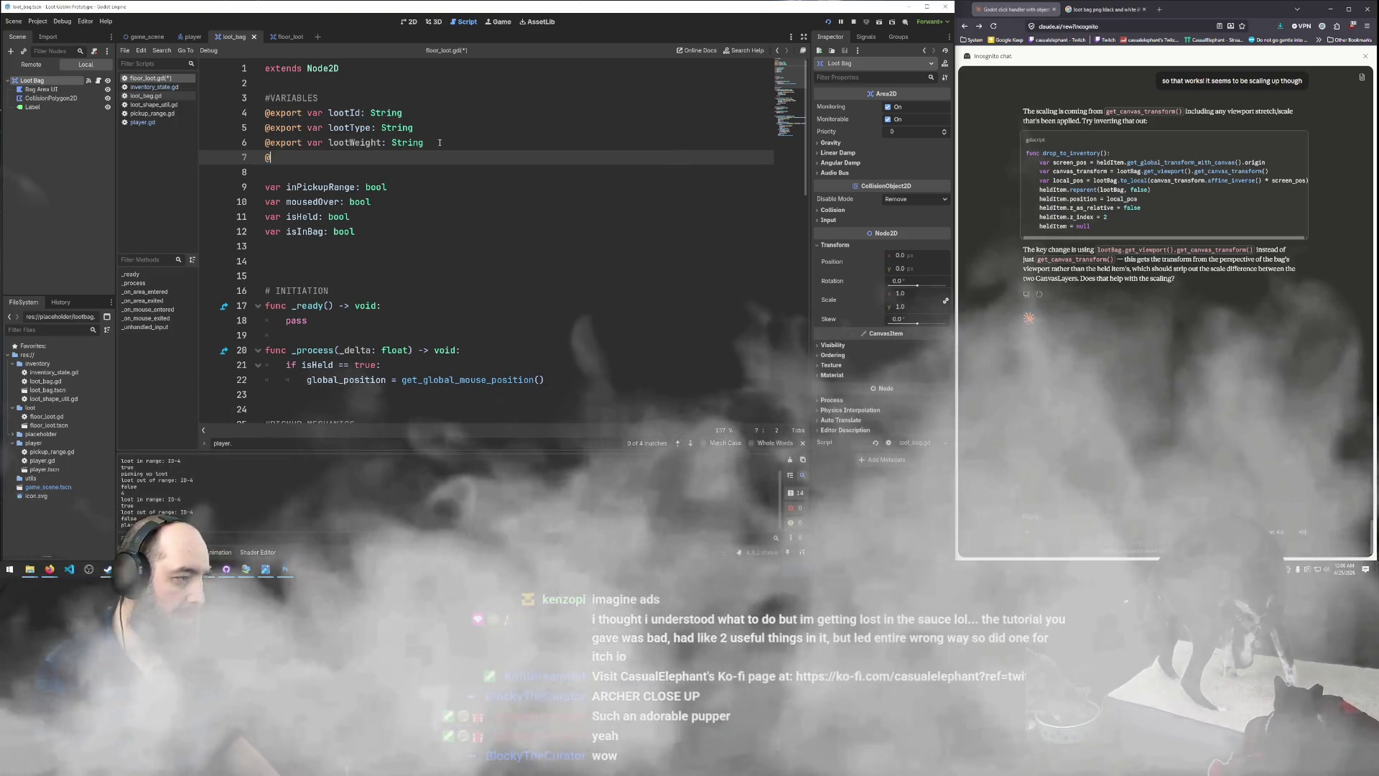
type("@export var L")
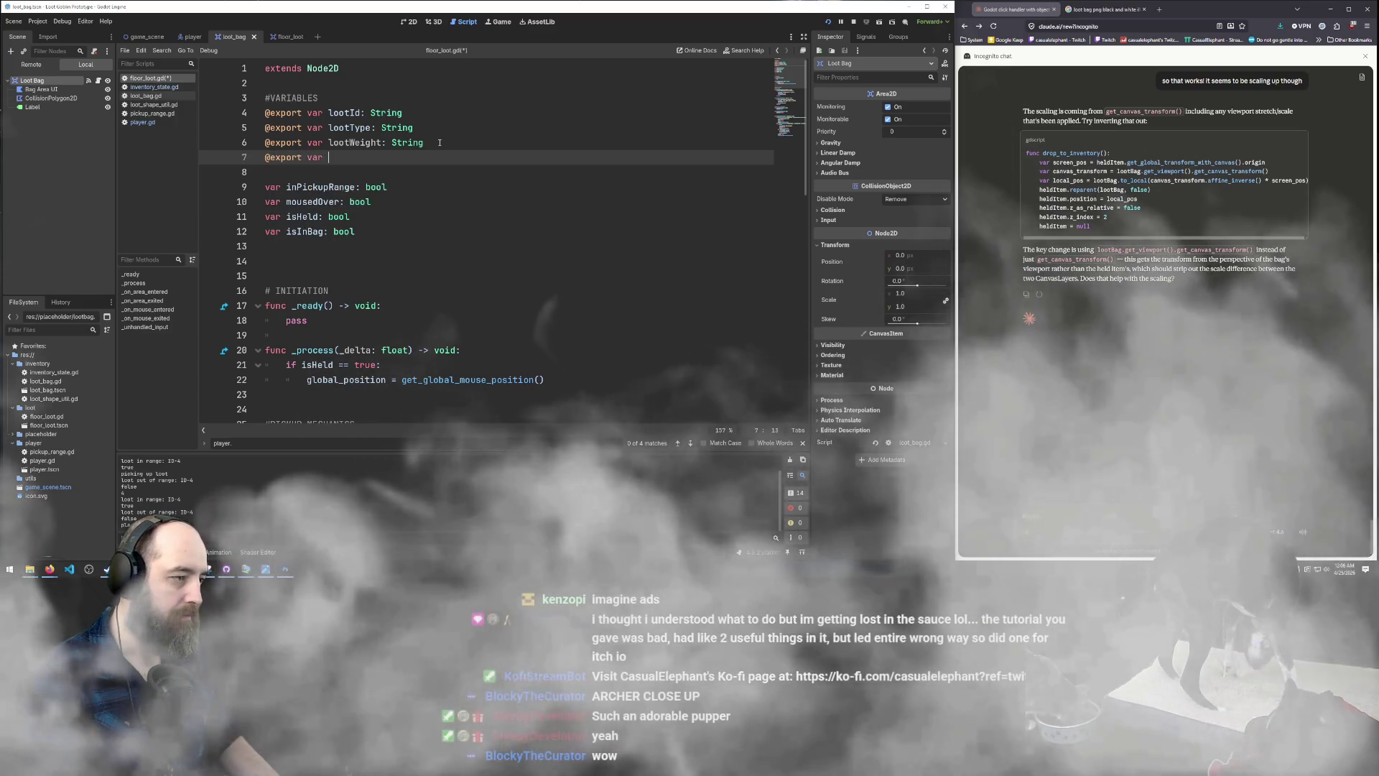
key("BackSpace")
type("loot")
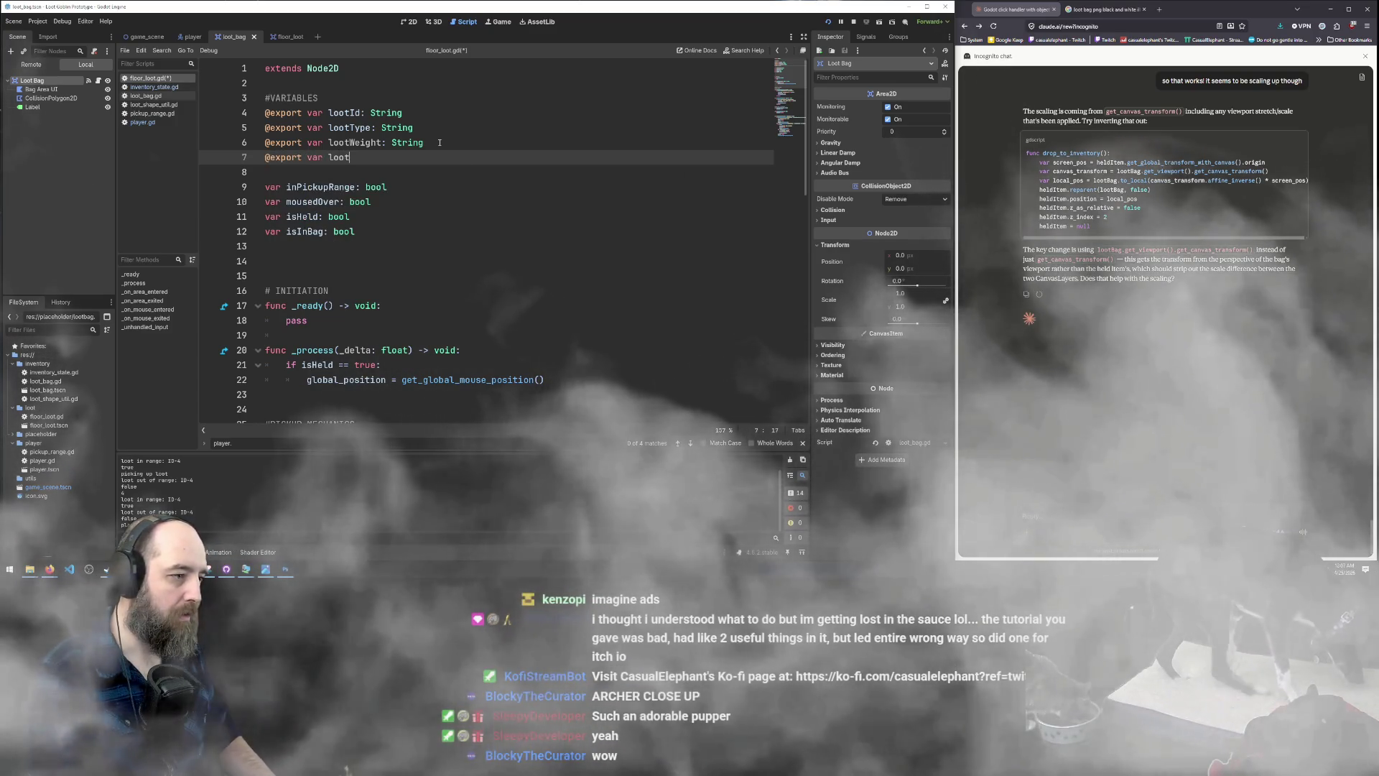
type("Volume")
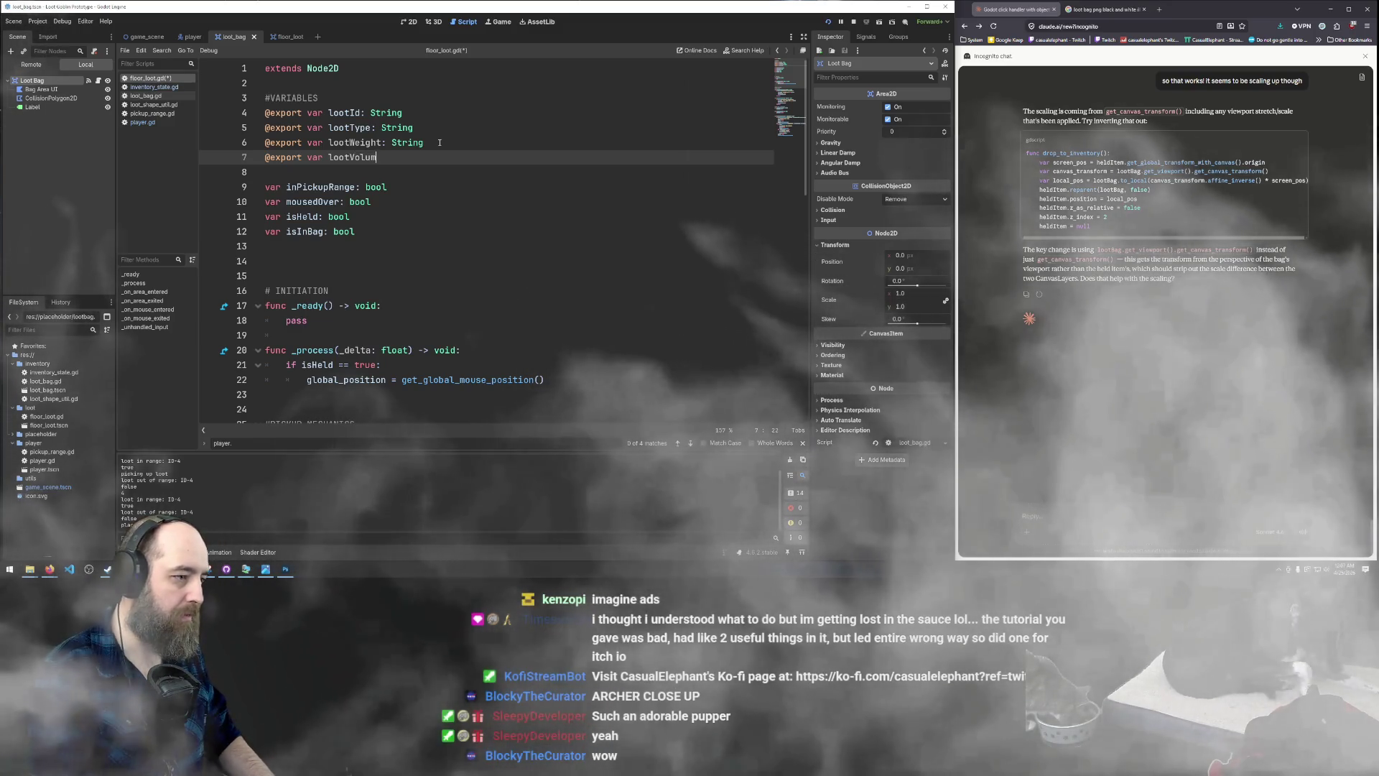
type(": ")
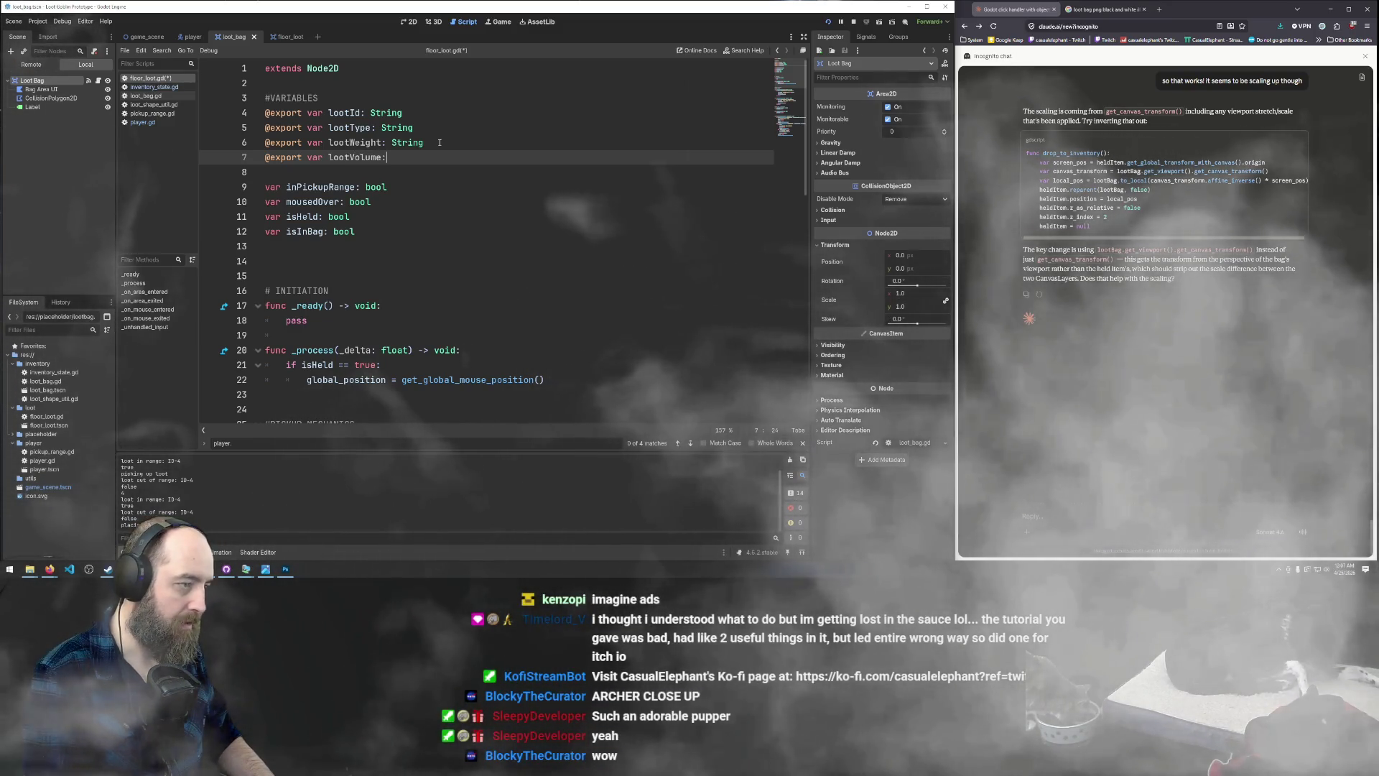
type("String")
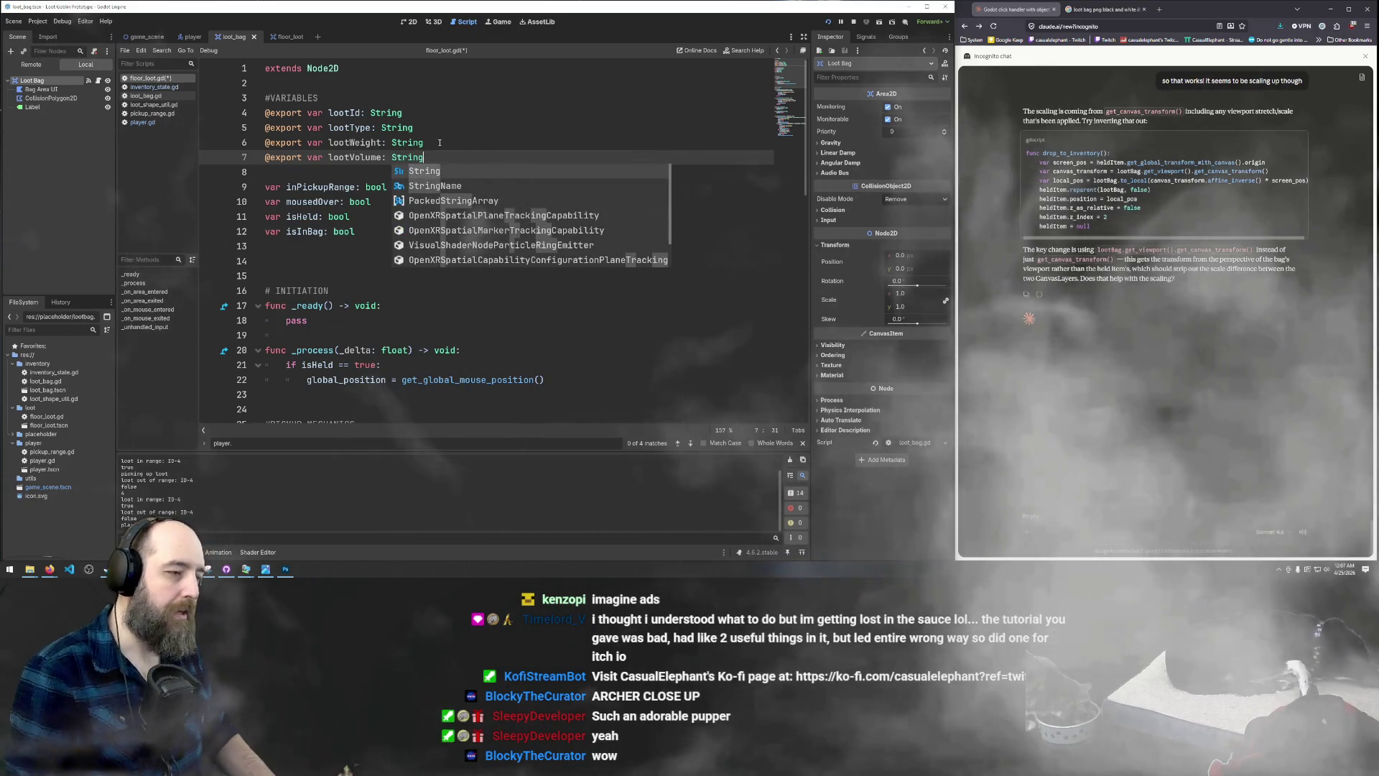
key("Escape")
key("Up")
key("Up")
key("Up")
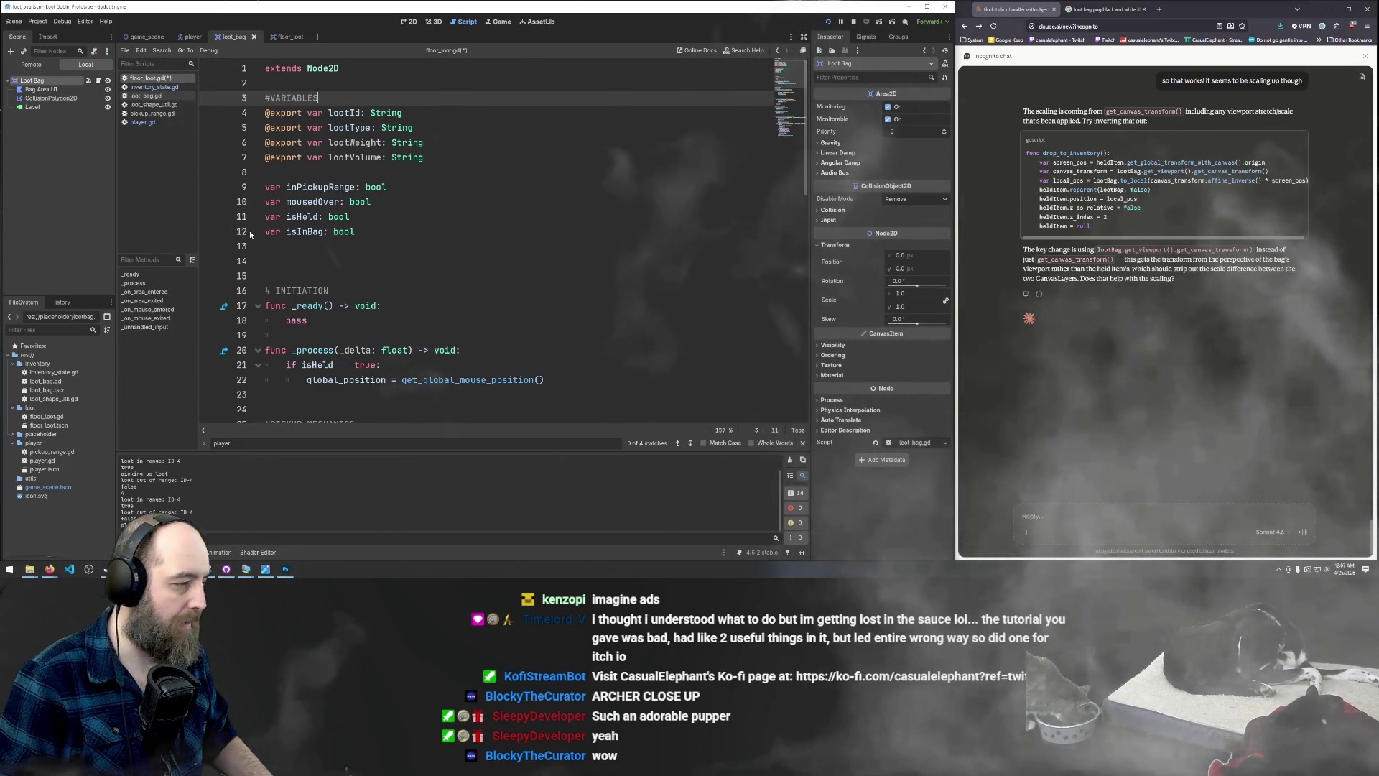
Review floor_loot.gd's four loot exports, save it, and switch to game_scene
scroll(448, 171, "down", 6)
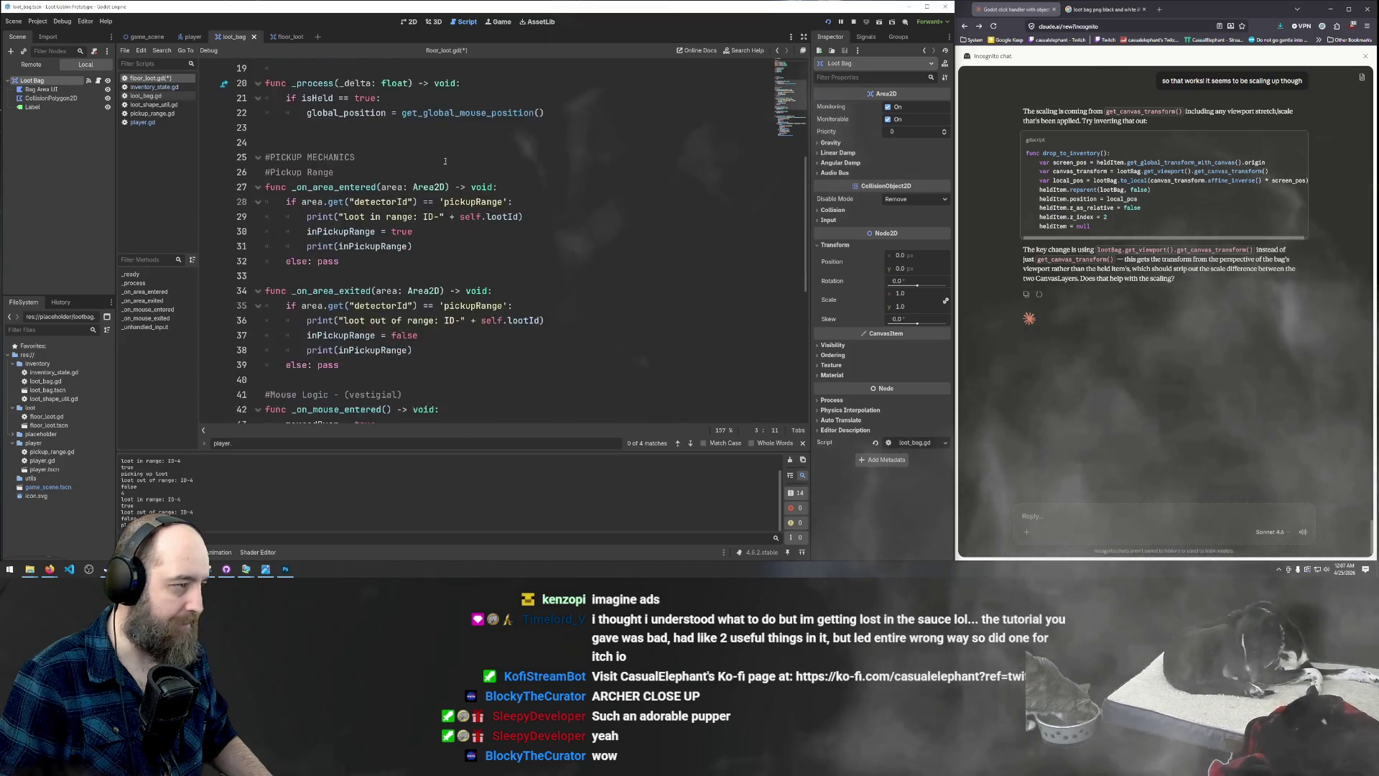
scroll(449, 170, "up", 6)
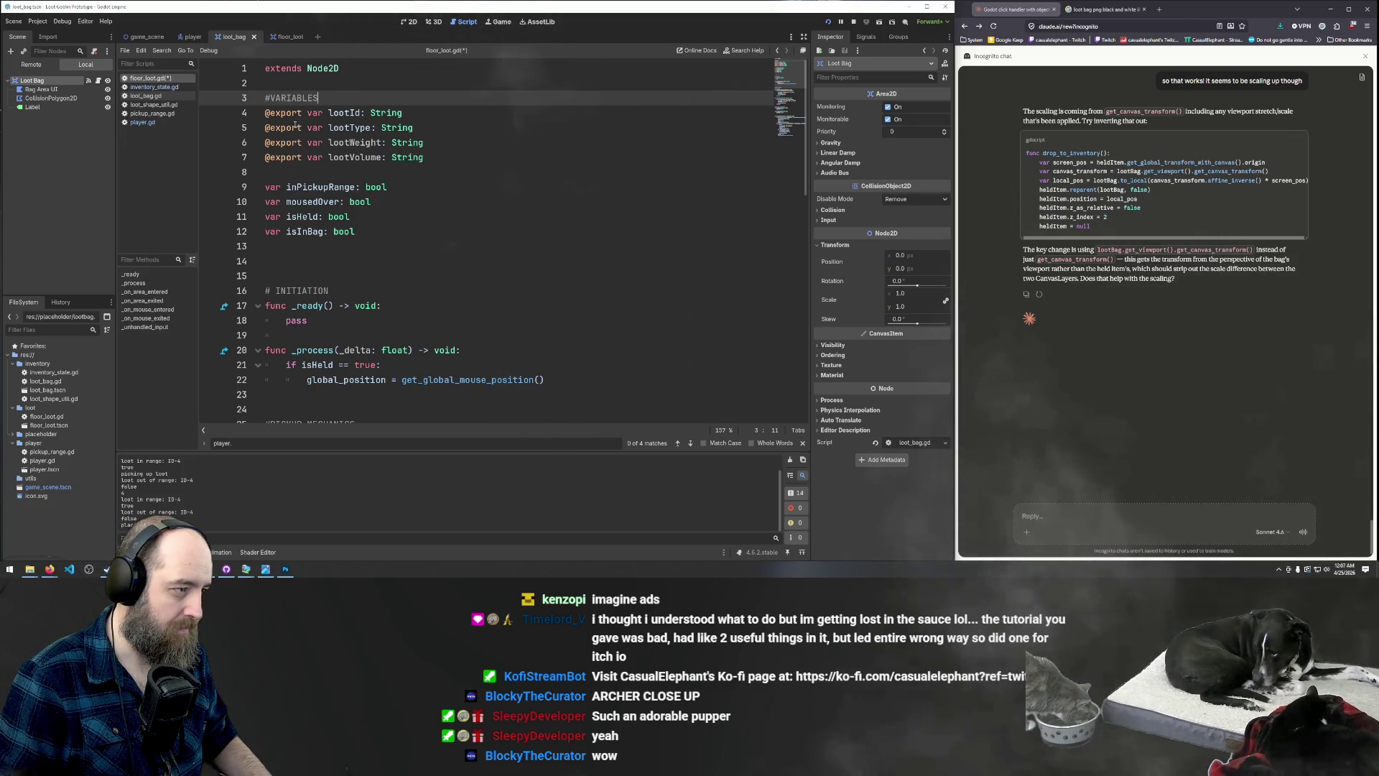
scroll(359, 187, "down", 5)
scroll(459, 227, "up", 5)
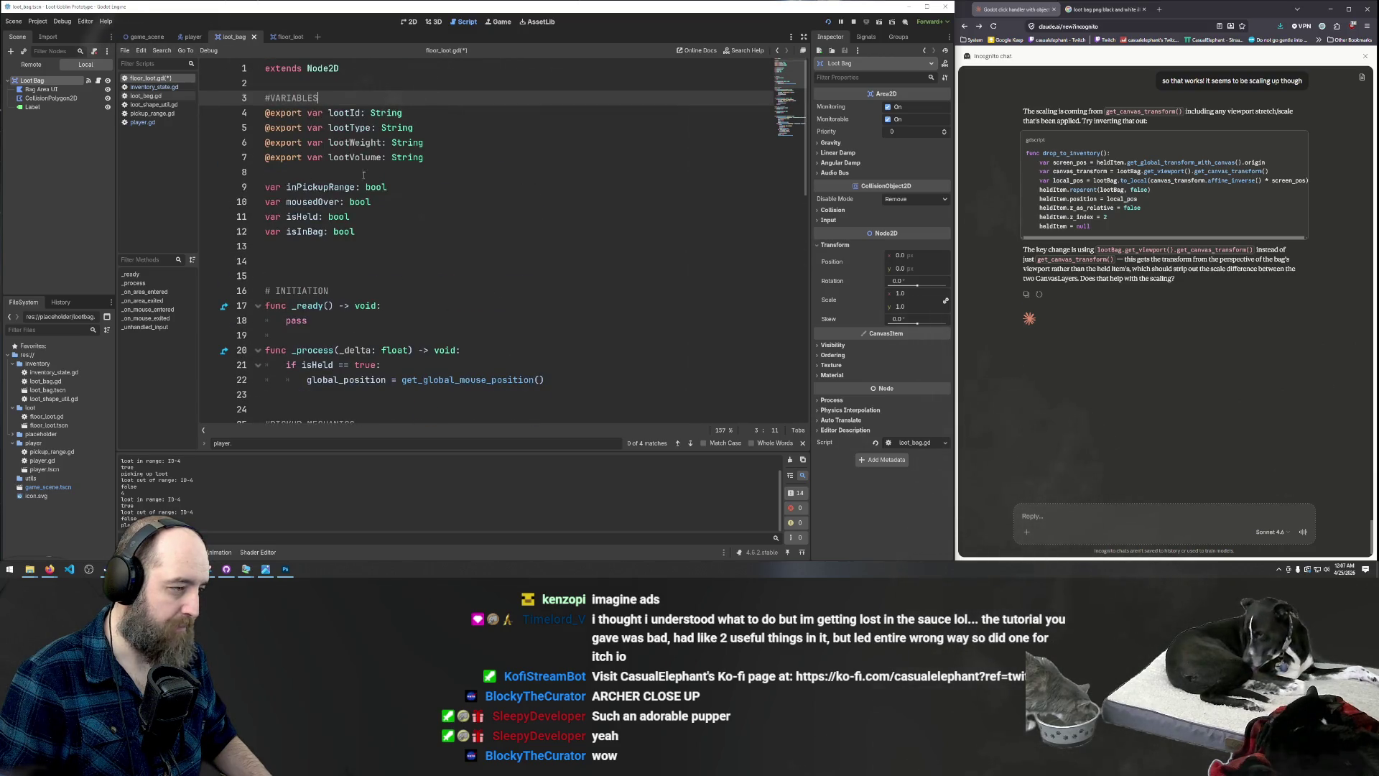
scroll(525, 219, "down", 13)
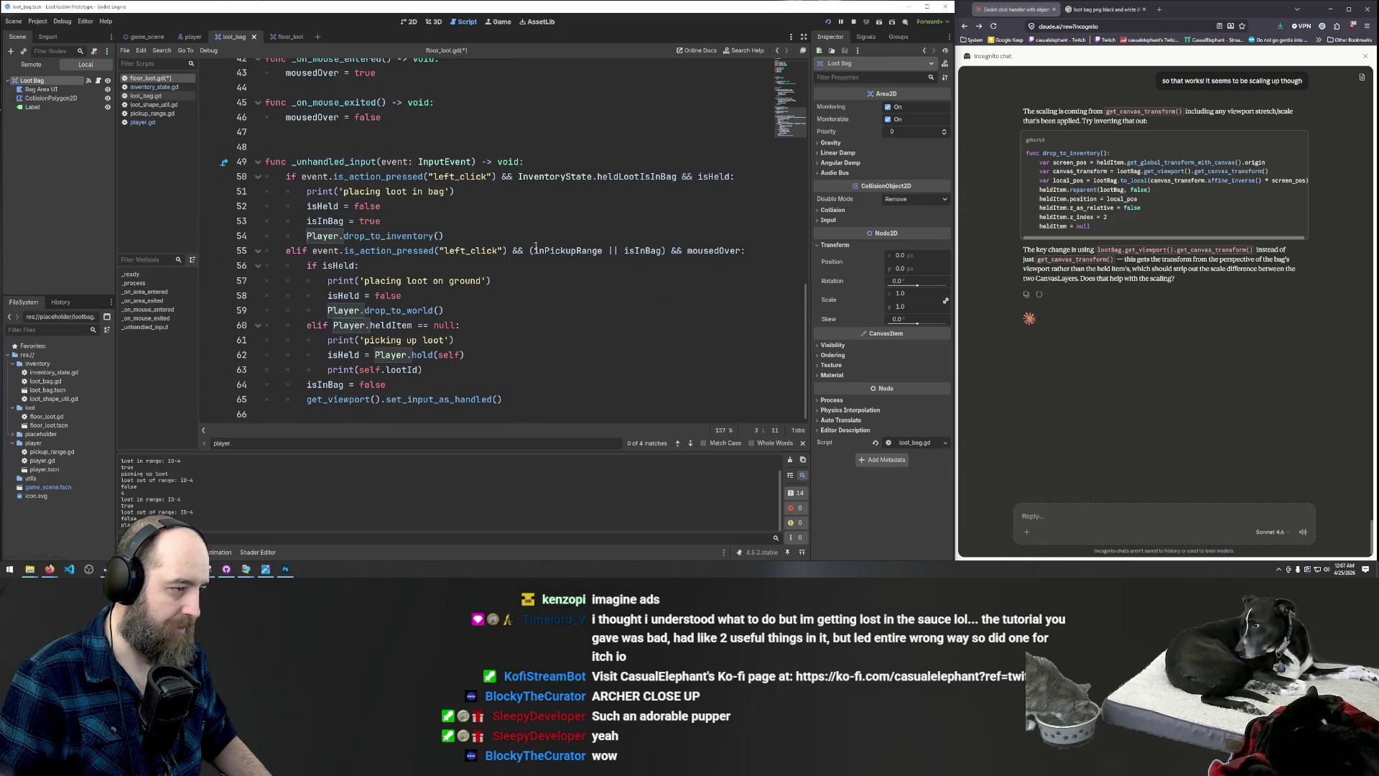
left_click(541, 236)
scroll(561, 226, "up", 14)
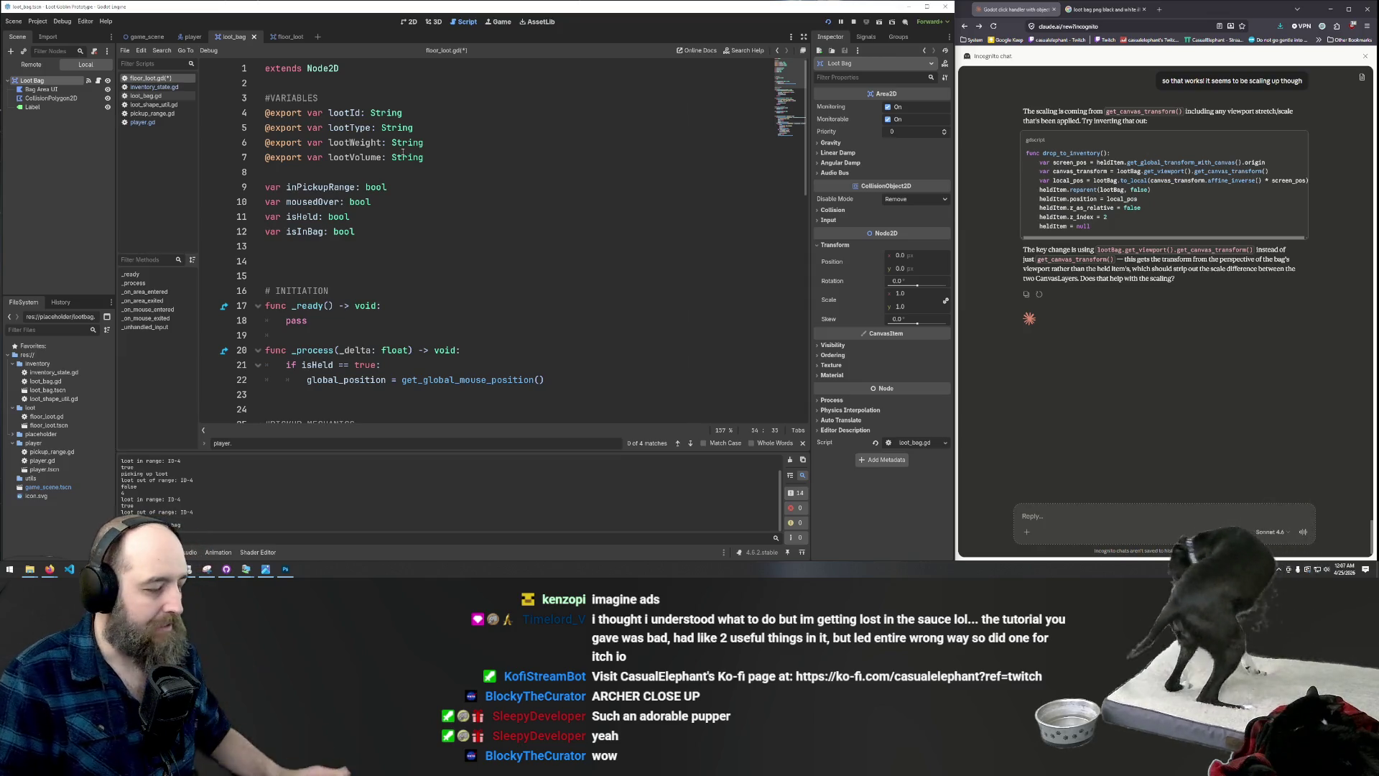
left_click(352, 152)
left_click(416, 113)
key("ctrl+s")
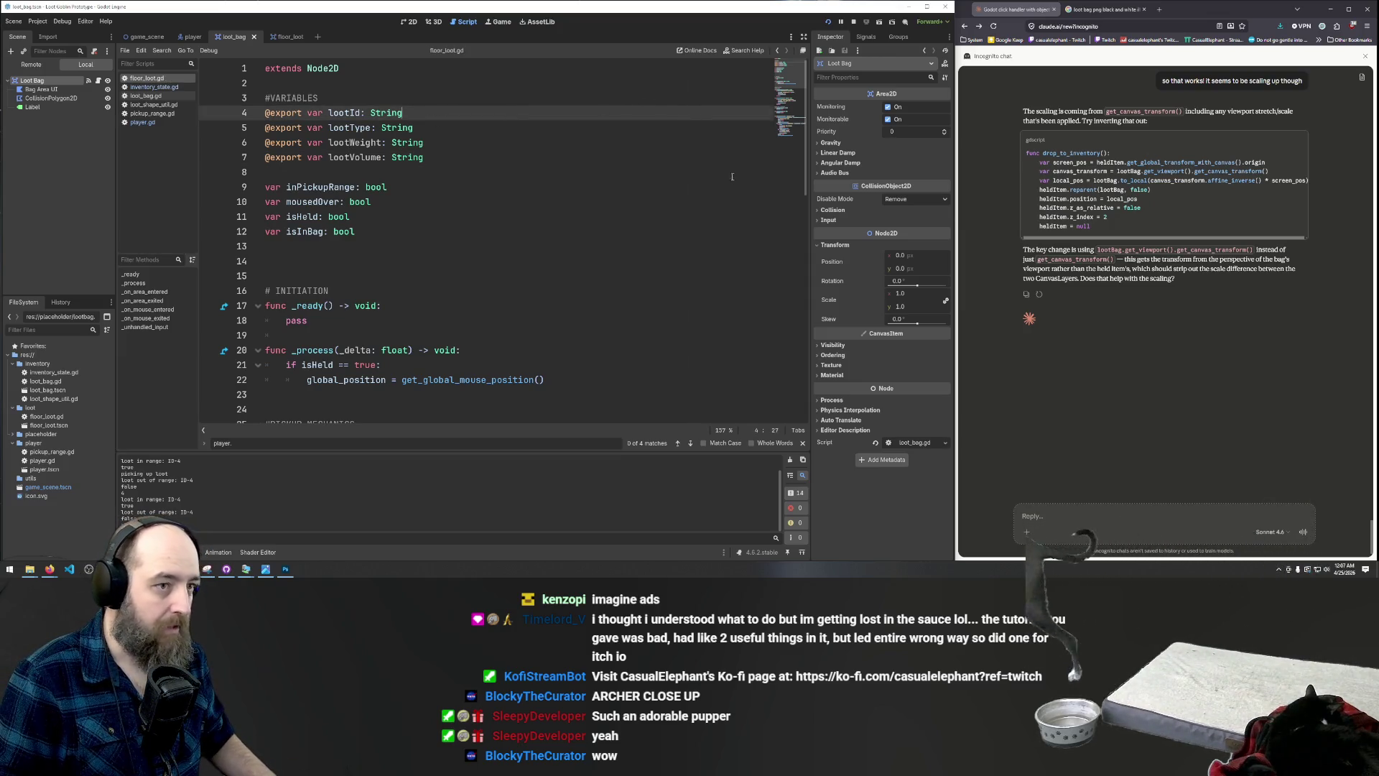
left_click(148, 38)
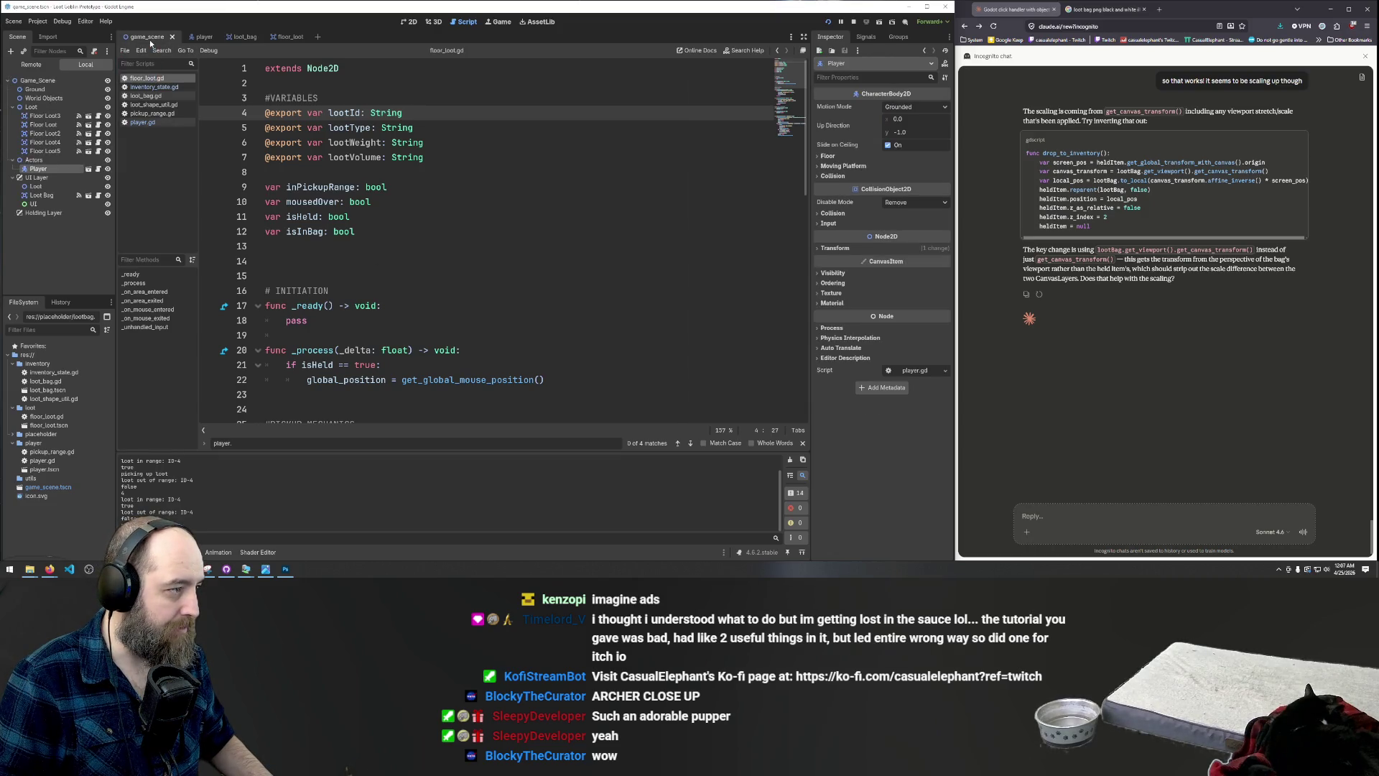
Inspect Floor Loot5's loot fields on the 2D canvas, then open the player scene
left_click(408, 22)
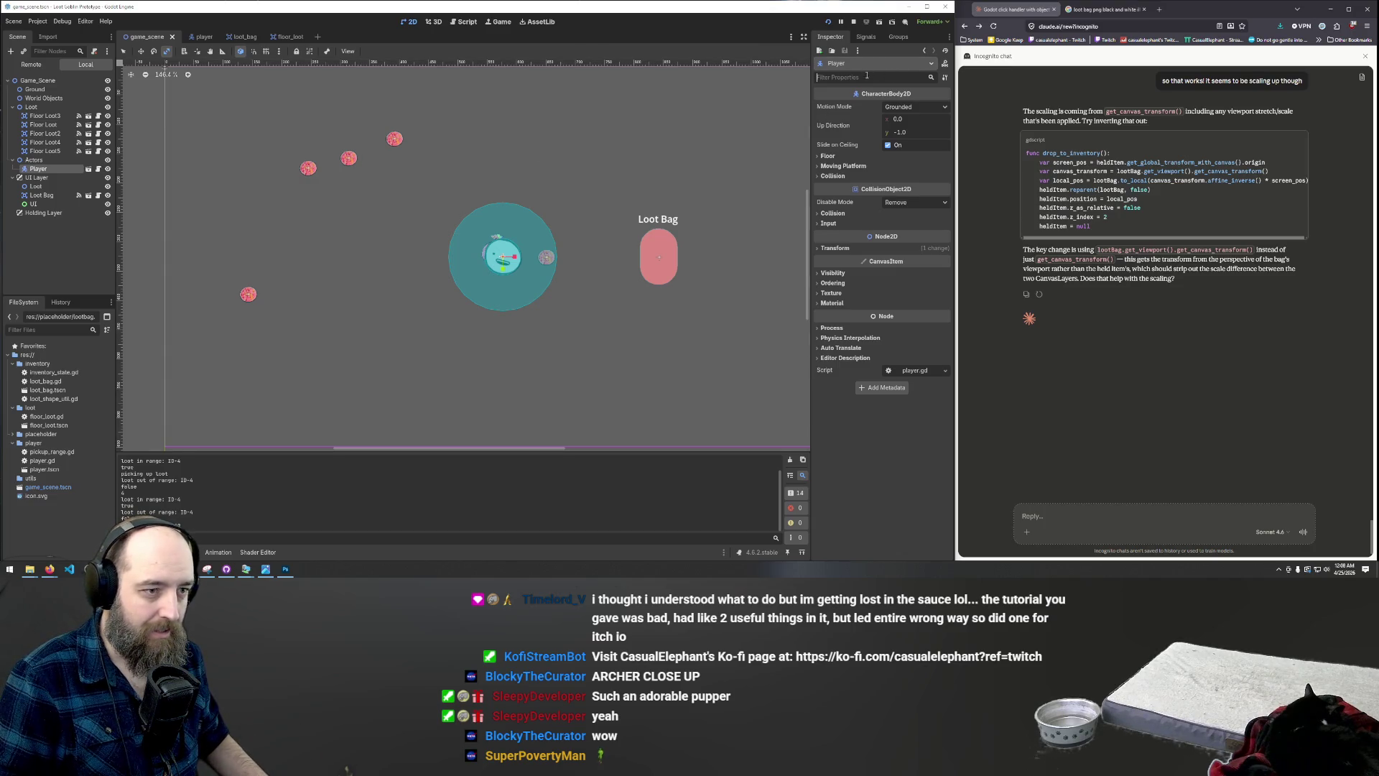
left_click(394, 140)
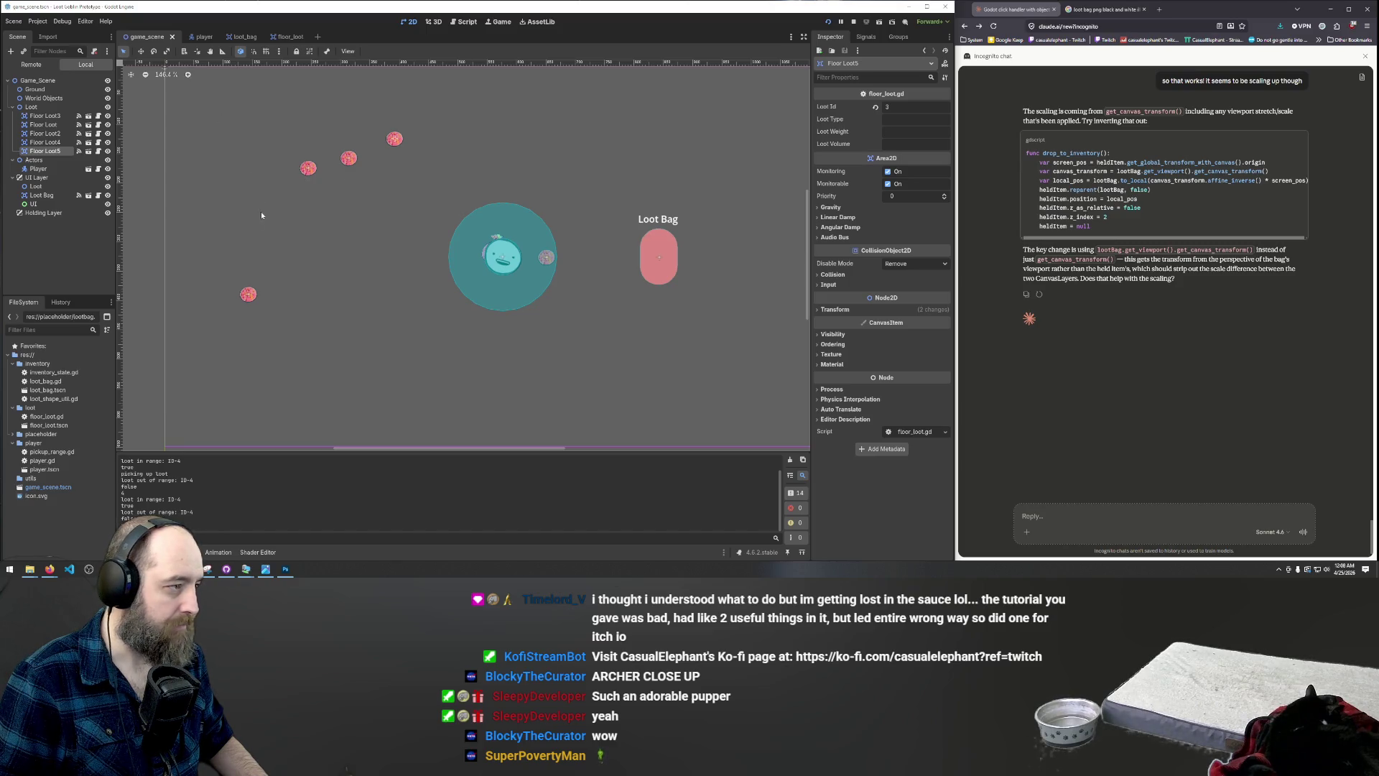
left_click(204, 38)
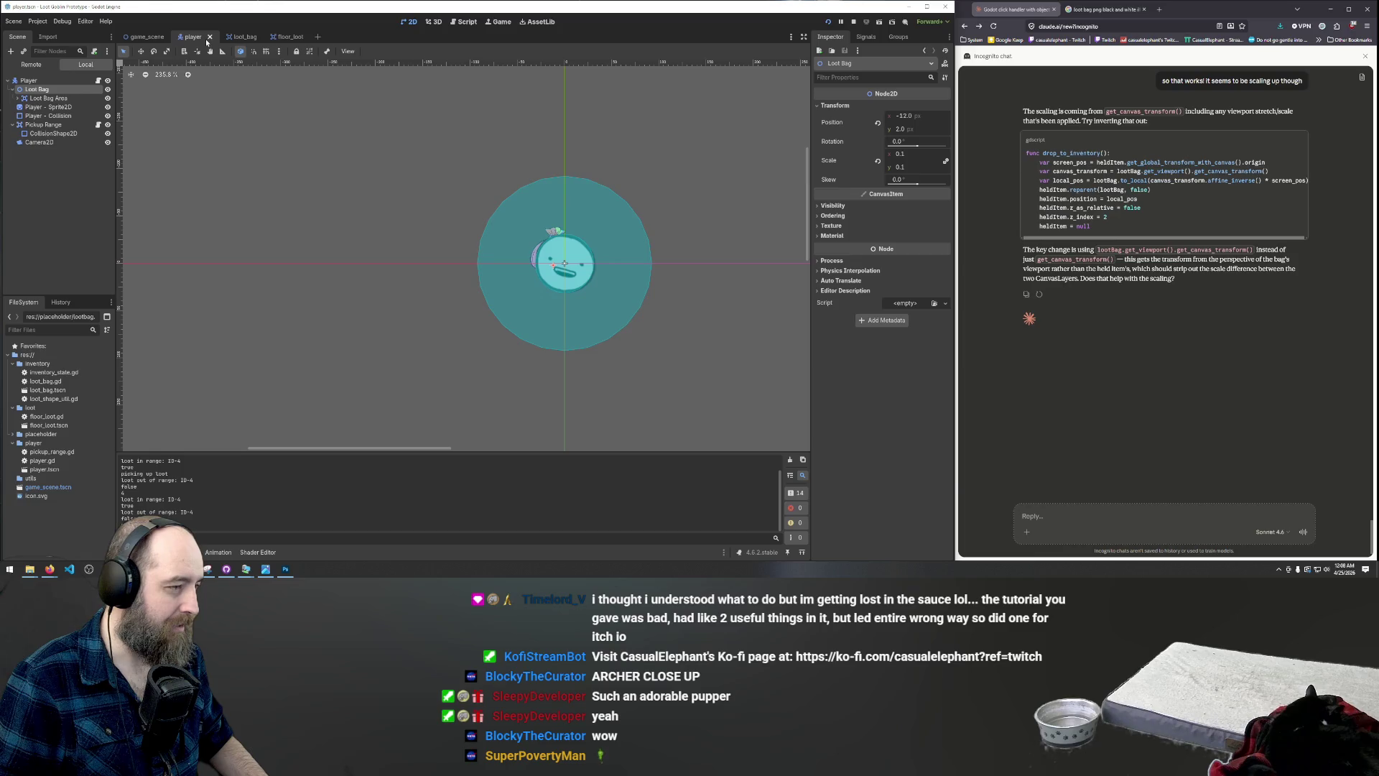
Scroll through floor_loot.gd's pickup and input code in the script editor, then switch to player.gd
left_click(461, 25)
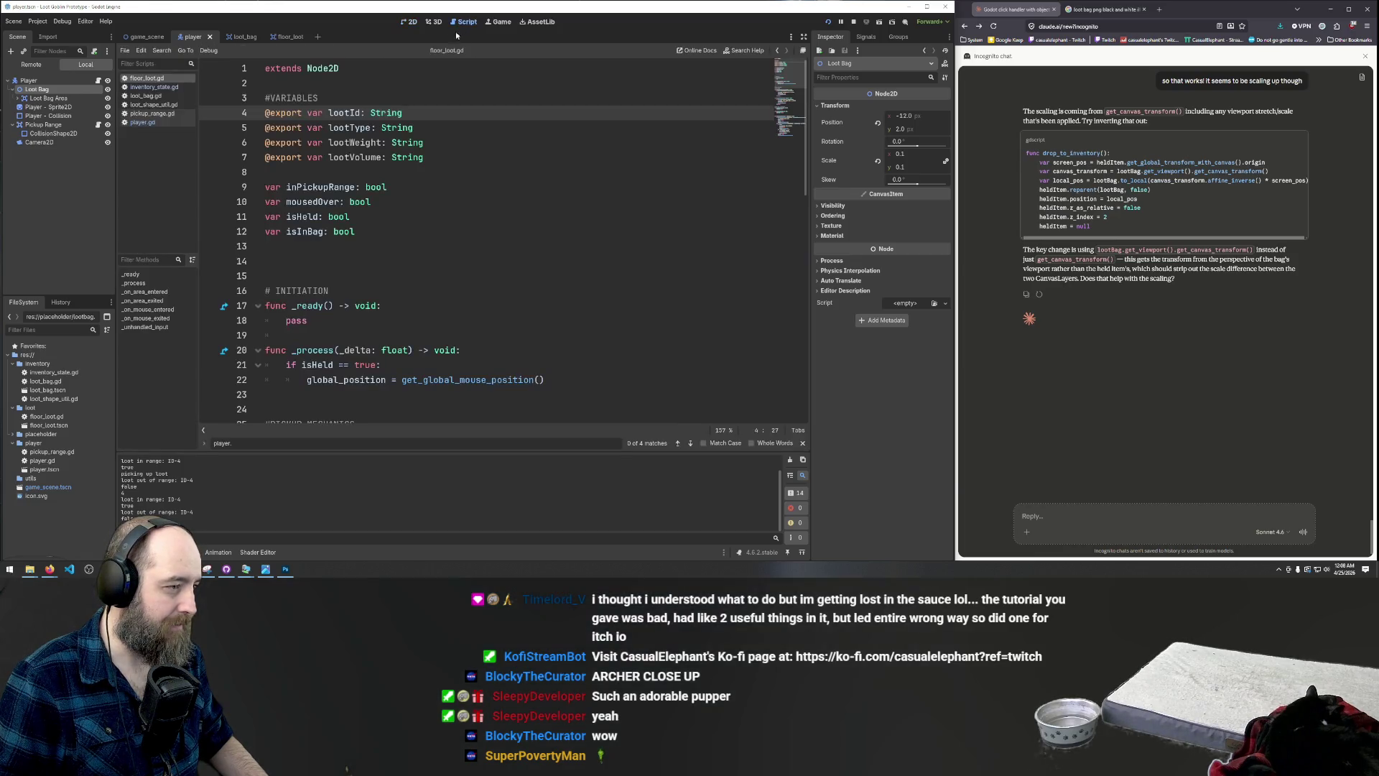
scroll(395, 163, "down", 7)
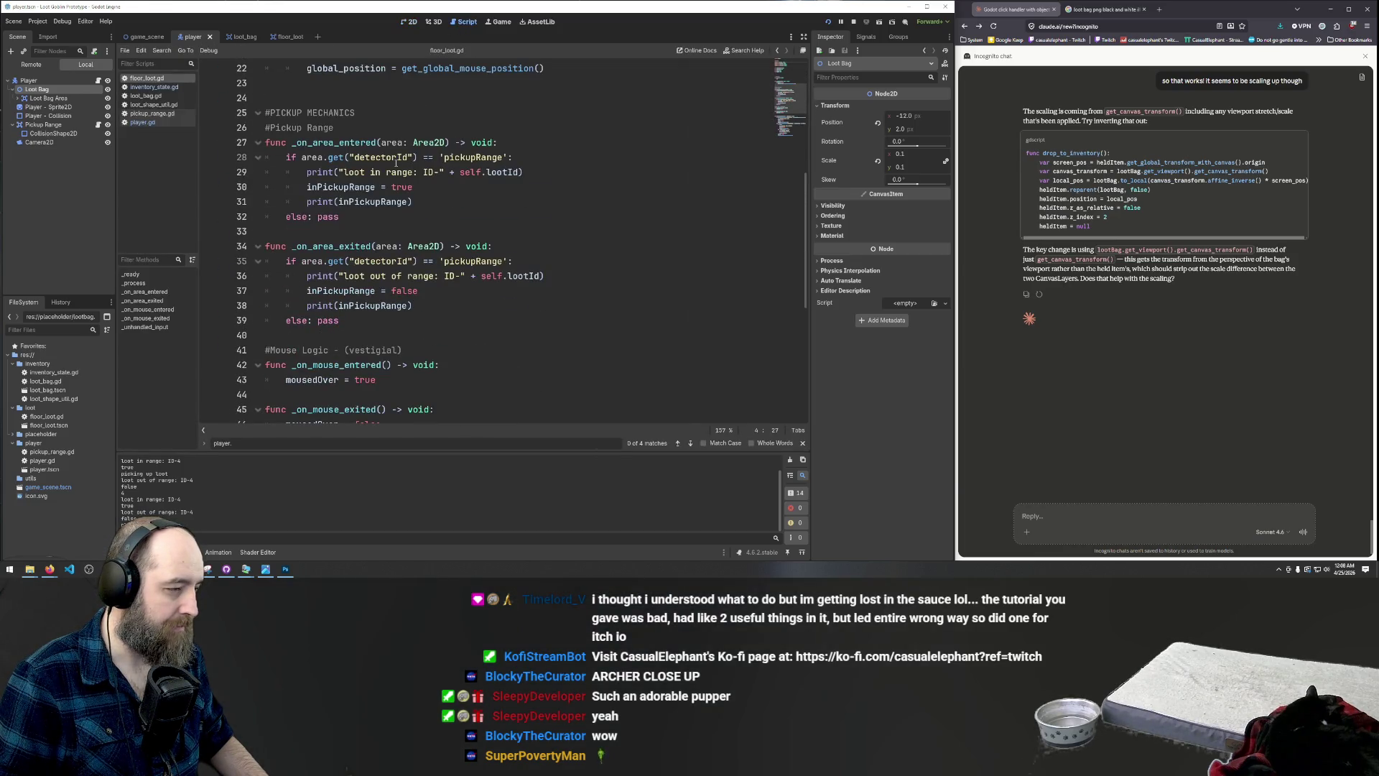
scroll(410, 163, "down", 10)
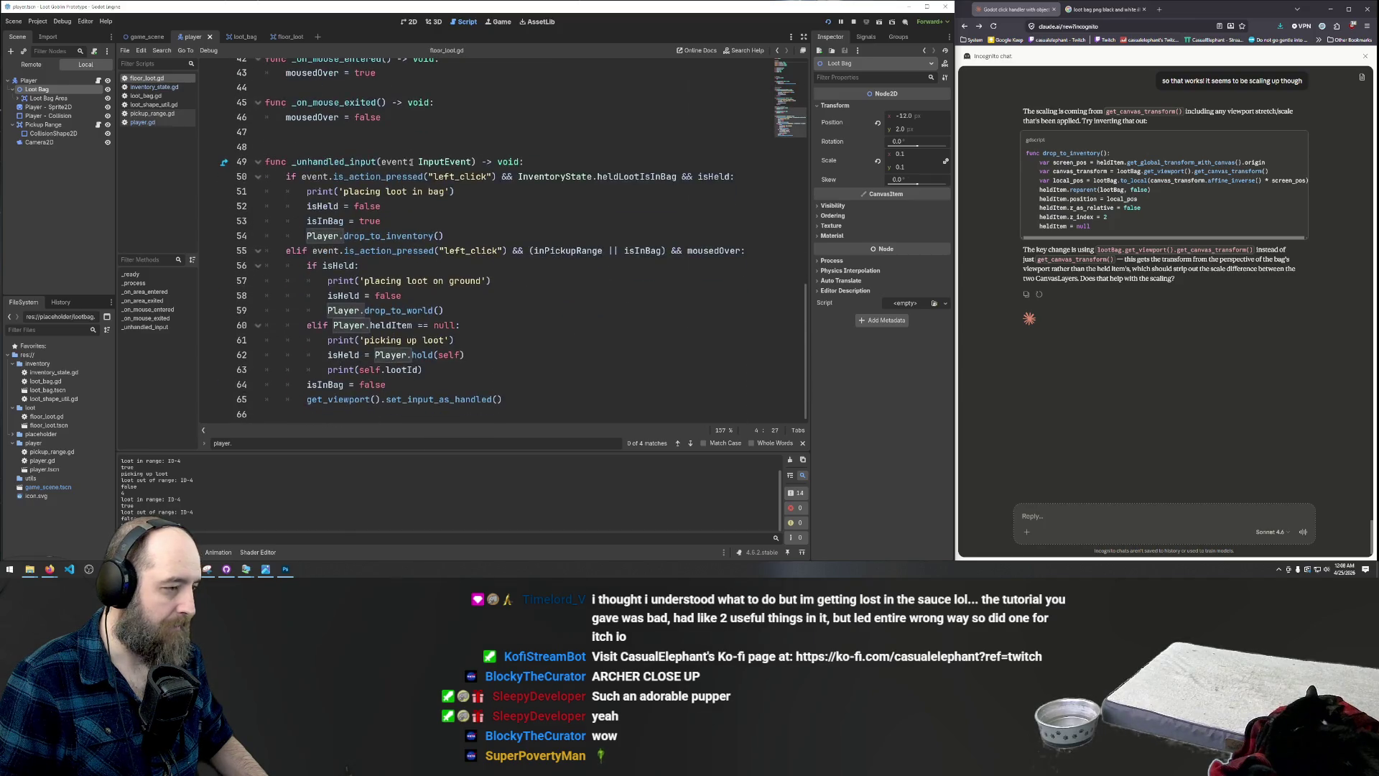
scroll(412, 162, "up", 10)
scroll(411, 163, "up", 7)
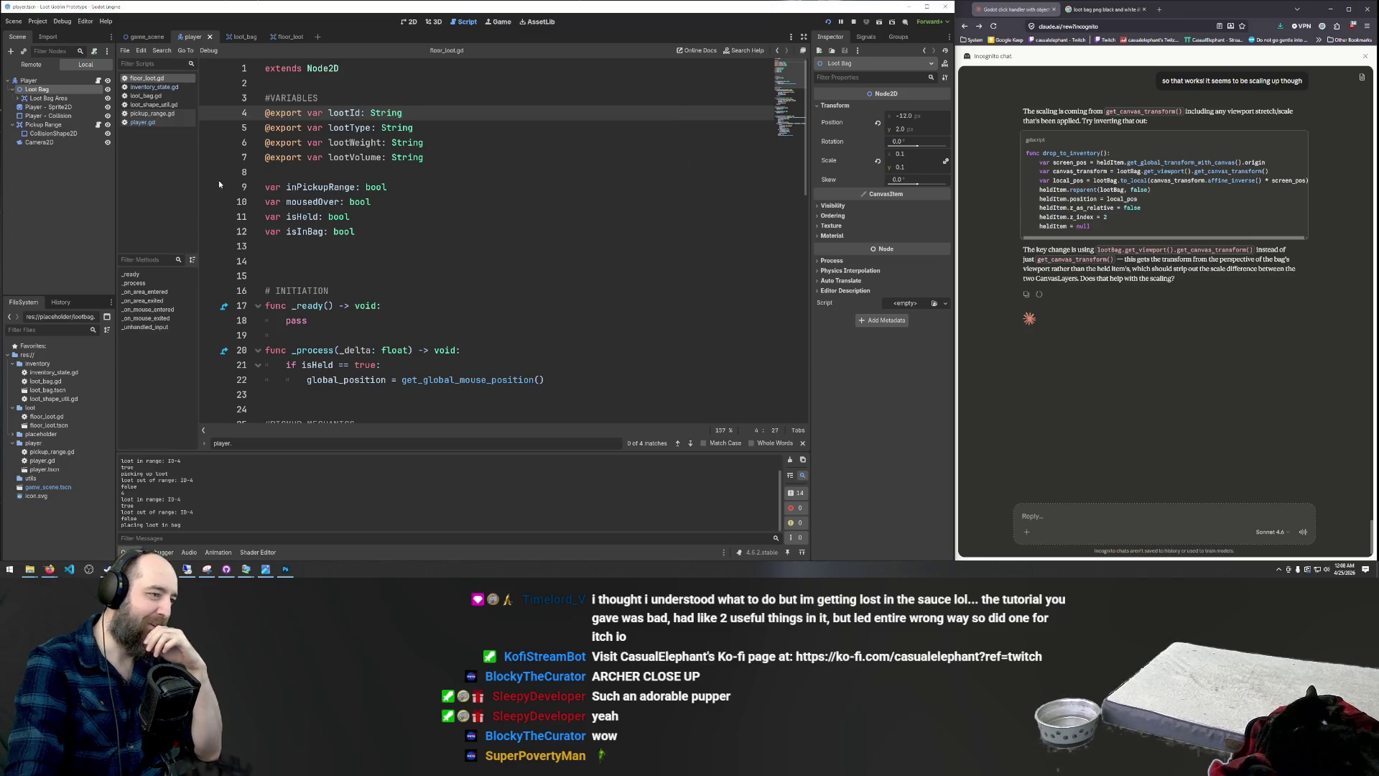
left_click(146, 123)
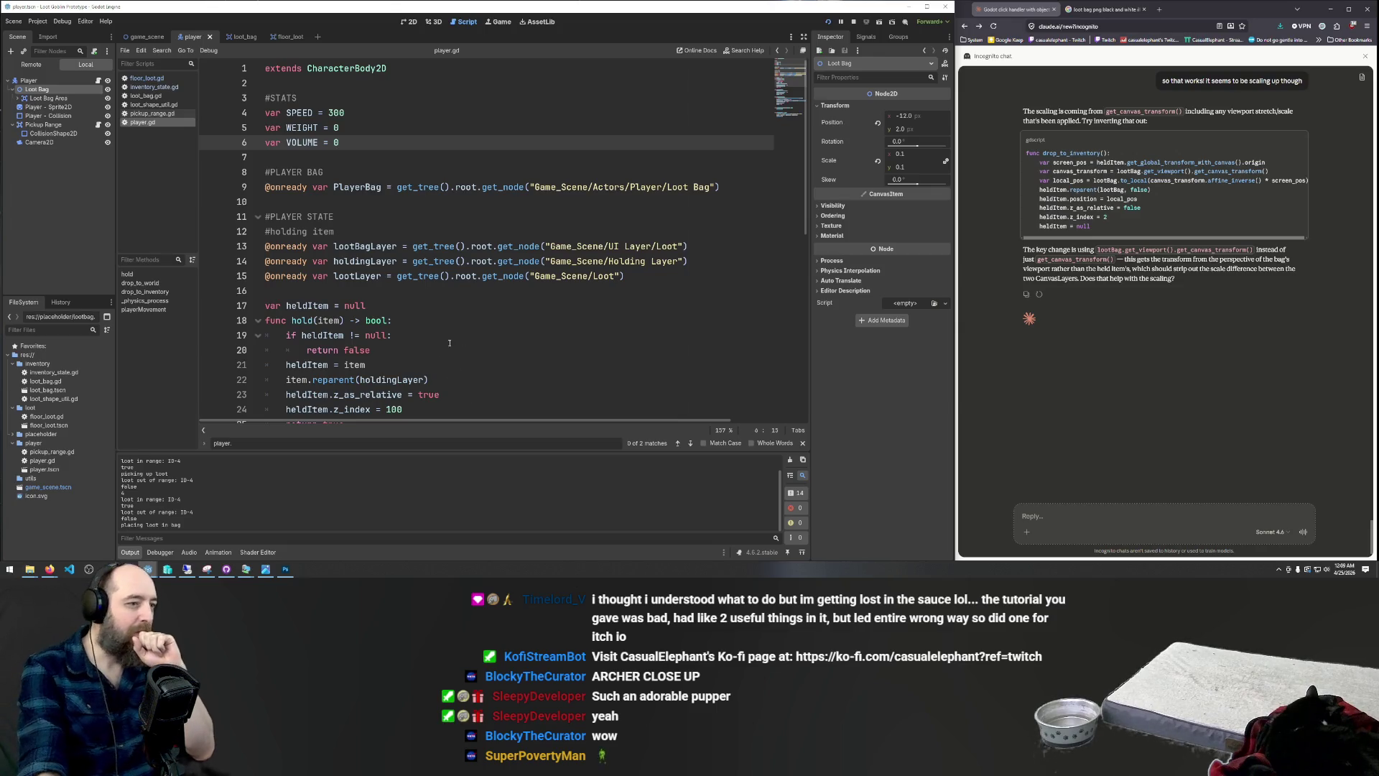
scroll(466, 339, "down", 8)
scroll(452, 309, "up", 2)
scroll(452, 308, "up", 2)
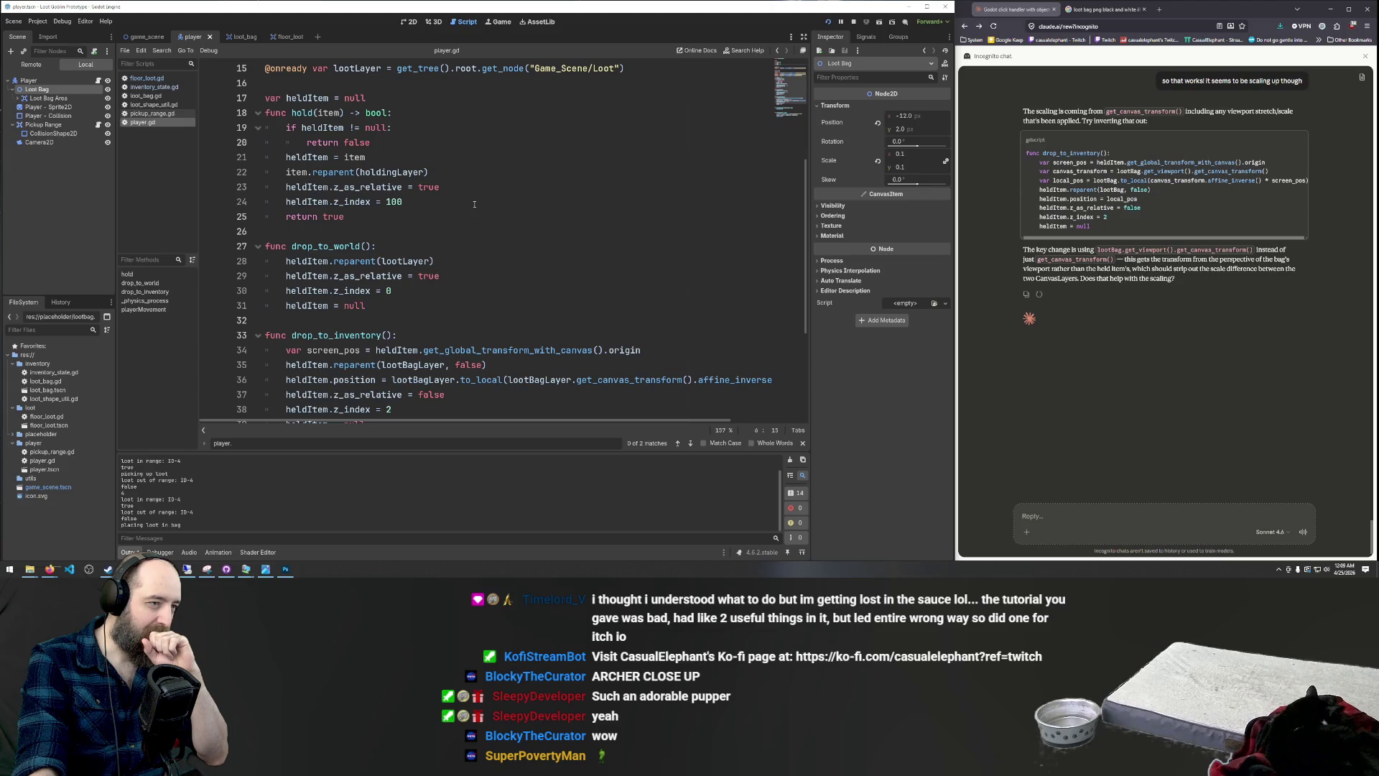
scroll(370, 157, "up", 1)
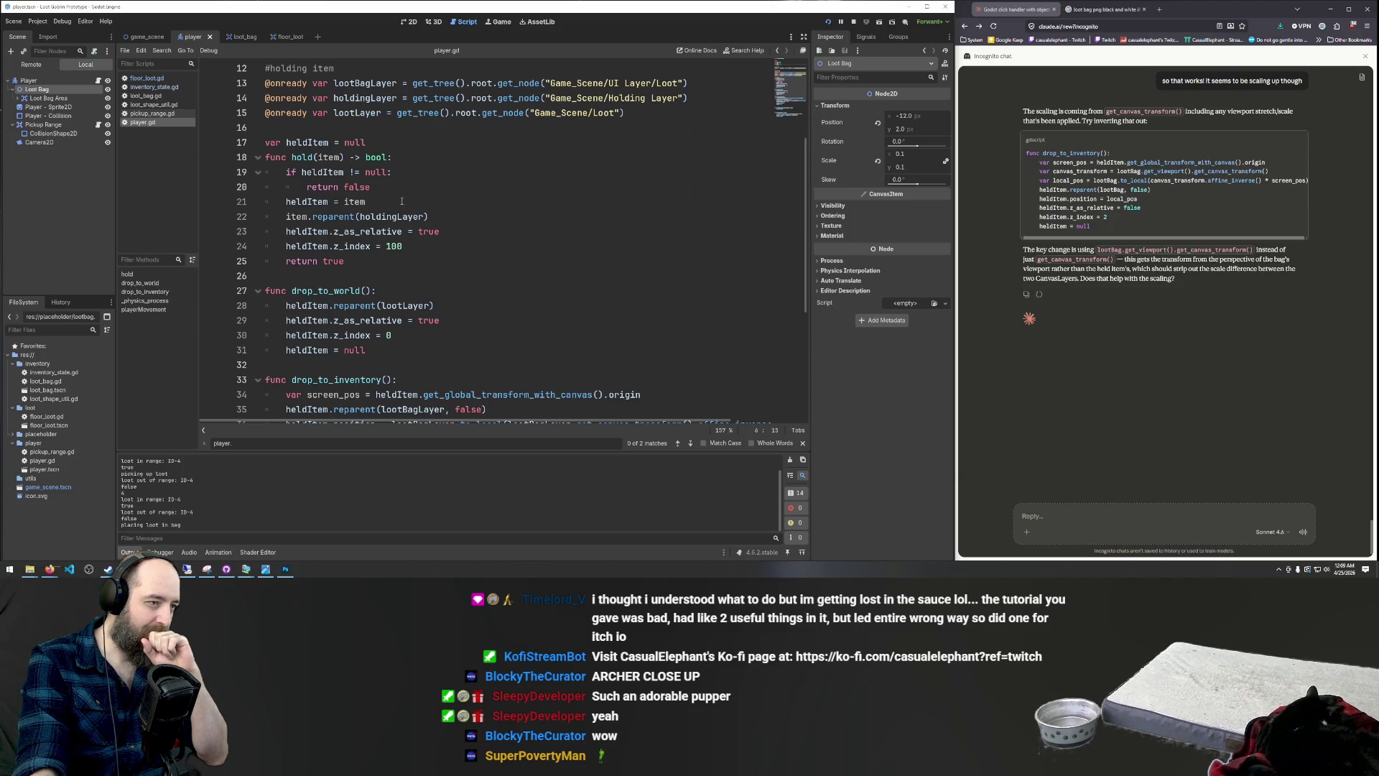
scroll(412, 207, "up", 1)
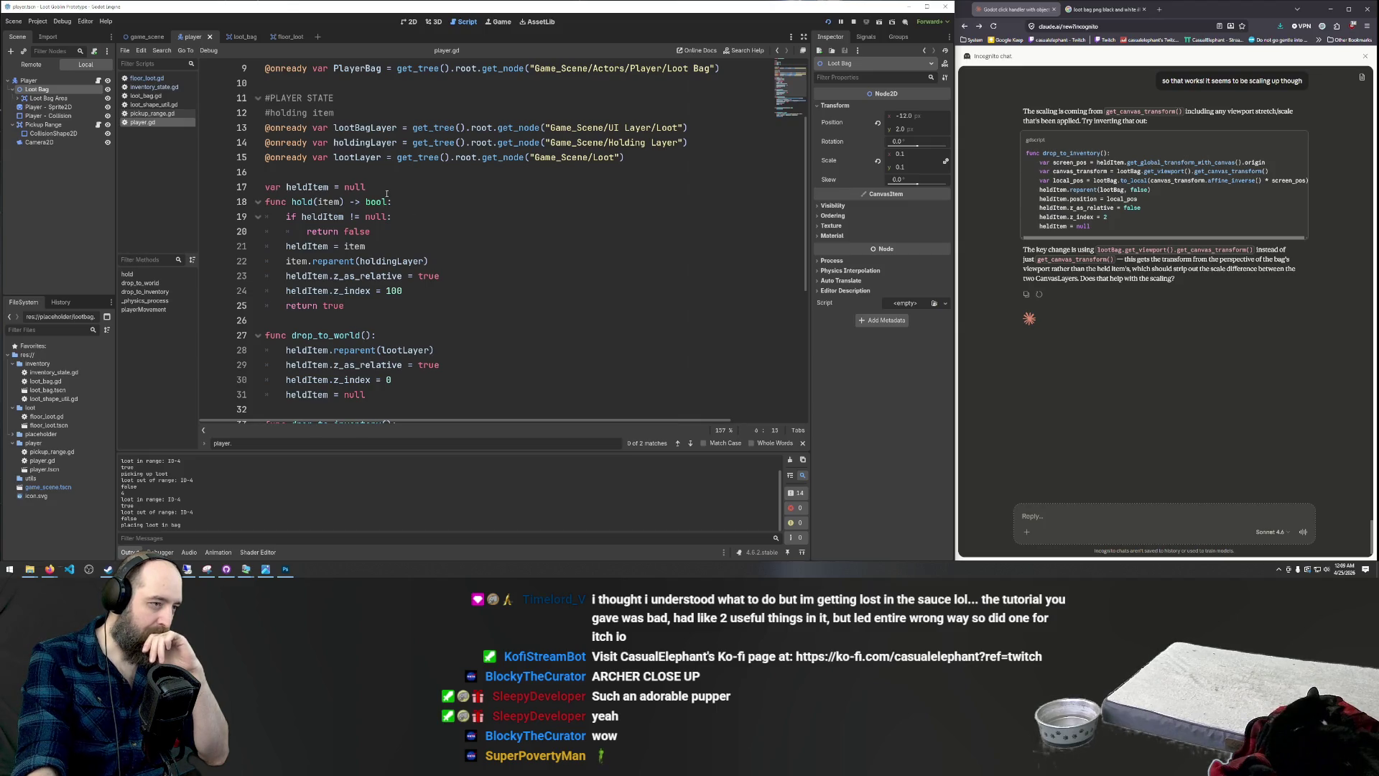
left_click(437, 203)
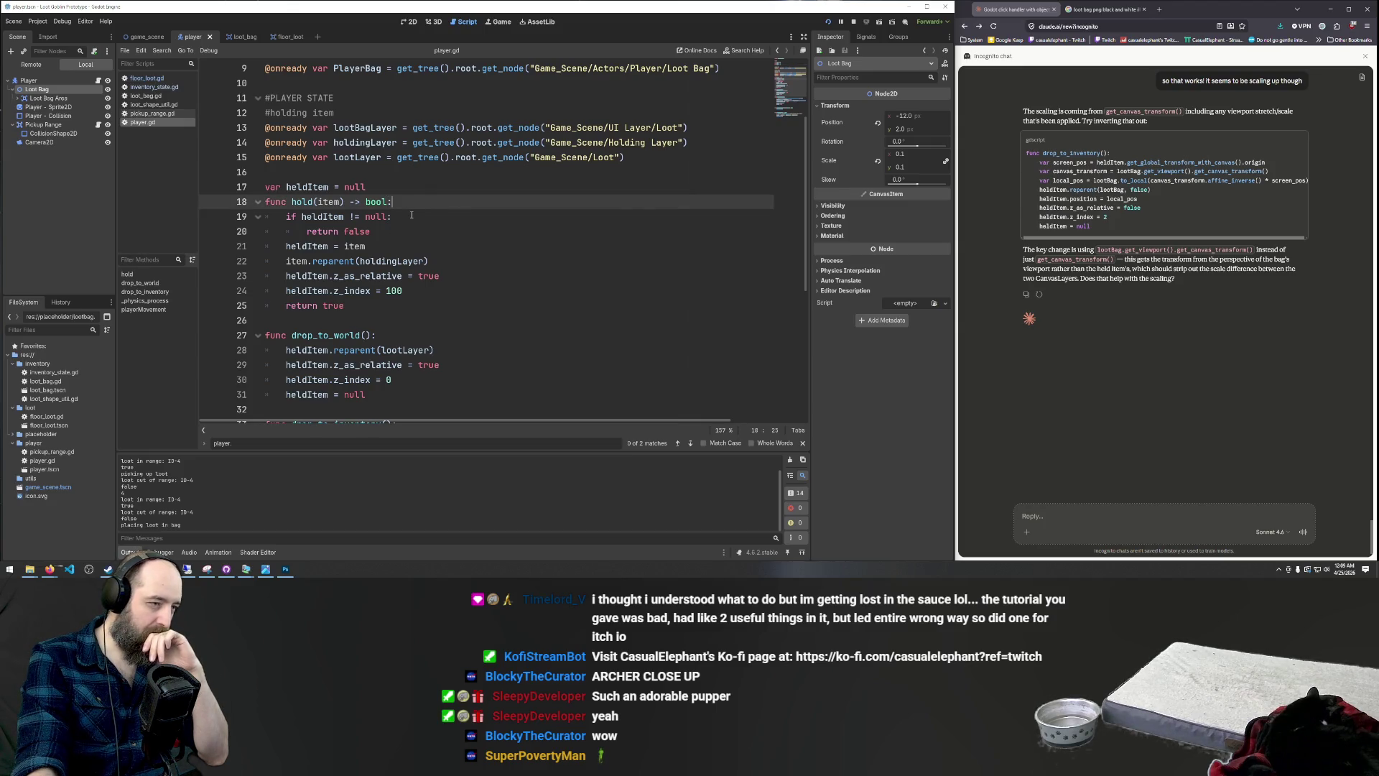
left_click(431, 245)
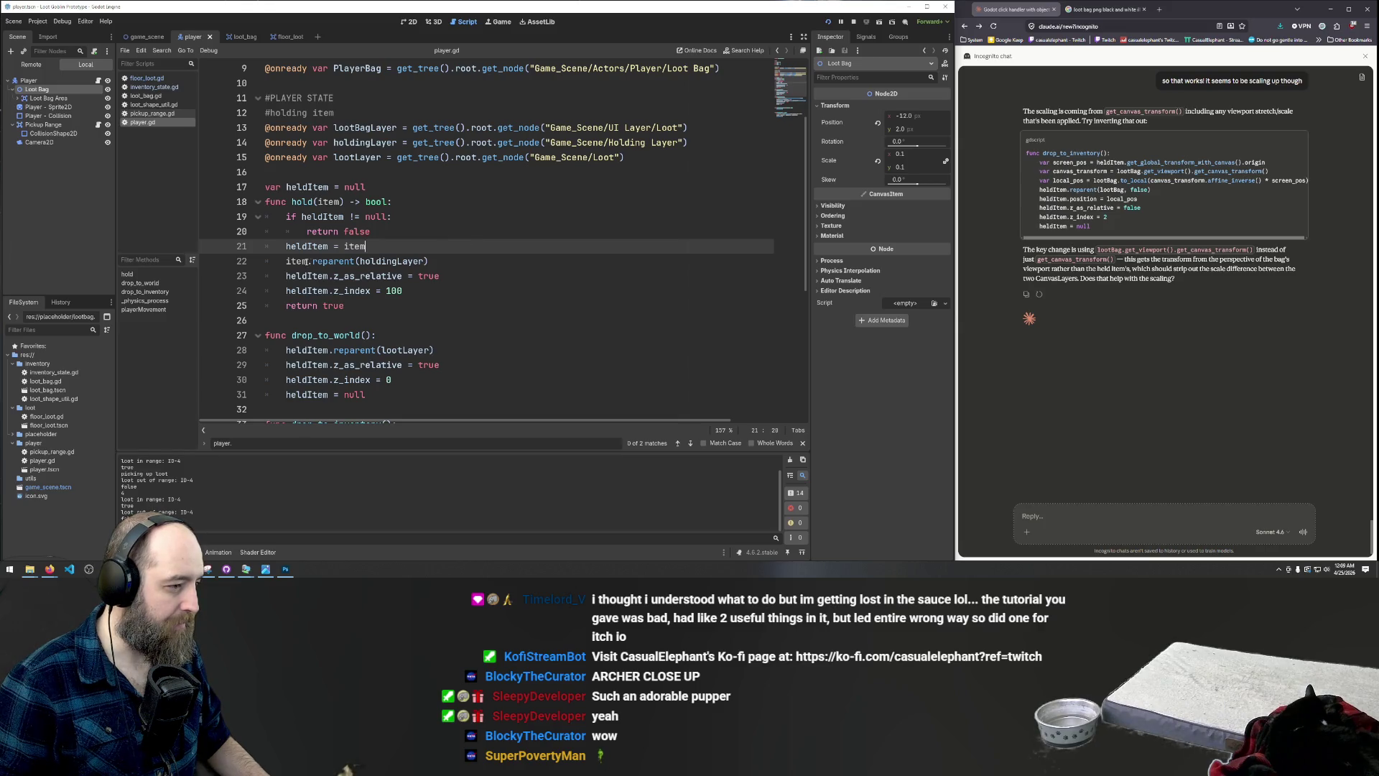
left_click(470, 260)
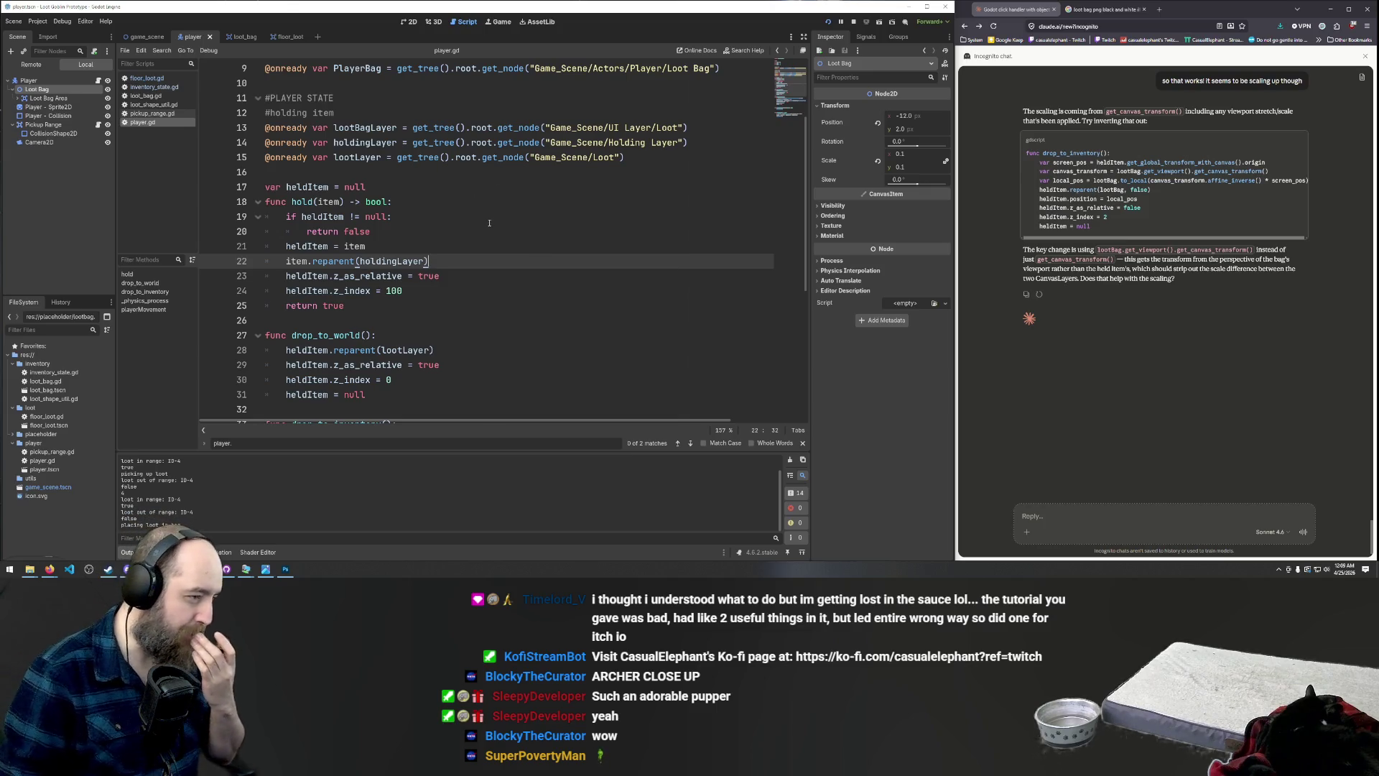
left_click(423, 290)
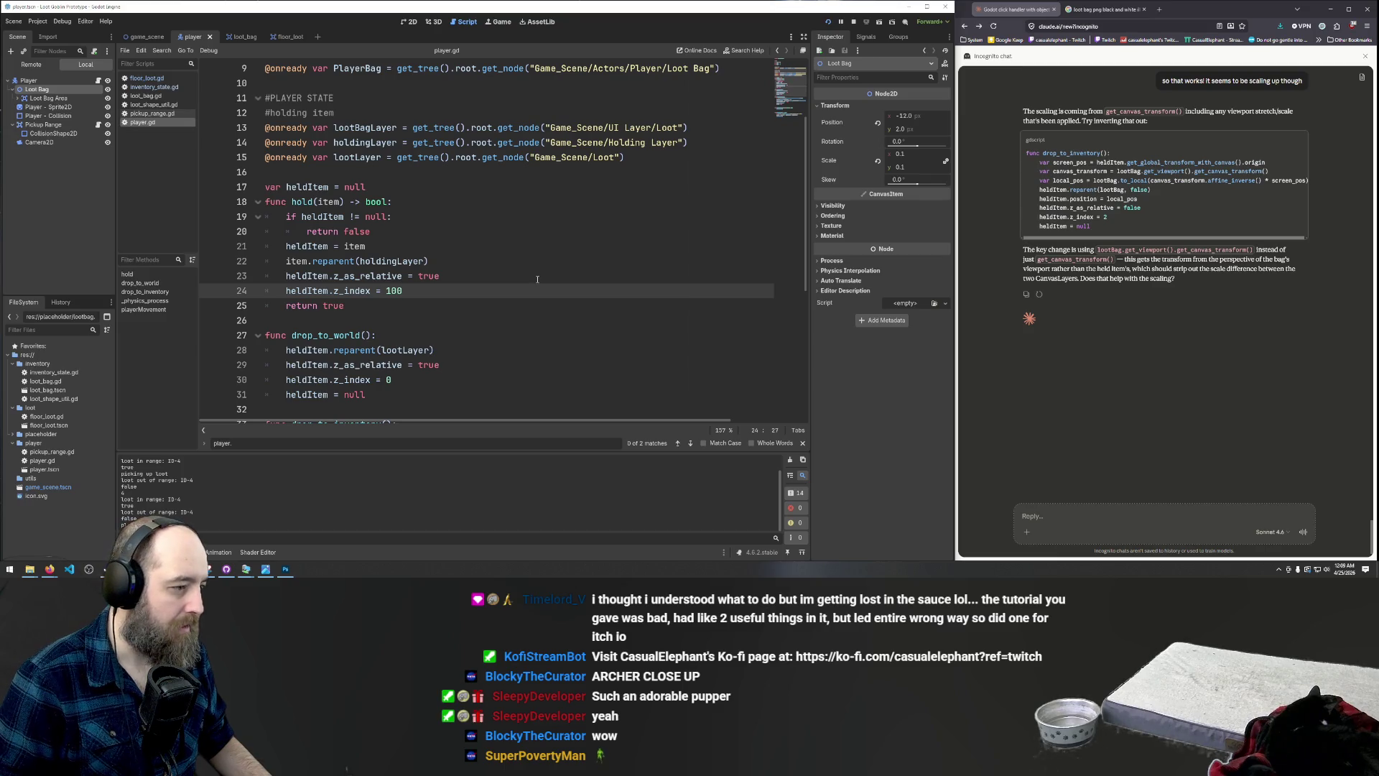
scroll(537, 279, "up", 3)
scroll(537, 280, "down", 2)
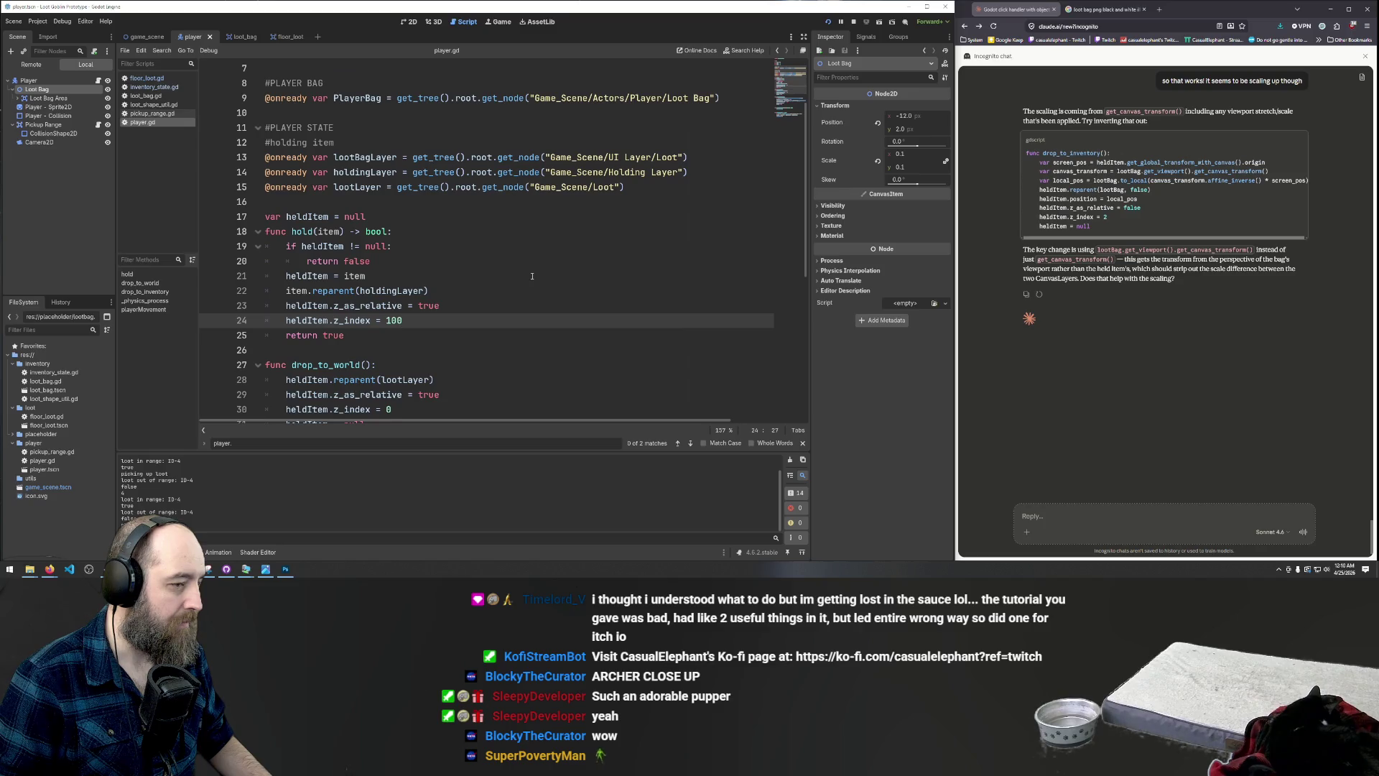
scroll(598, 288, "up", 2)
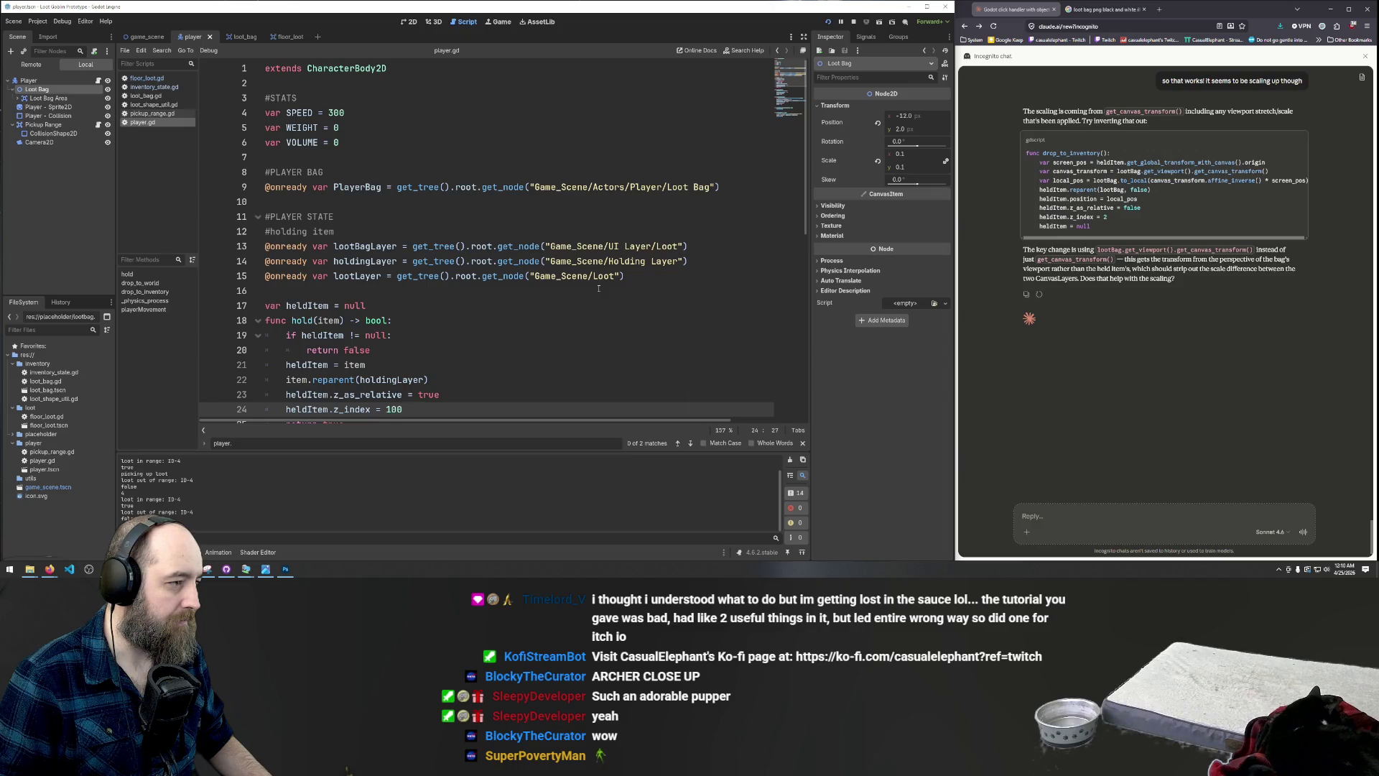
scroll(576, 269, "down", 3)
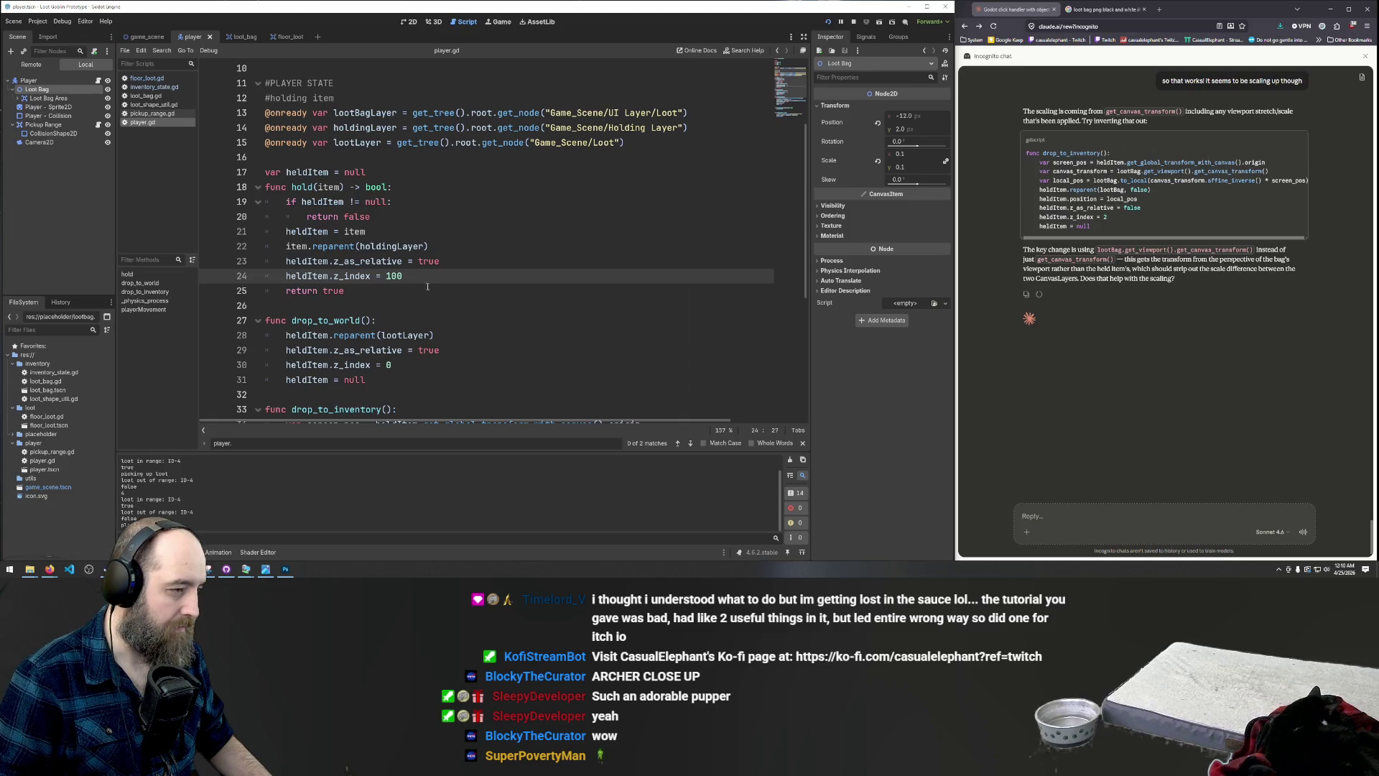
scroll(453, 274, "down", 1)
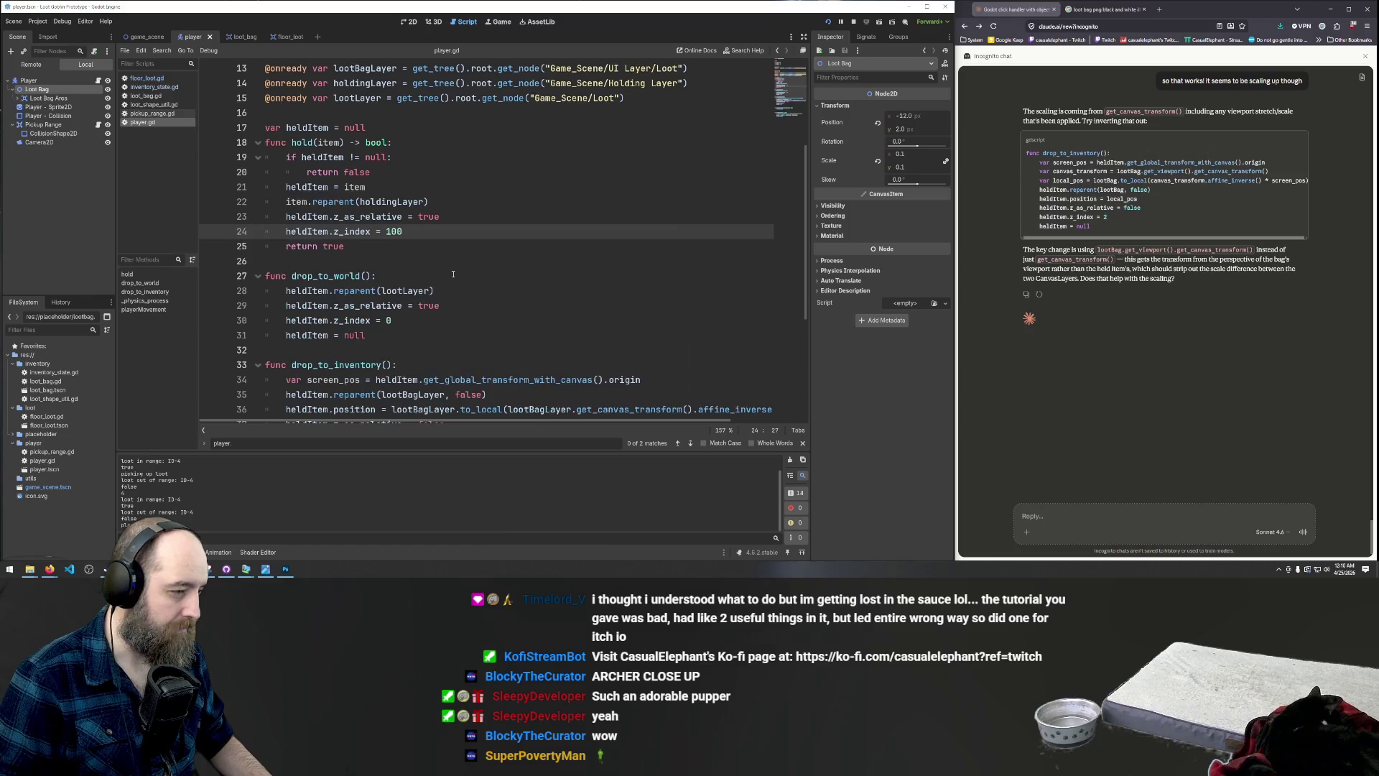
scroll(453, 274, "up", 1)
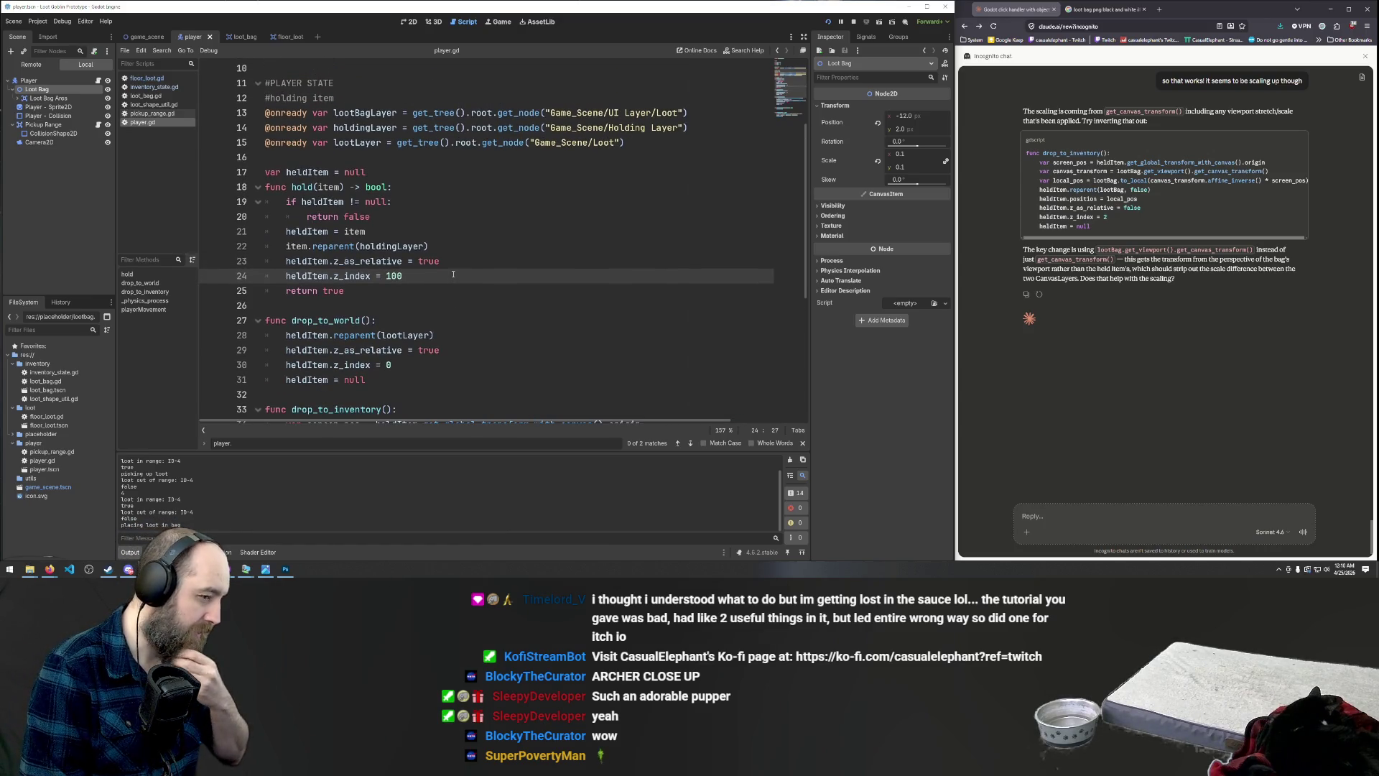
scroll(454, 274, "up", 3)
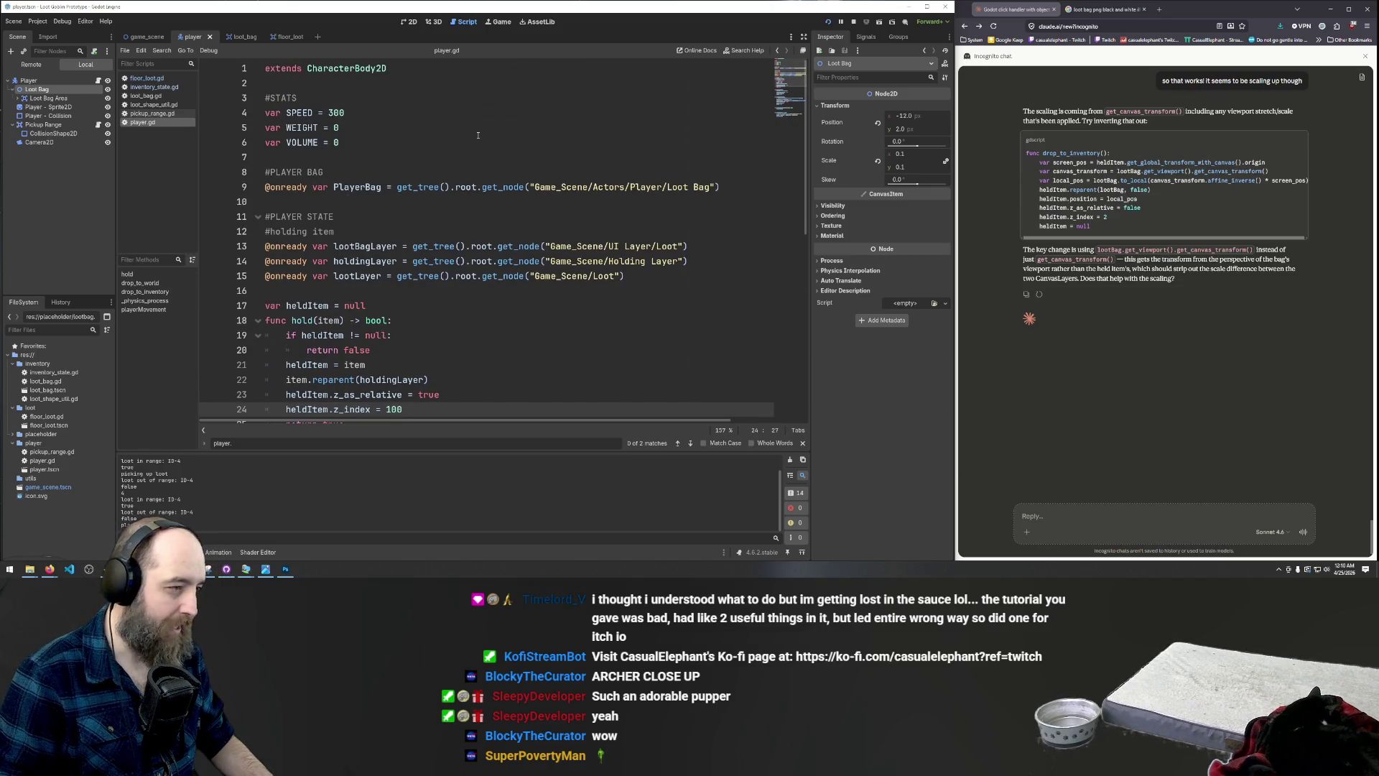
scroll(372, 228, "down", 3)
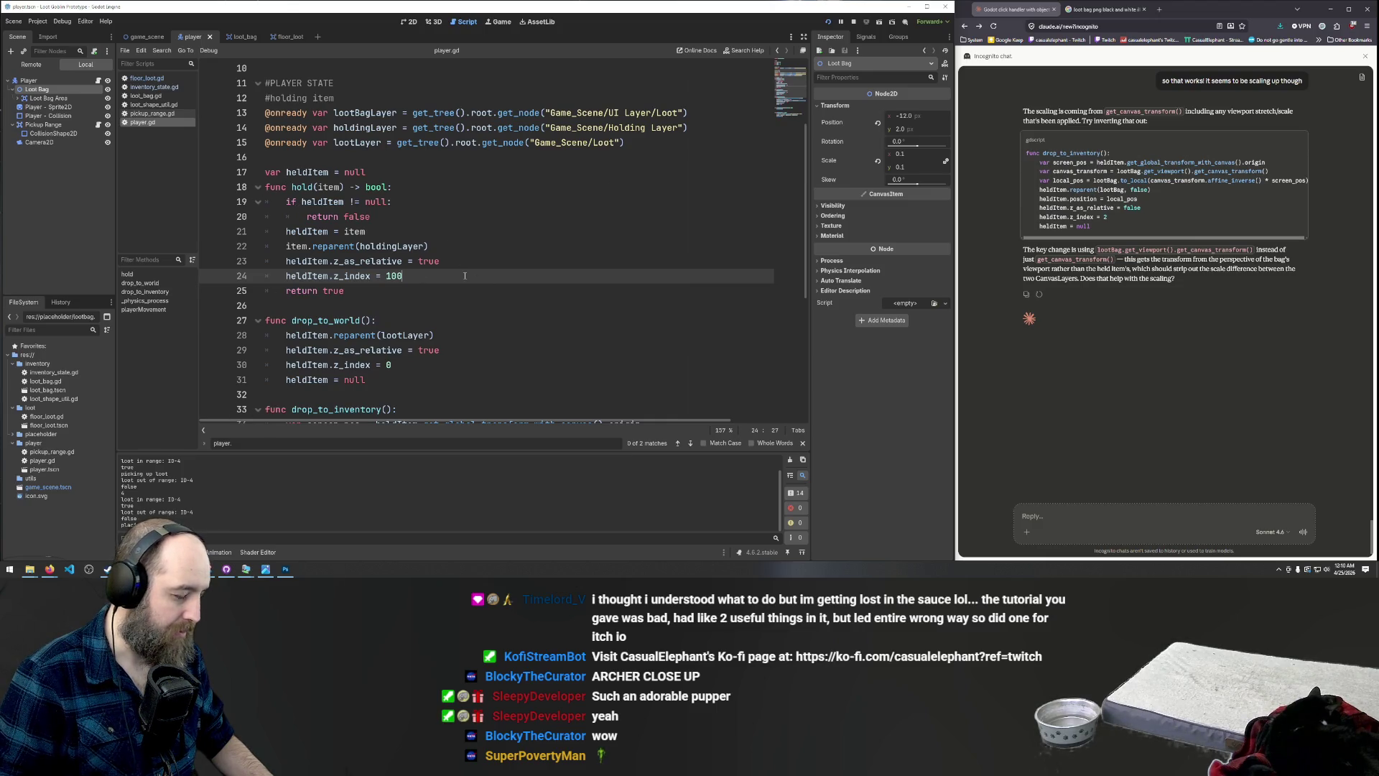
Add a new 'item.loot' line at the end of hold(), then show the player scene's 2D canvas
key("Return")
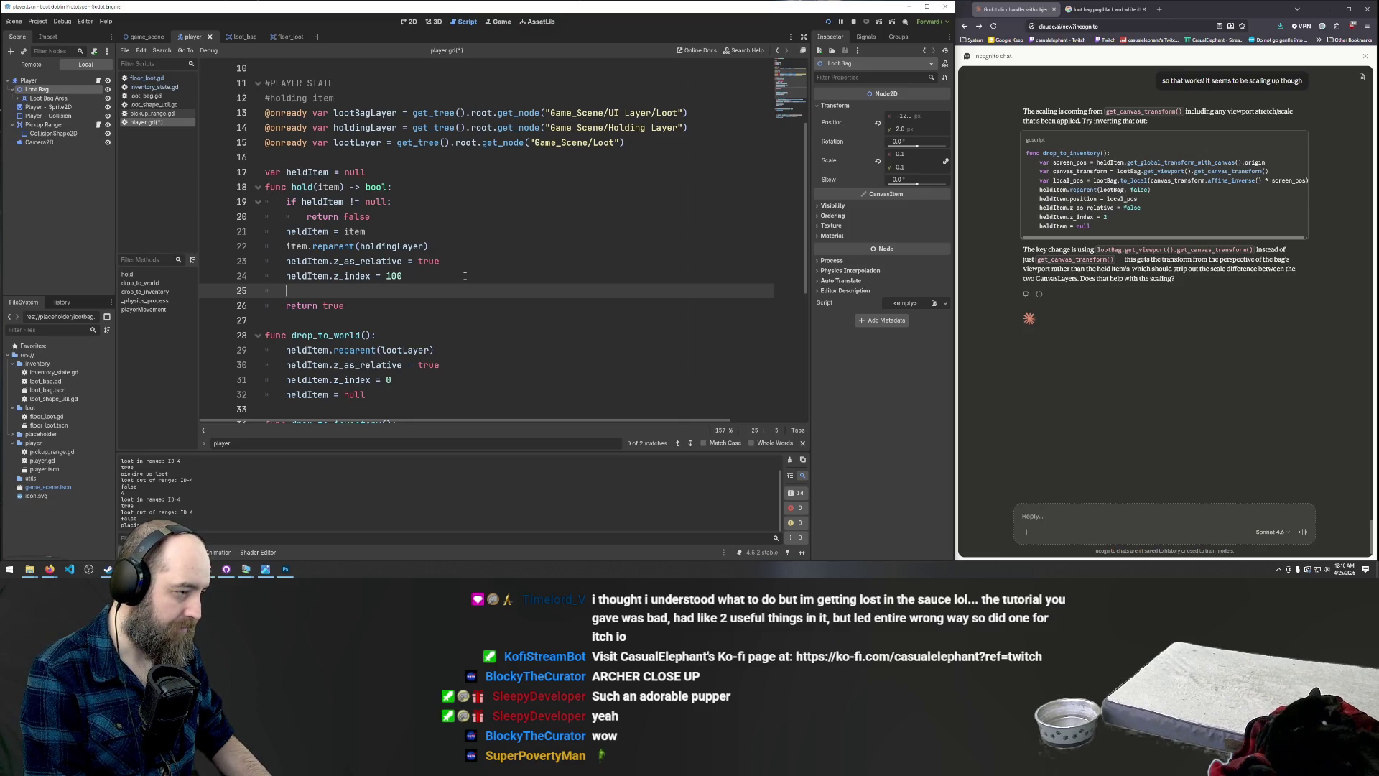
type("item.")
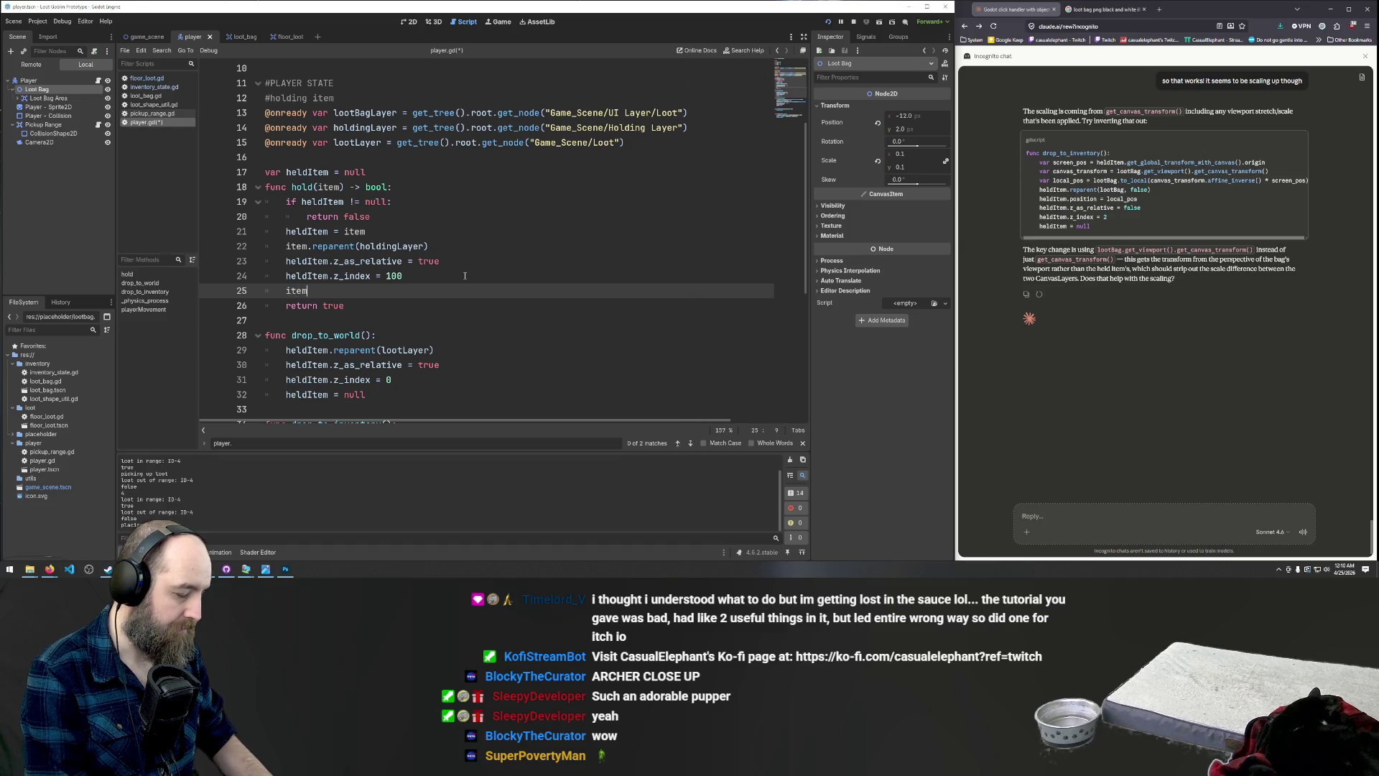
type("loot")
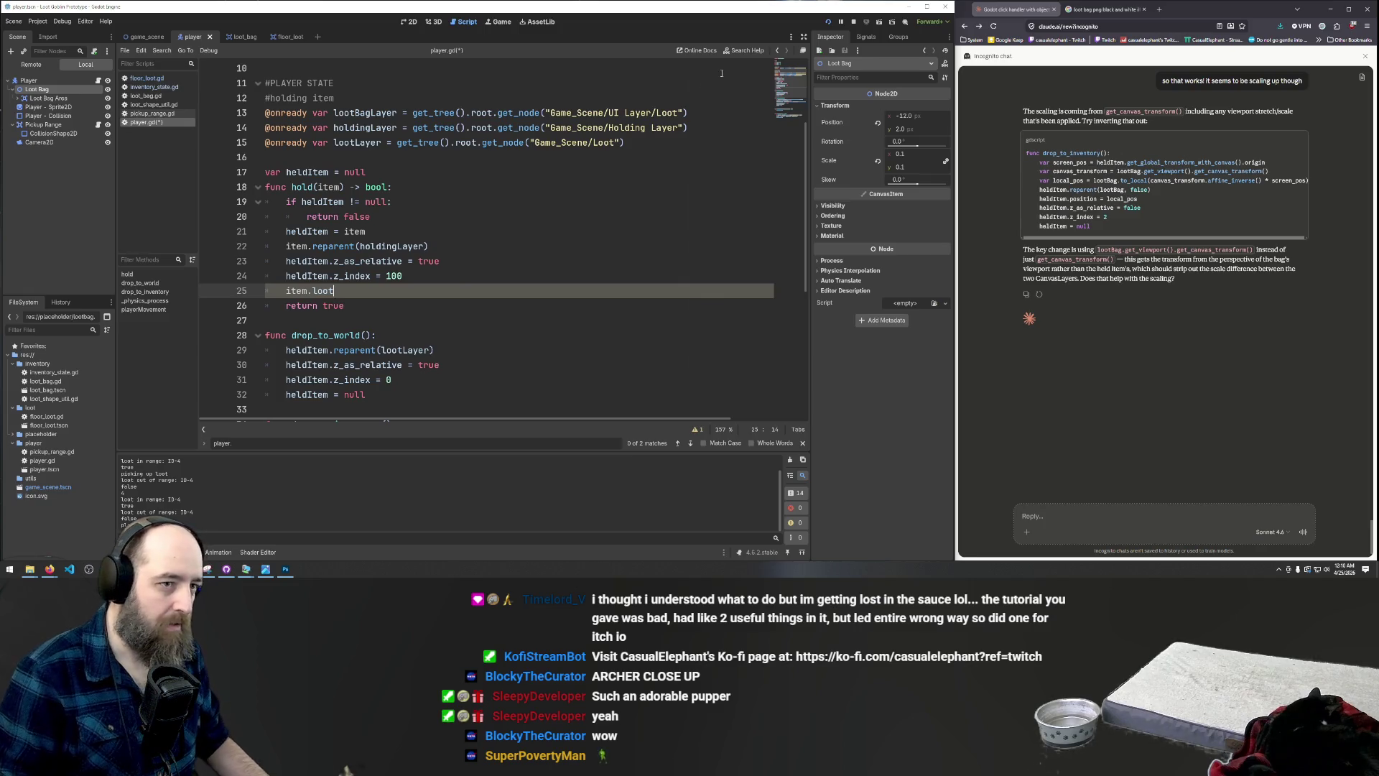
left_click(407, 22)
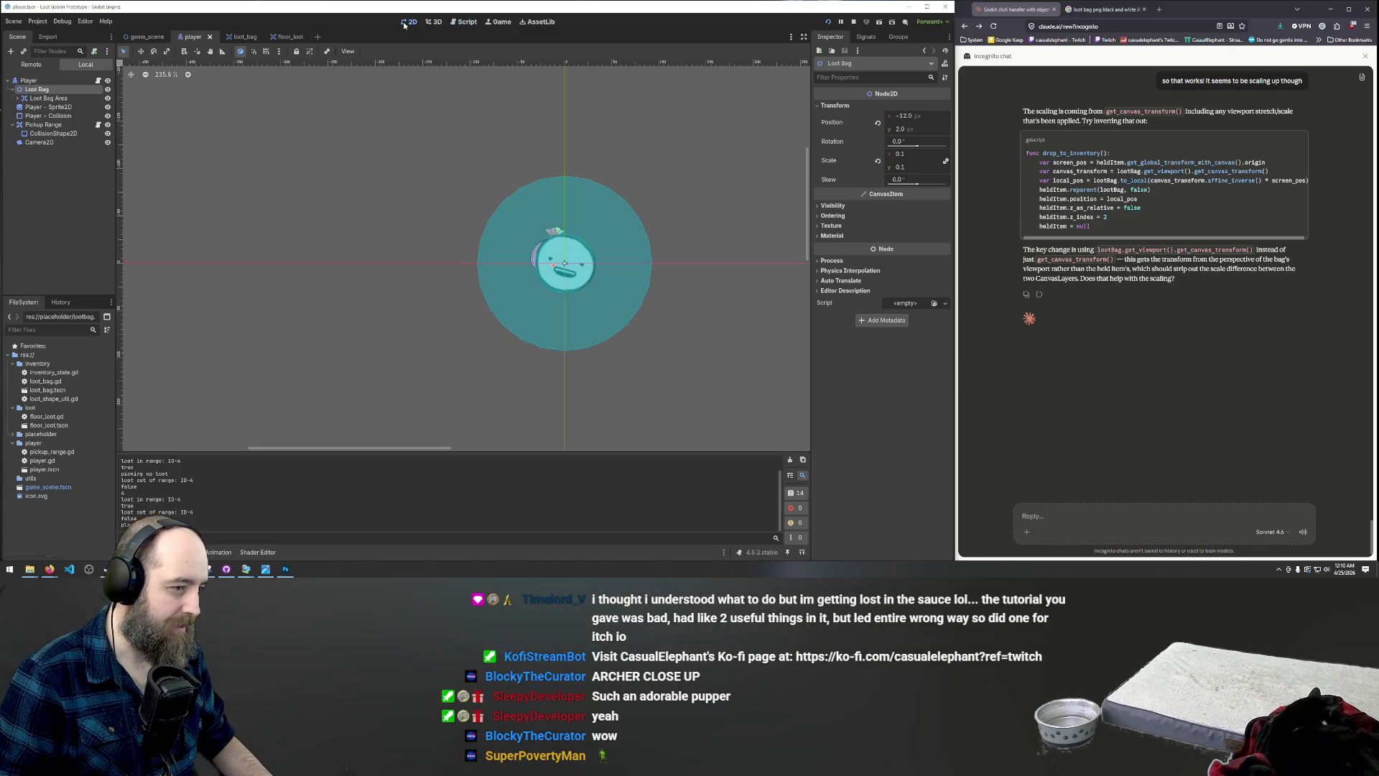
Inspect Floor Loot4's loot data in game_scene, browse the floor_loot, loot_bag and player scenes, then return to player.gd
left_click(136, 37)
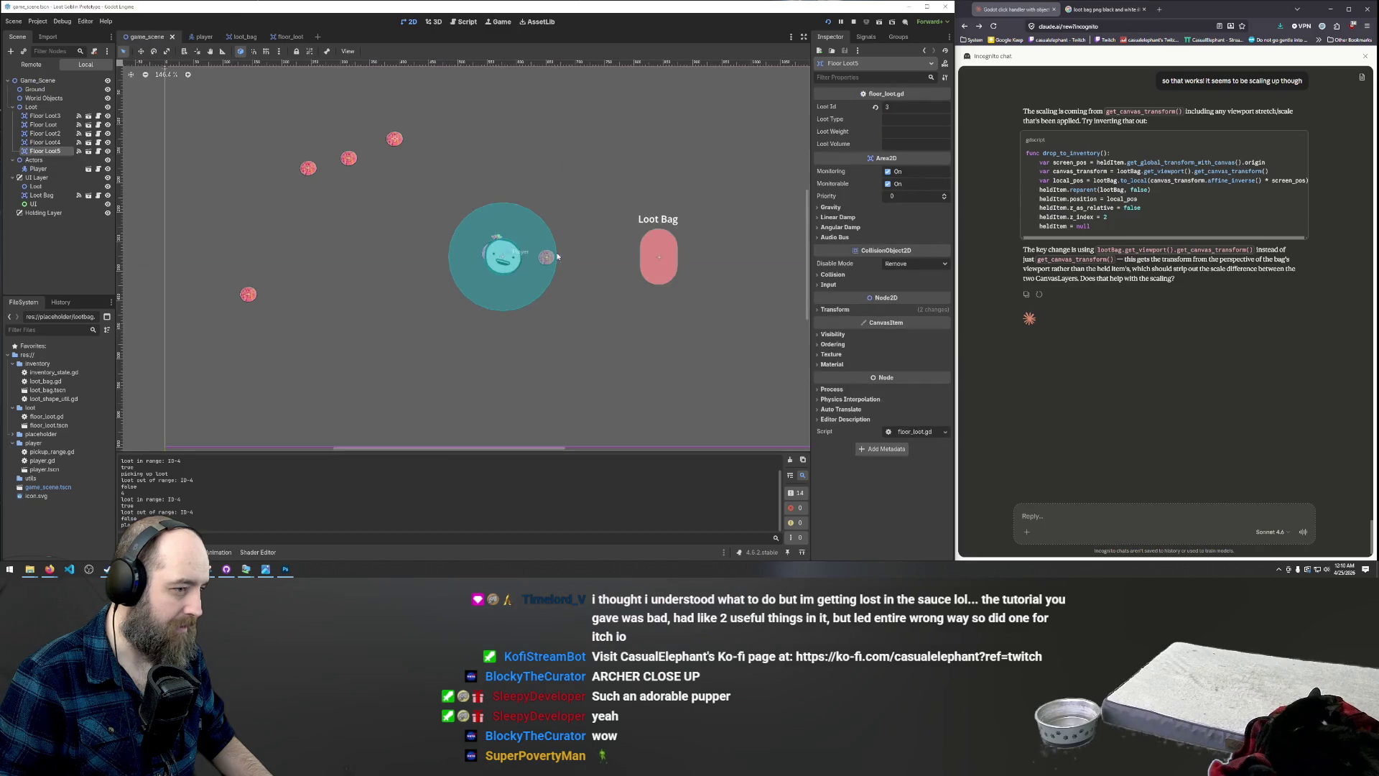
left_click(310, 171)
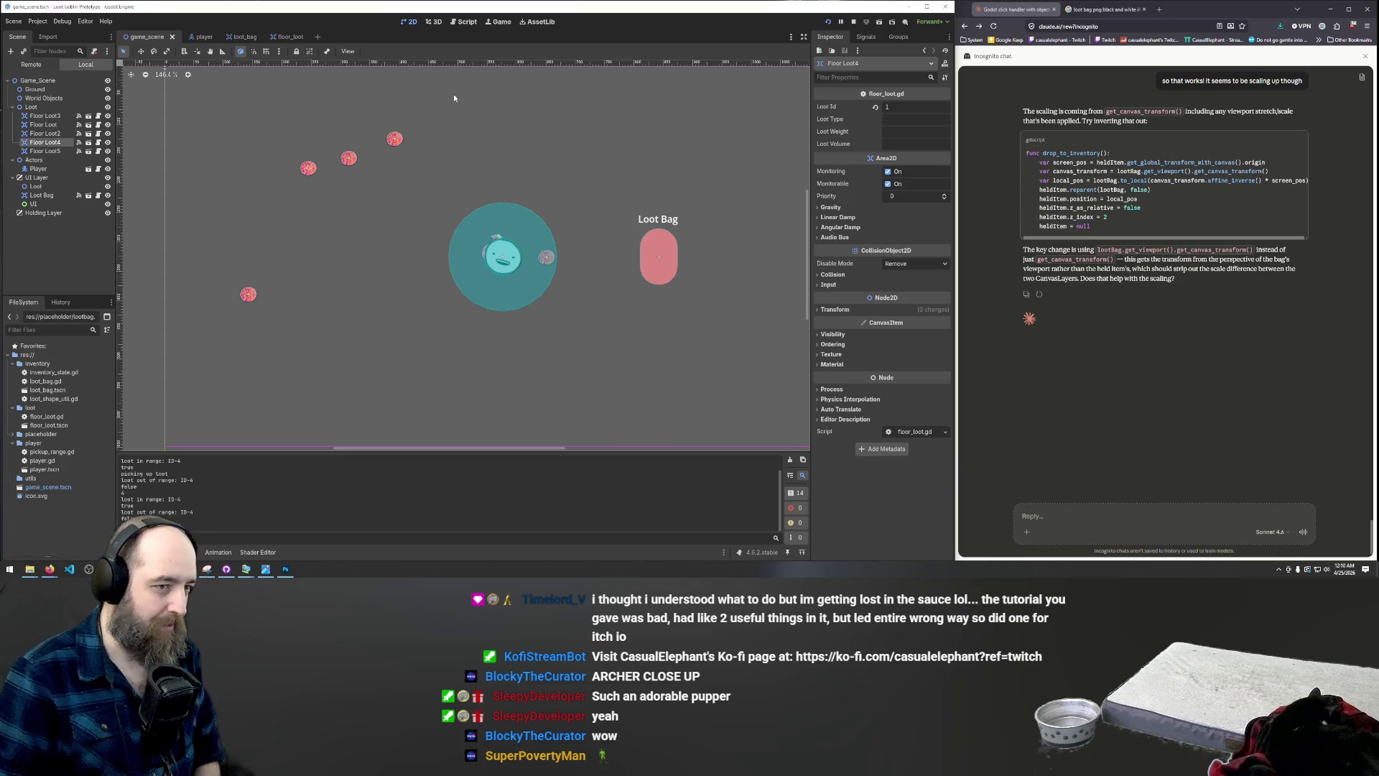
left_click(285, 40)
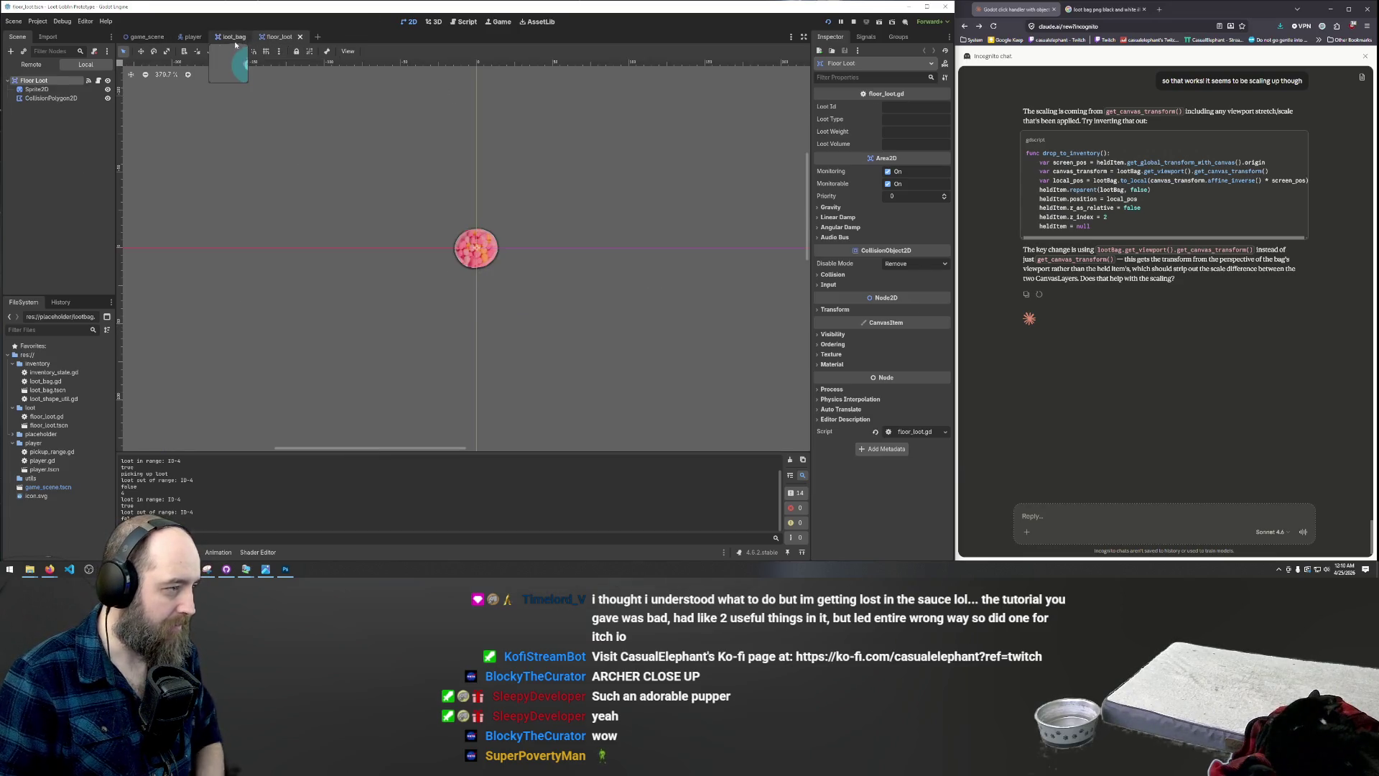
left_click(235, 38)
left_click(195, 38)
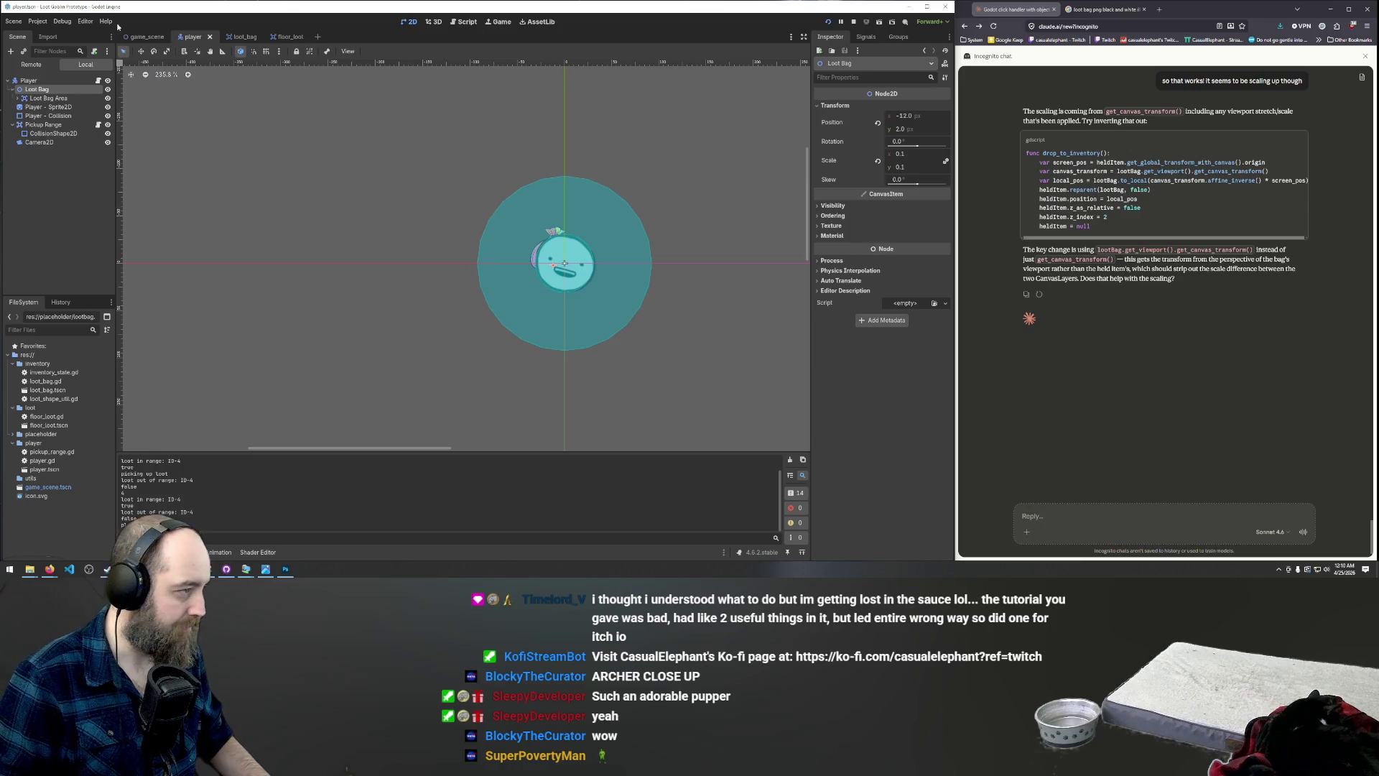
left_click(141, 38)
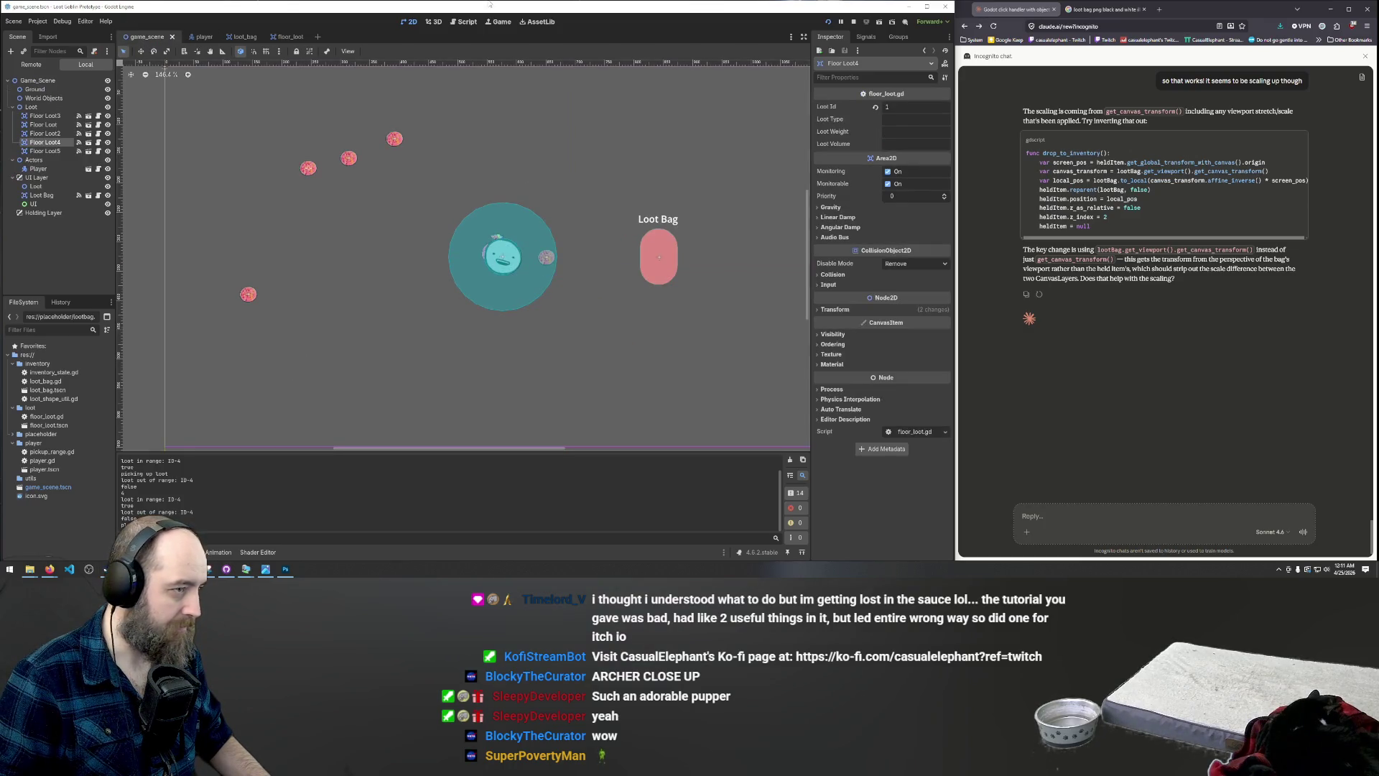
left_click(471, 24)
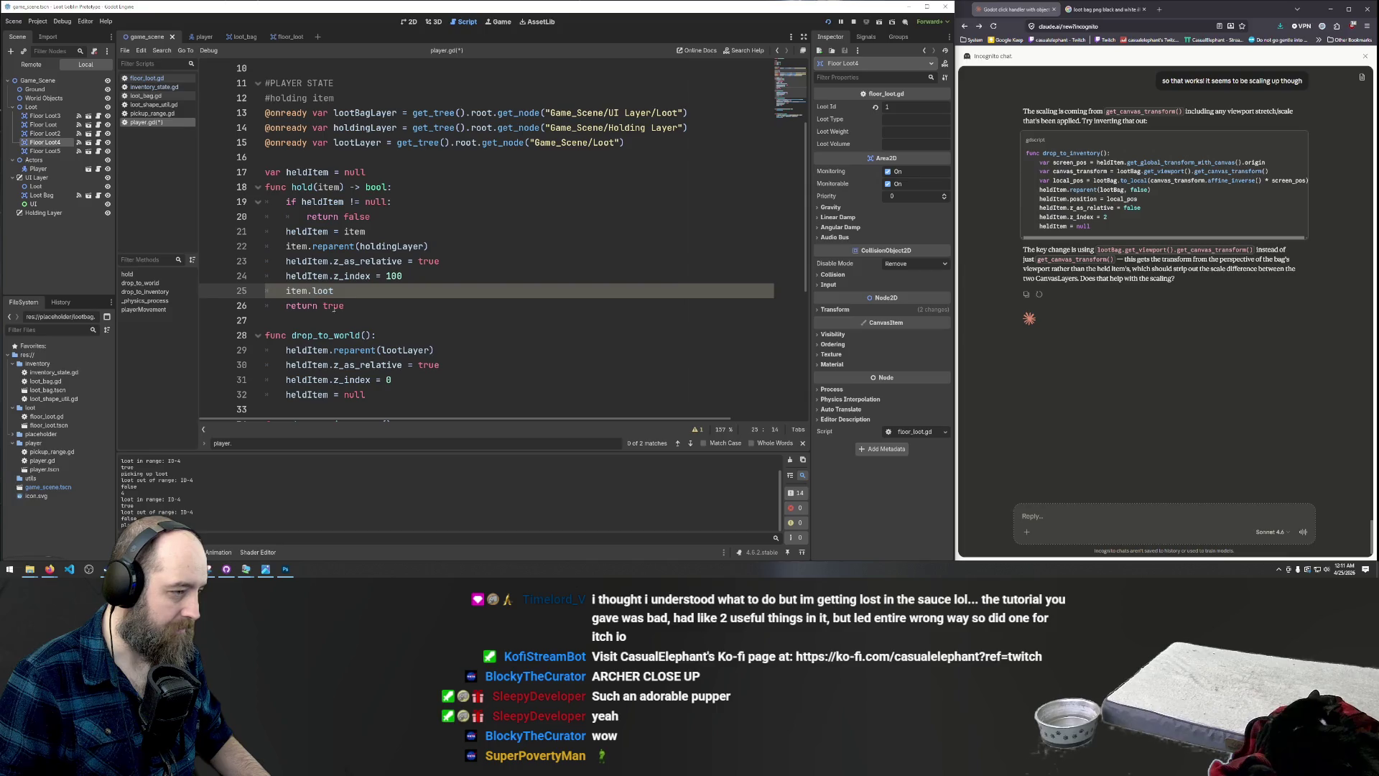
scroll(327, 308, "up", 2)
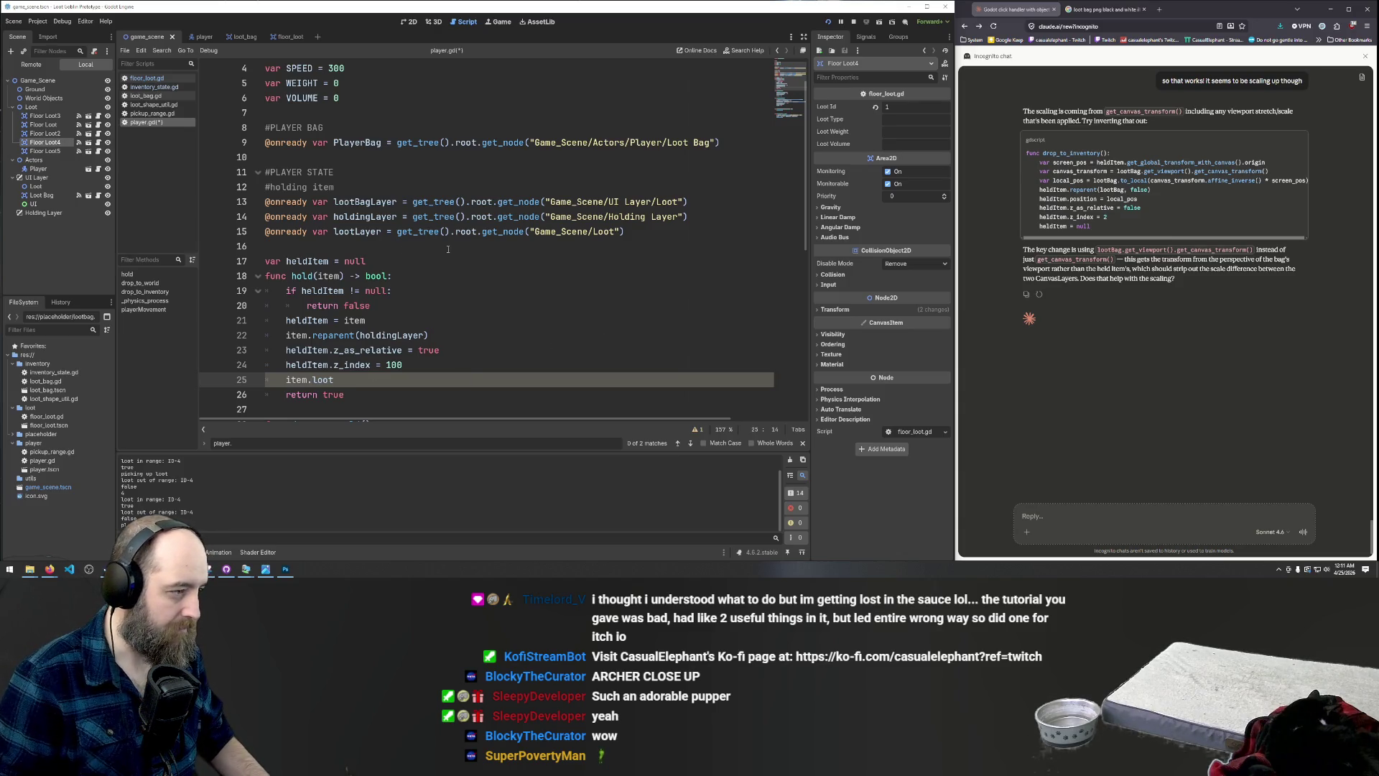
scroll(449, 248, "up", 1)
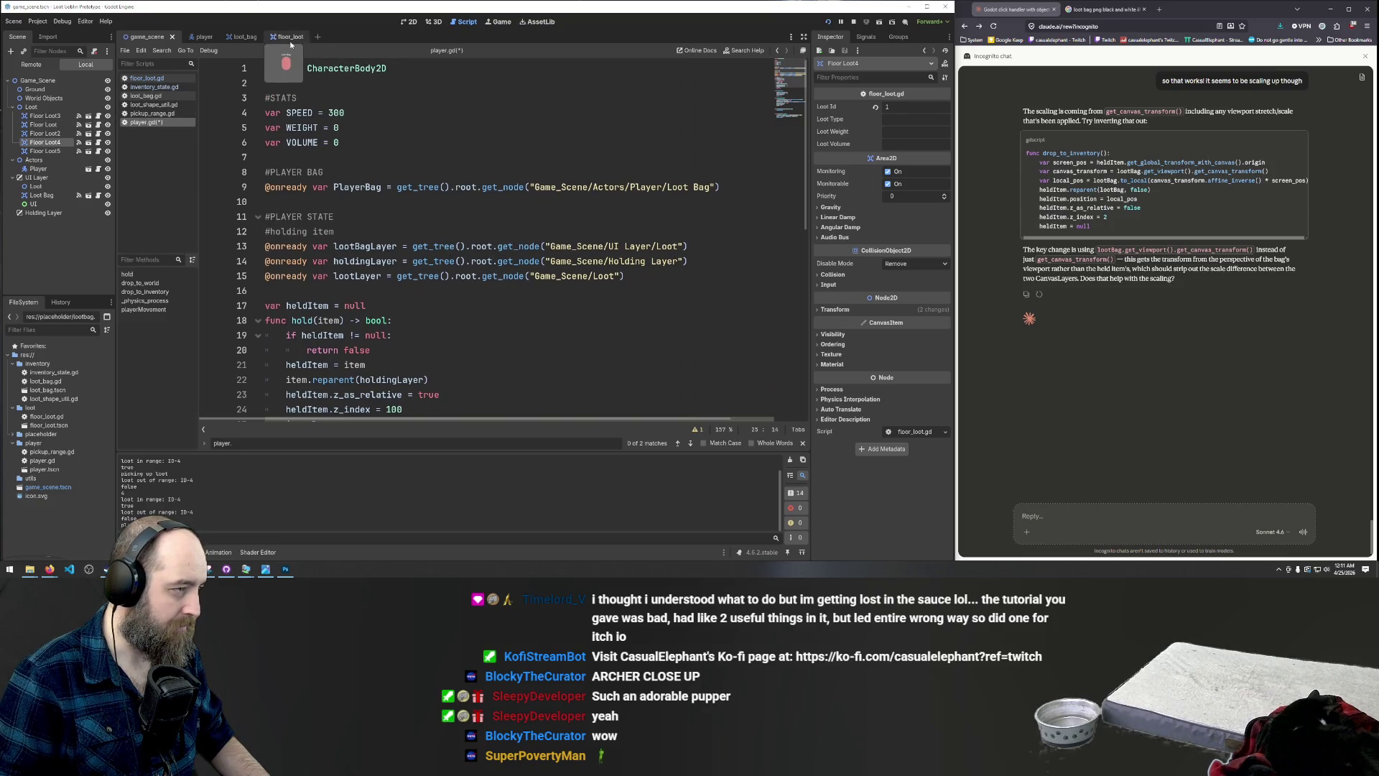
left_click(156, 77)
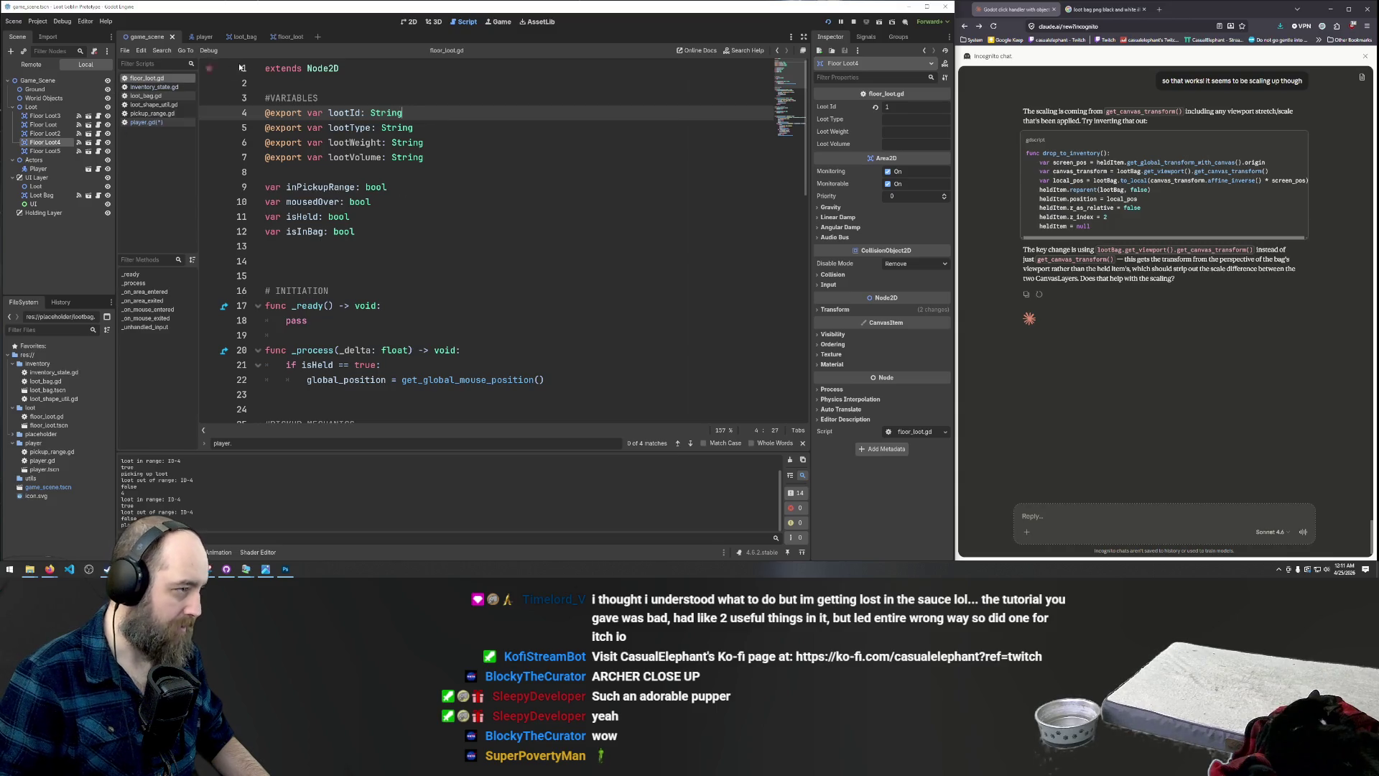
left_click(151, 122)
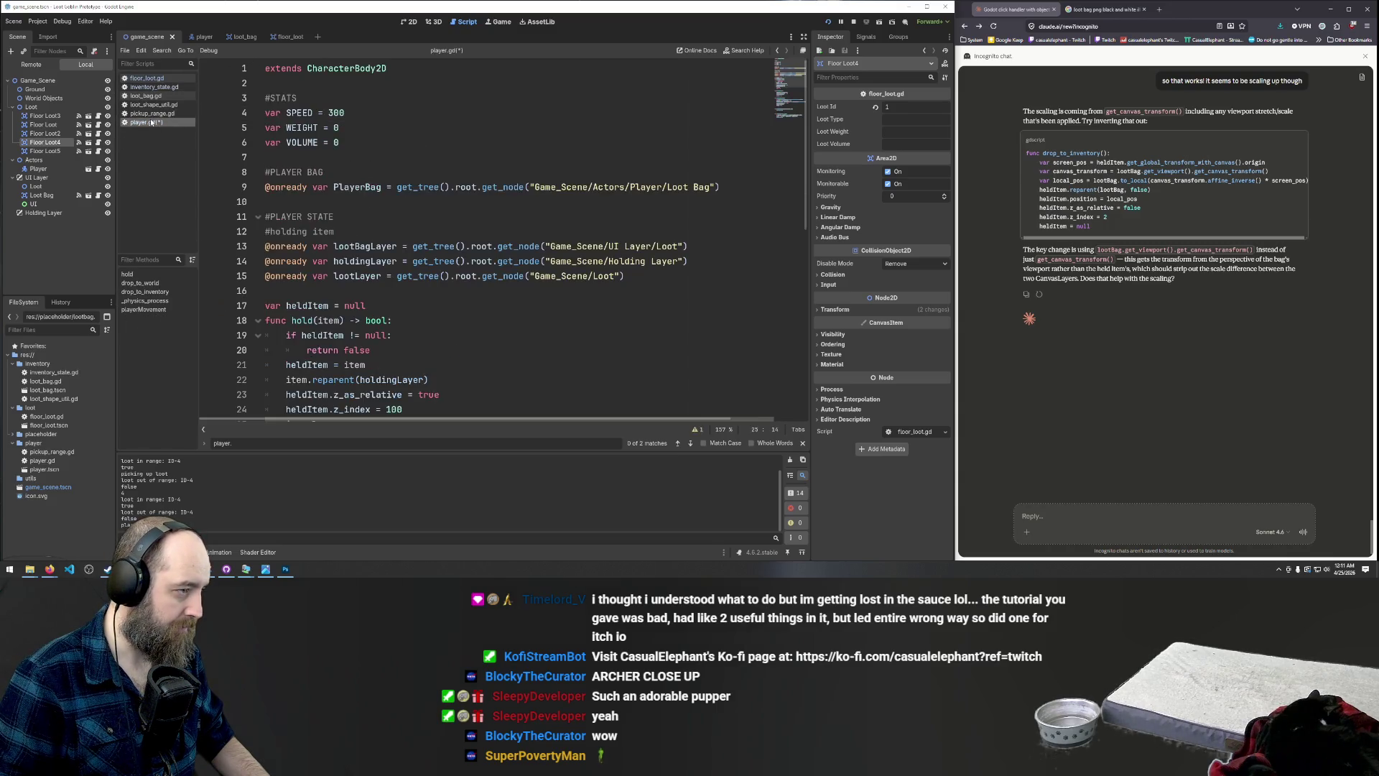
scroll(407, 210, "down", 2)
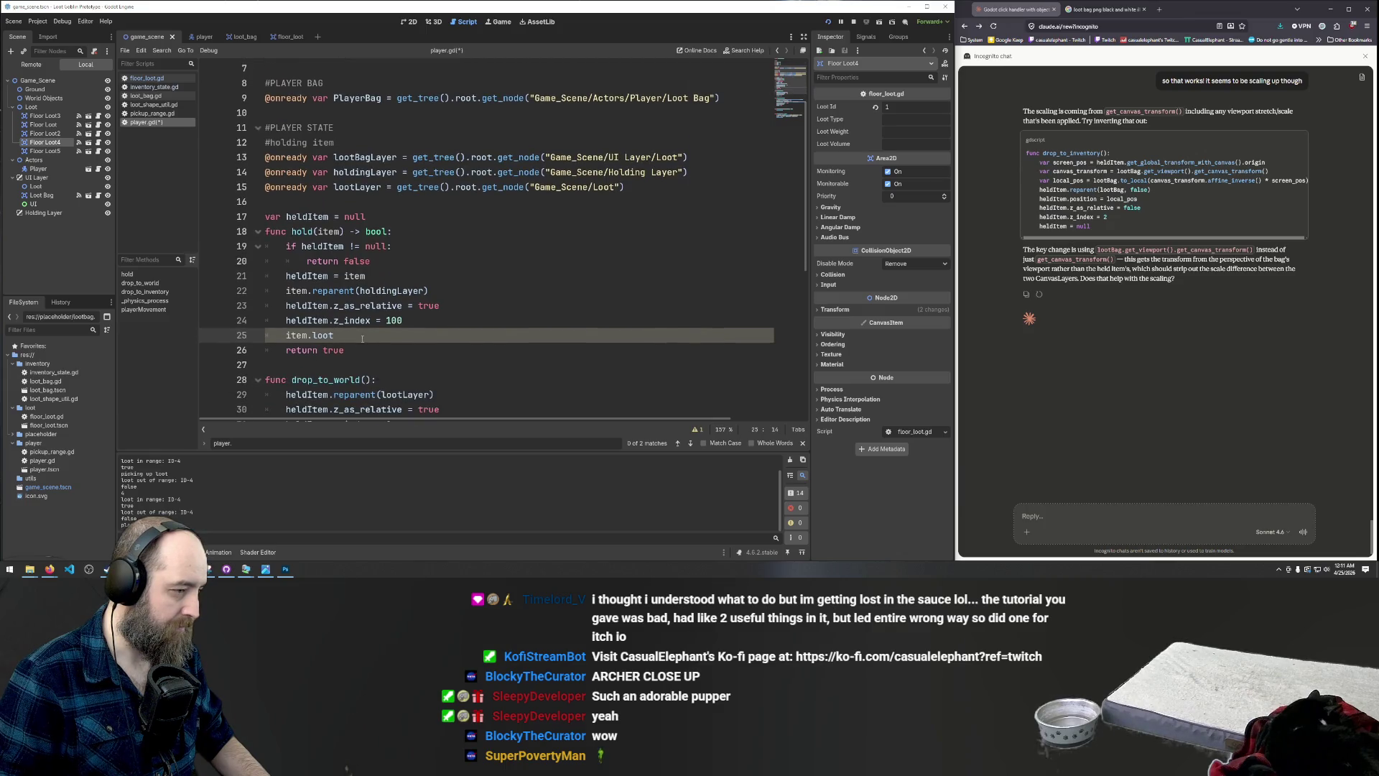
scroll(359, 316, "up", 2)
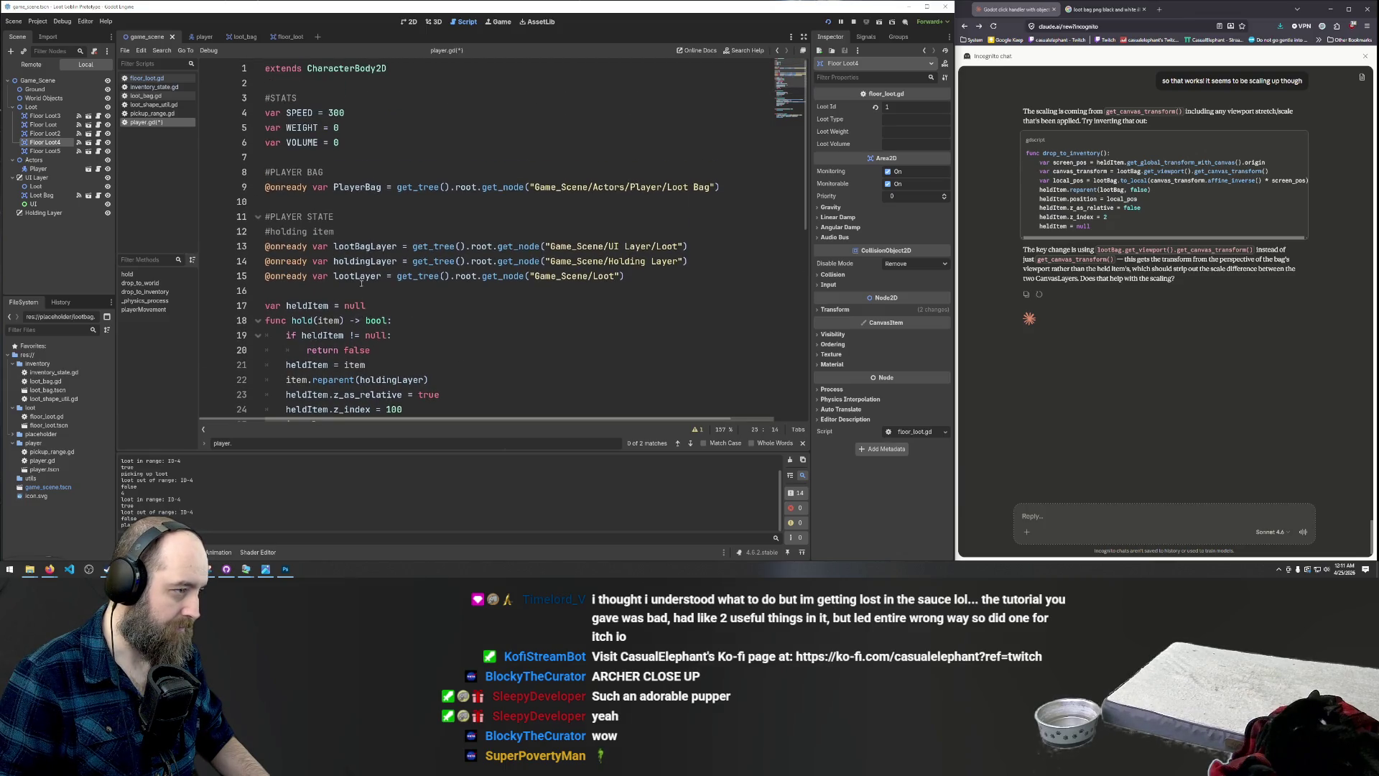
scroll(326, 359, "down", 2)
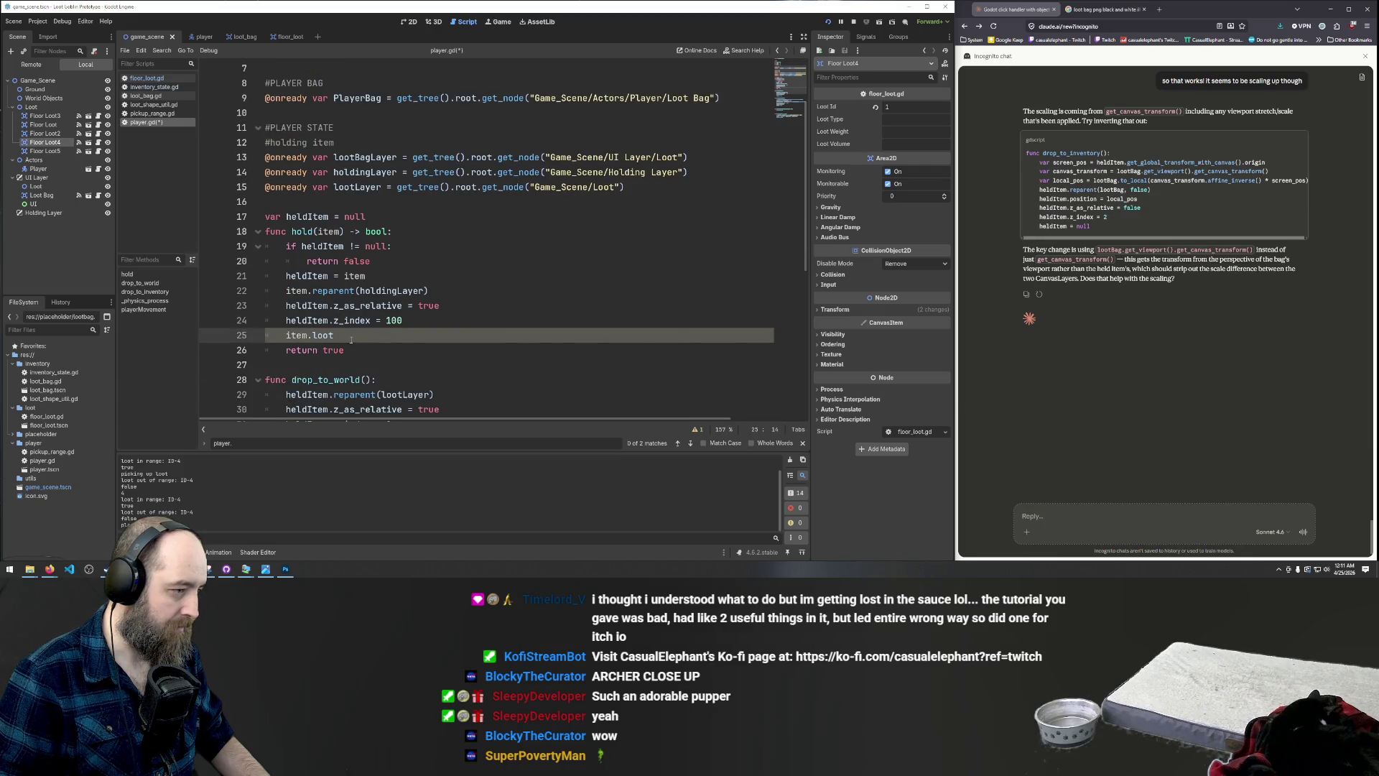
double_click(320, 335)
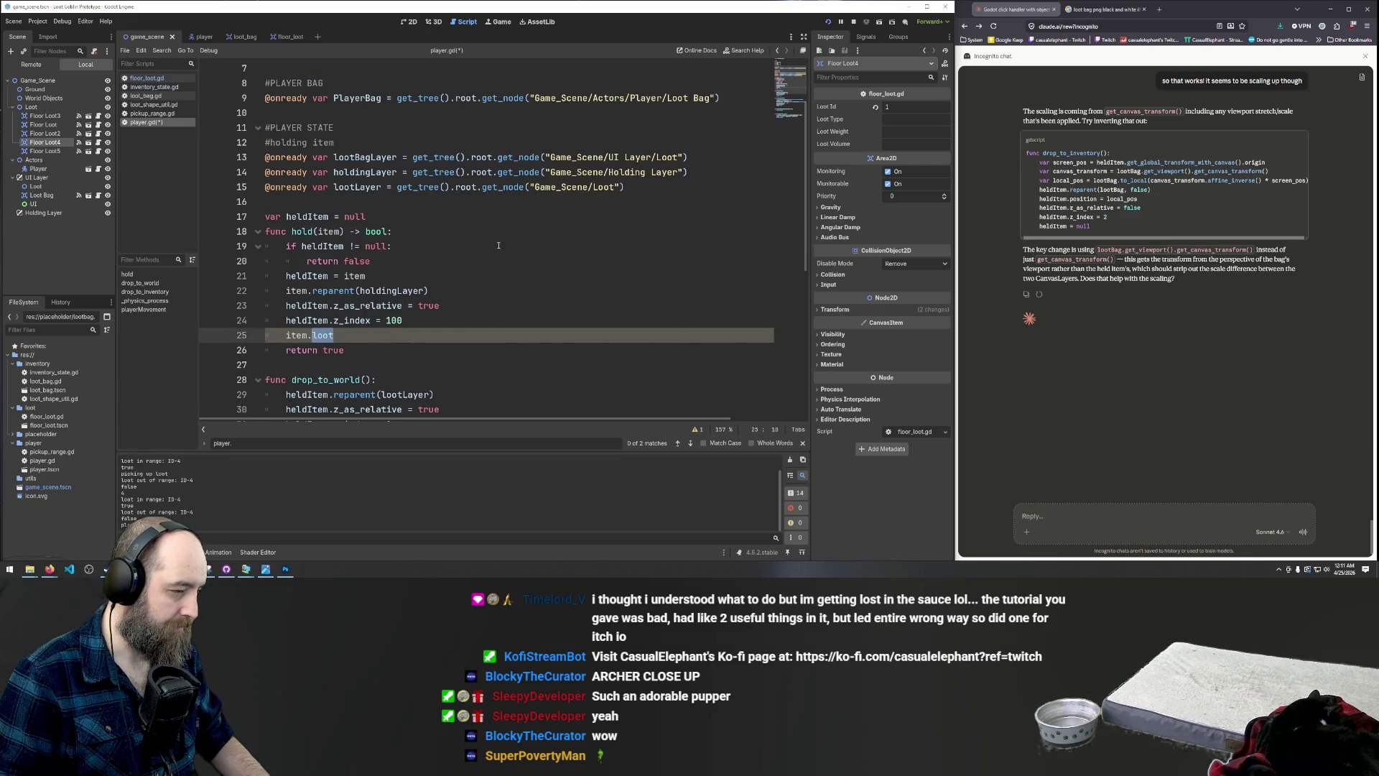
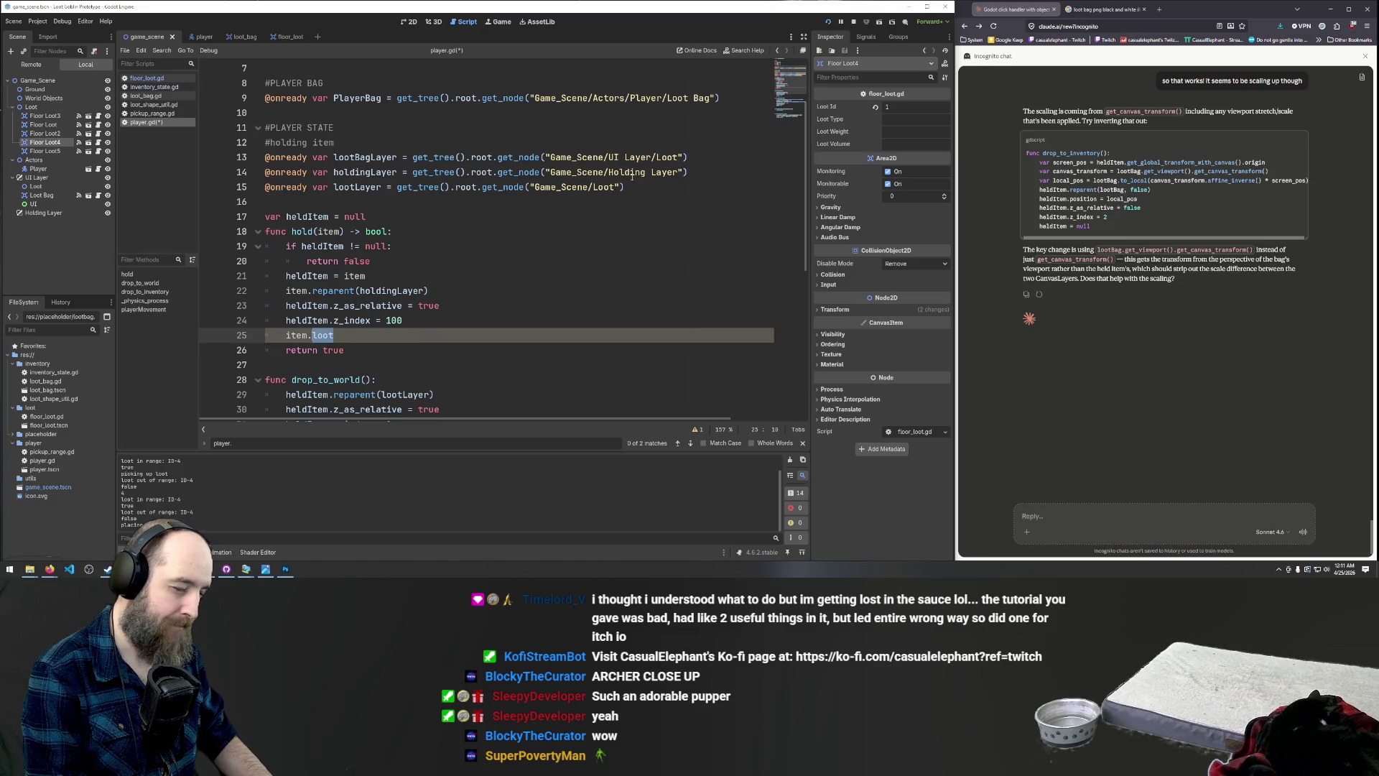
Rewrite line 25 as WEIGHT = WEIGHT + item.lootWeight
key("BackSpace")
key("BackSpace")
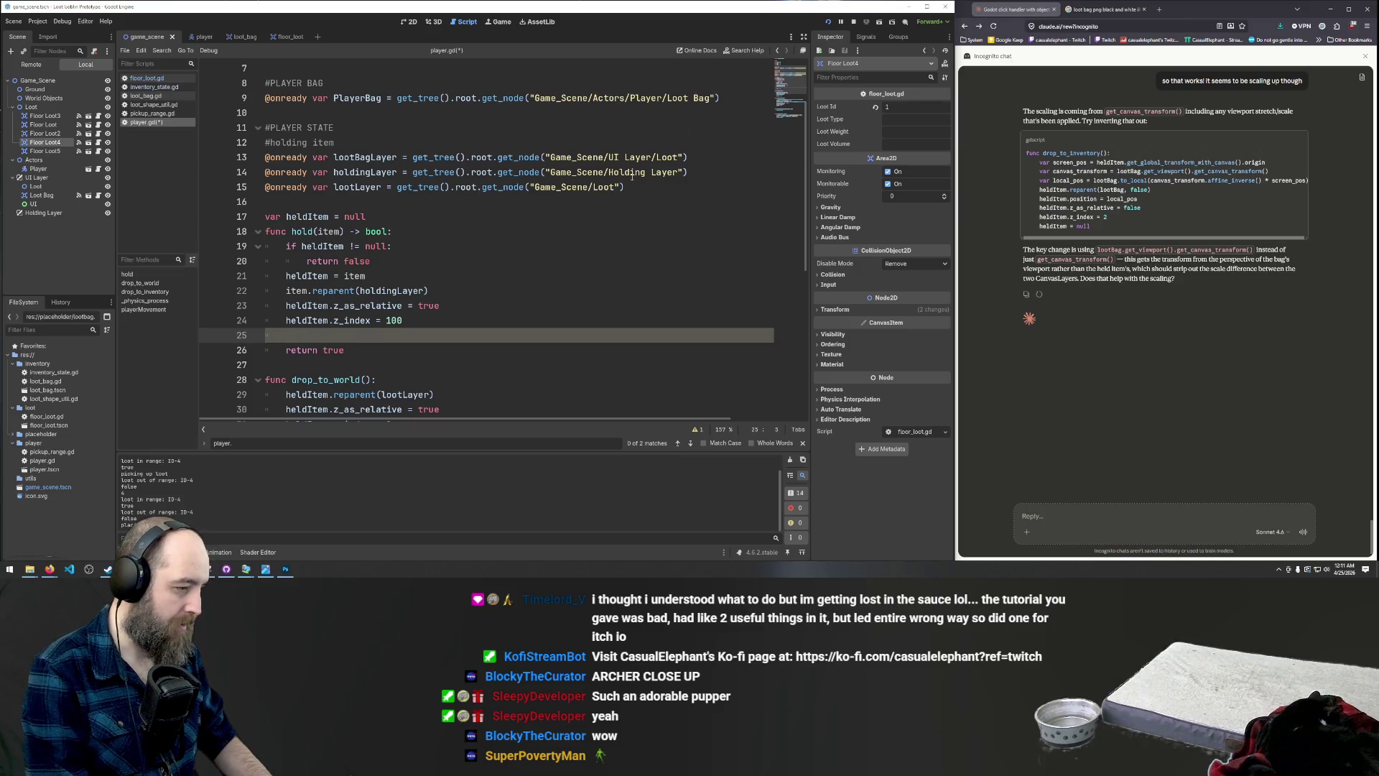
key("shift+Left")
type("EIGHT =")
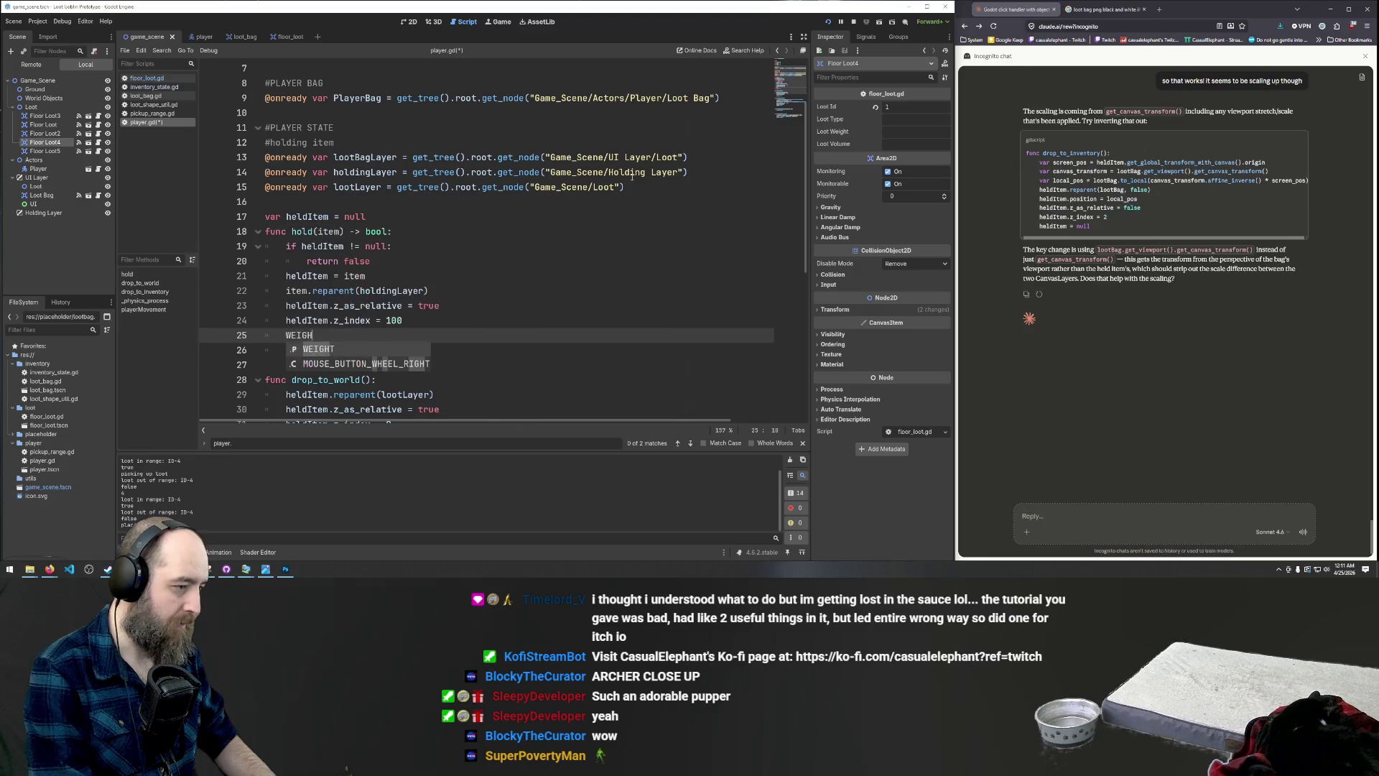
type(" WEIGHT =")
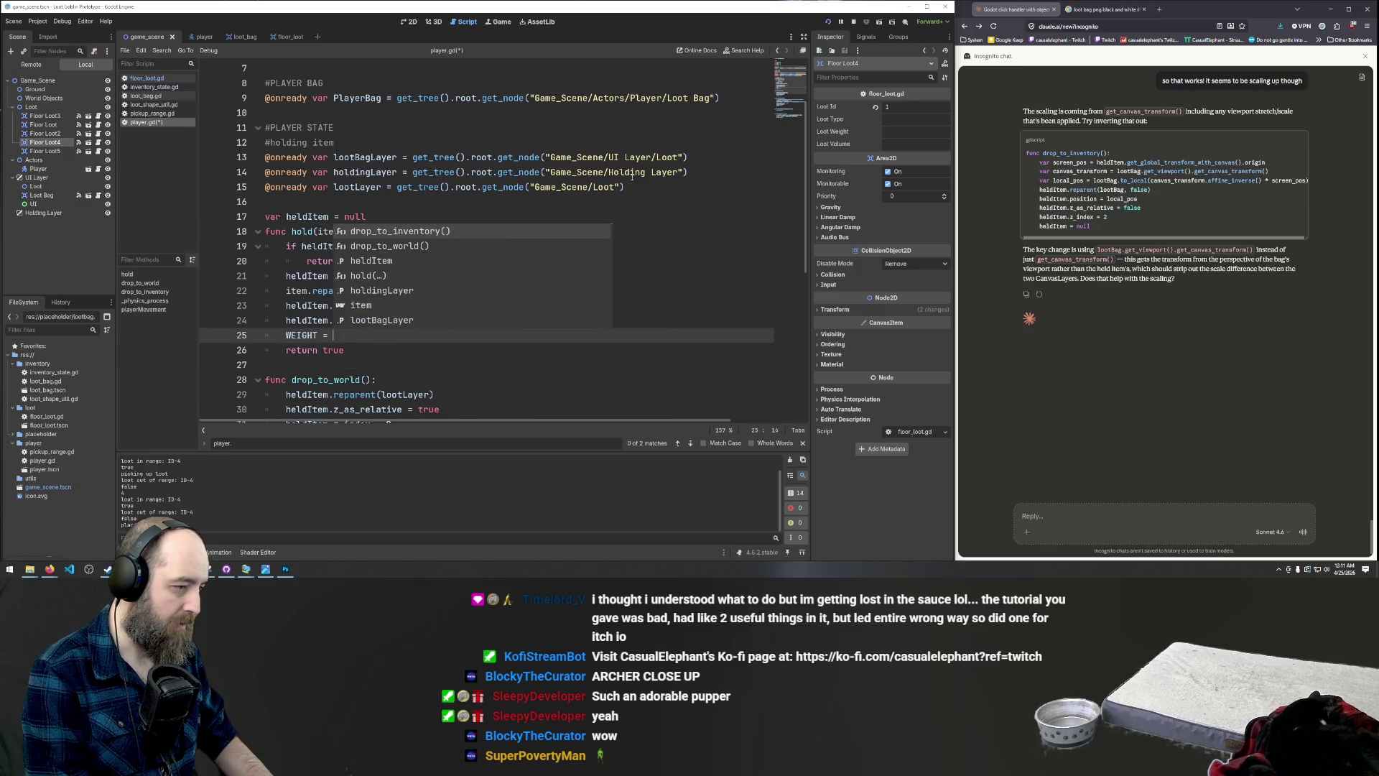
type(" + i")
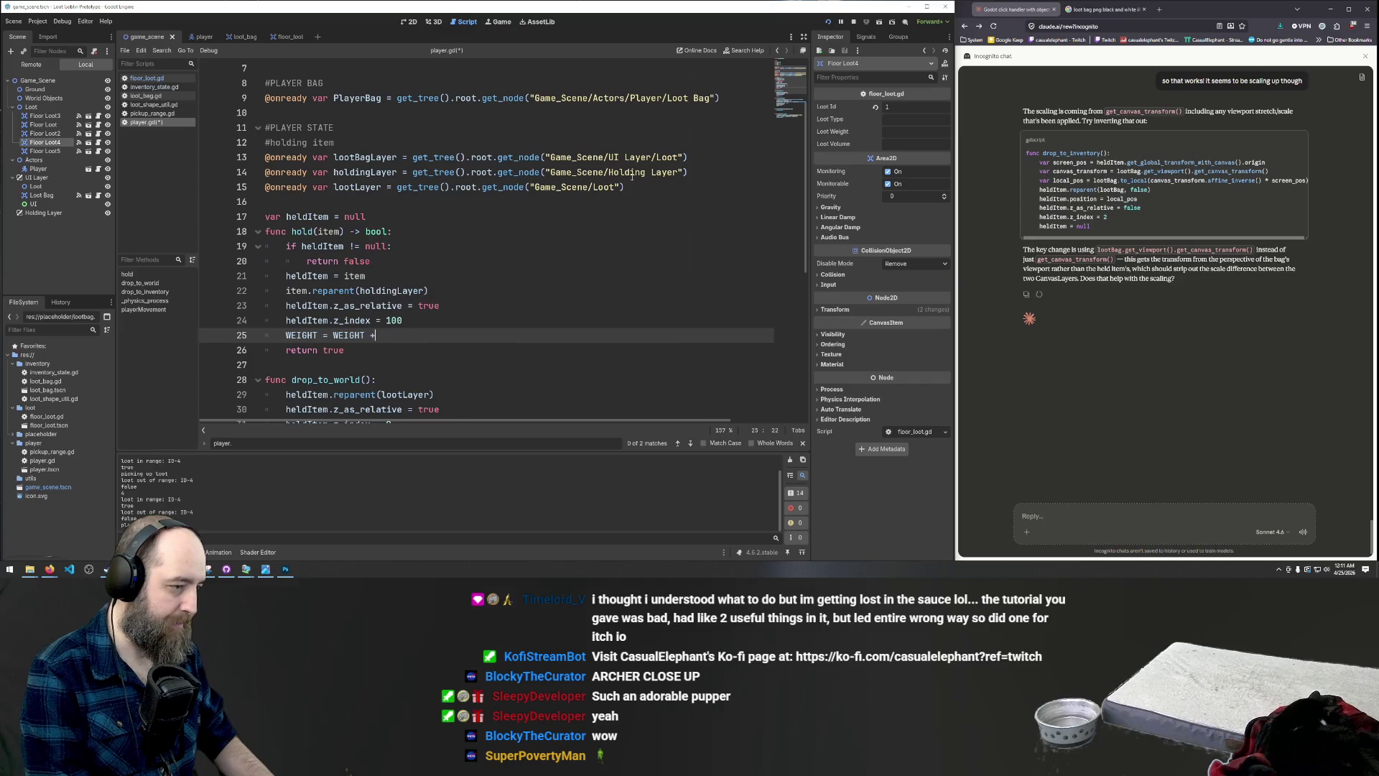
type("tem")
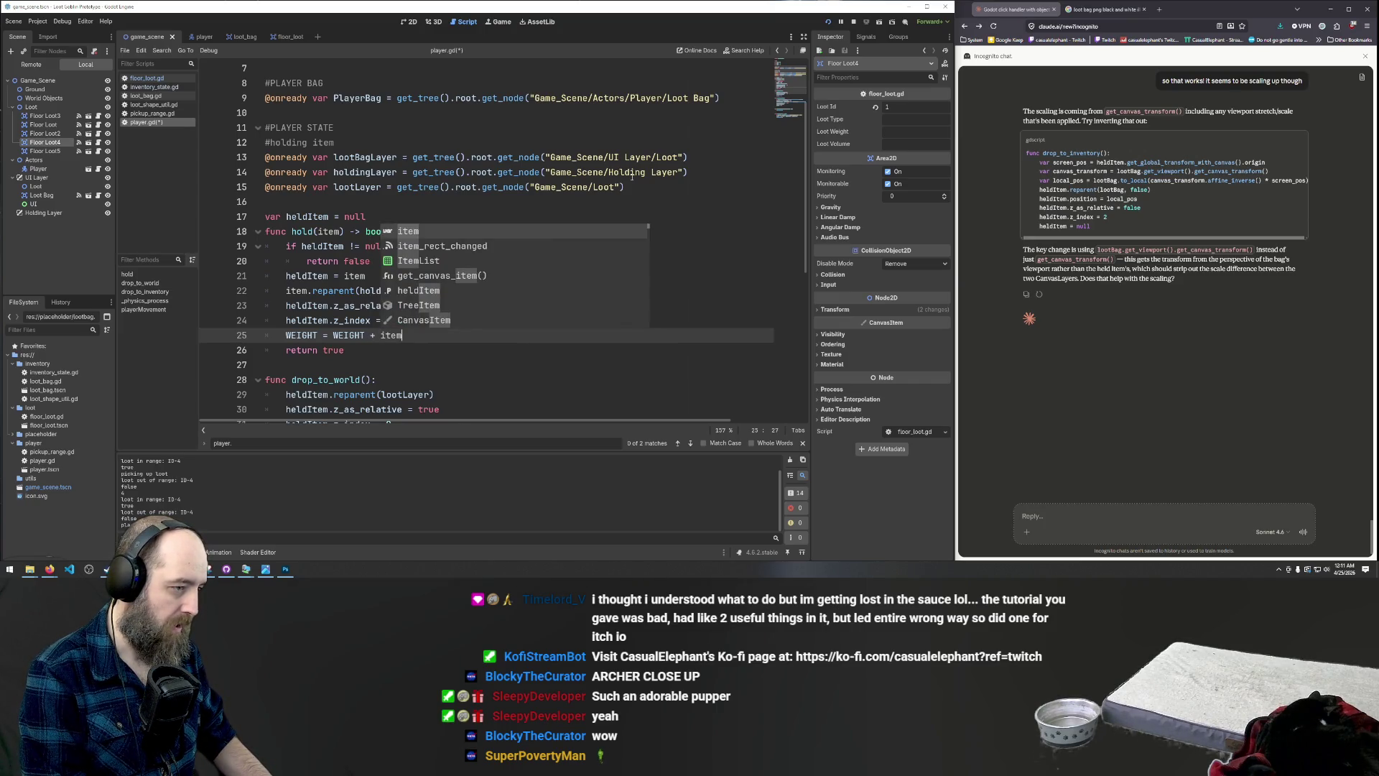
type(".l")
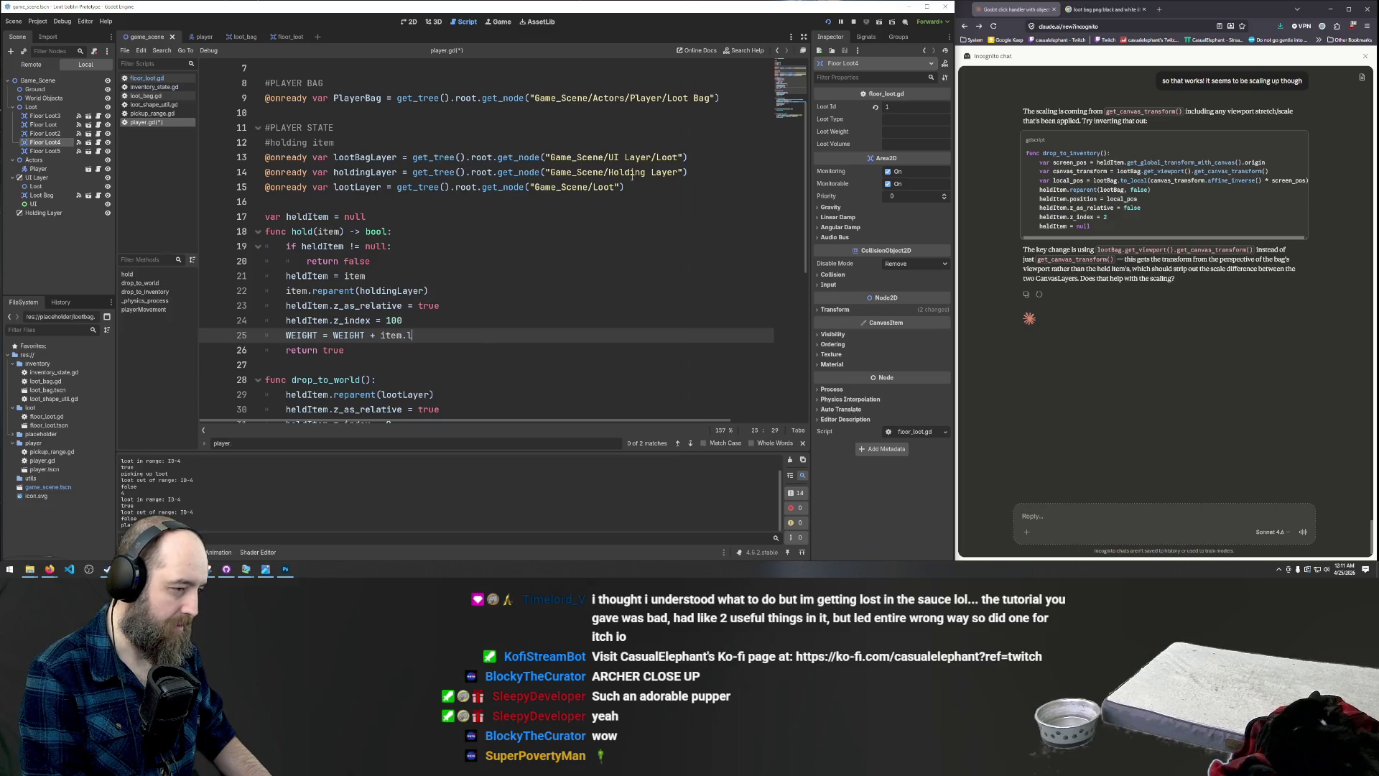
type("ootWeight")
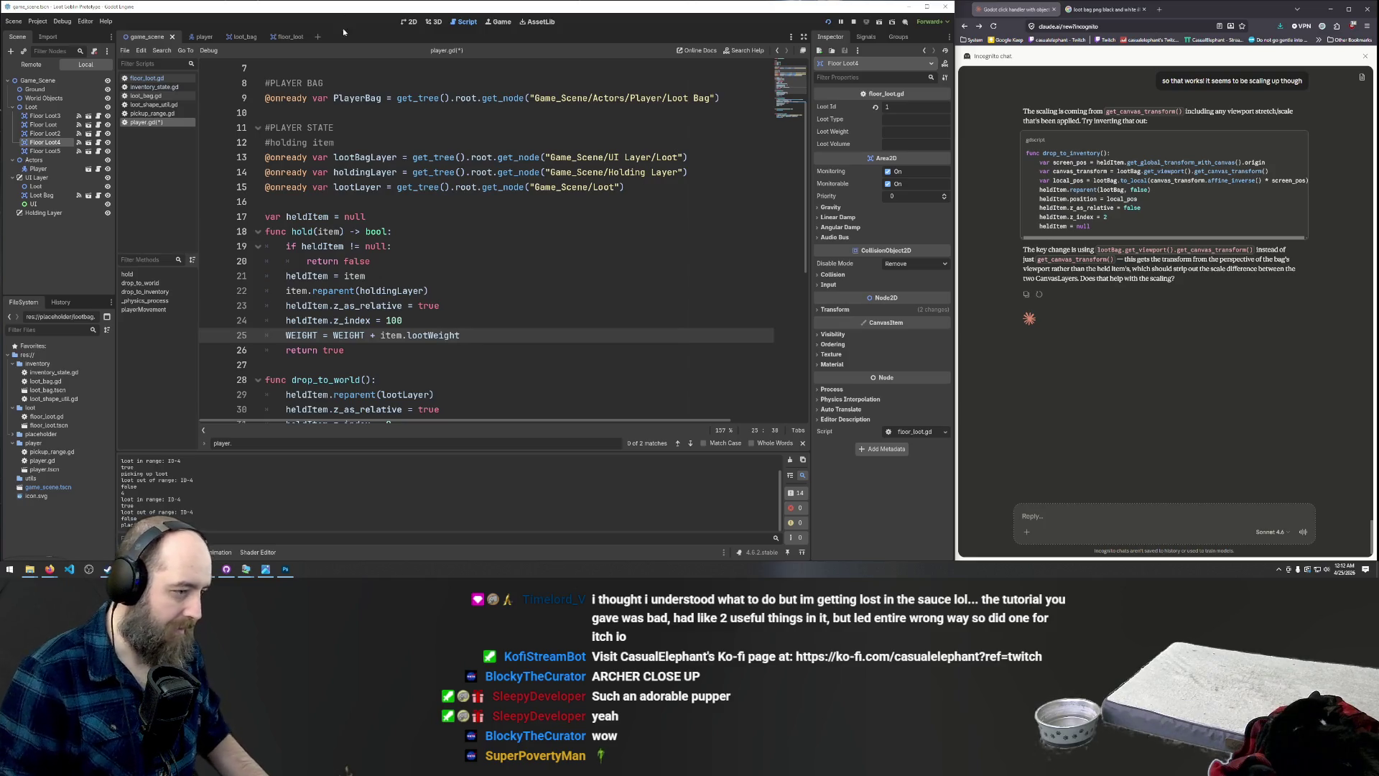
Add a print(WEIGHT) line below the weight update
left_click(475, 263)
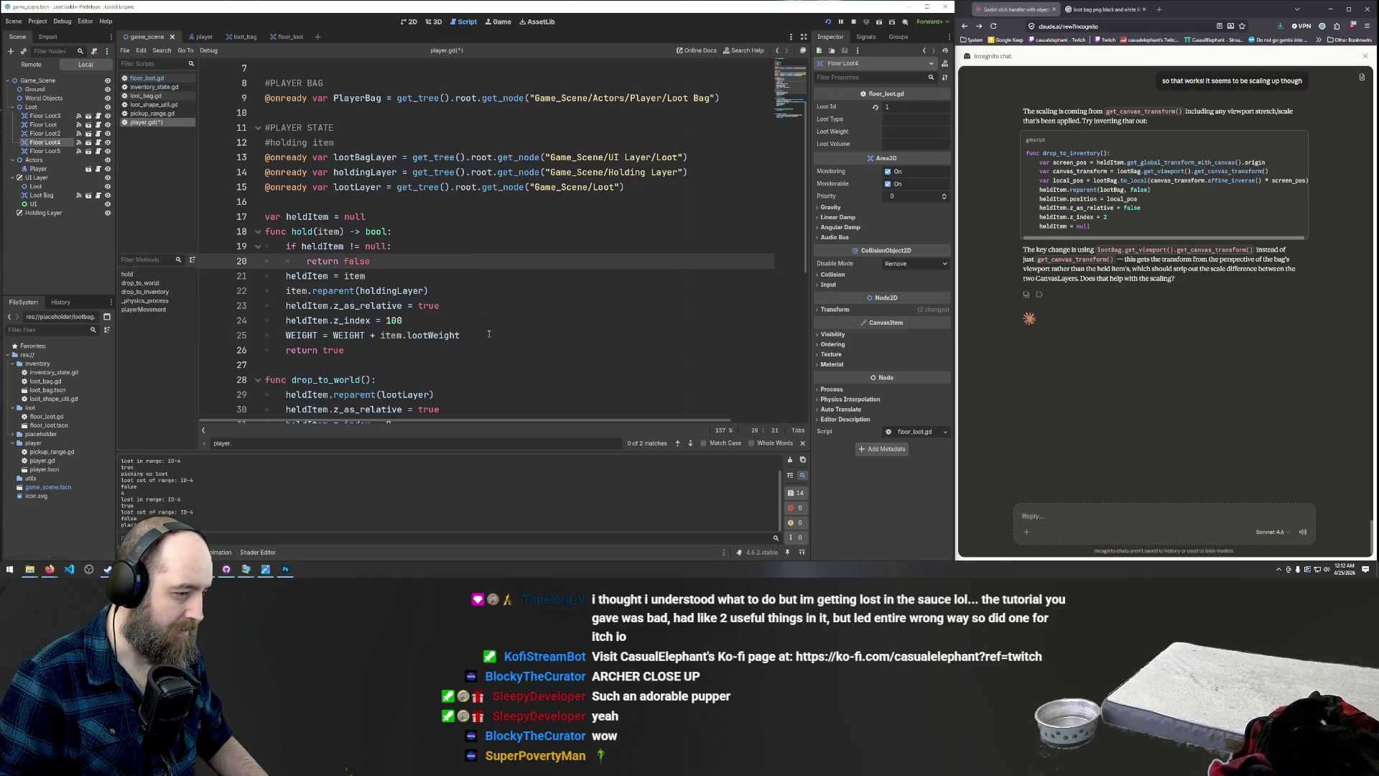
left_click(489, 334)
left_click(422, 365)
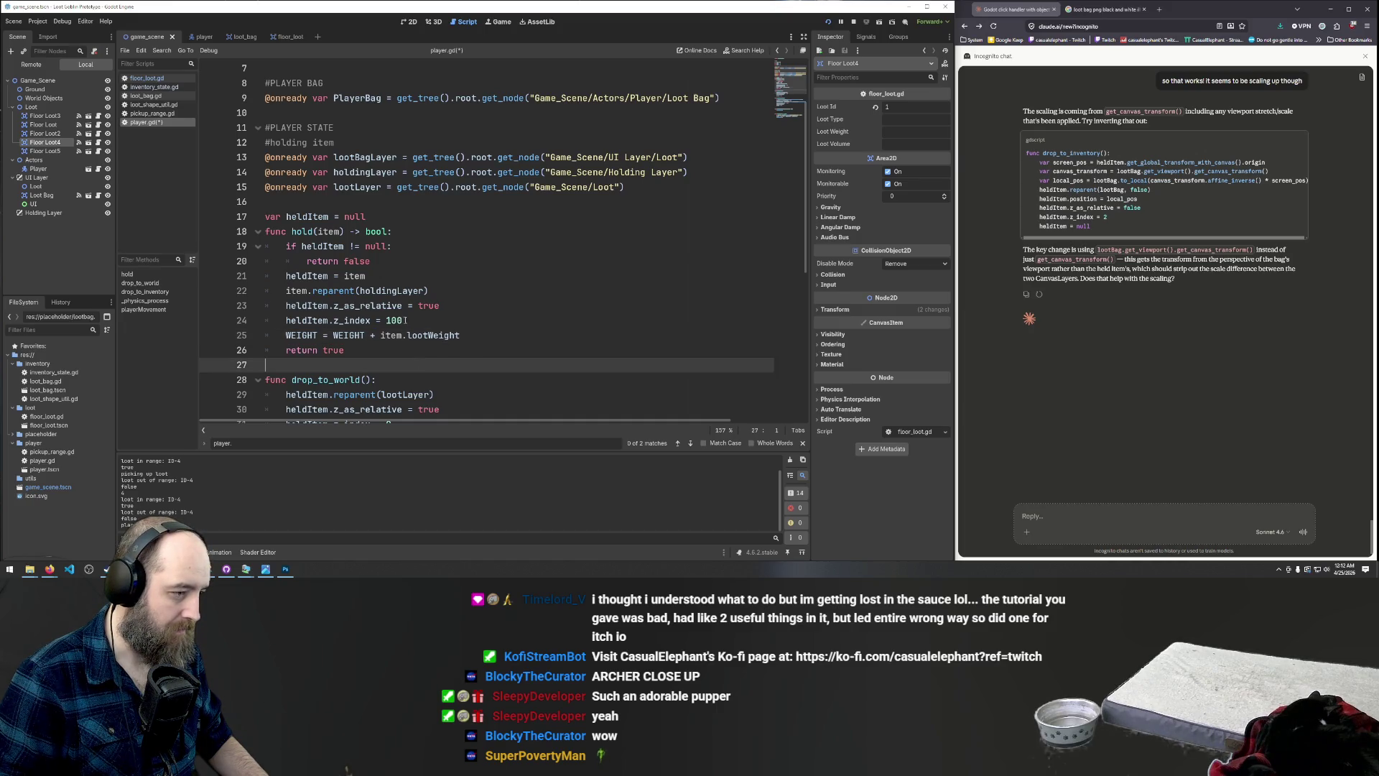
left_click(496, 326)
left_click(499, 336)
key("Return")
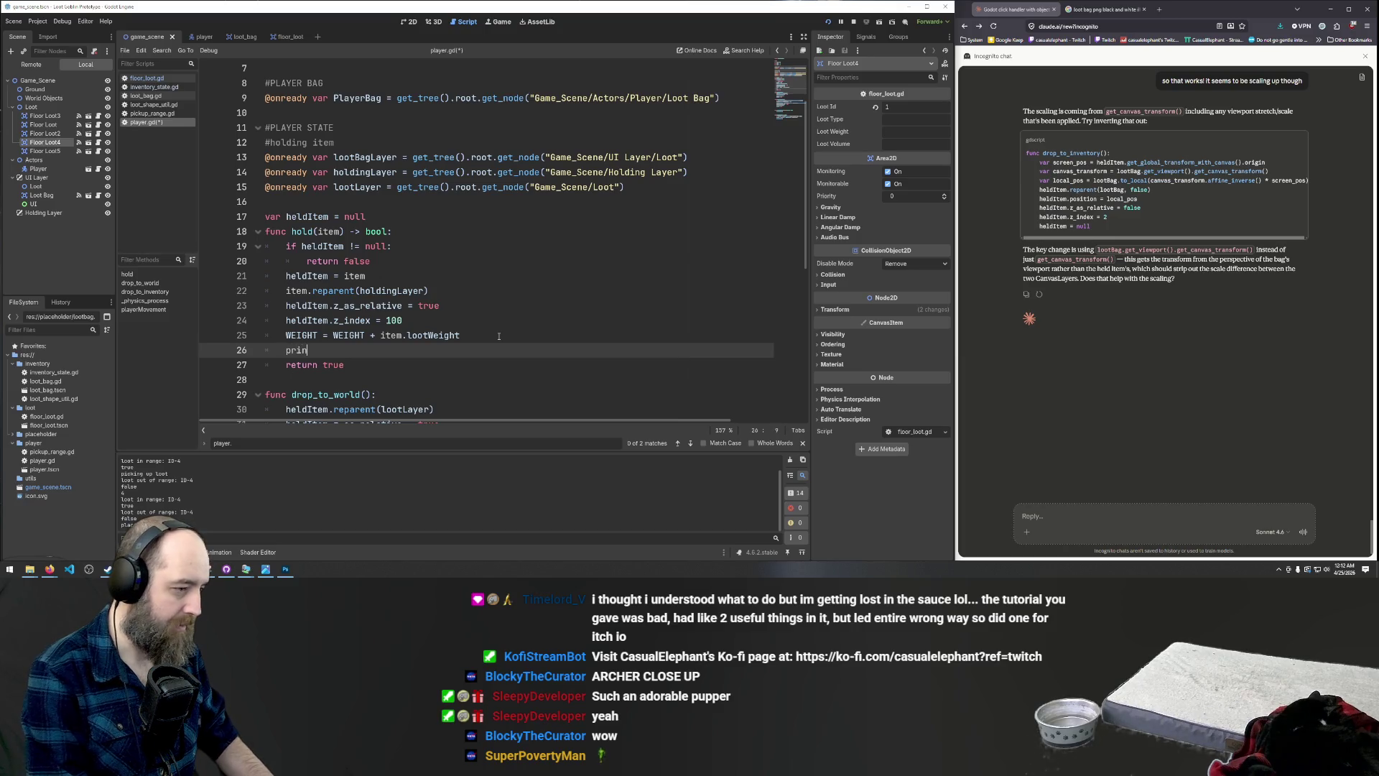
type("t we")
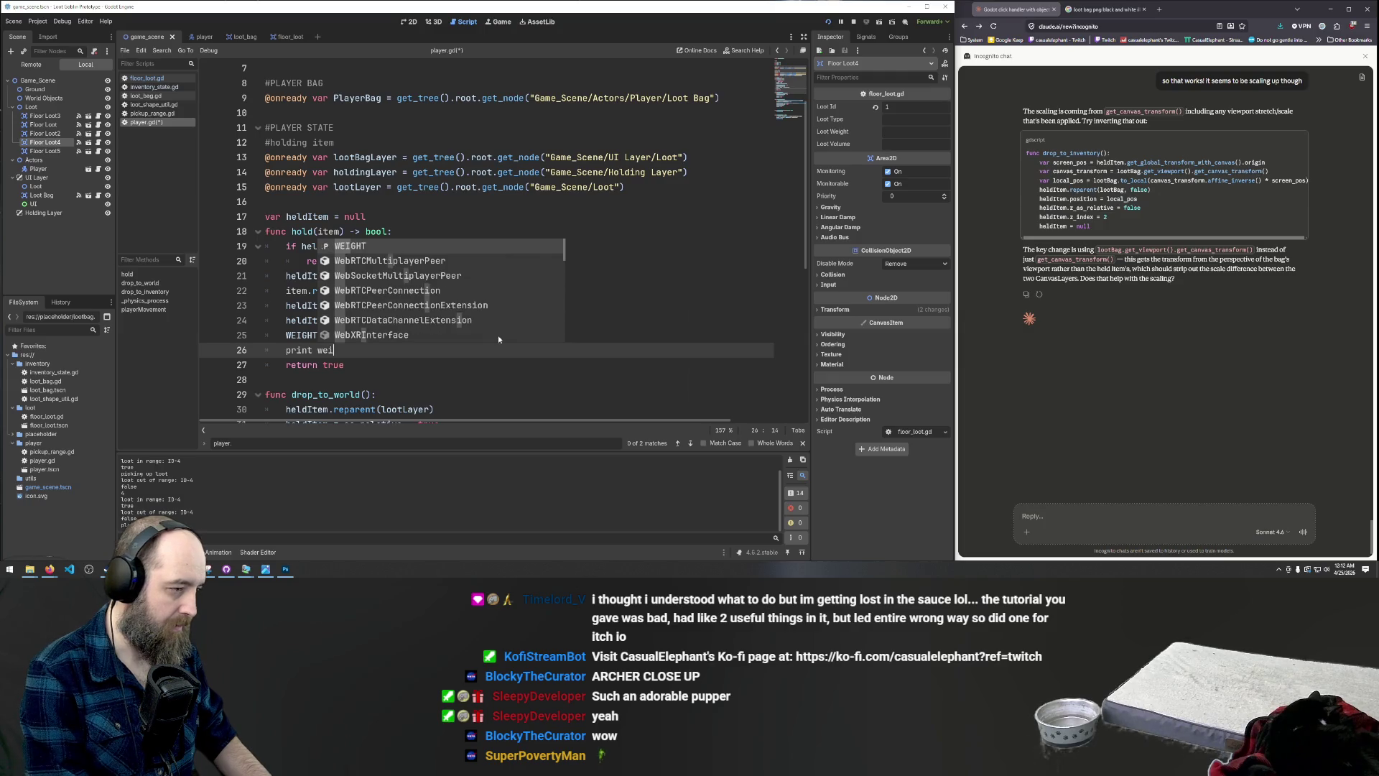
type("i")
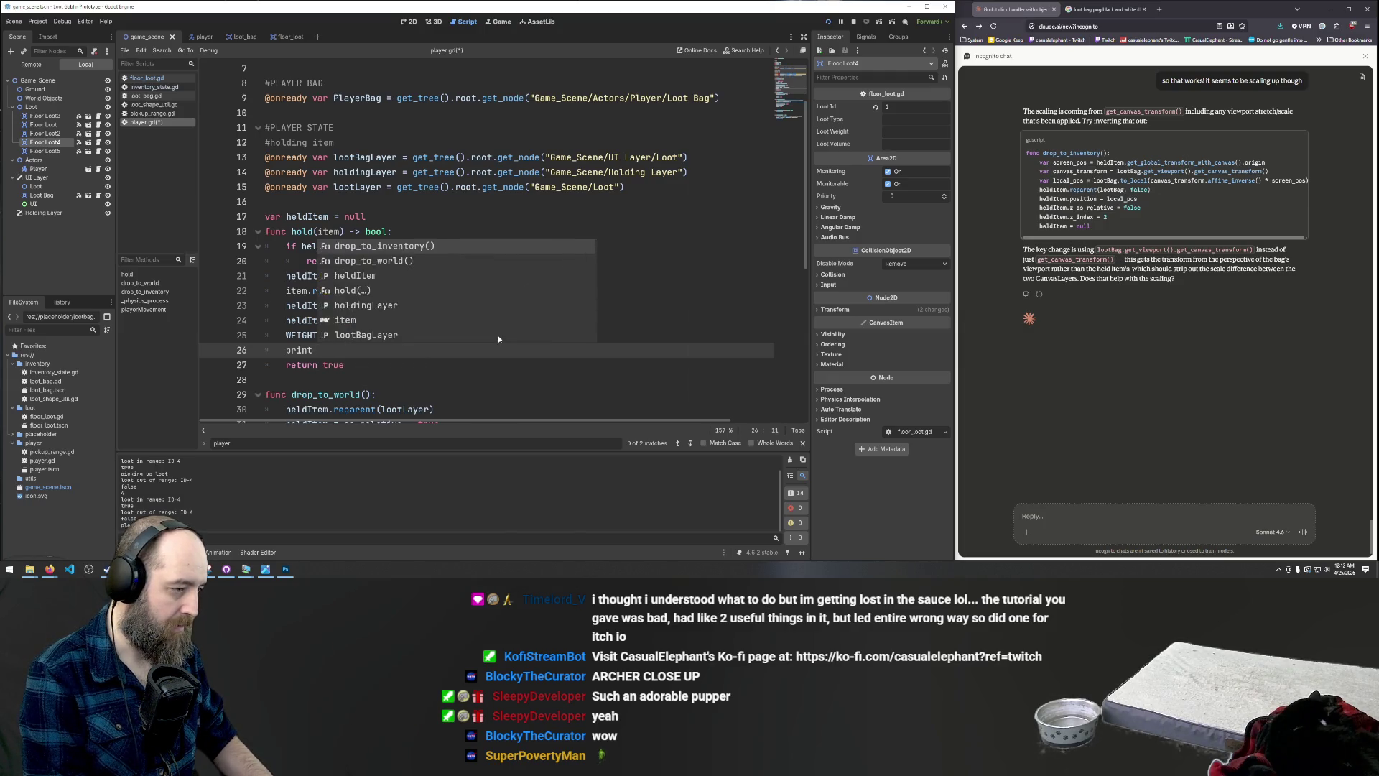
key("Return")
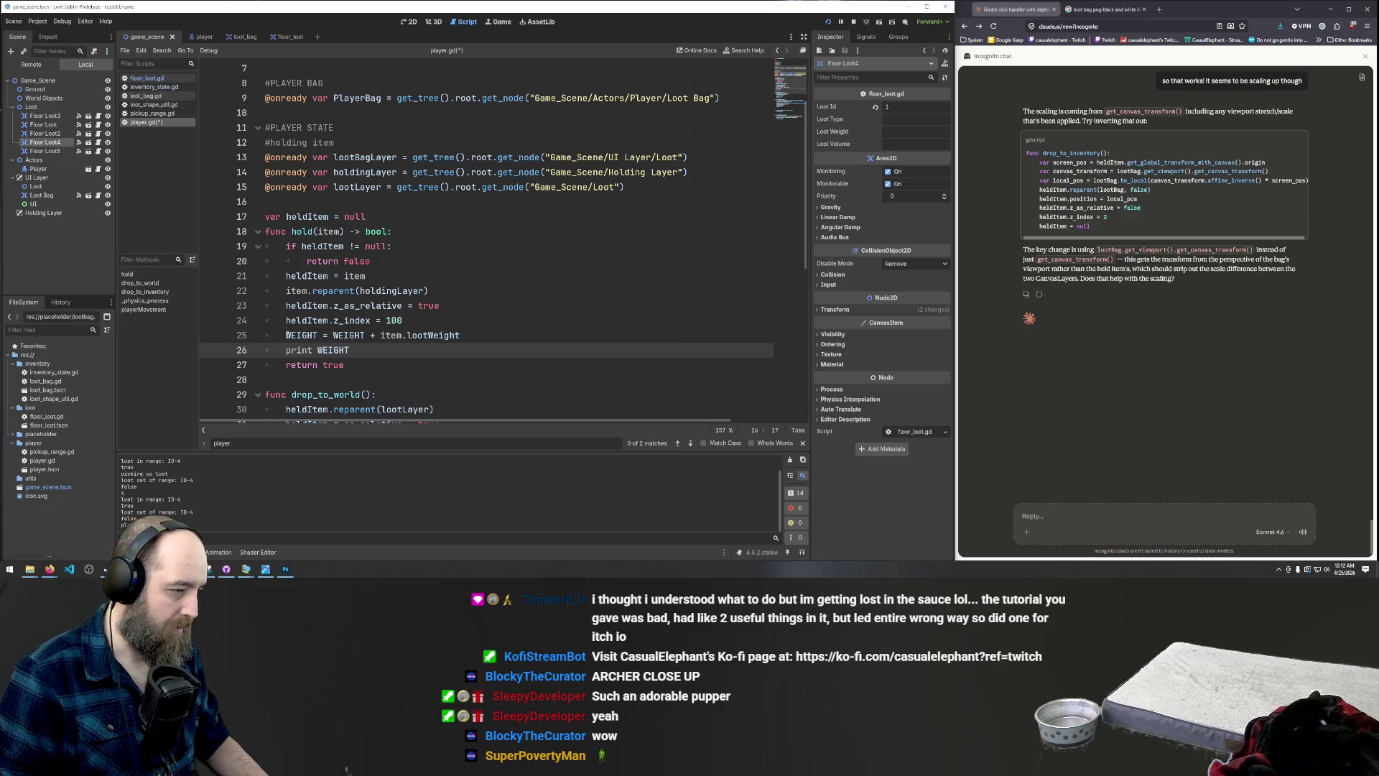
left_click(318, 350)
key("BackSpace")
type("(")
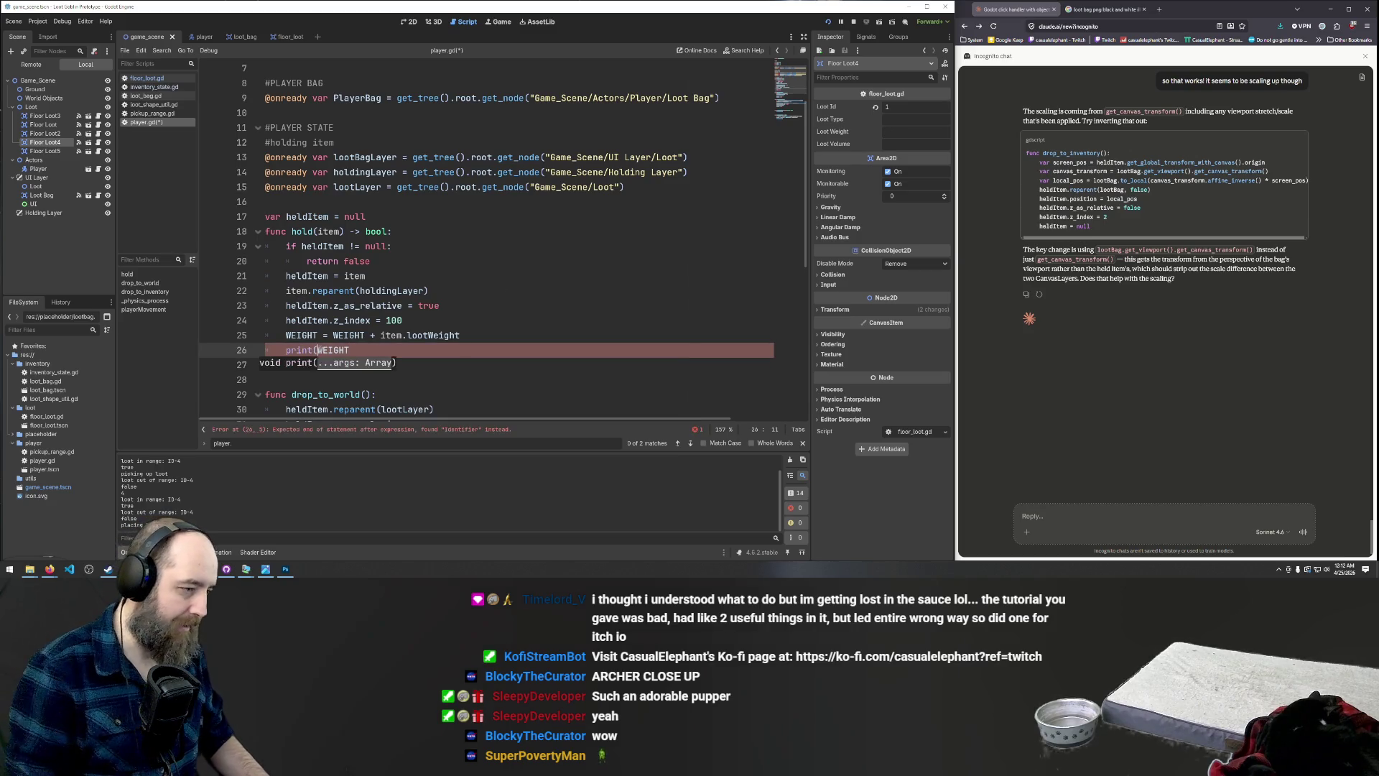
left_click(366, 346)
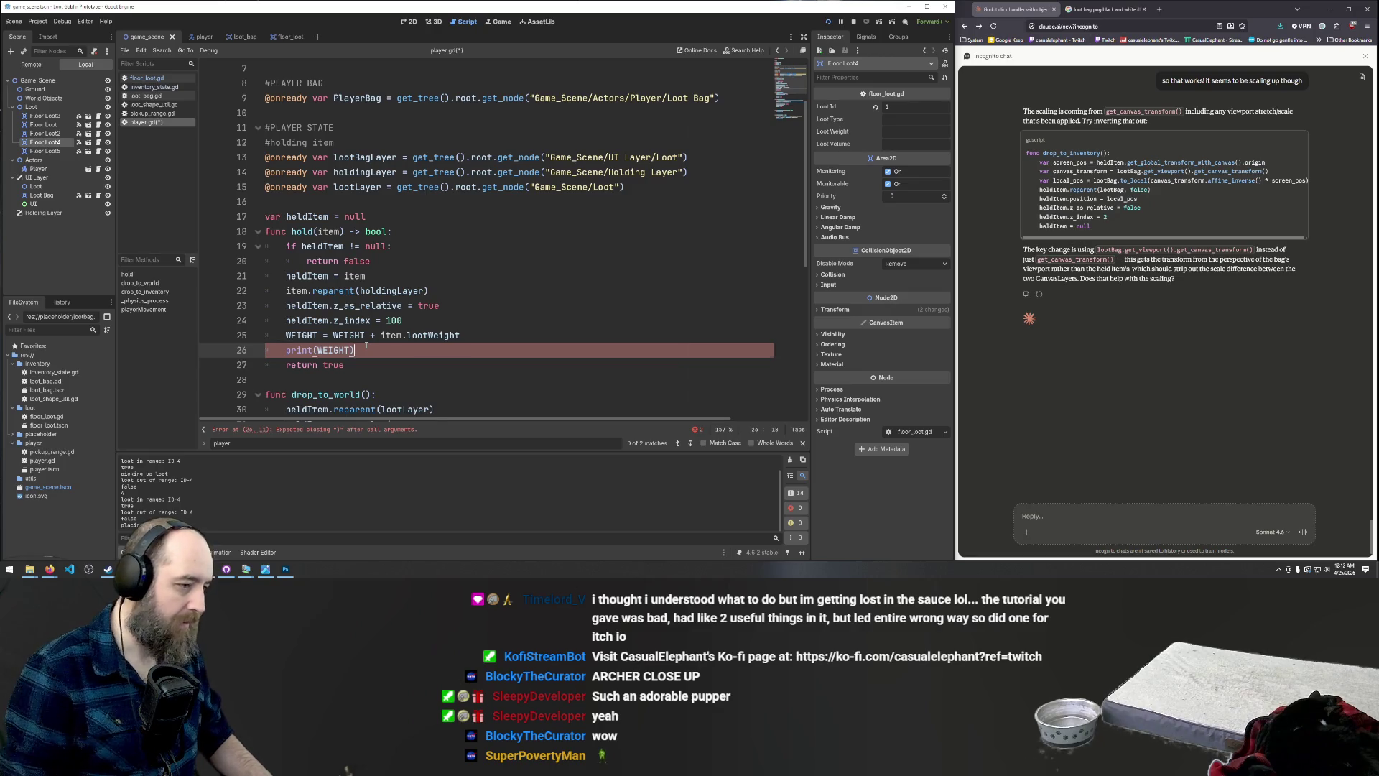
type(")")
Save player.gd and run the game with F5
key("ctrl+s")
left_click(454, 296)
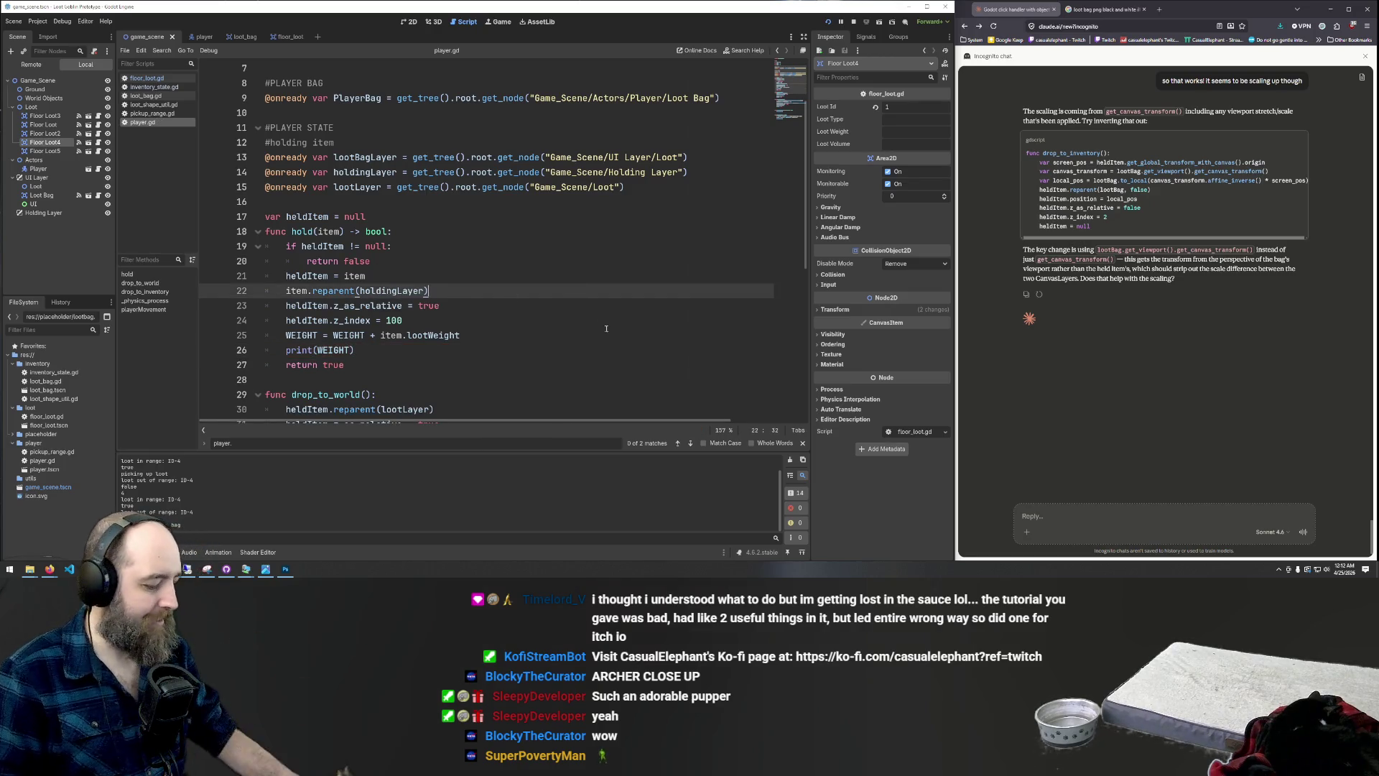
left_click(453, 305)
key("F5")
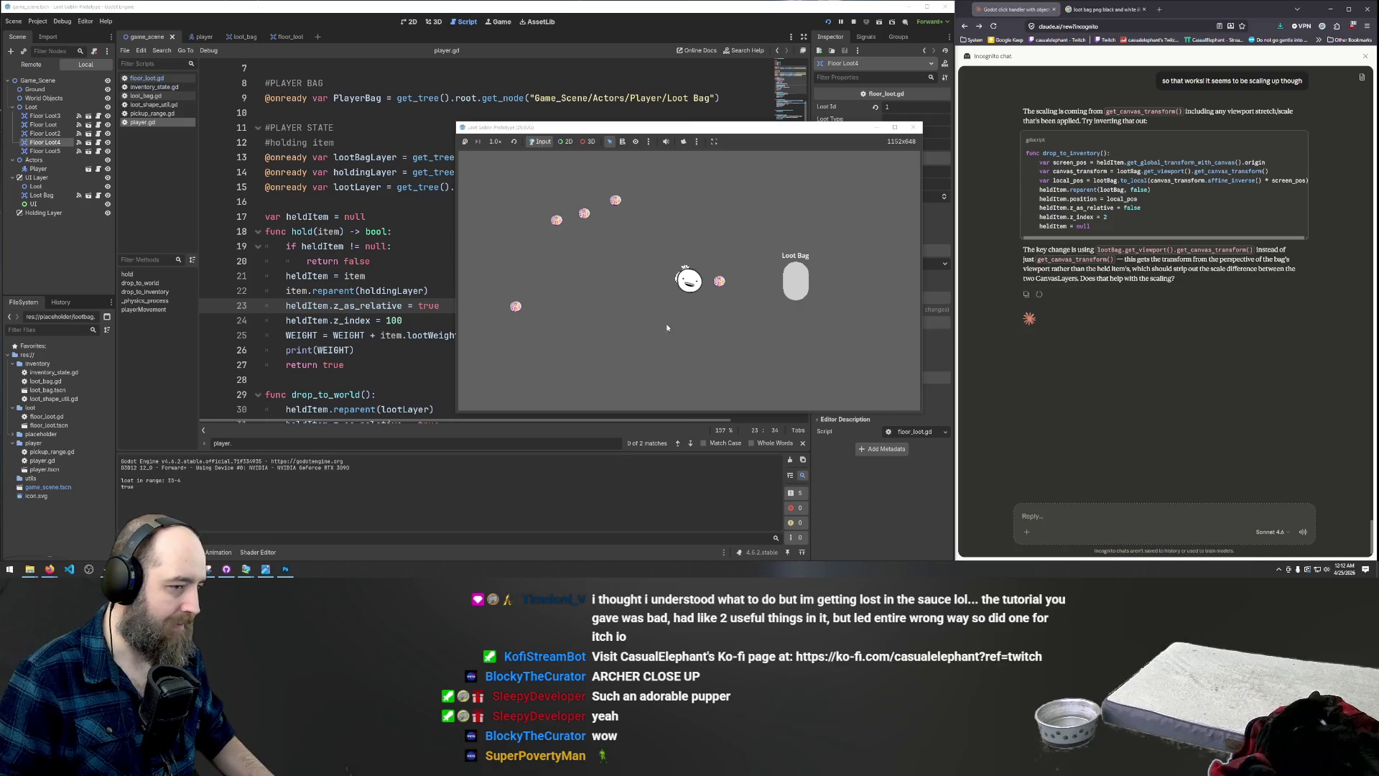
Pick up a coin in the running game and inspect the SPEED minus WEIGHT movement code
left_click(719, 281)
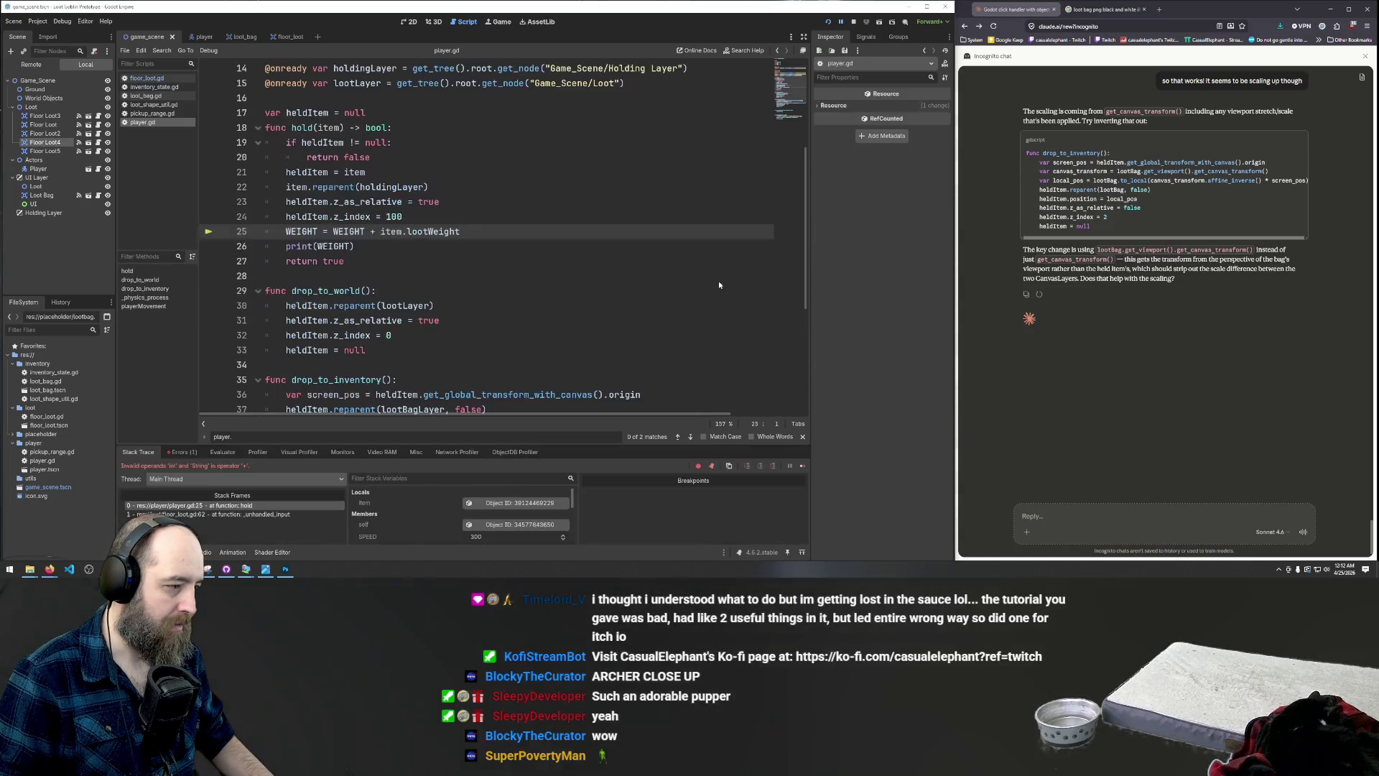
scroll(412, 335, "down", 1)
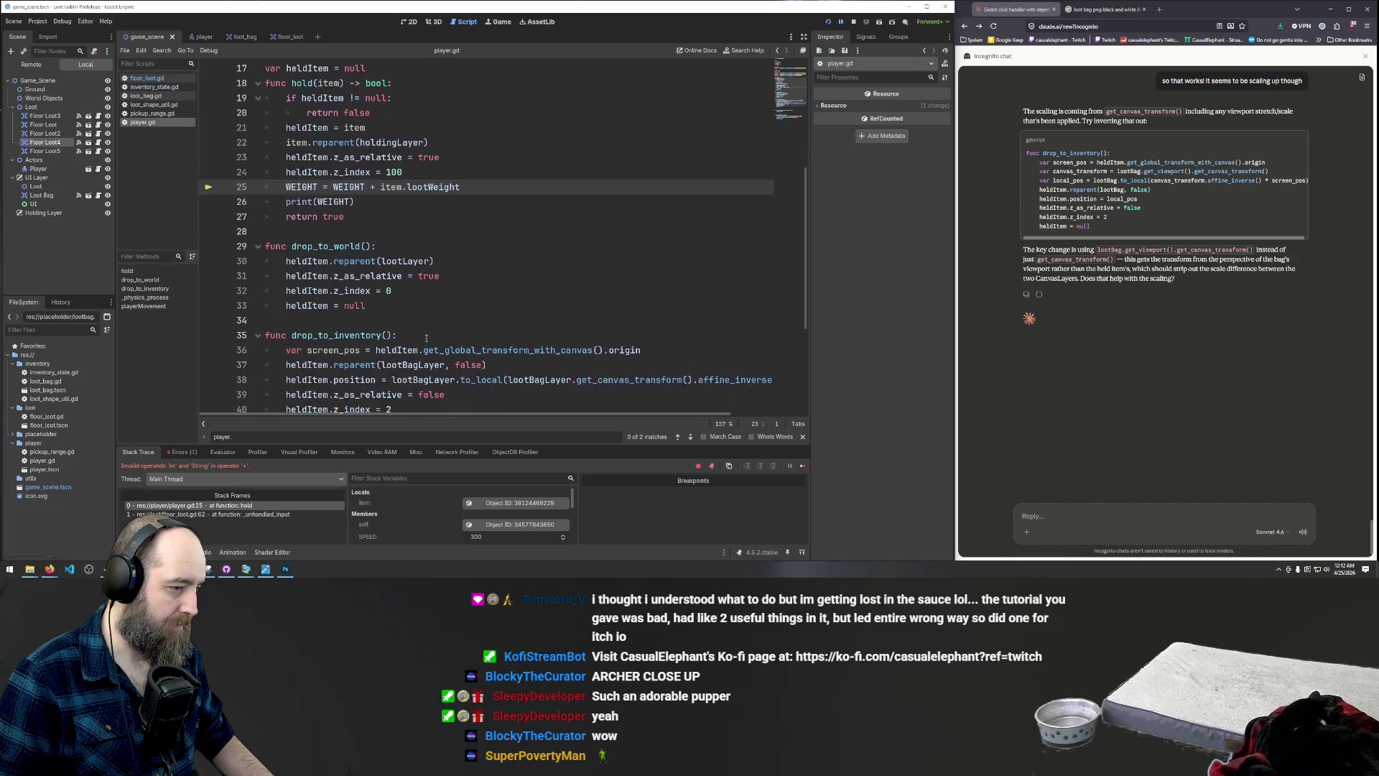
scroll(413, 335, "down", 4)
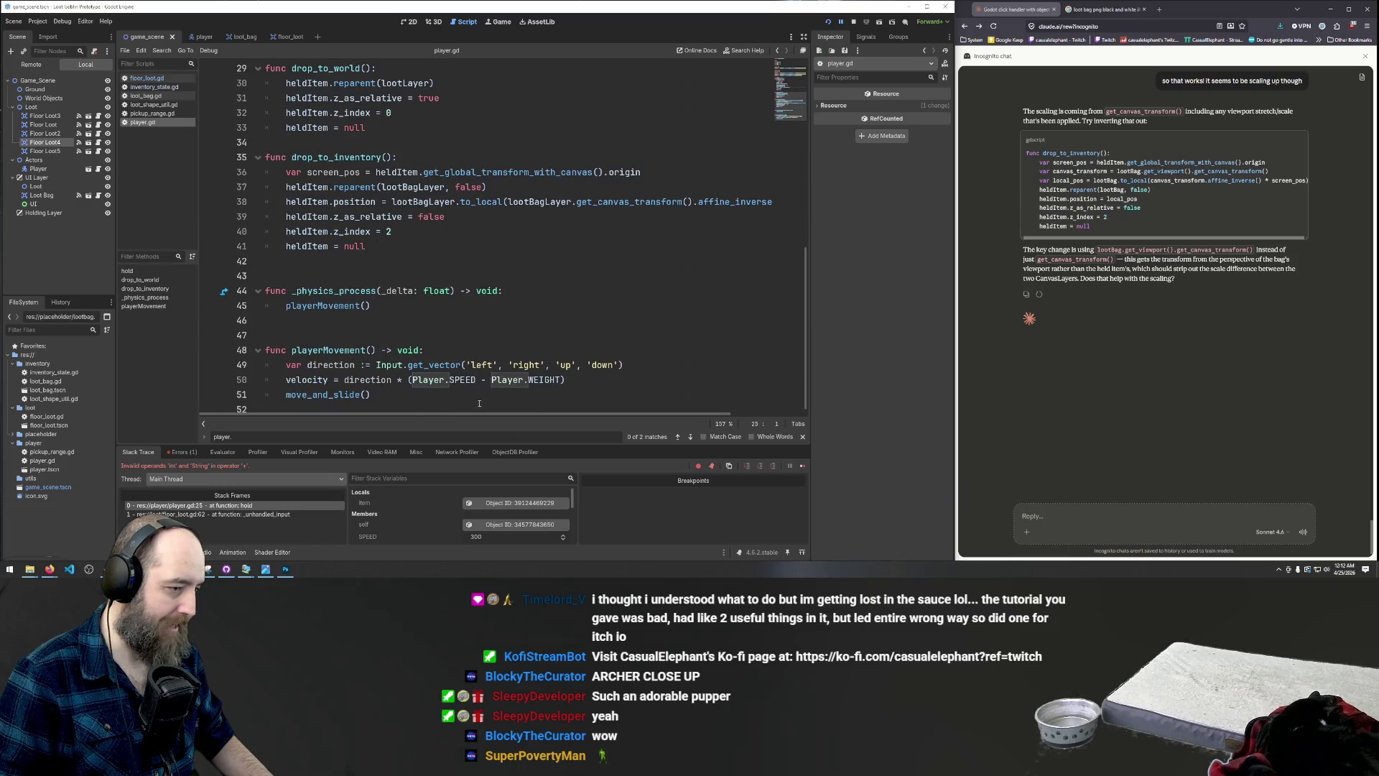
left_click(477, 381)
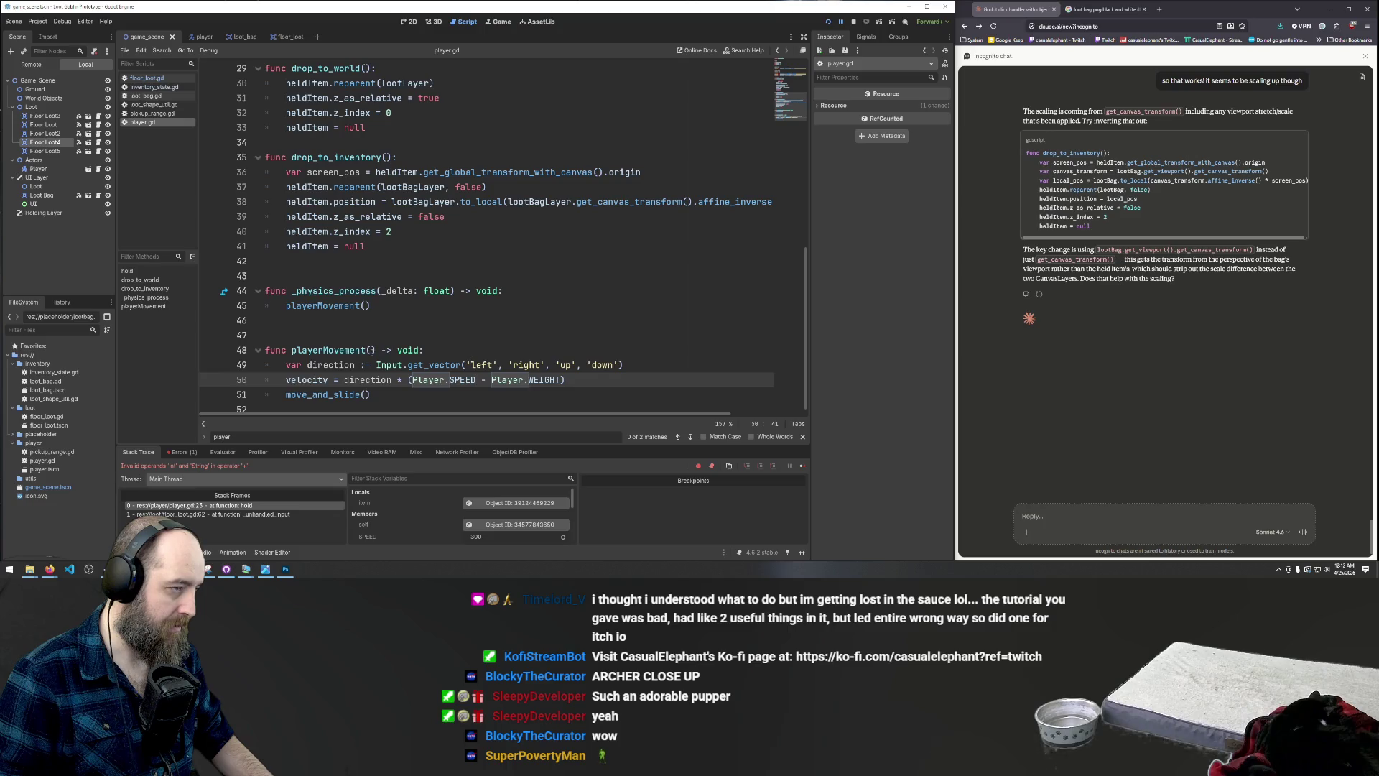
scroll(503, 345, "up", 7)
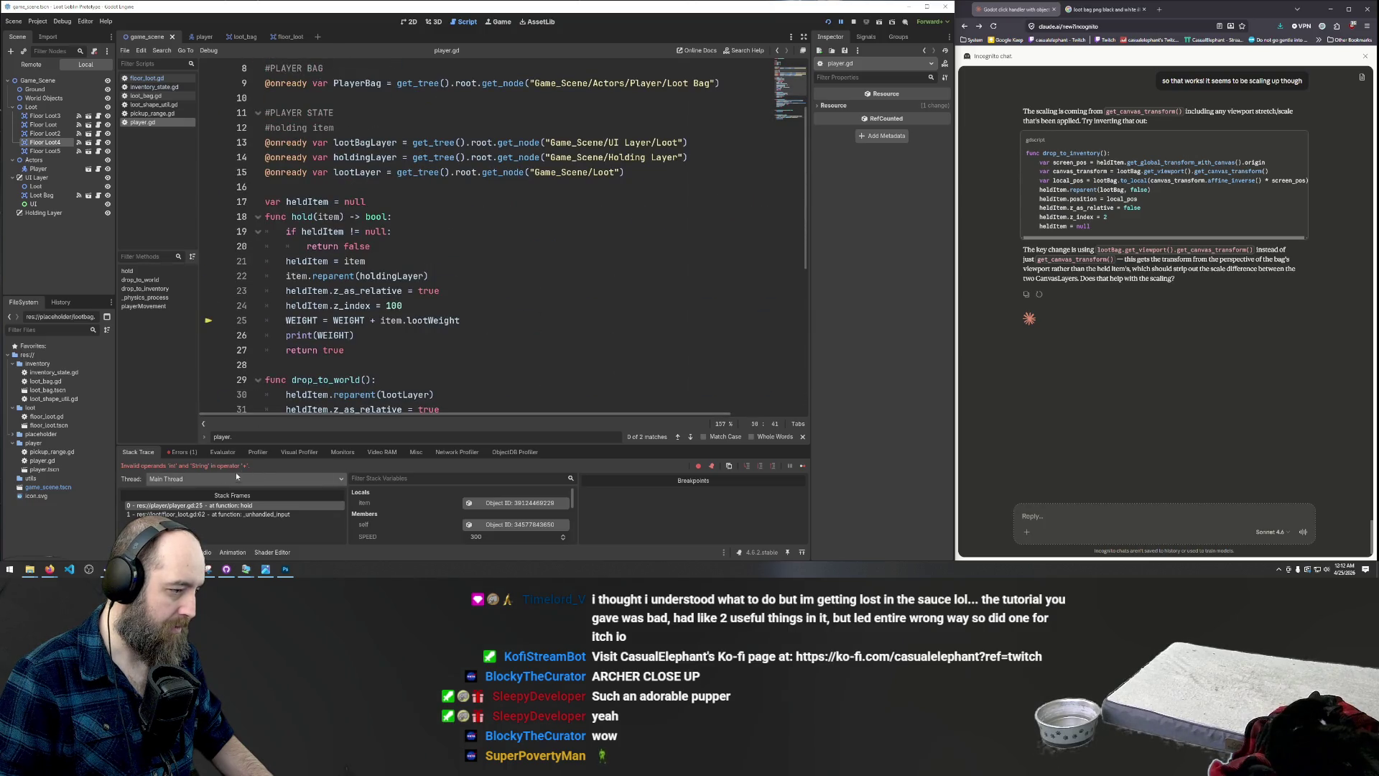
Jump to the player.gd:25 error frame and examine the item.lootWeight term and print(WEIGHT) line
left_click(237, 507)
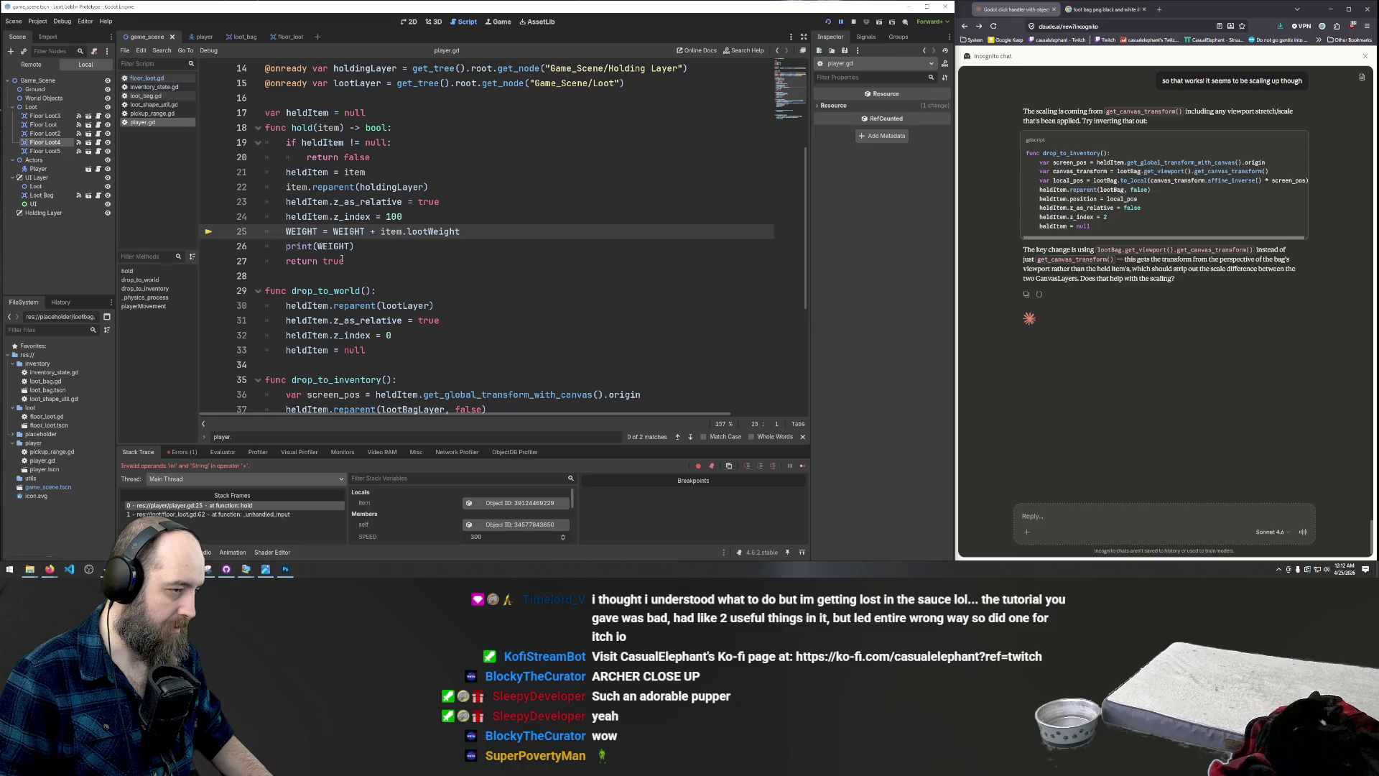
left_click(381, 231)
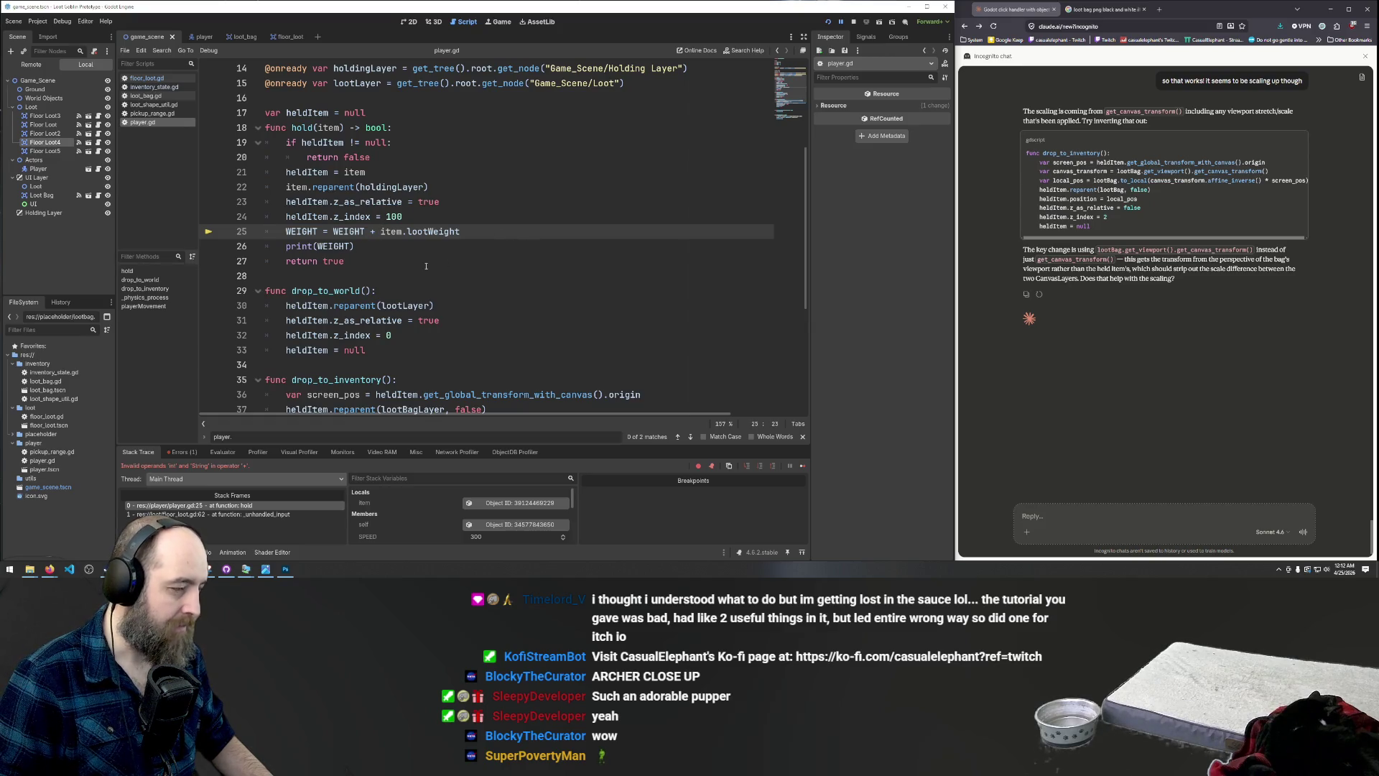
scroll(401, 275, "up", 1)
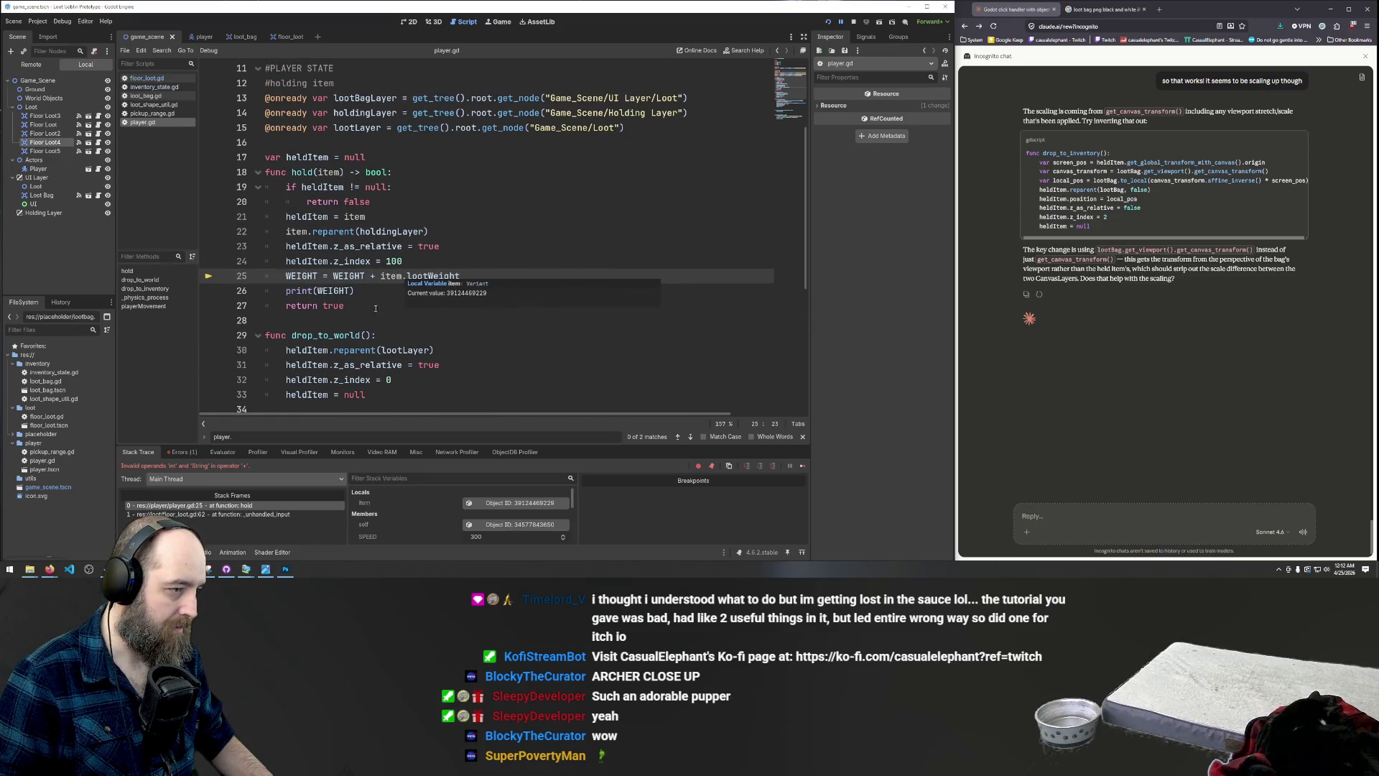
scroll(350, 295, "up", 4)
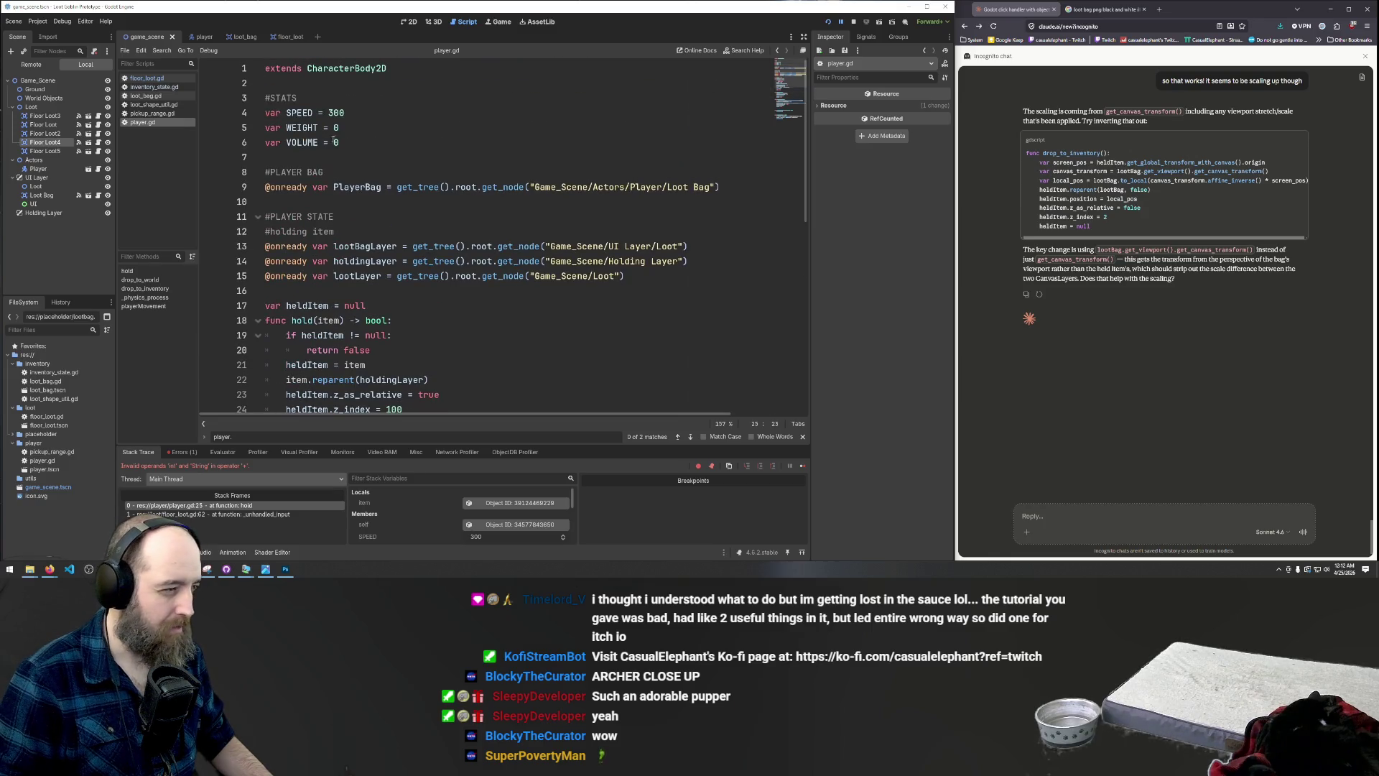
scroll(366, 216, "down", 5)
scroll(367, 217, "down", 2)
scroll(430, 173, "up", 1)
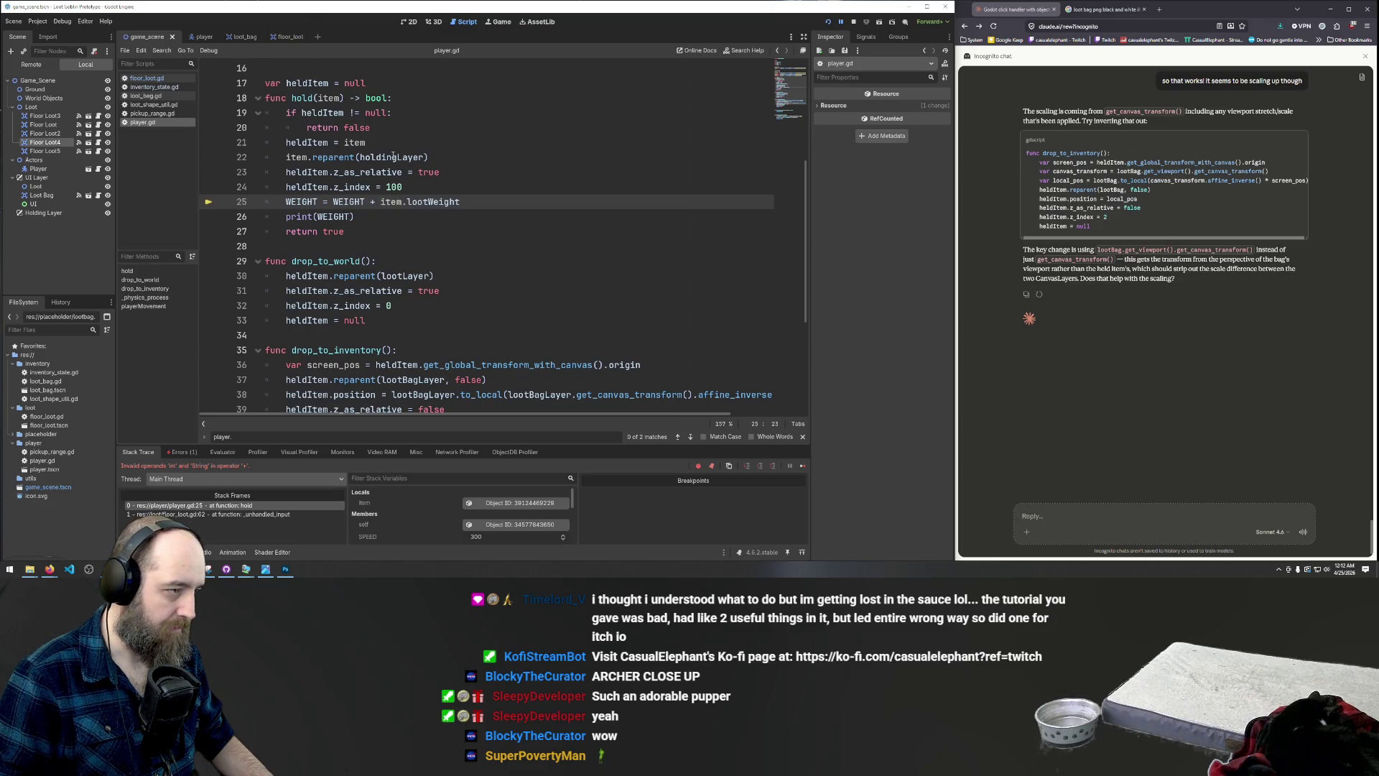
left_click(352, 216)
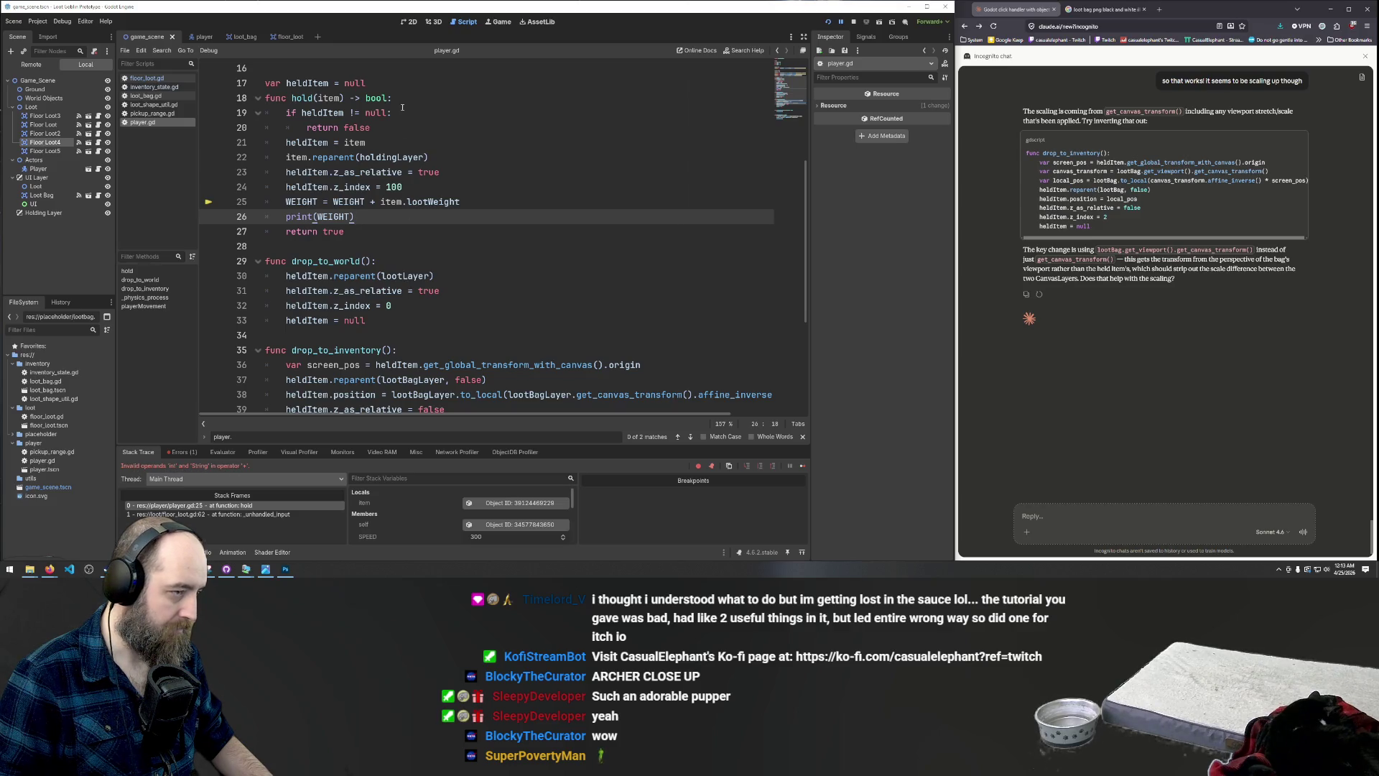
Undo back to WEIGHT = WEIGHT + item.lootWeight on line 25, save player.gd, and switch to floor_loot
left_click_drag(460, 201, 380, 202)
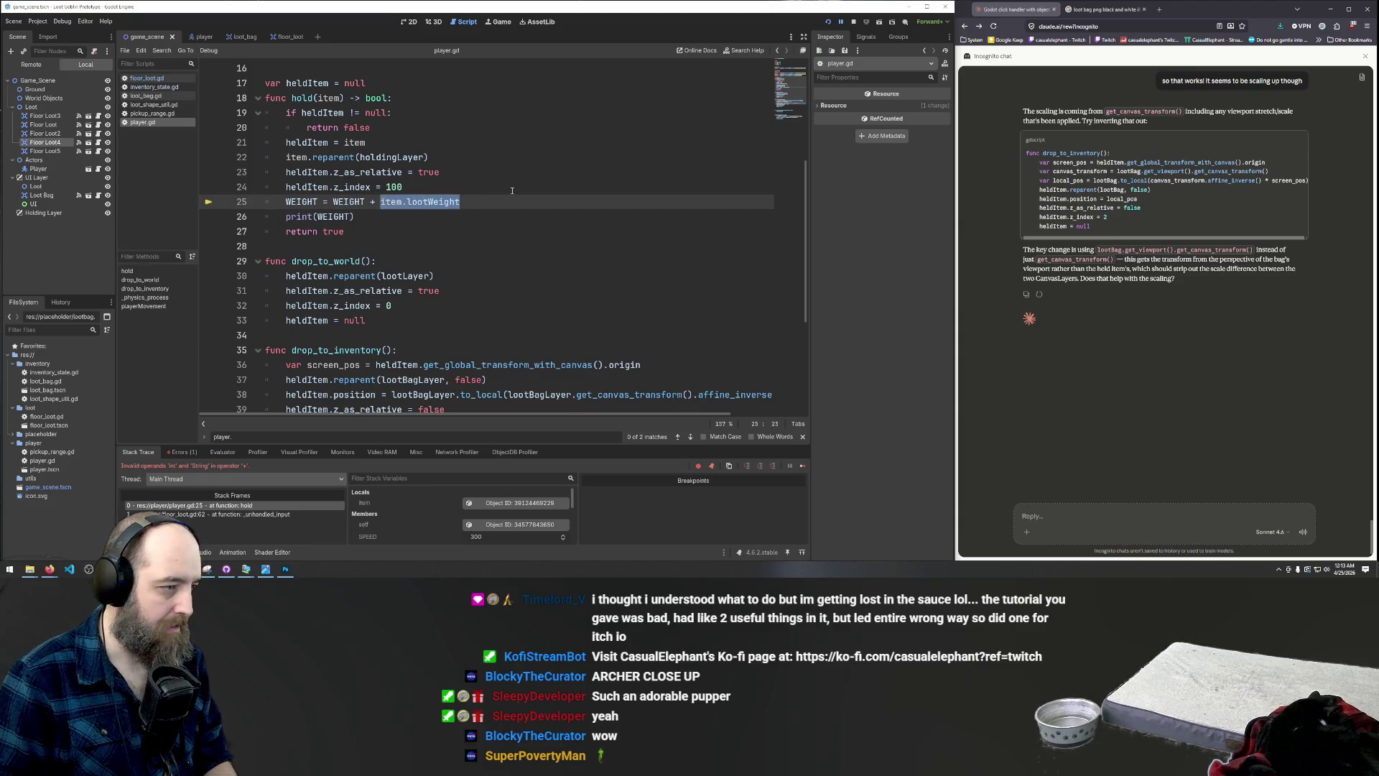
key("BackSpace")
key("BackSpace")
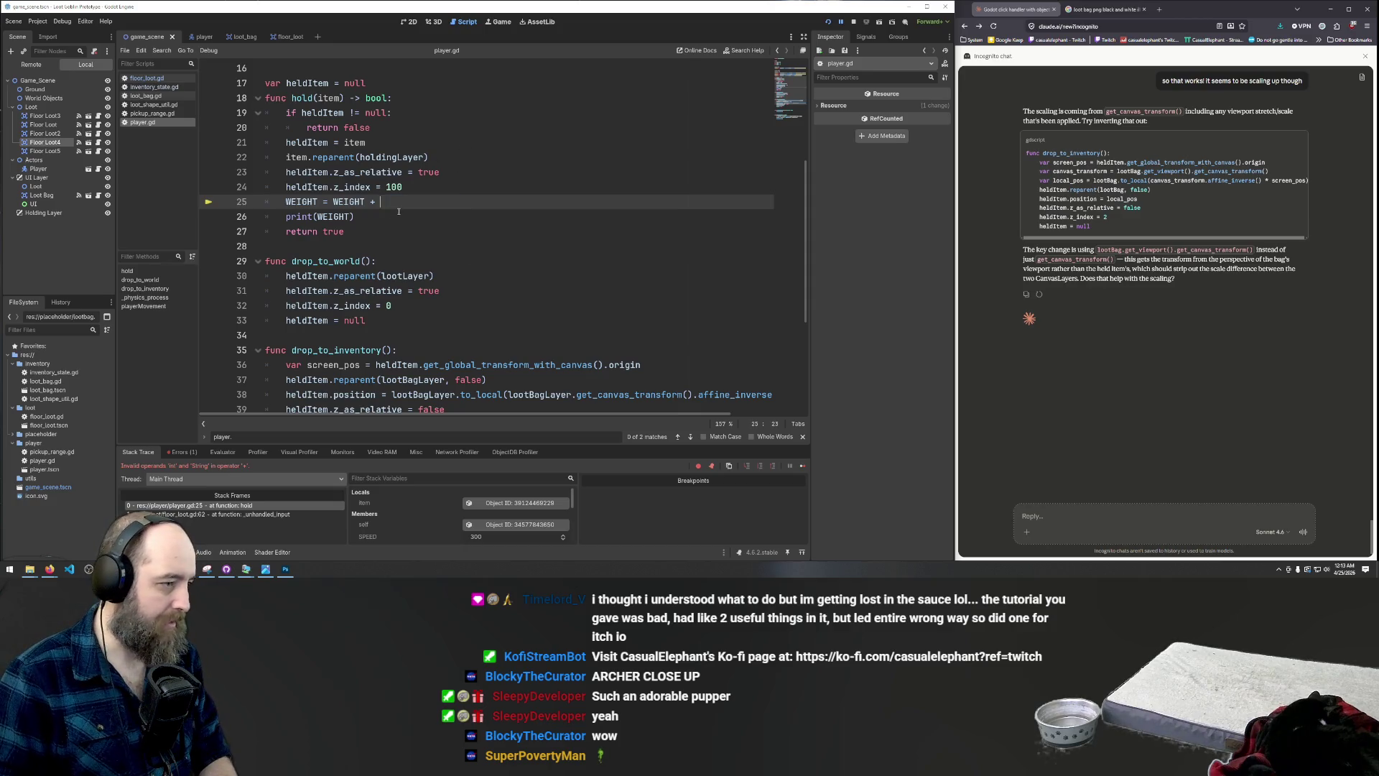
key("shift+Home")
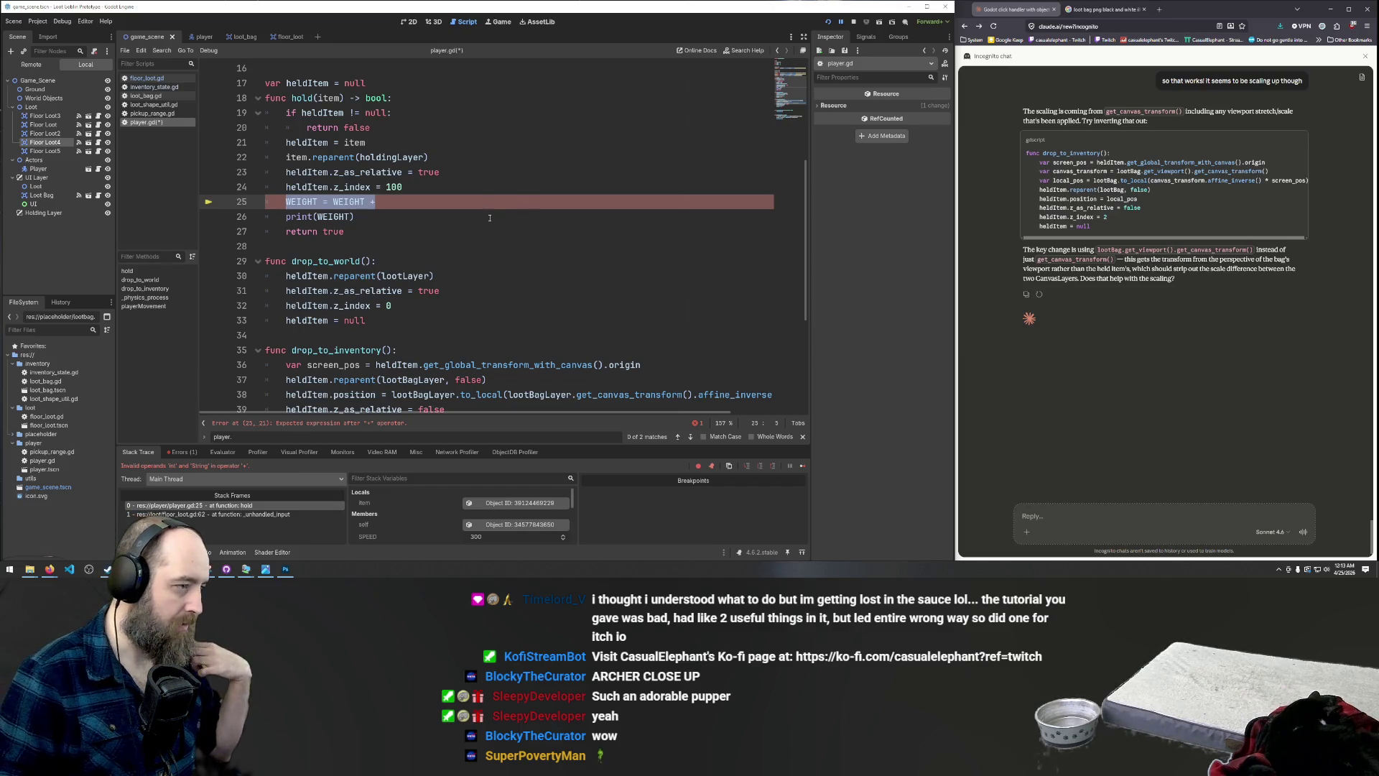
left_click(425, 157)
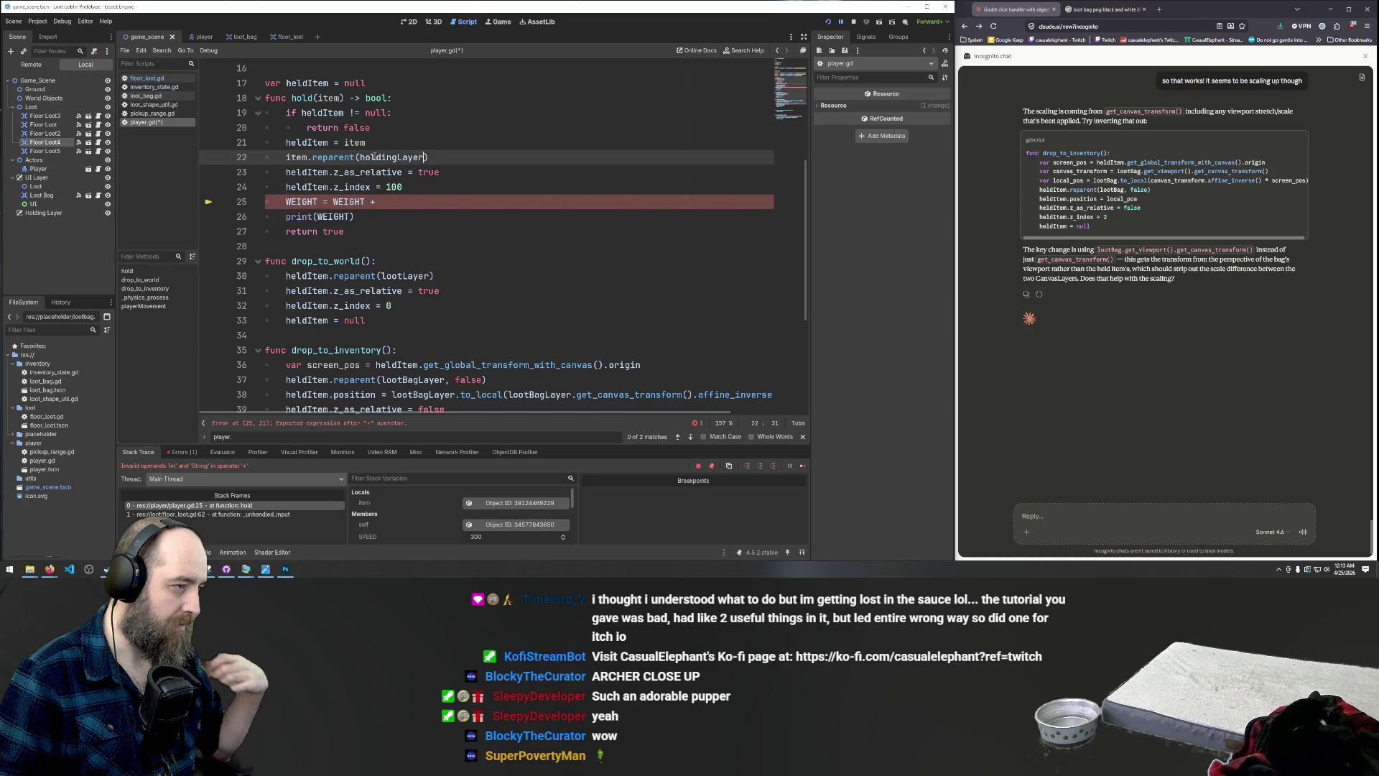
key("ctrl+z")
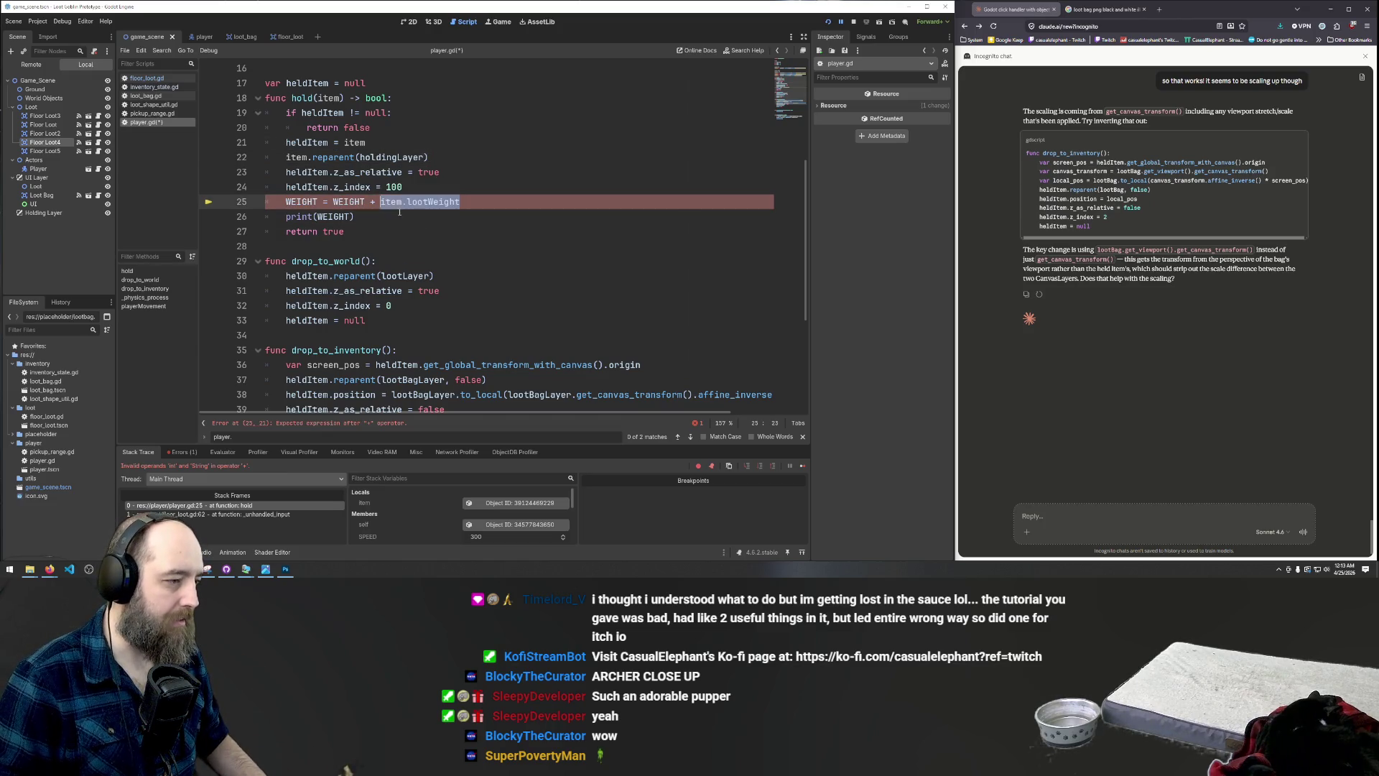
key("ctrl+s")
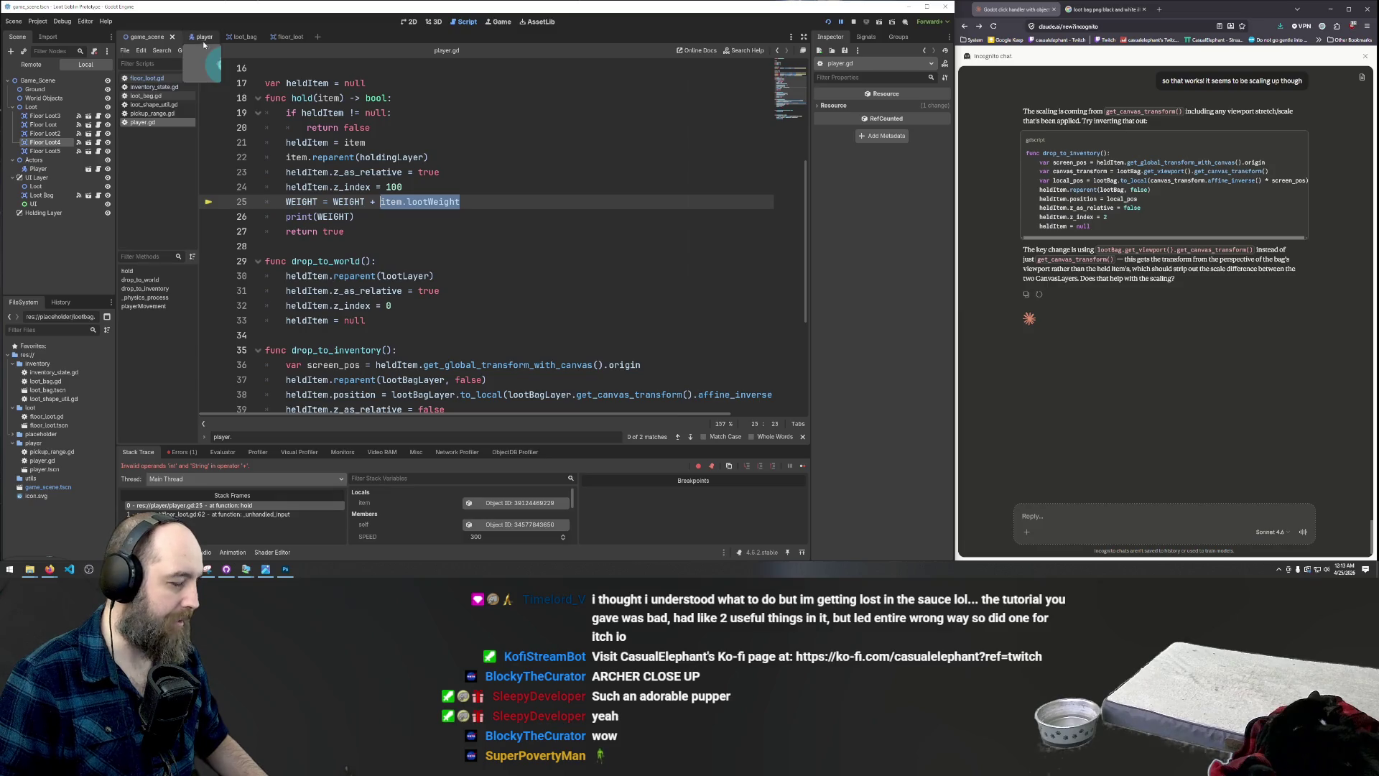
left_click(290, 37)
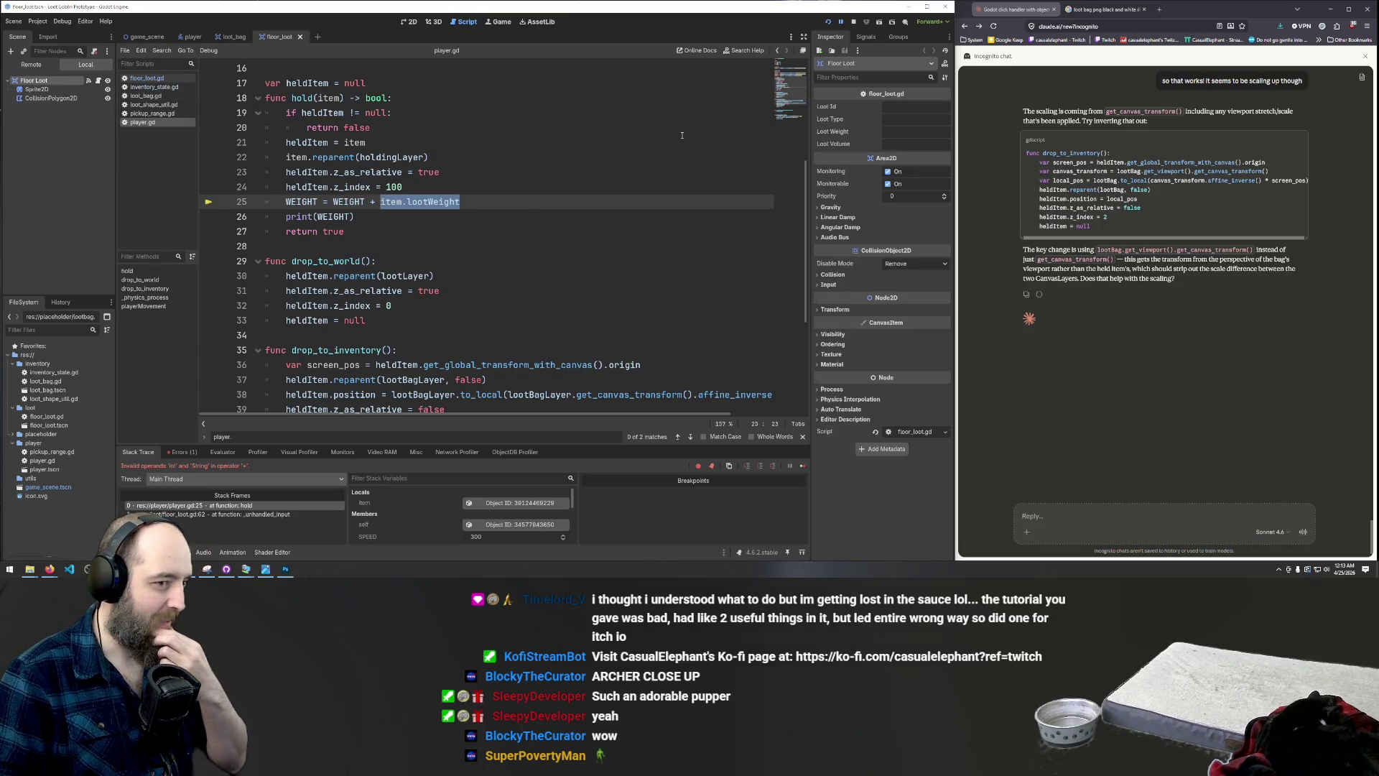
Review the floor_loot canvas, the Player in game_scene and player.gd's stats, ending on loot_bag
left_click(408, 21)
scroll(251, 178, "down", 2)
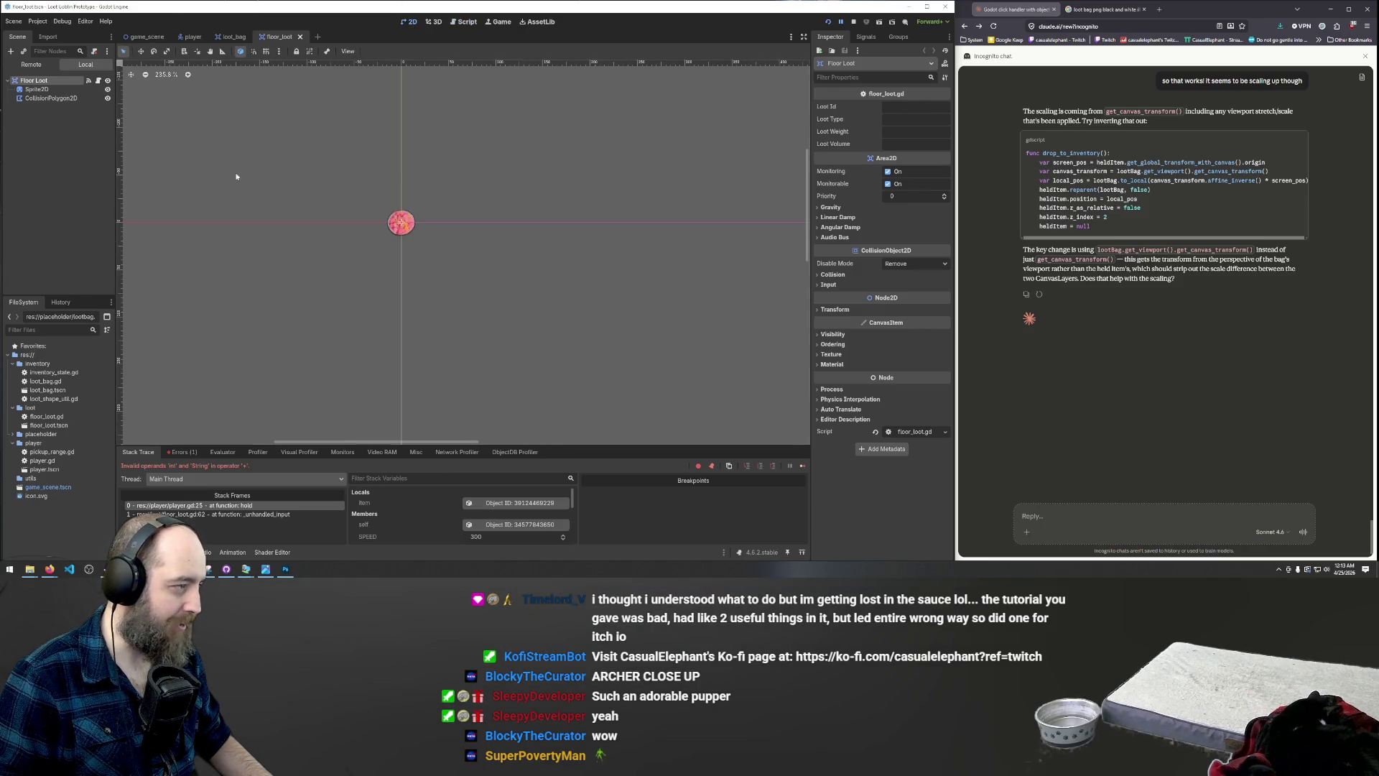
left_click(144, 37)
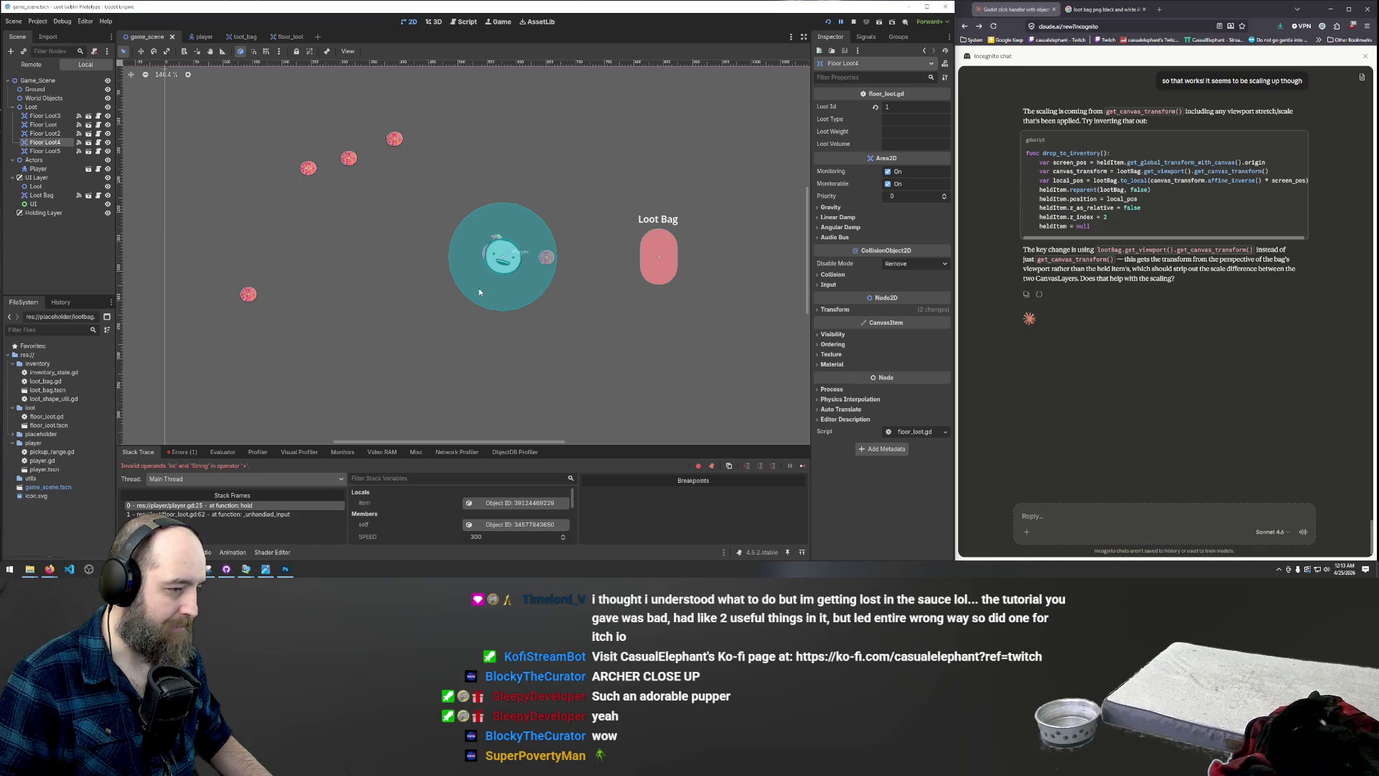
left_click(500, 265)
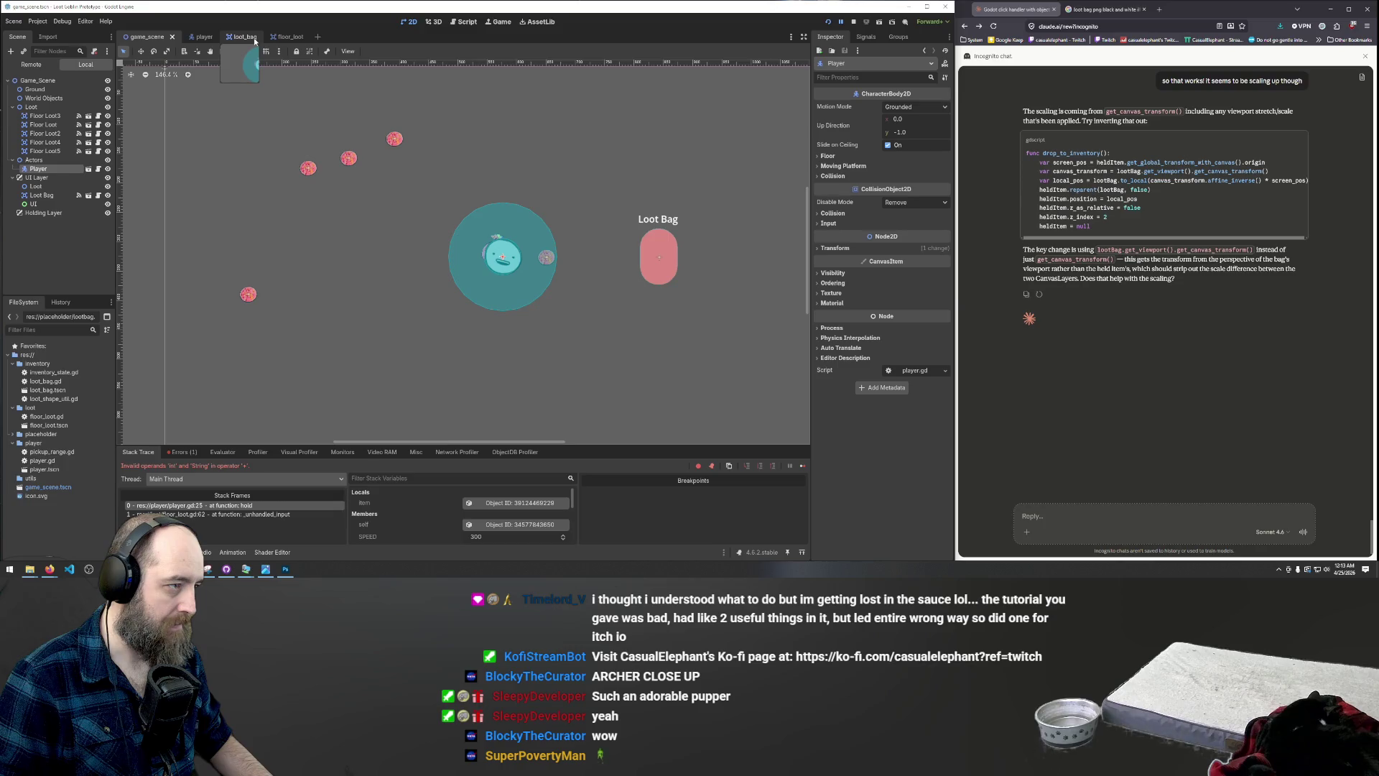
left_click(467, 23)
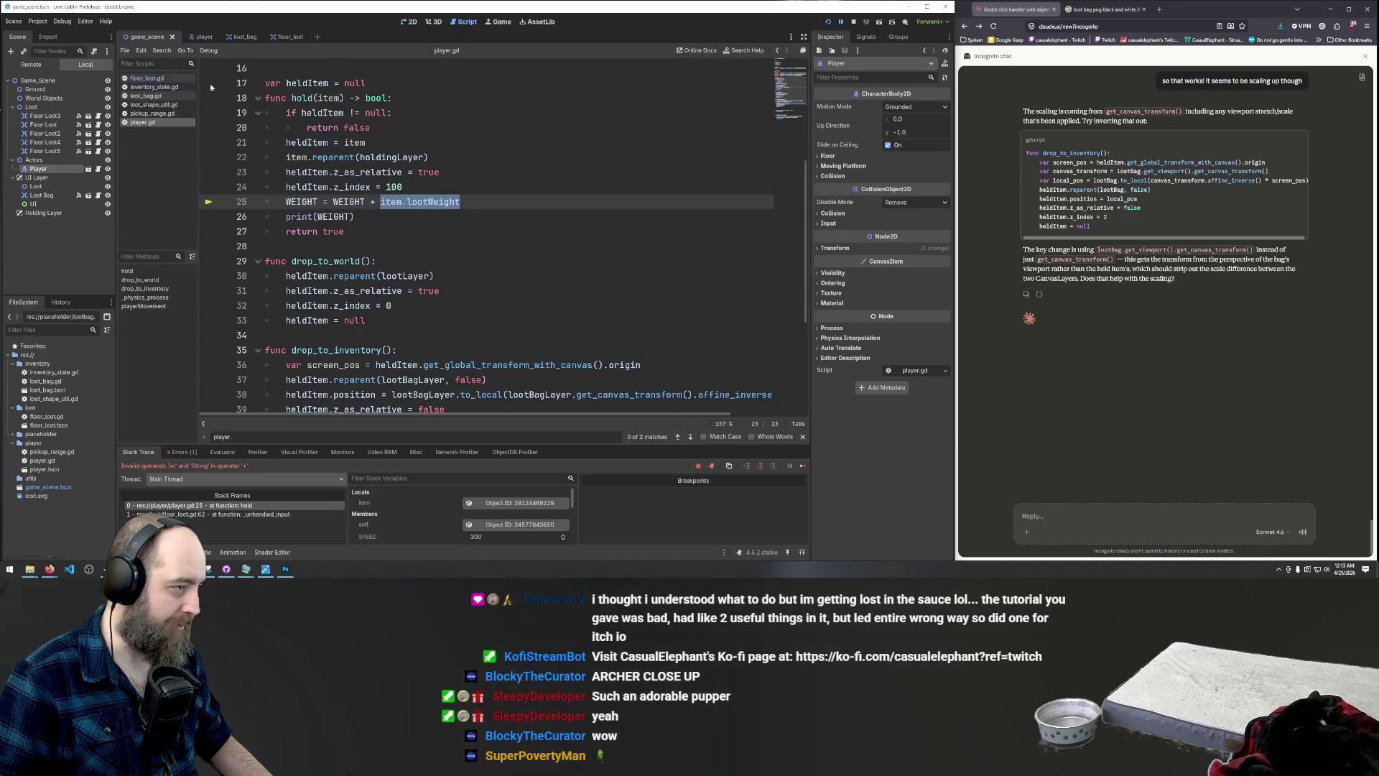
scroll(431, 216, "up", 5)
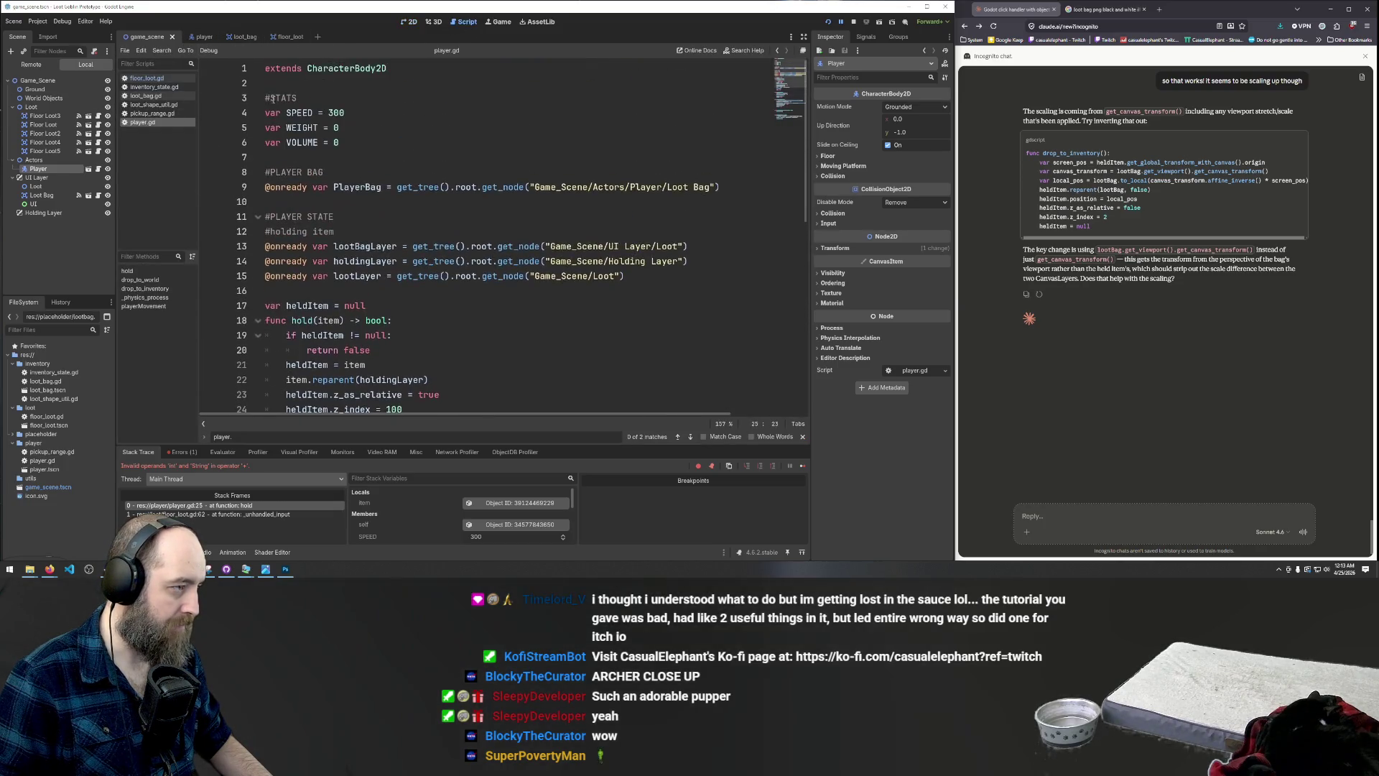
left_click(244, 37)
left_click(285, 38)
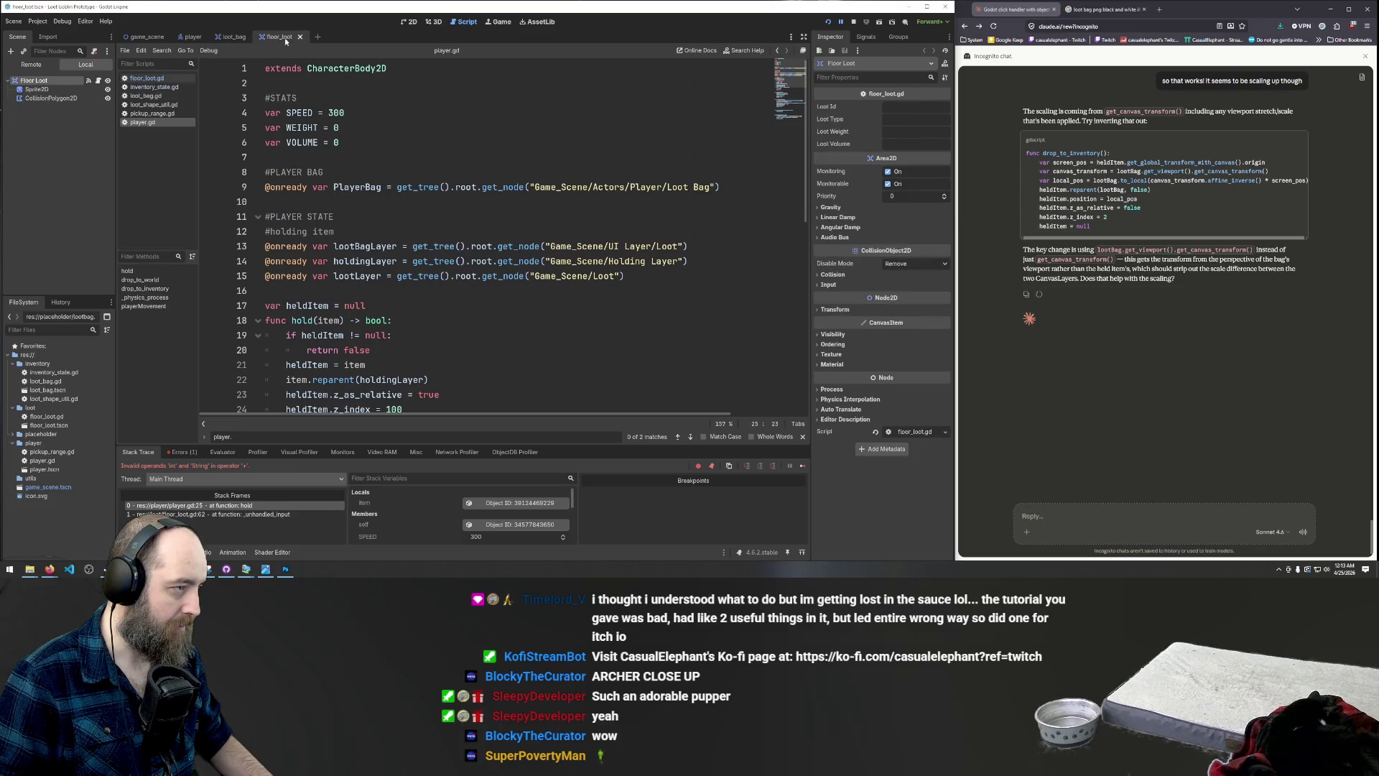
left_click(236, 36)
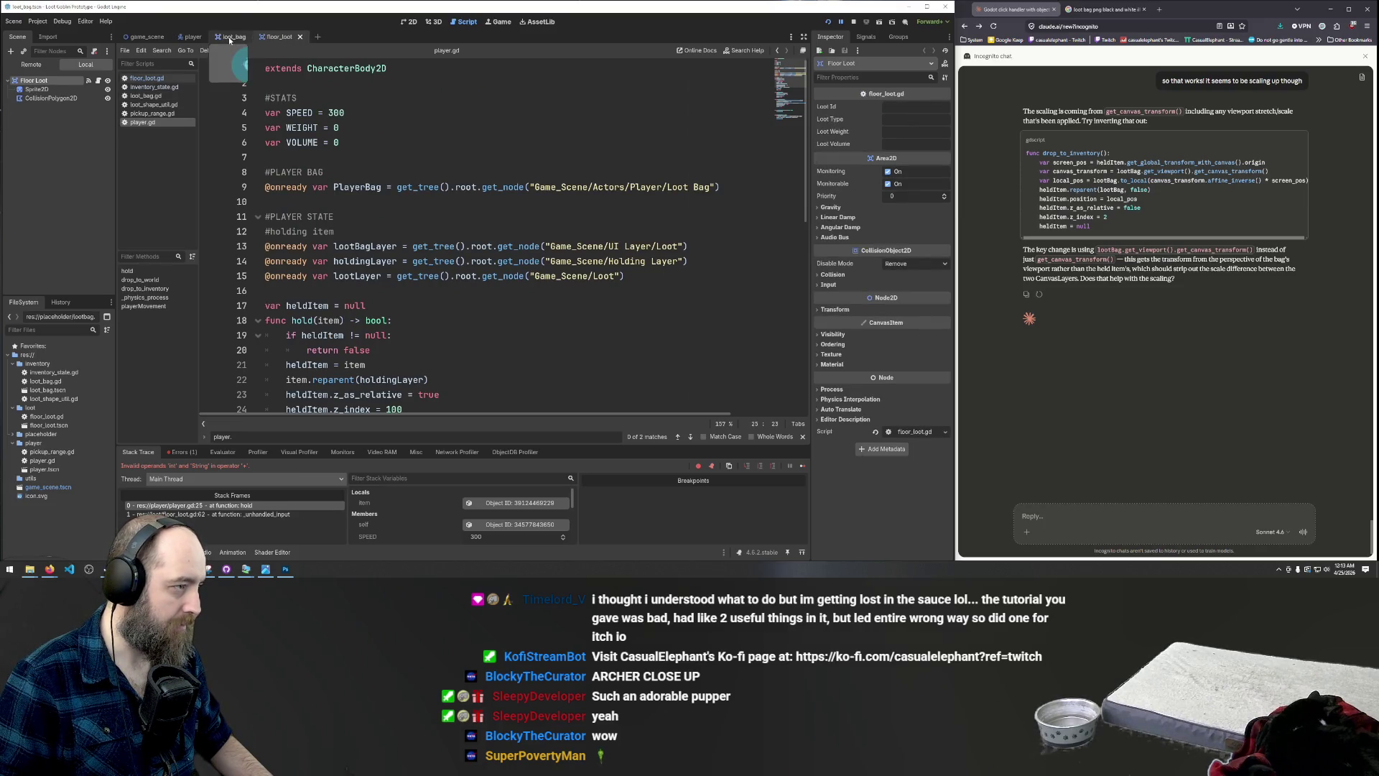
In floor_loot.gd, give the String lootType a default of 'coin' and save
left_click(147, 78)
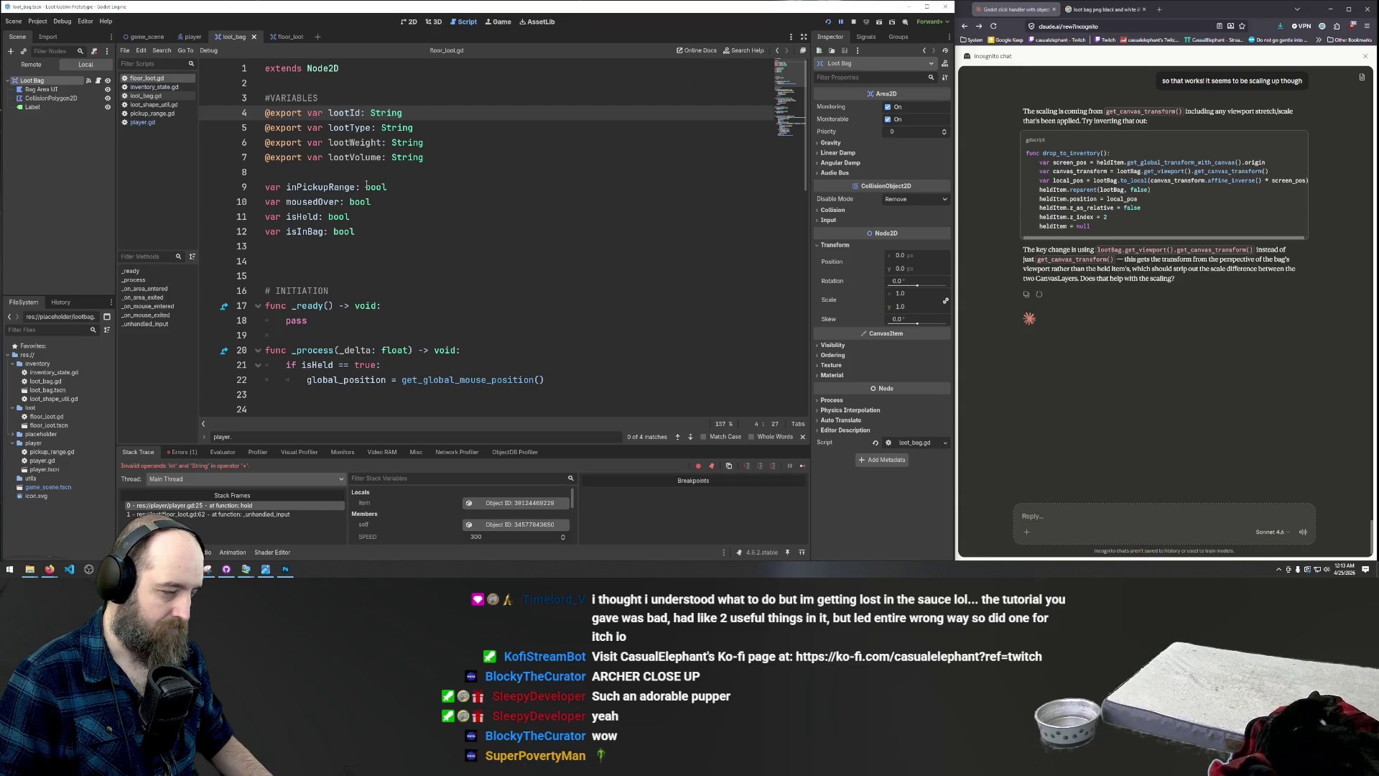
left_click_drag(382, 128, 416, 128)
key("BackSpace")
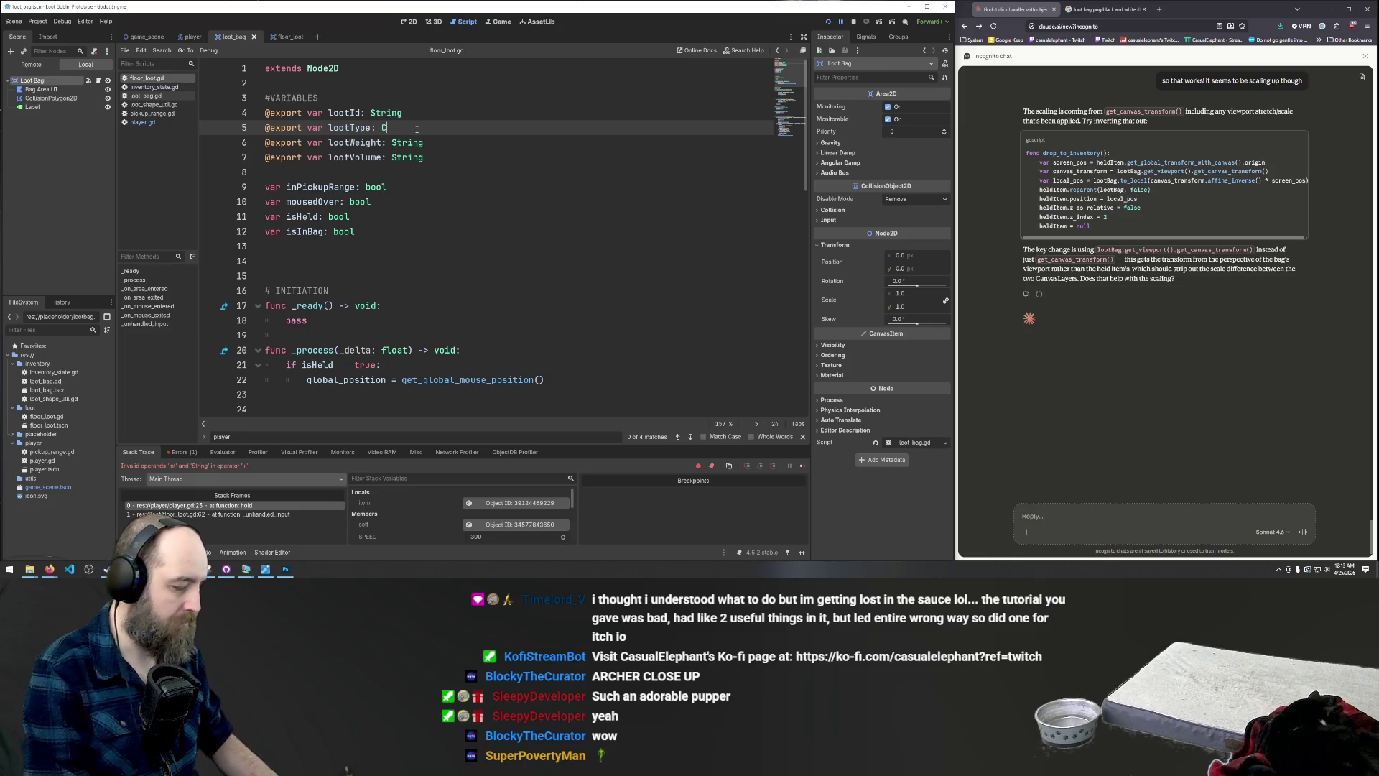
type("'coiin")
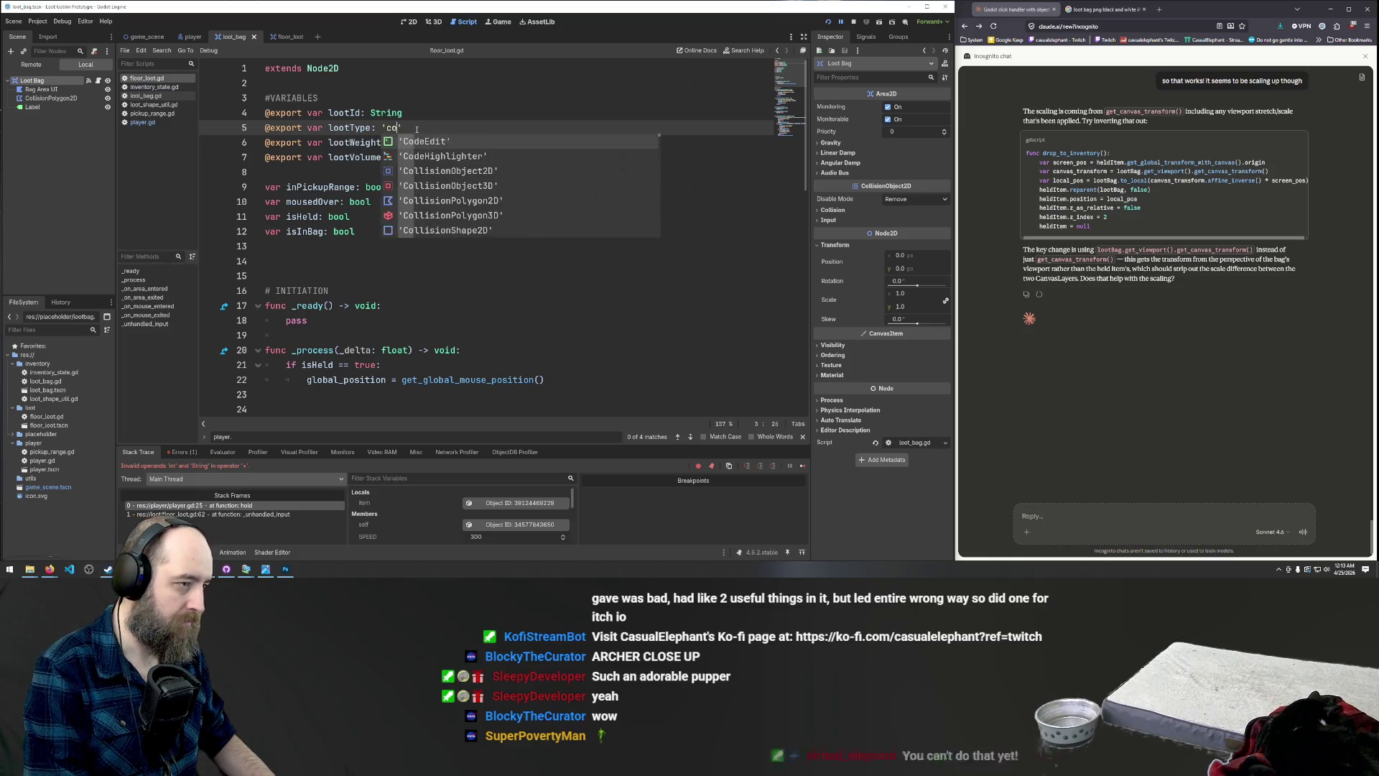
key("BackSpace")
key("BackSpace")
type("n")
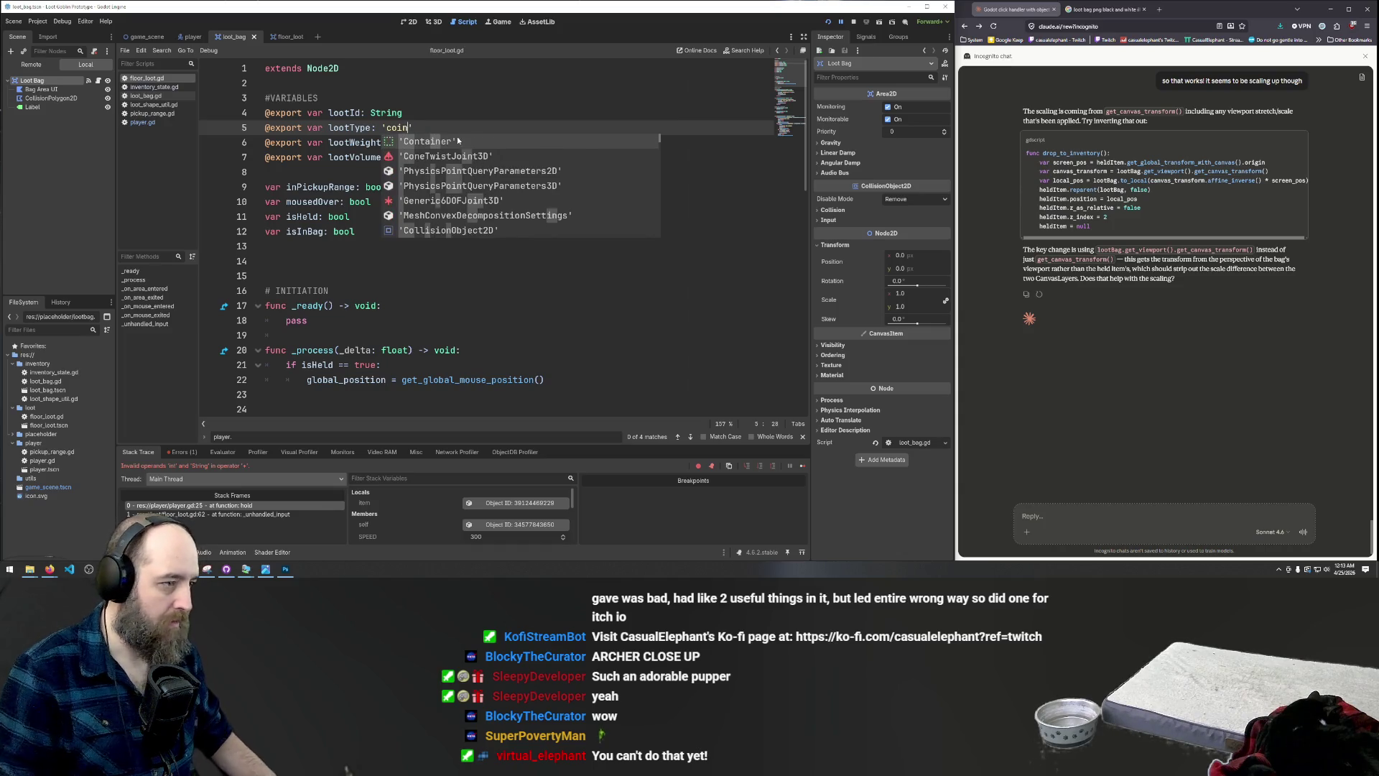
type("'")
left_click_drag(391, 142, 407, 142)
left_click(386, 127)
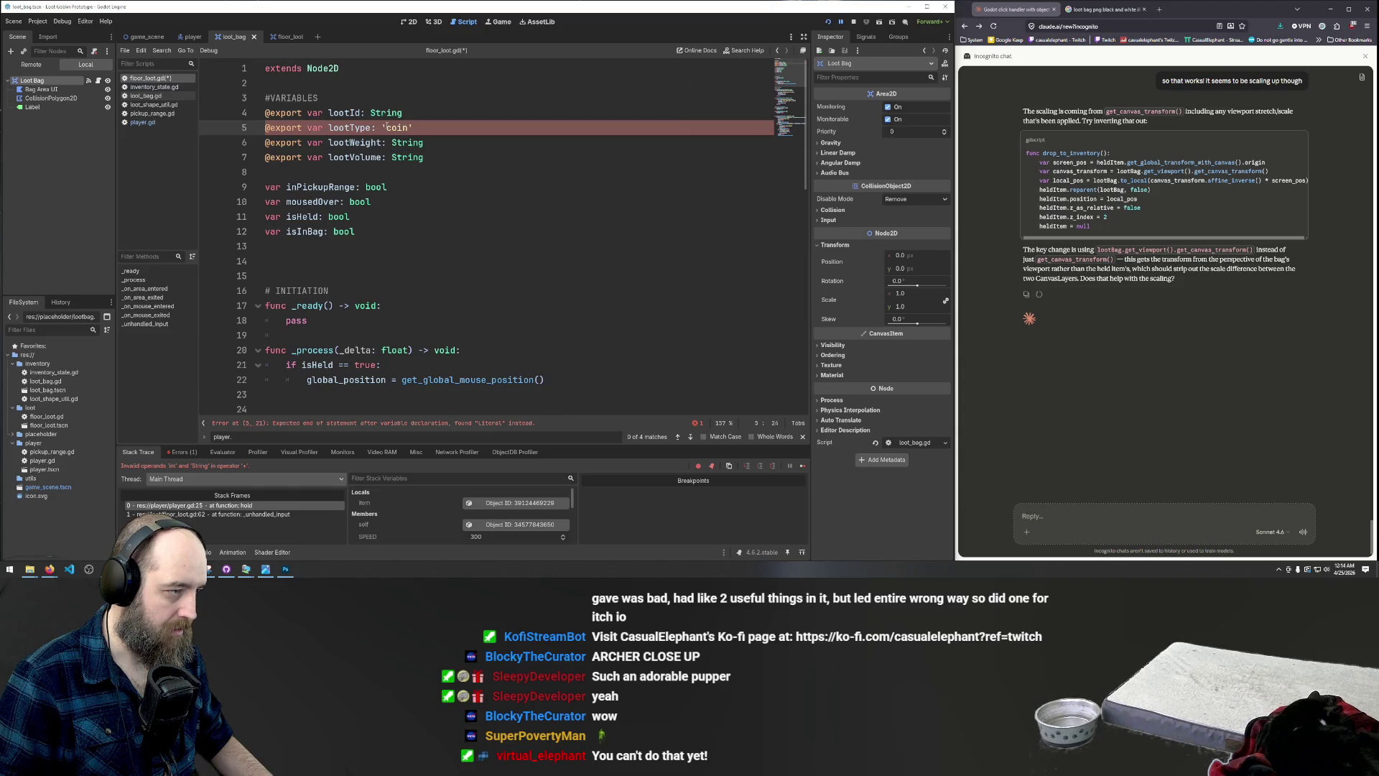
key("Right")
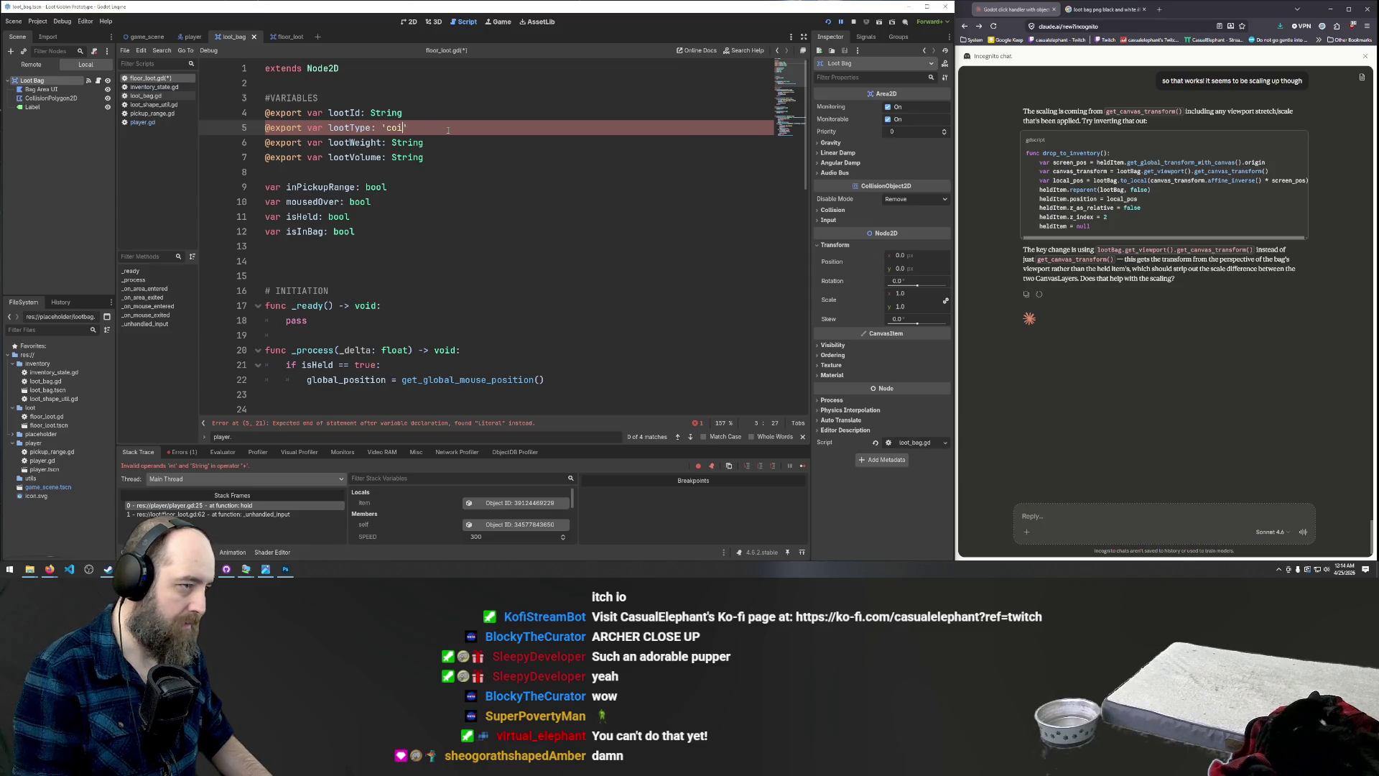
key("BackSpace")
key("BackSpace")
key("BackSpace")
type("String")
key("ctrl+s")
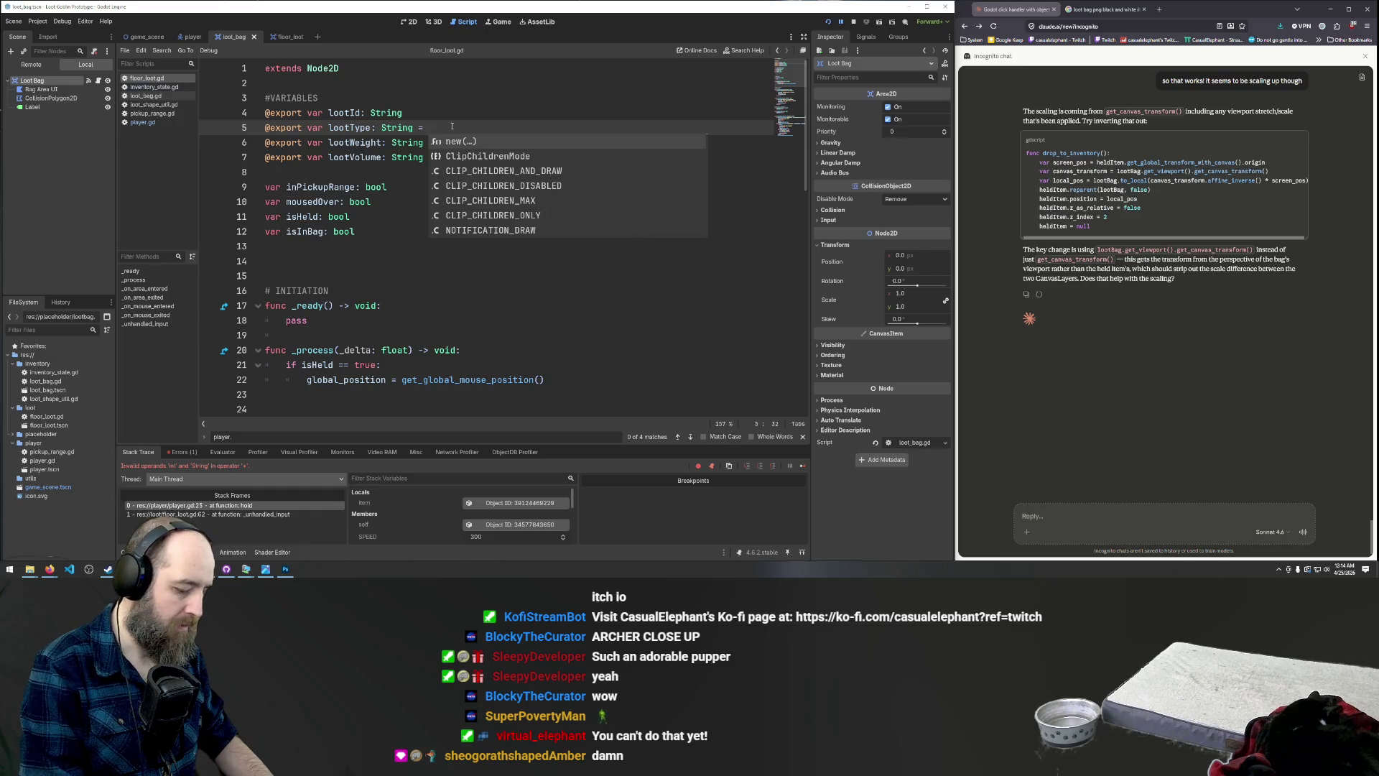
type("'")
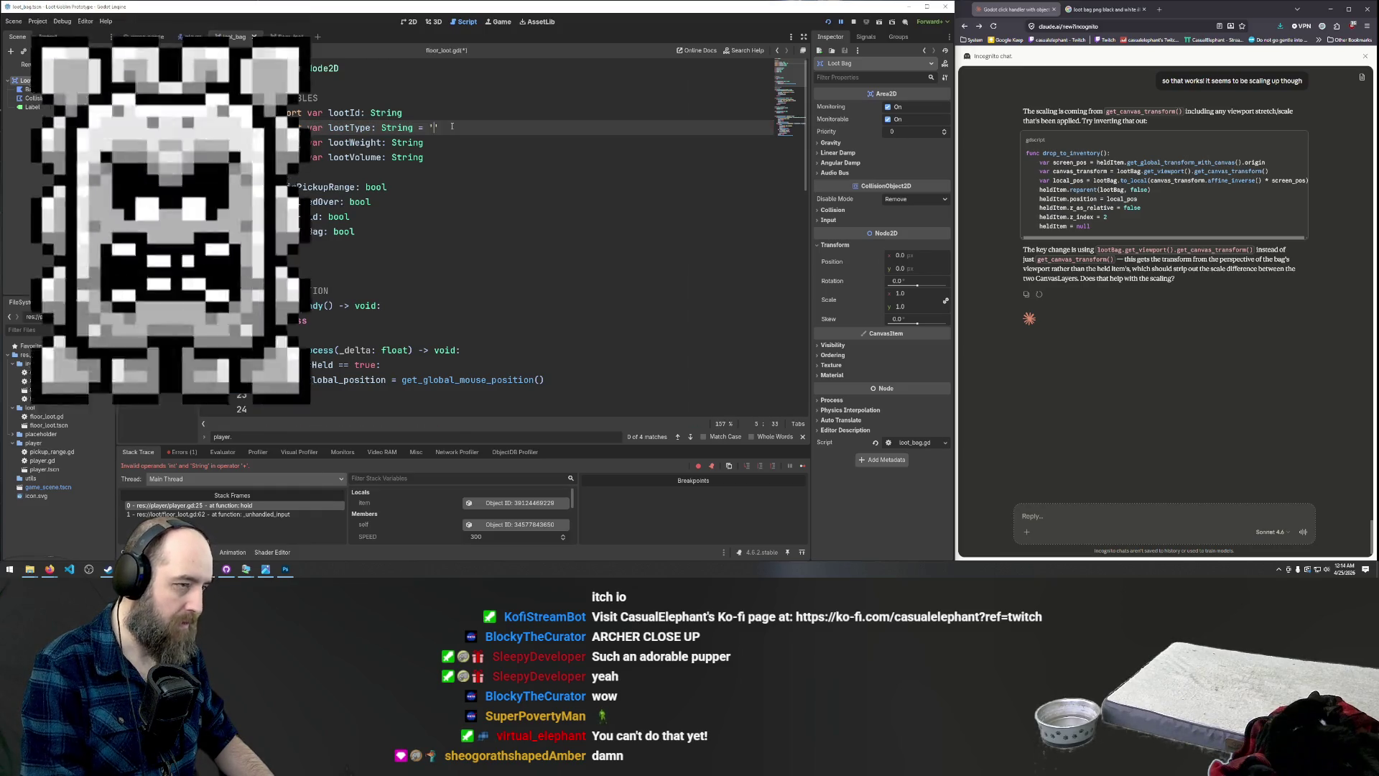
type("coinb")
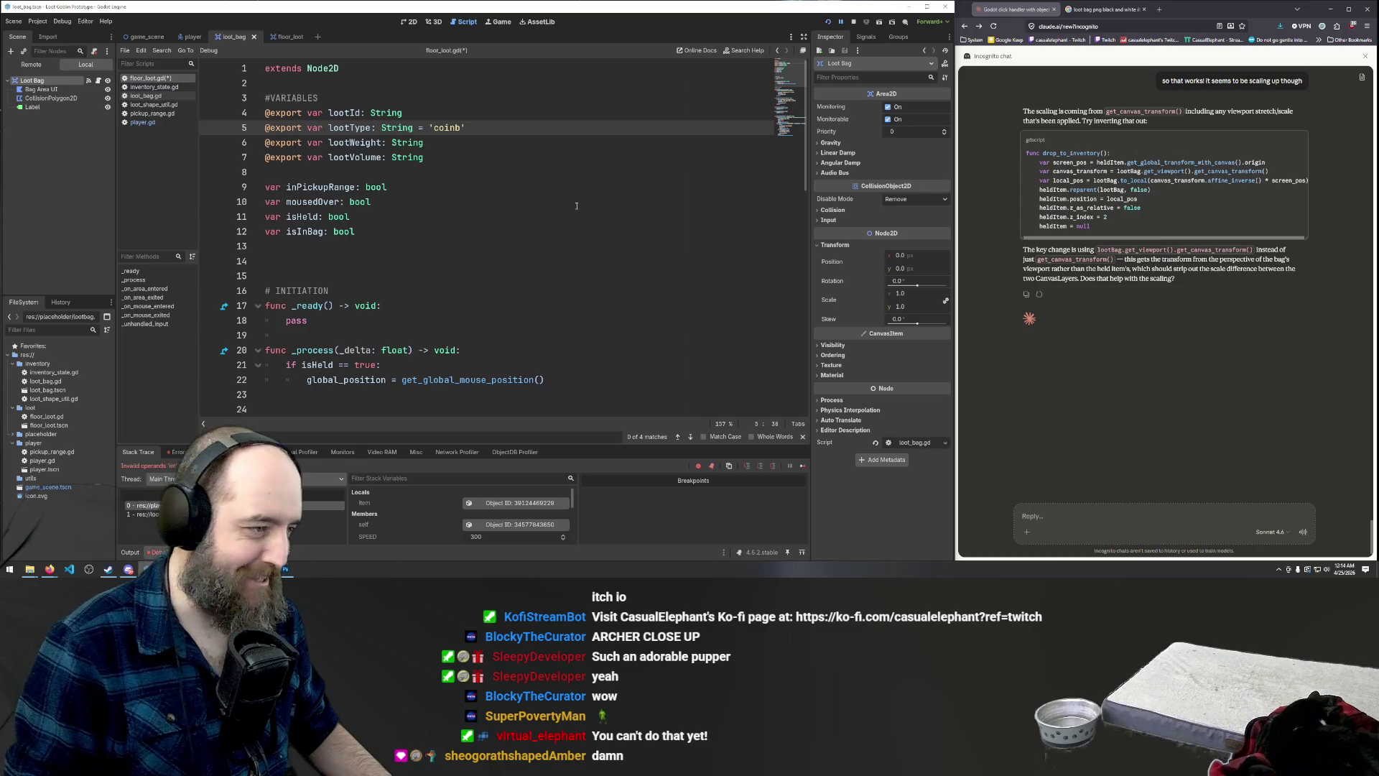
key("BackSpace")
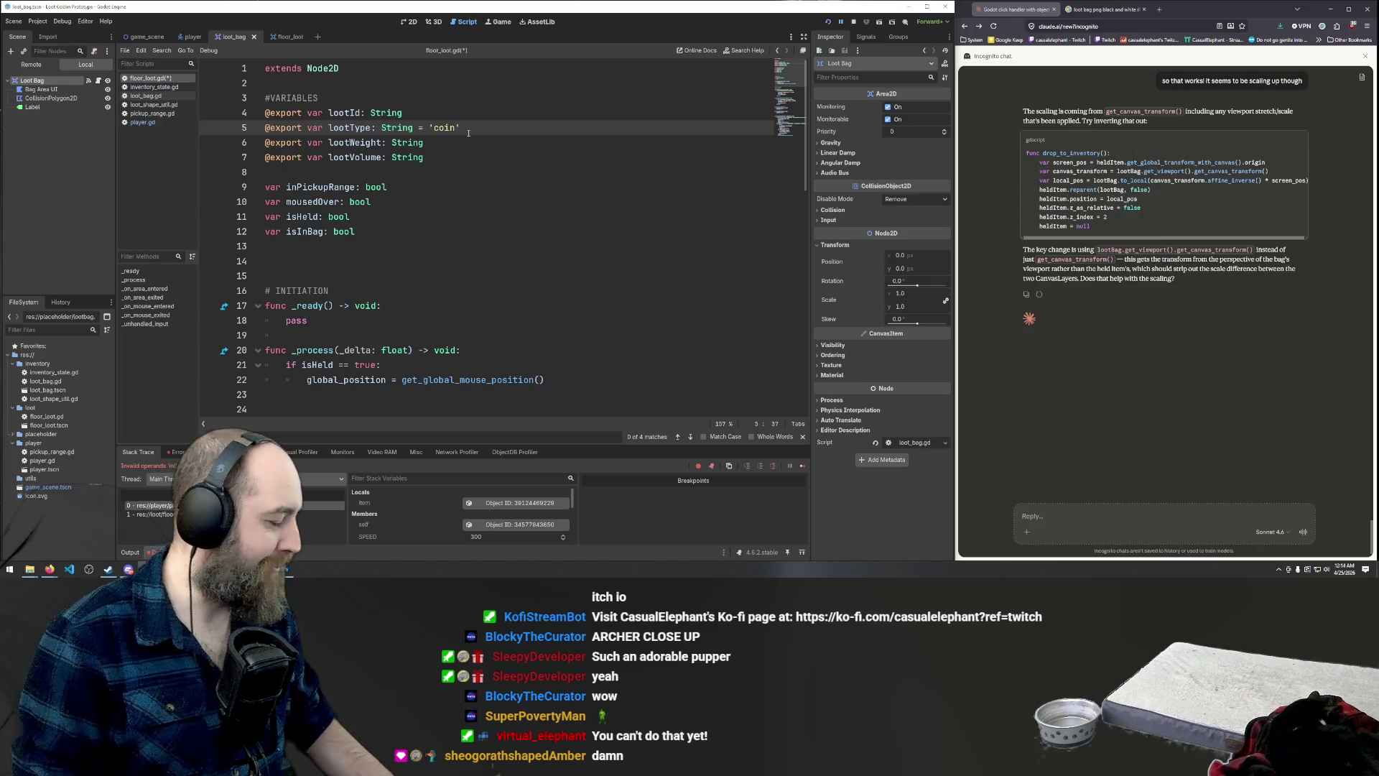
key("ctrl+s")
Give lootWeight a quoted numeric default, replacing the initial 5 with 60
left_click(441, 185)
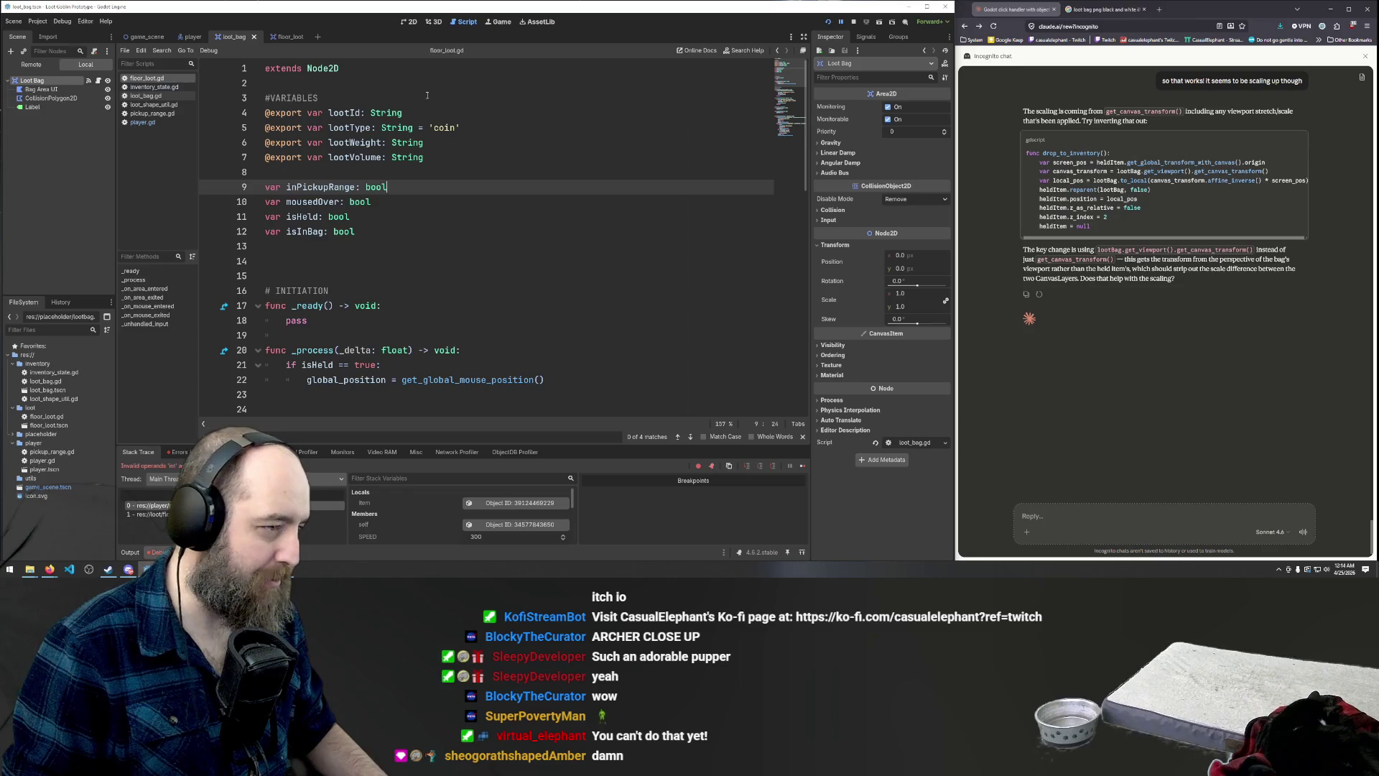
left_click(457, 146)
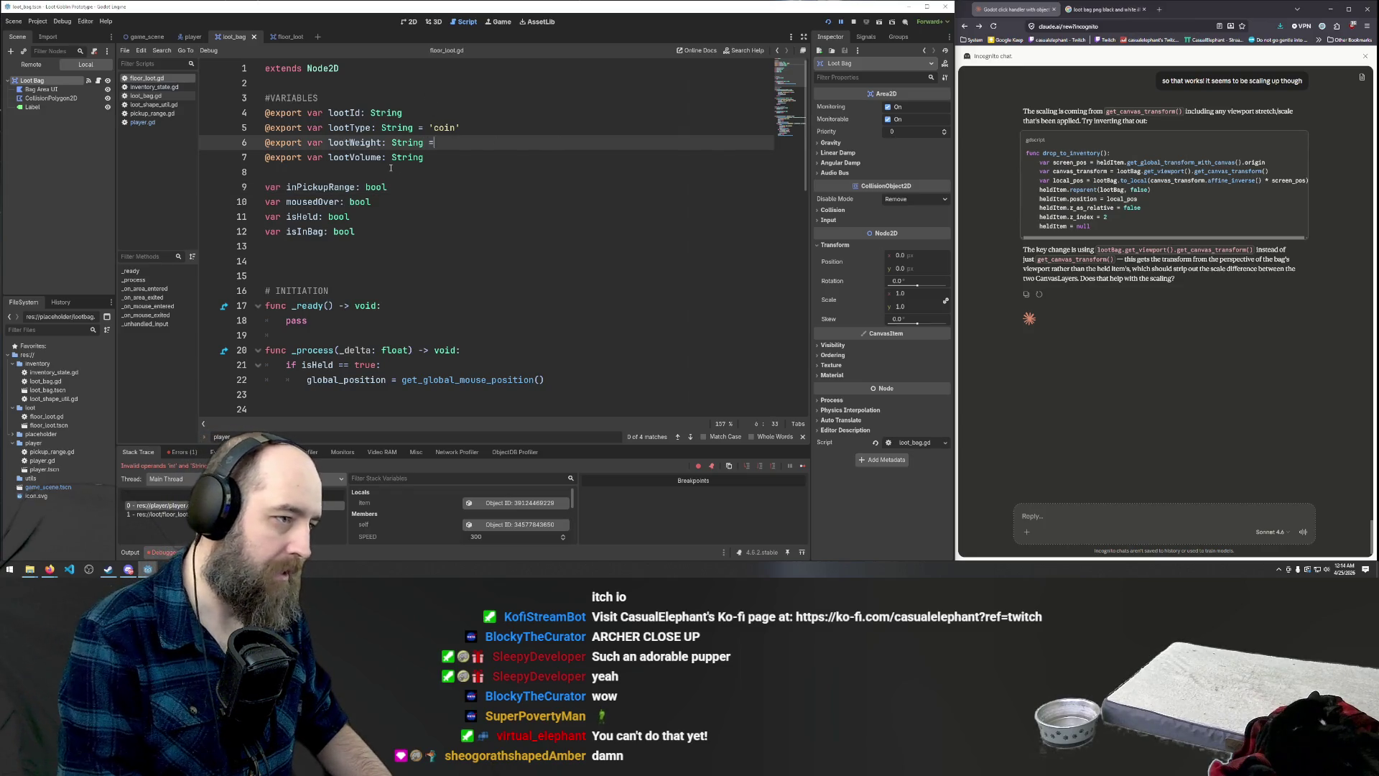
type("= '")
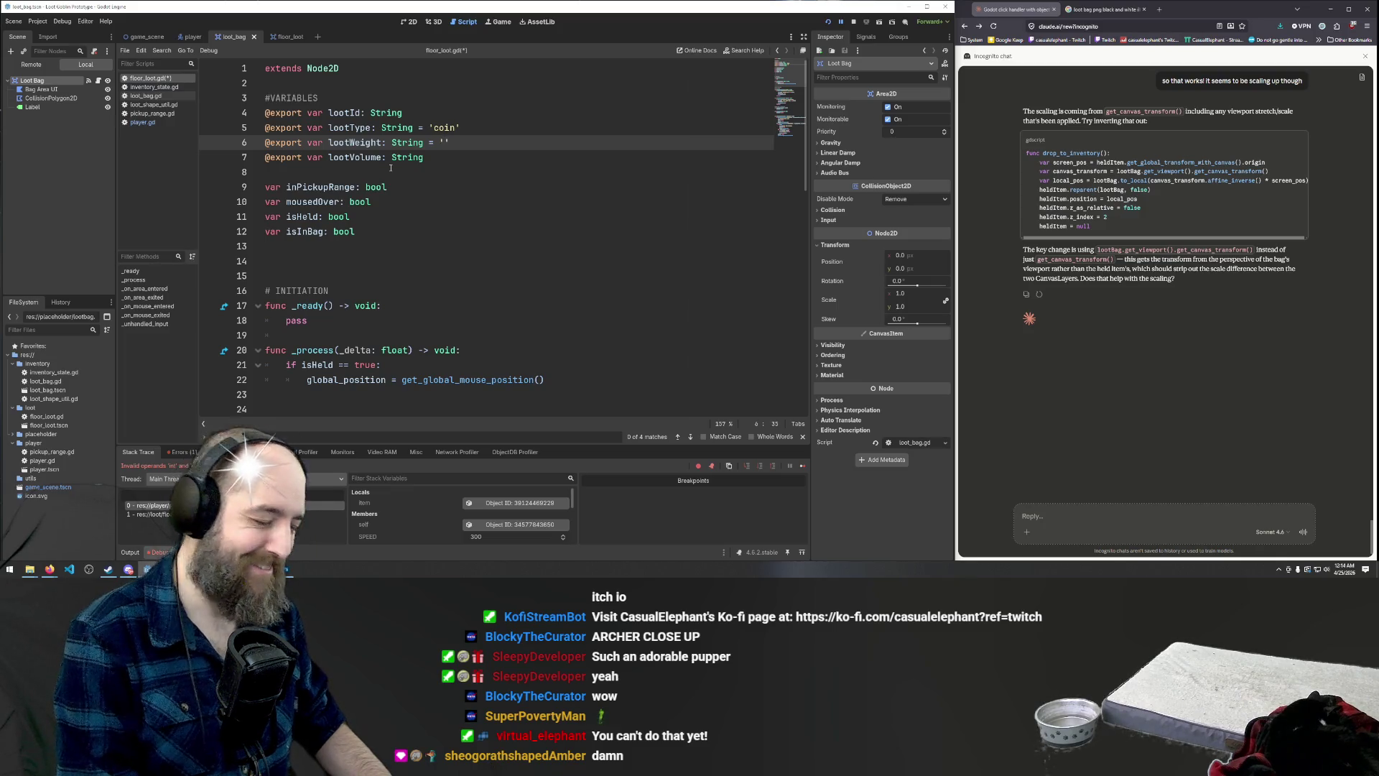
type("5")
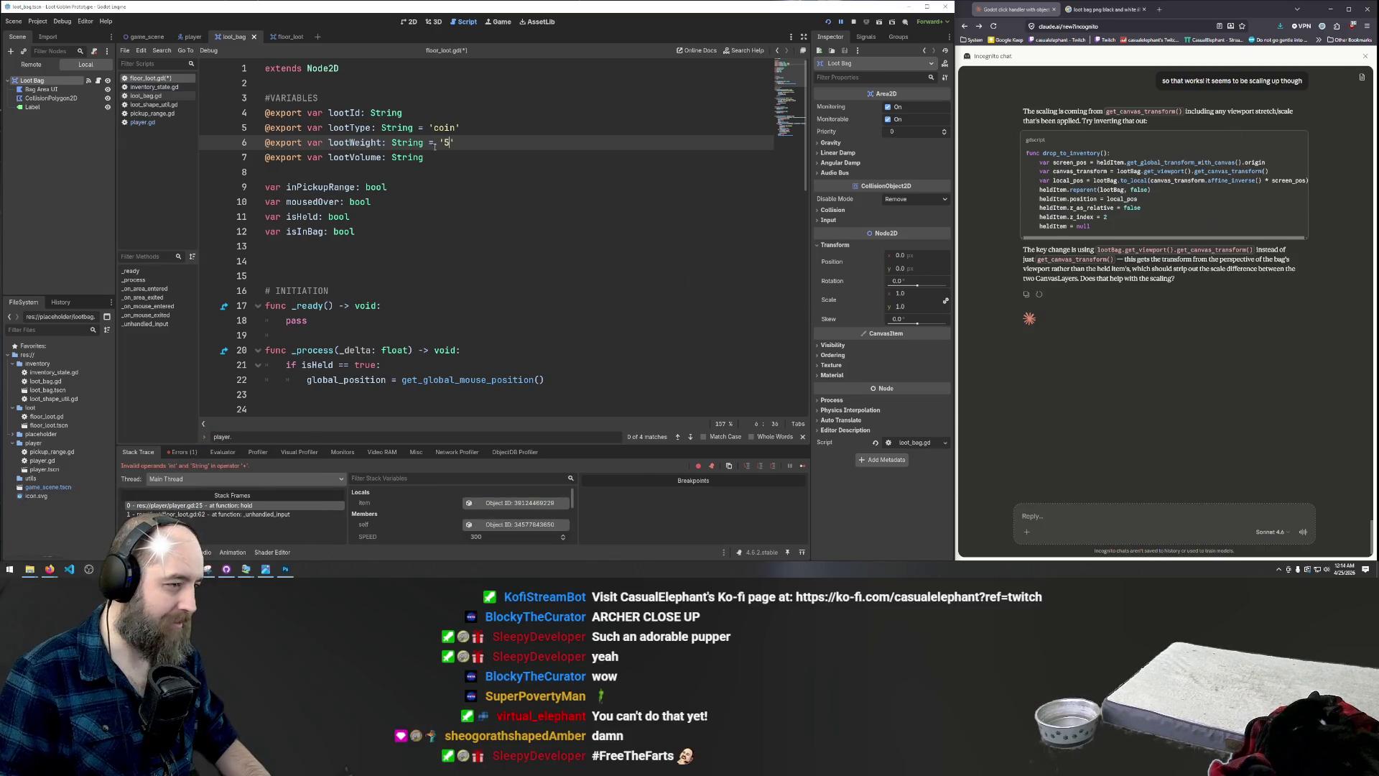
left_click(604, 155)
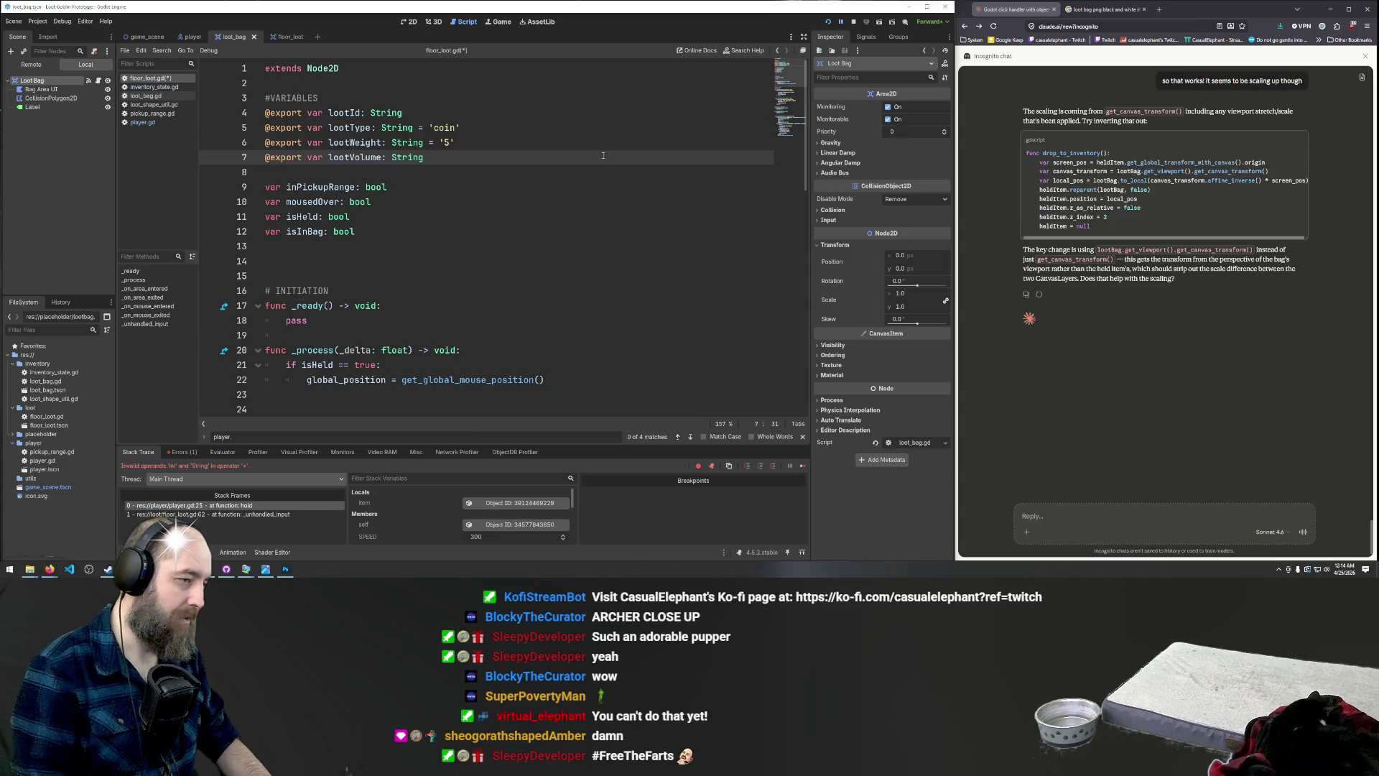
double_click(446, 142)
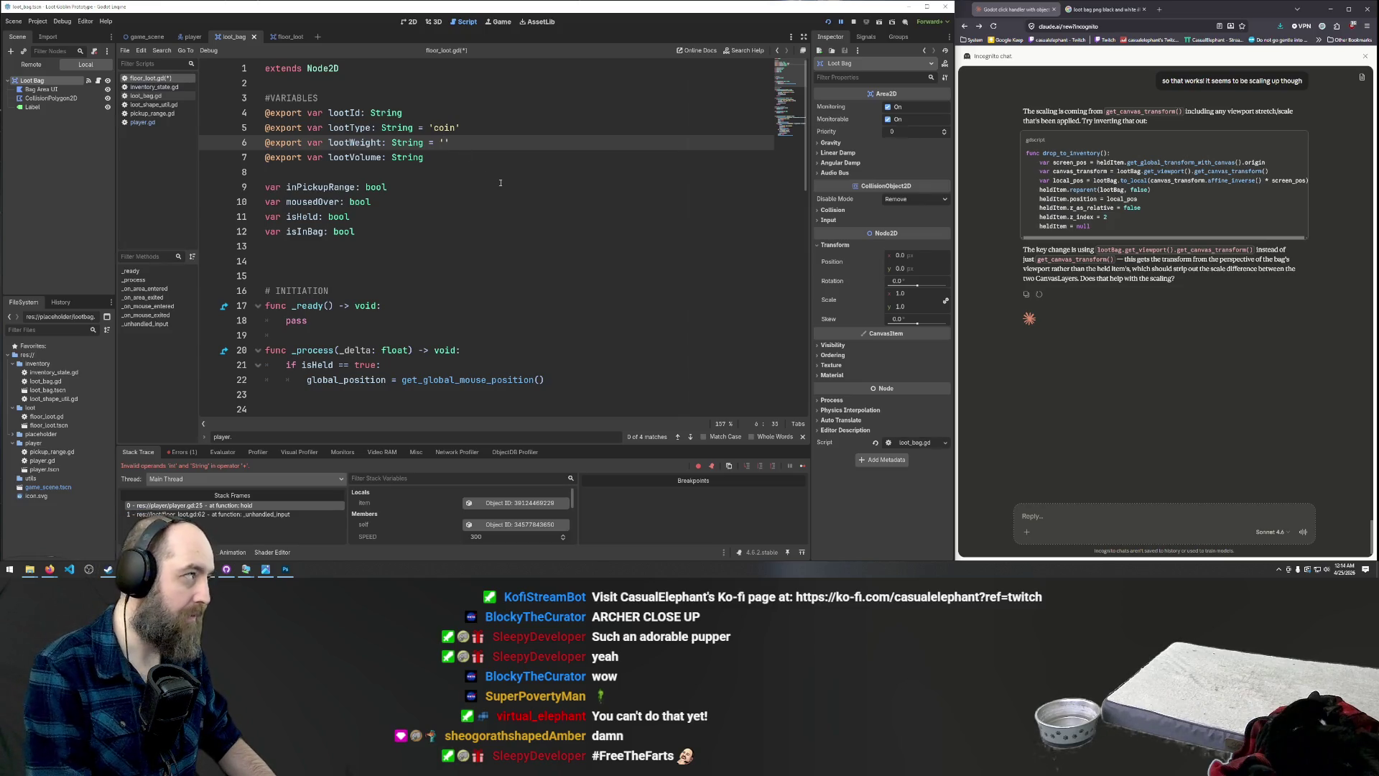
type("60")
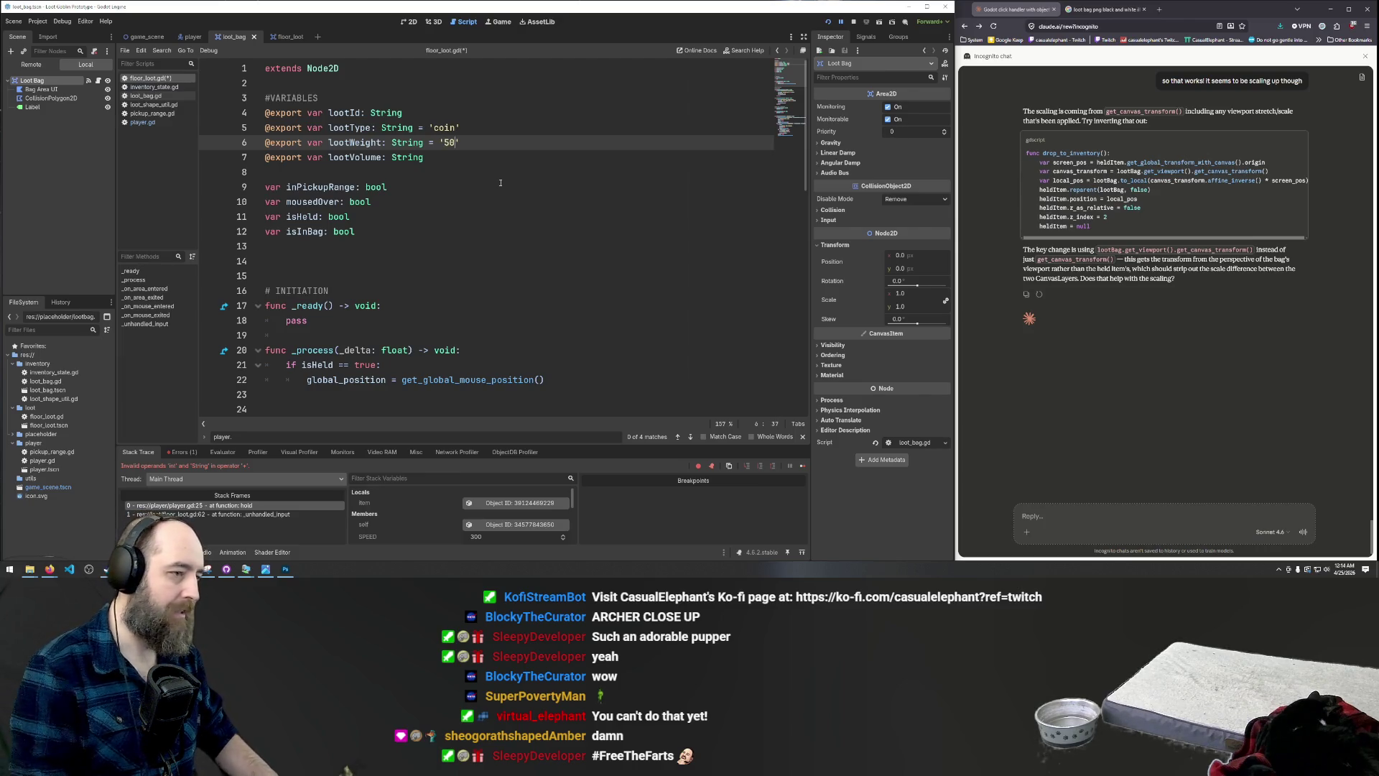
Set lootVolume's default to '20', save floor_loot.gd, and run the game
left_click(482, 158)
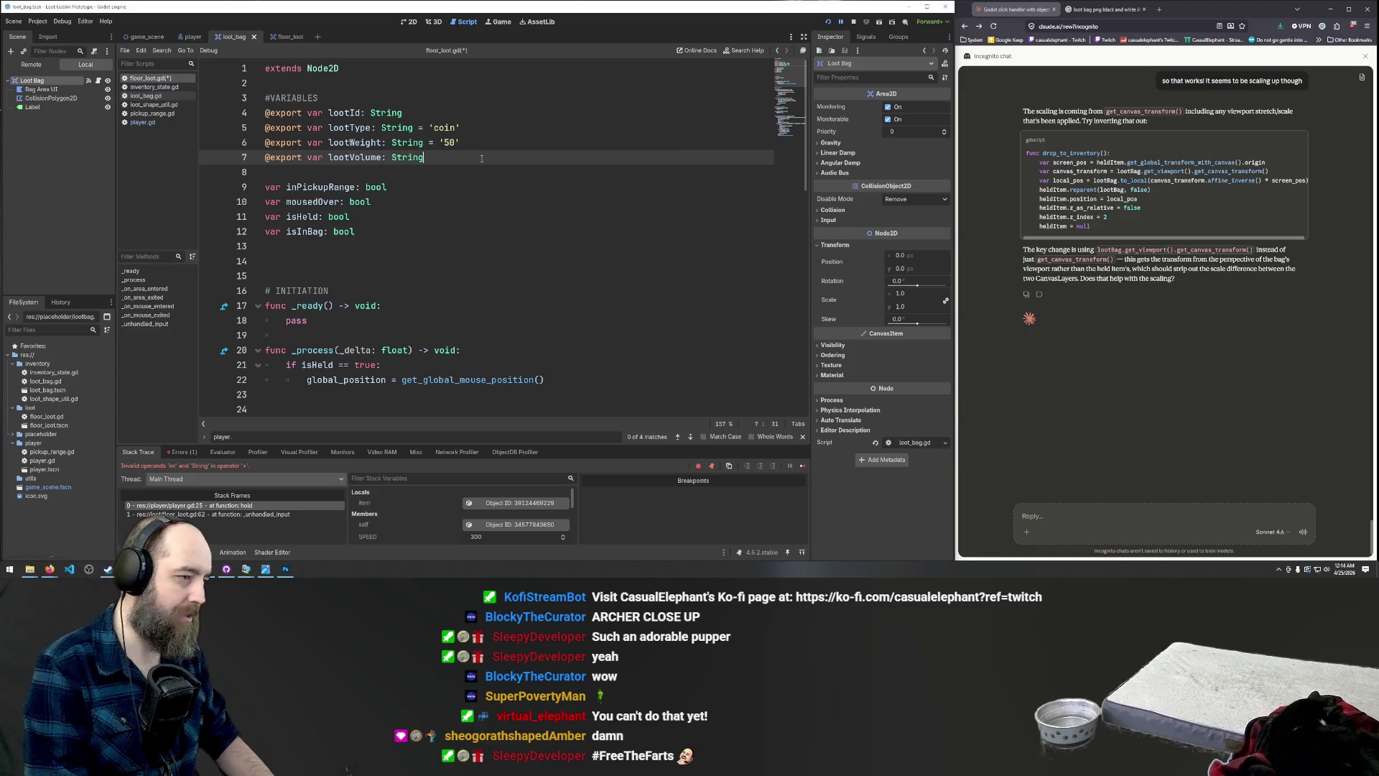
type("'")
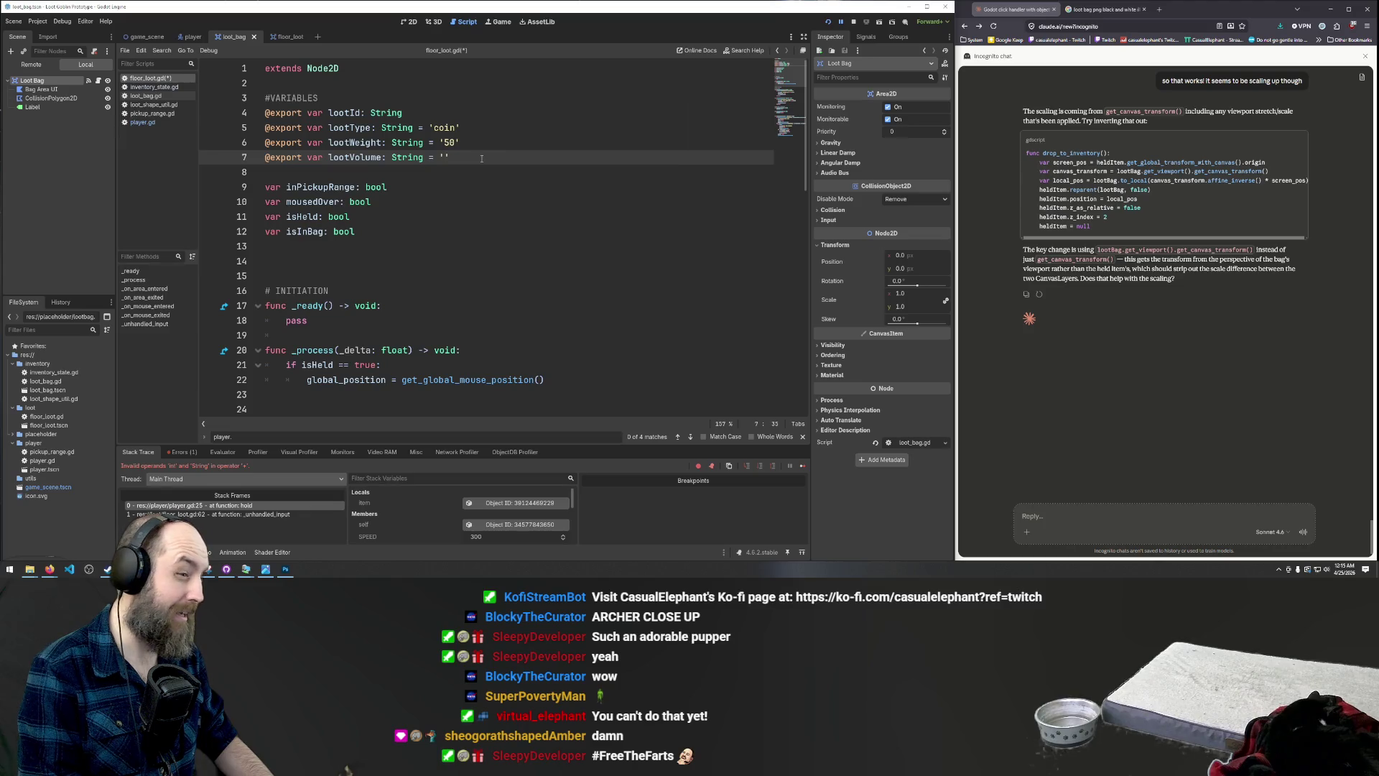
type("20")
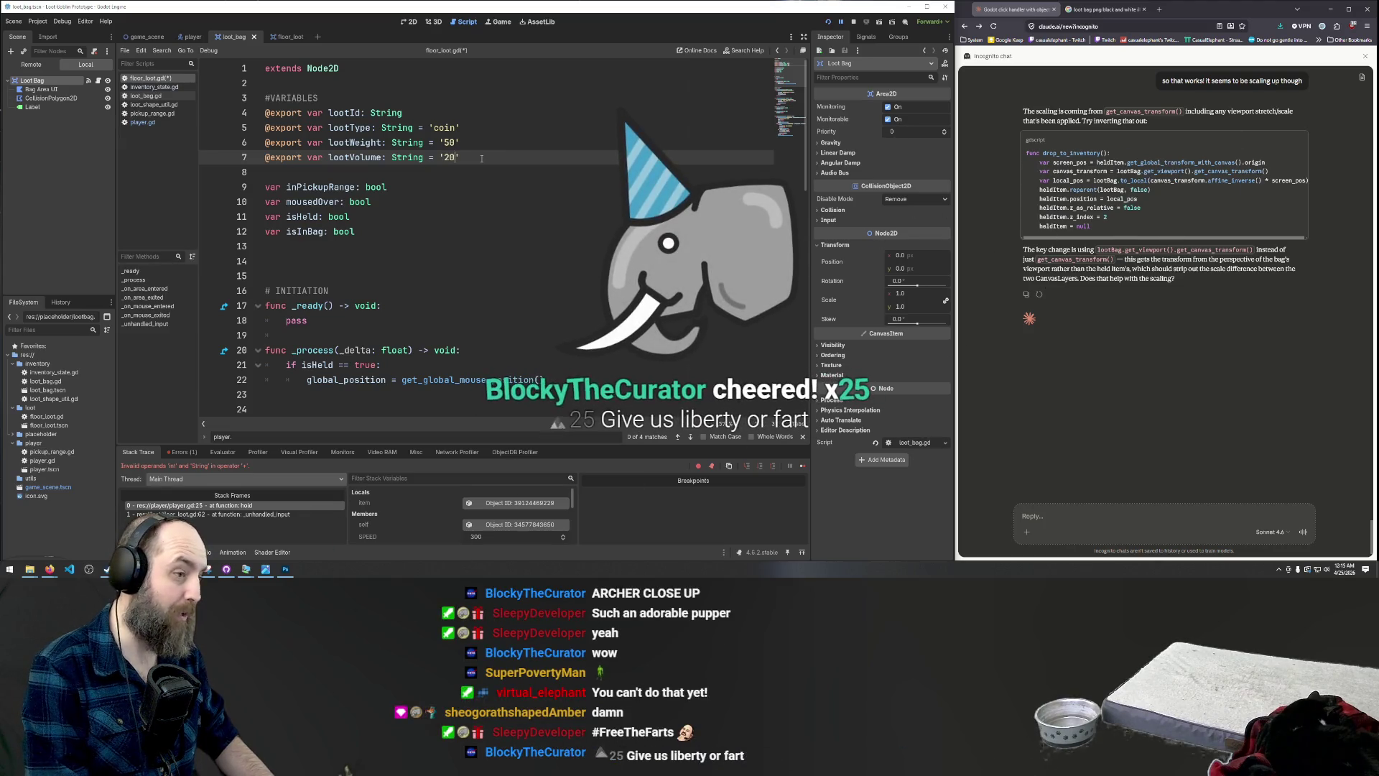
type("'")
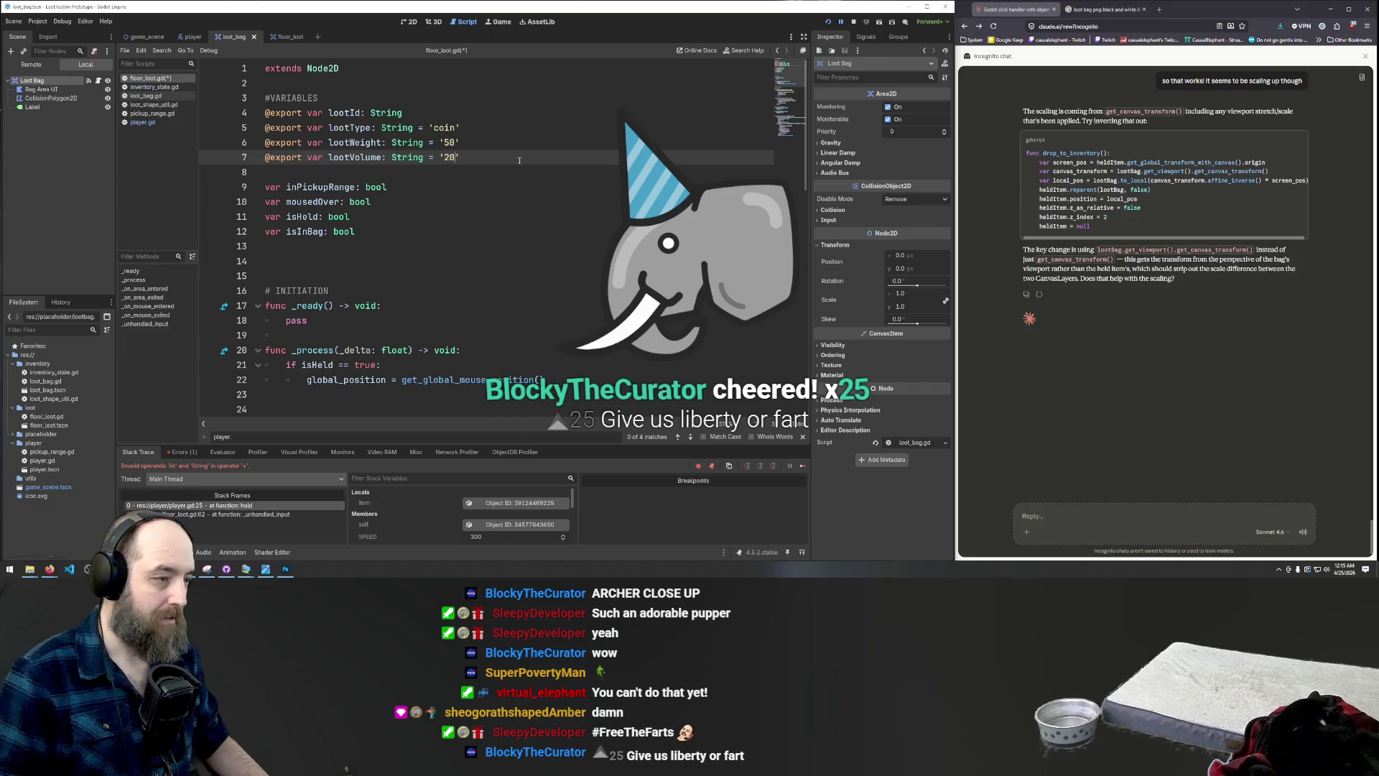
key("ctrl+s")
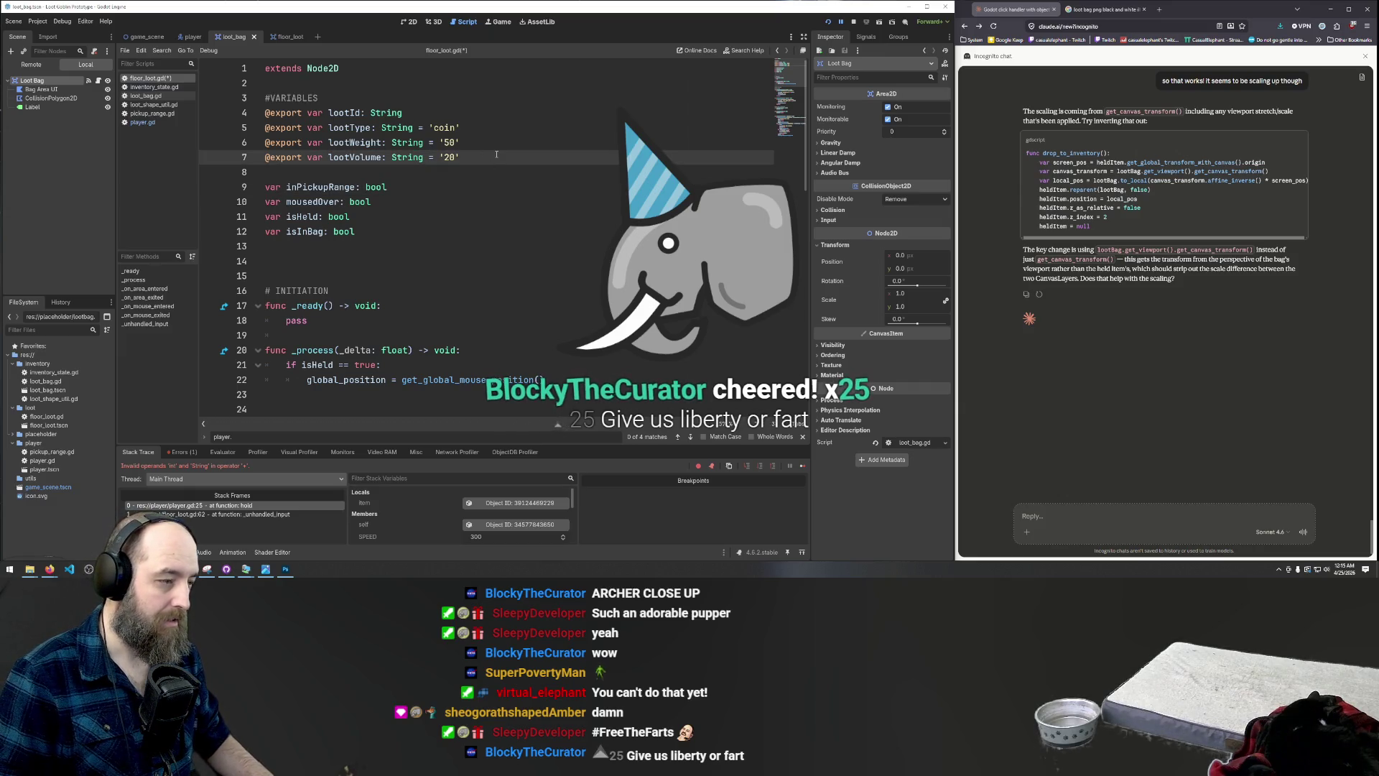
left_click(499, 187)
key("F5")
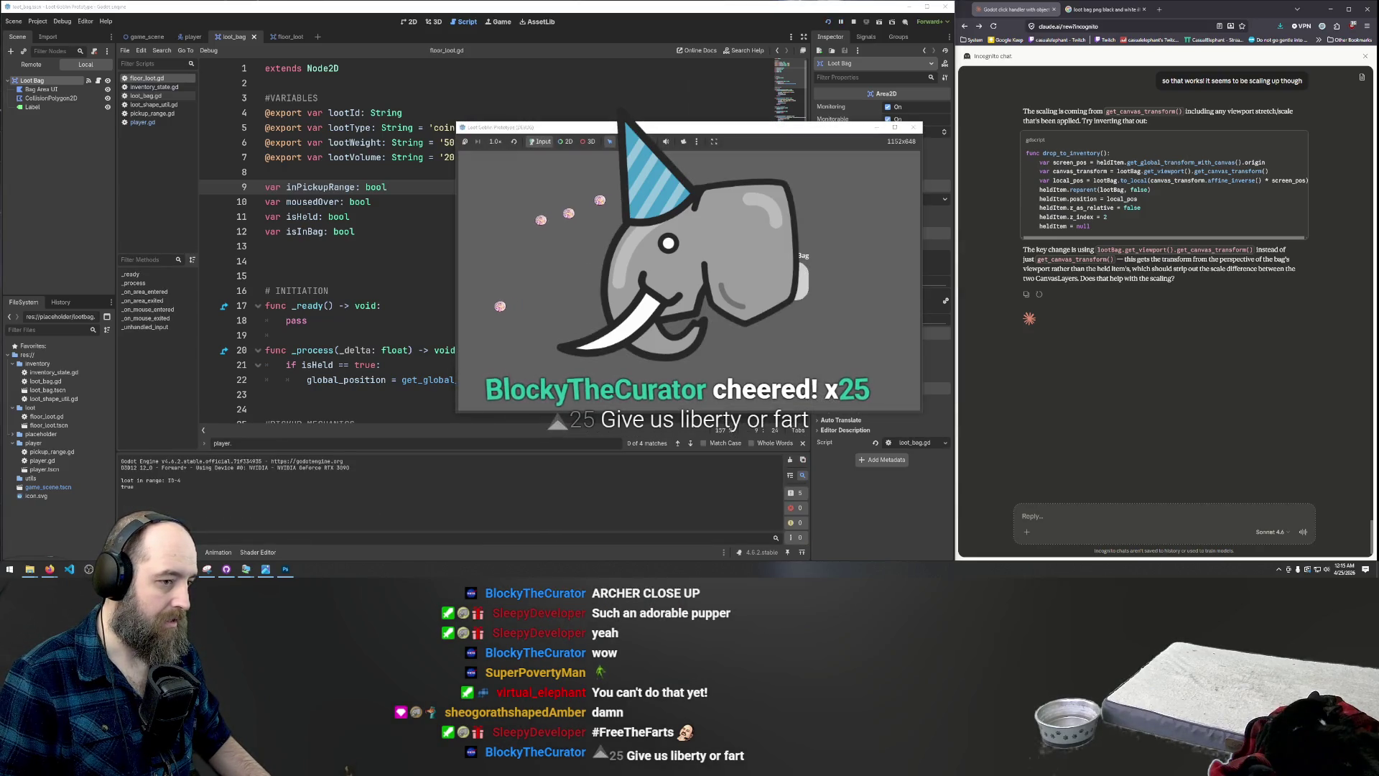
Pick up a coin in the running game, check the script error, and run again
left_click(505, 306)
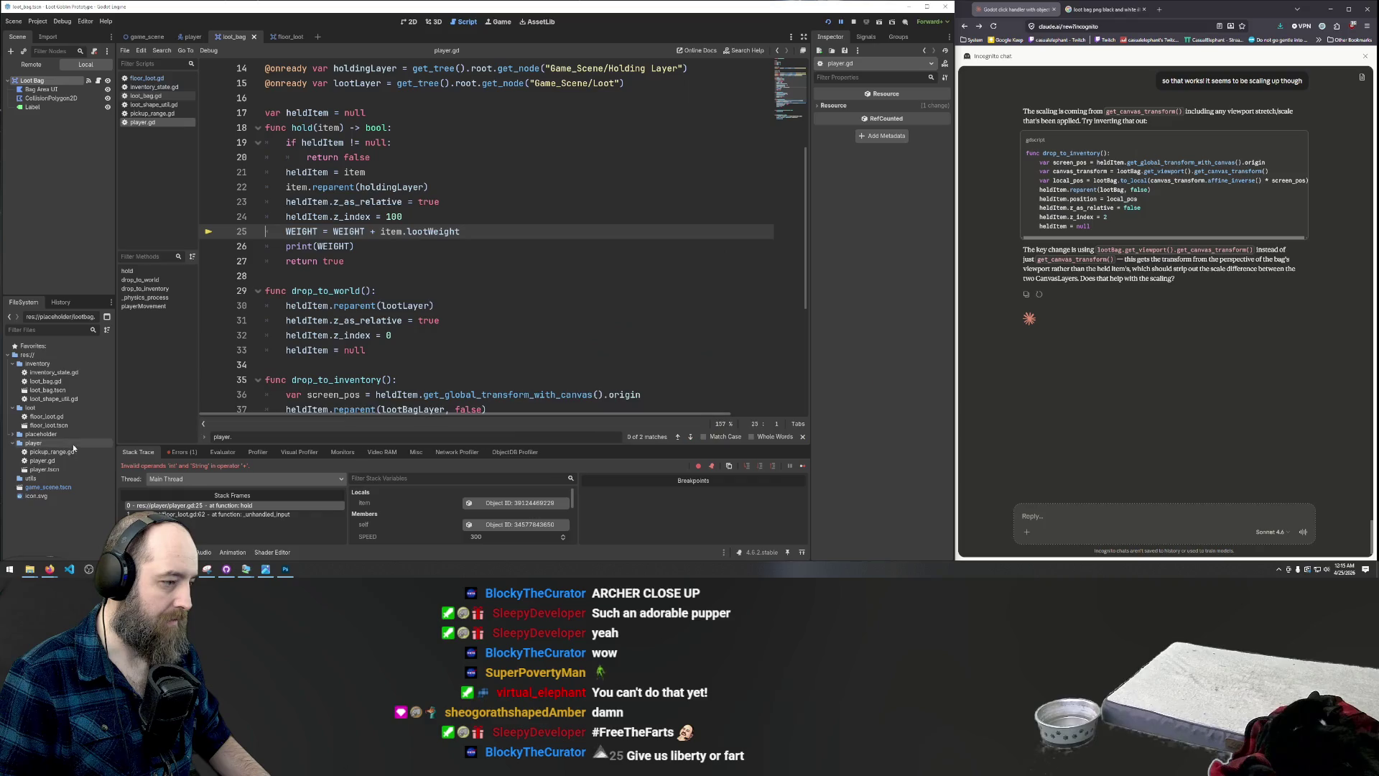
scroll(427, 268, "down", 5)
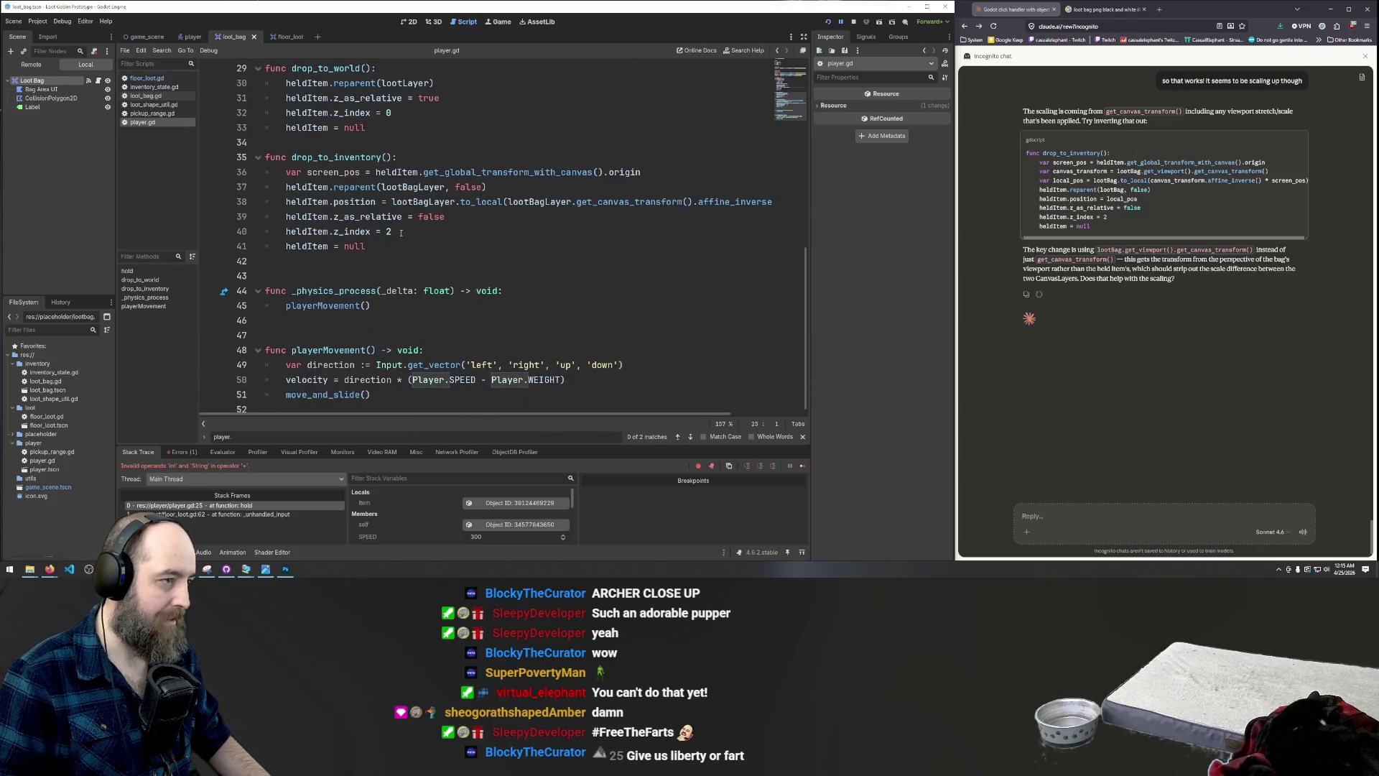
scroll(417, 254, "up", 9)
scroll(415, 253, "up", 1)
left_click(472, 187)
key("F5")
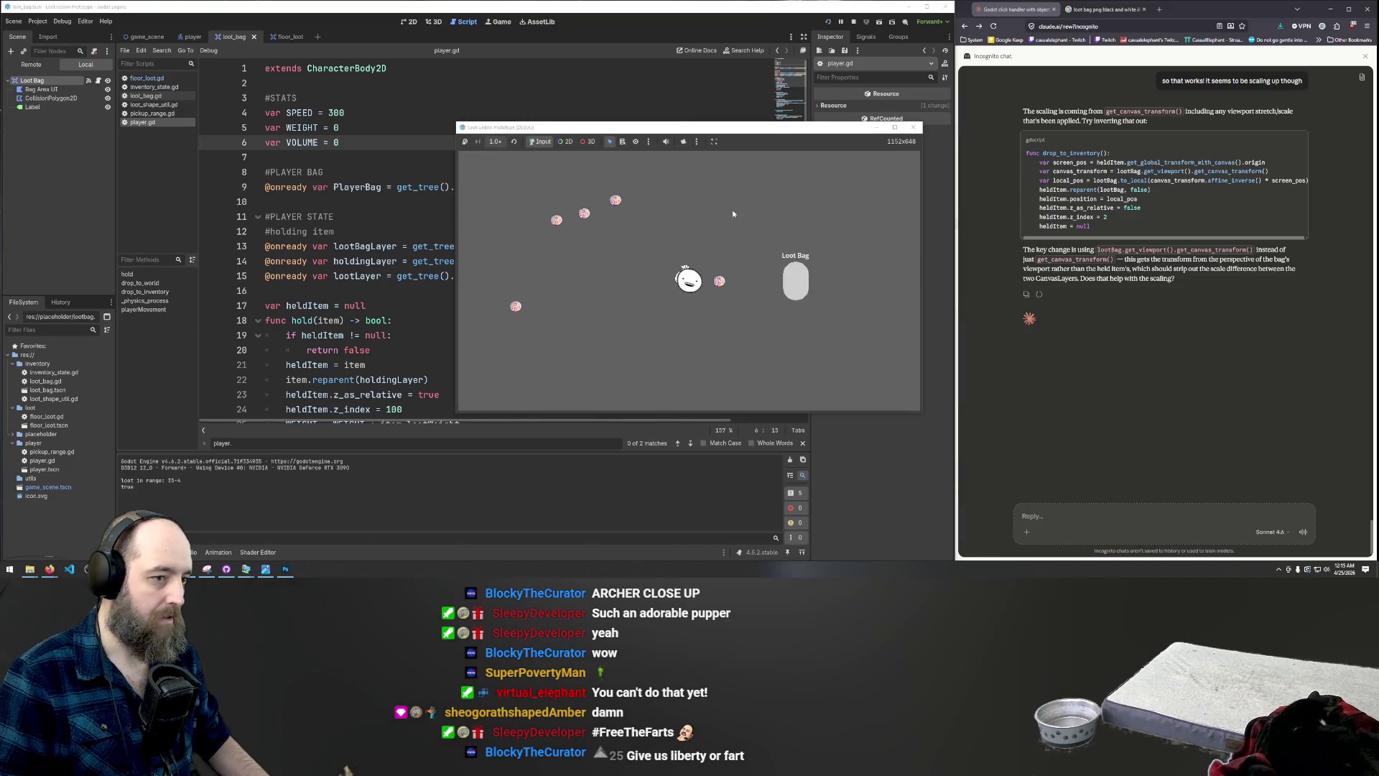
View the floor_loot coin on the 2D canvas with Loot Type coin, Weight 50, Volume 20
left_click(285, 36)
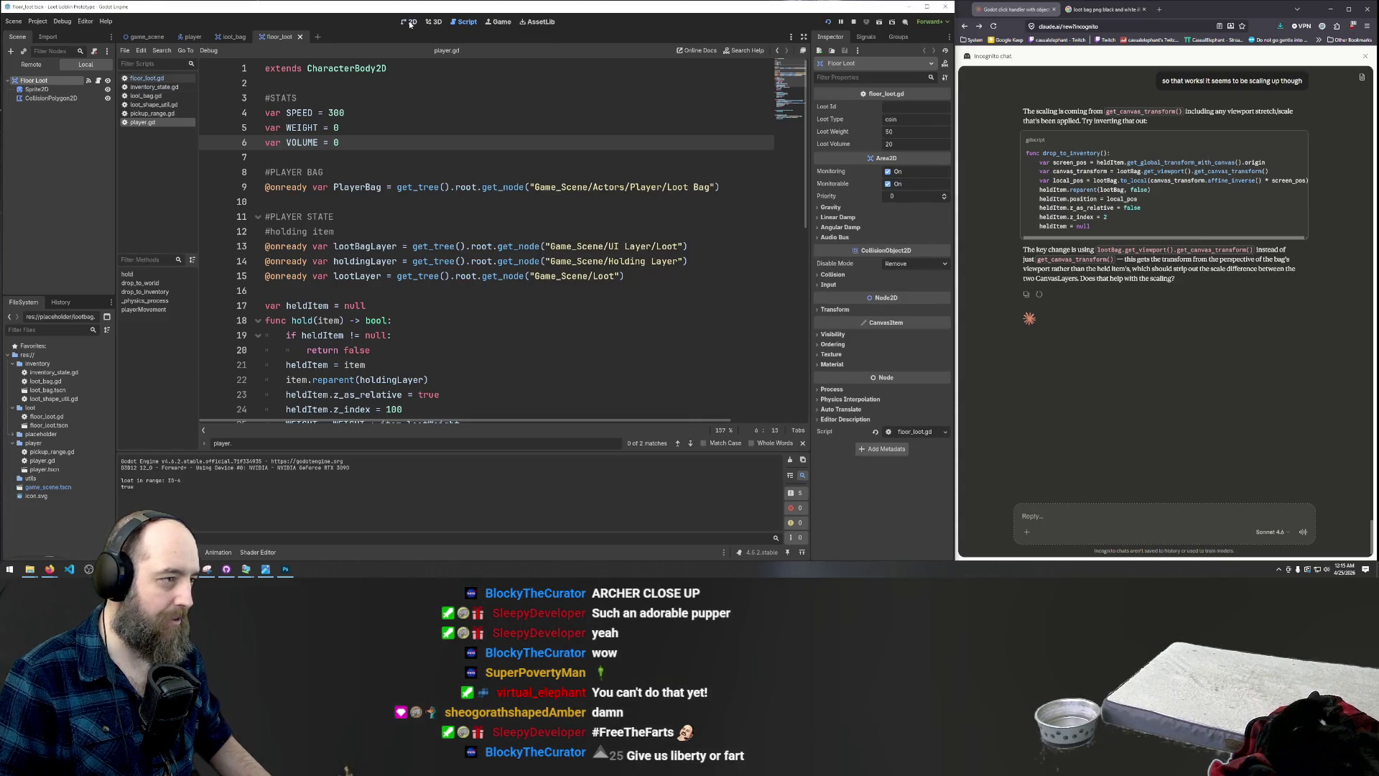
left_click(409, 21)
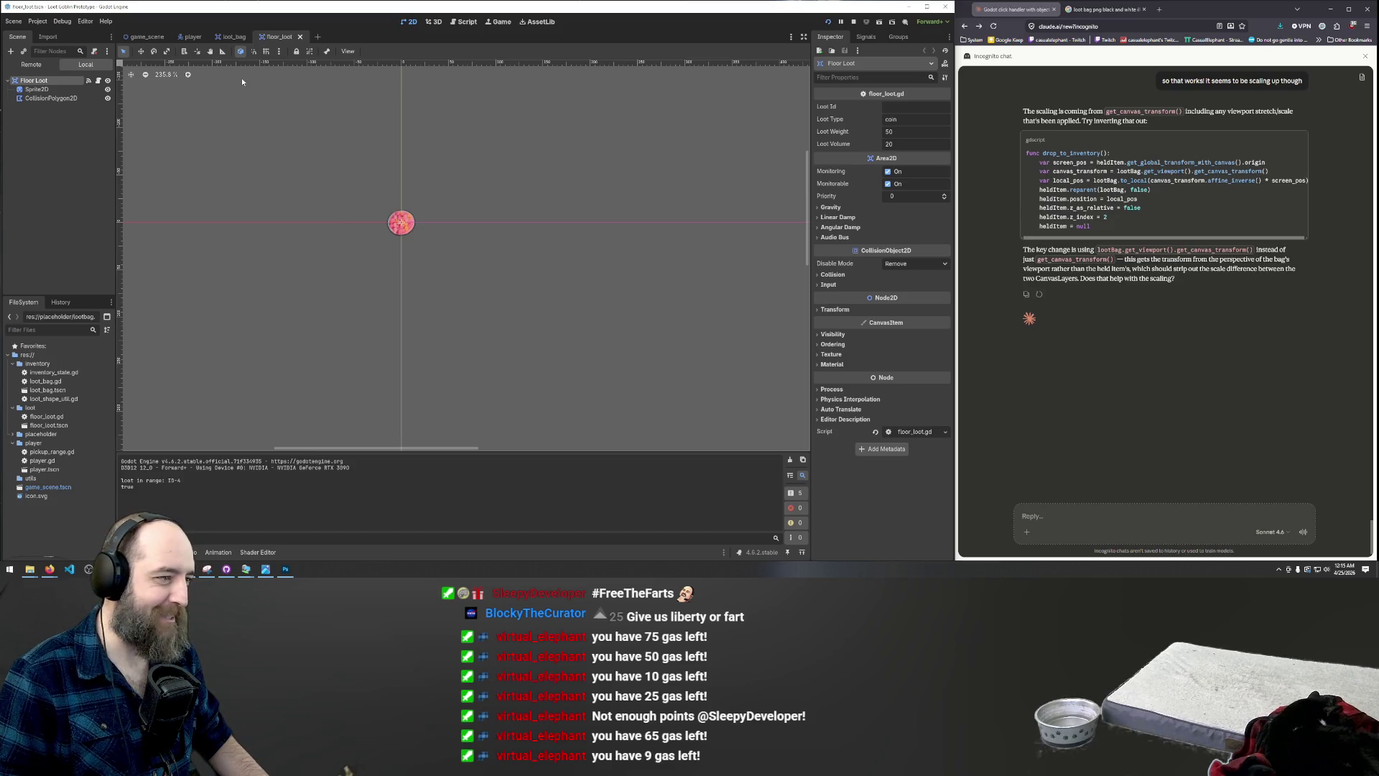
left_click(463, 22)
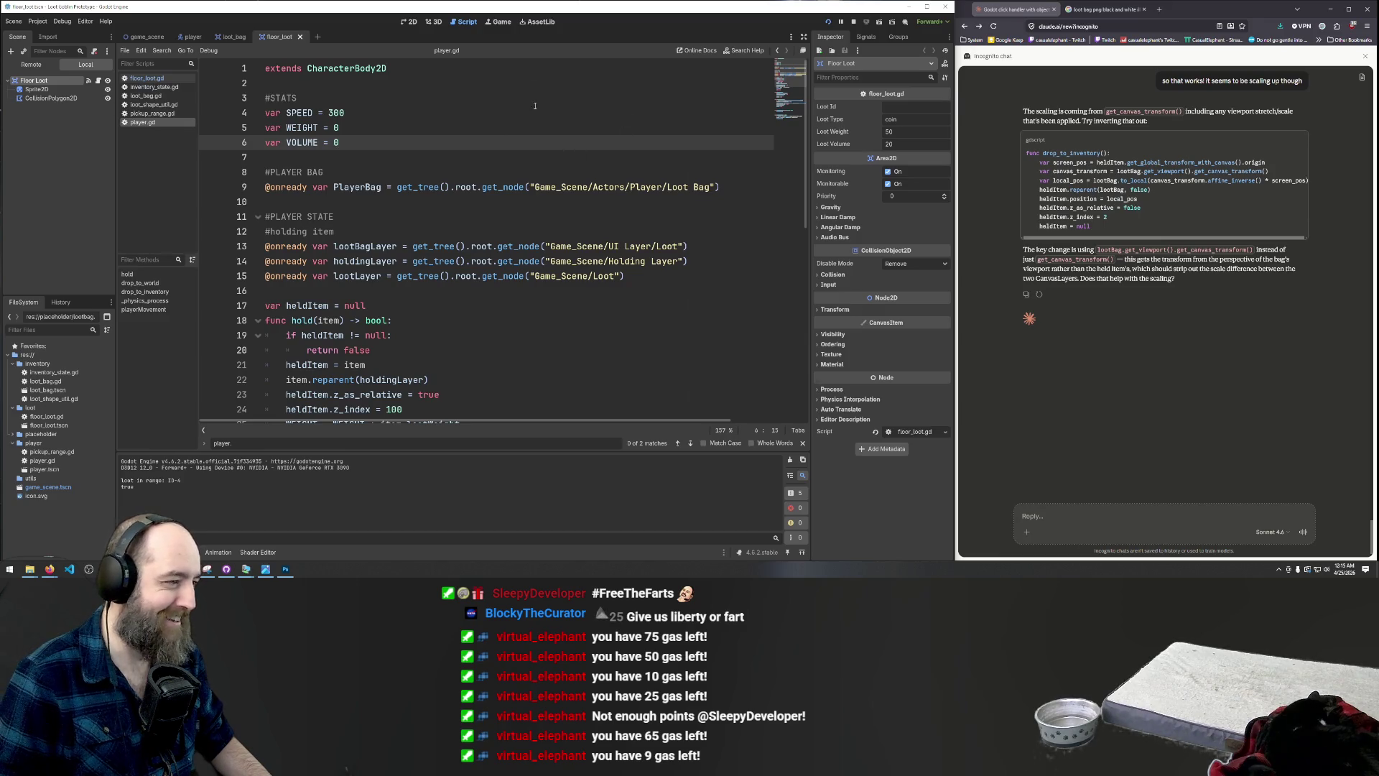
left_click(411, 22)
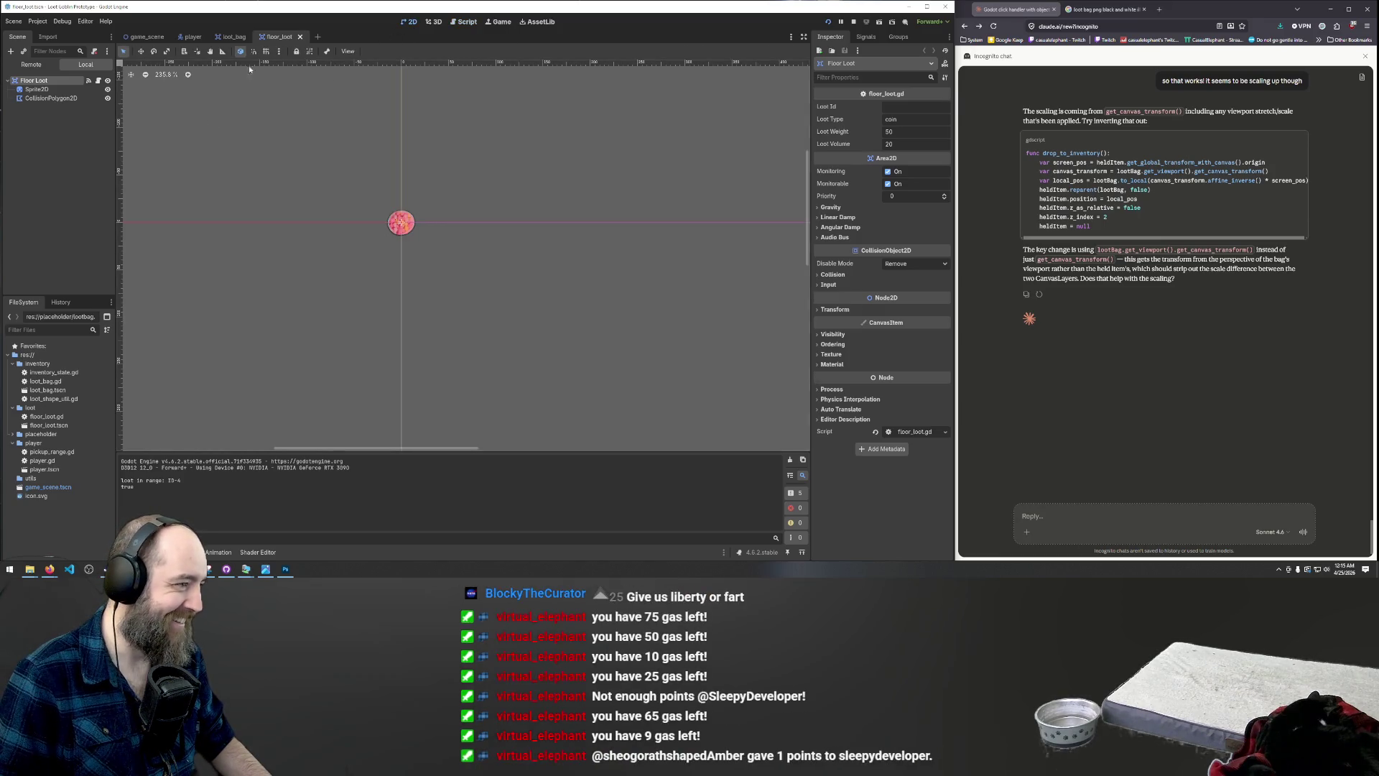
left_click(147, 36)
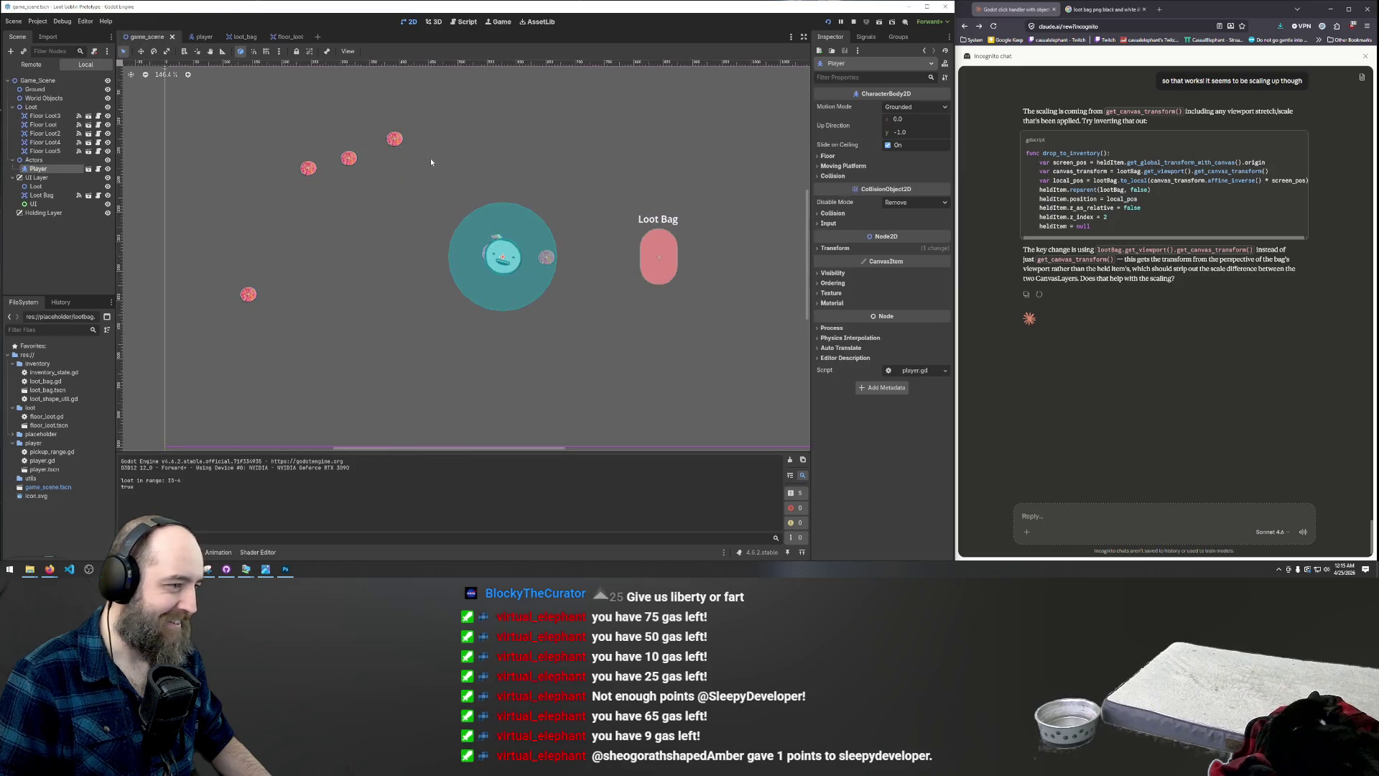
left_click(394, 138)
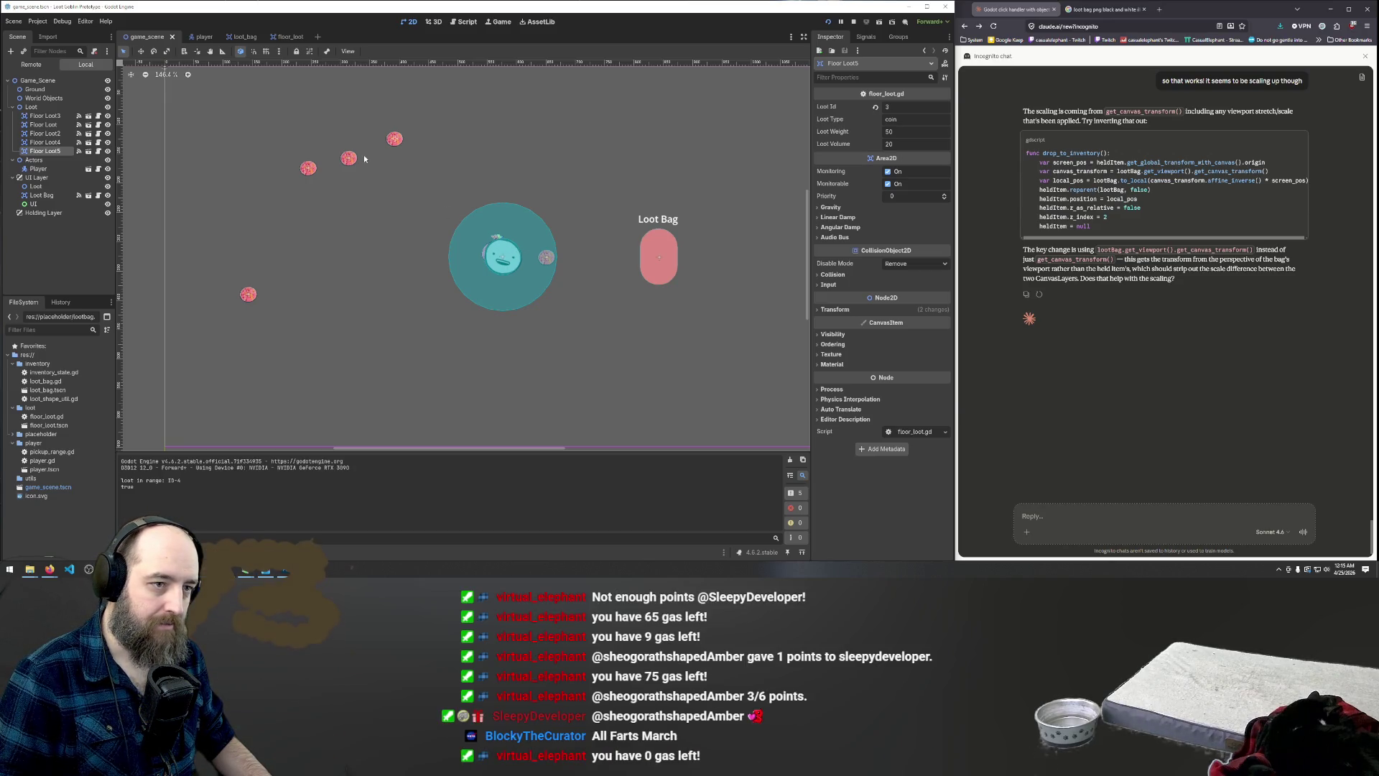
left_click(542, 263)
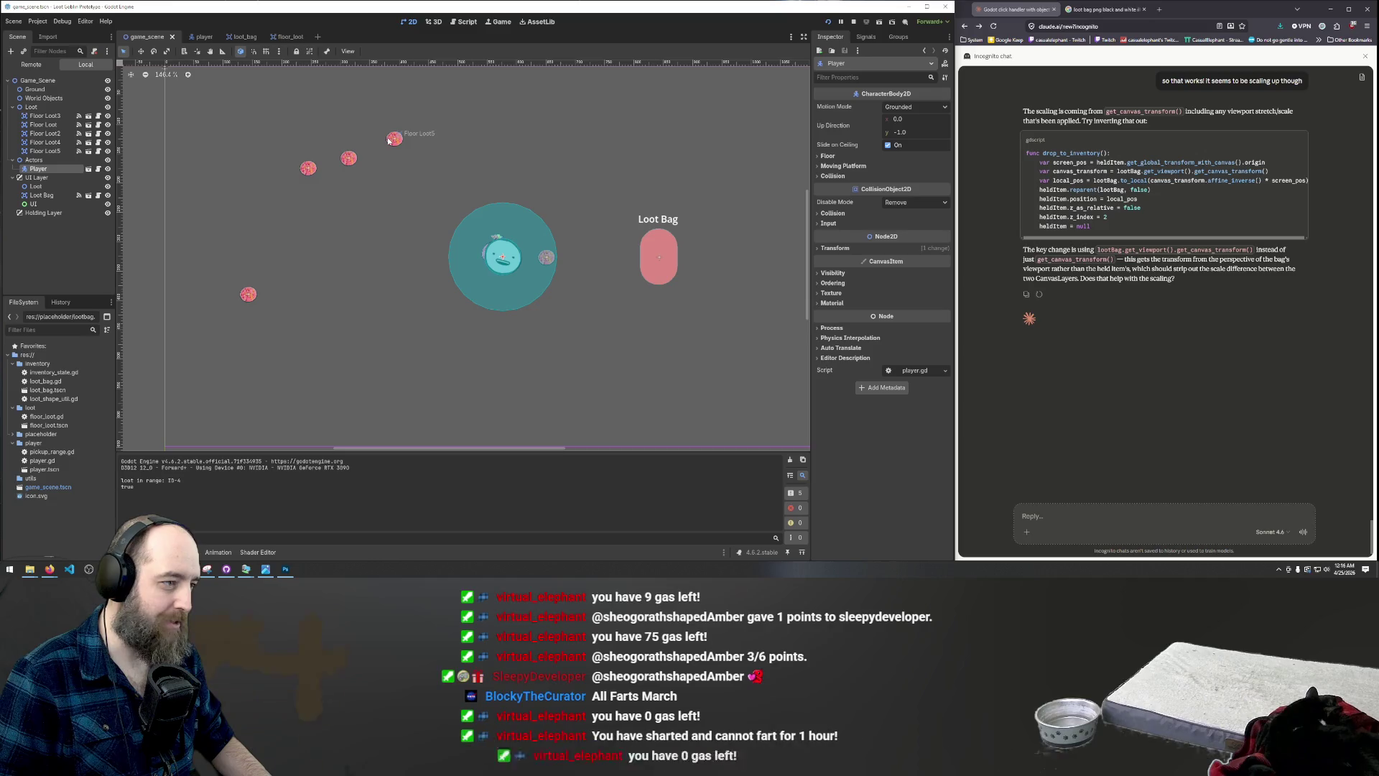
left_click(351, 231)
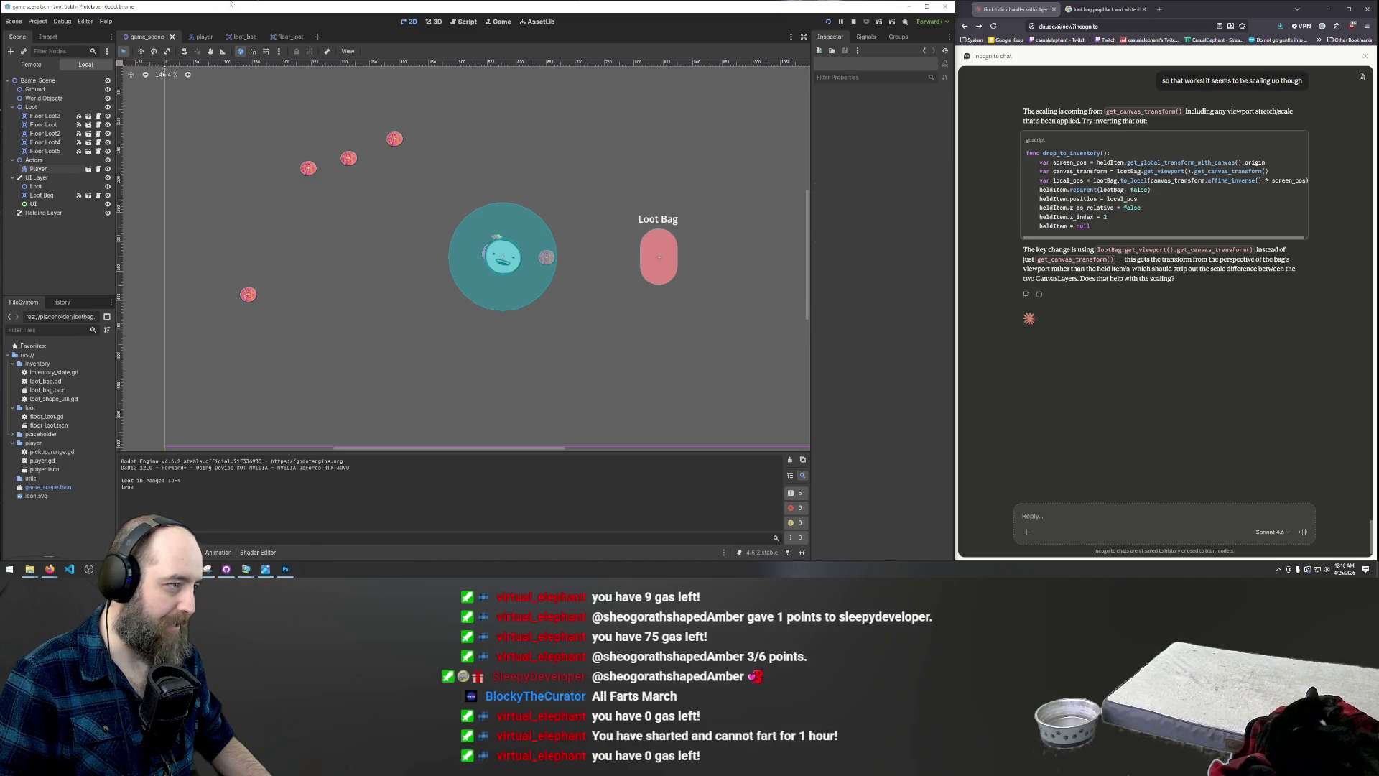
left_click(273, 37)
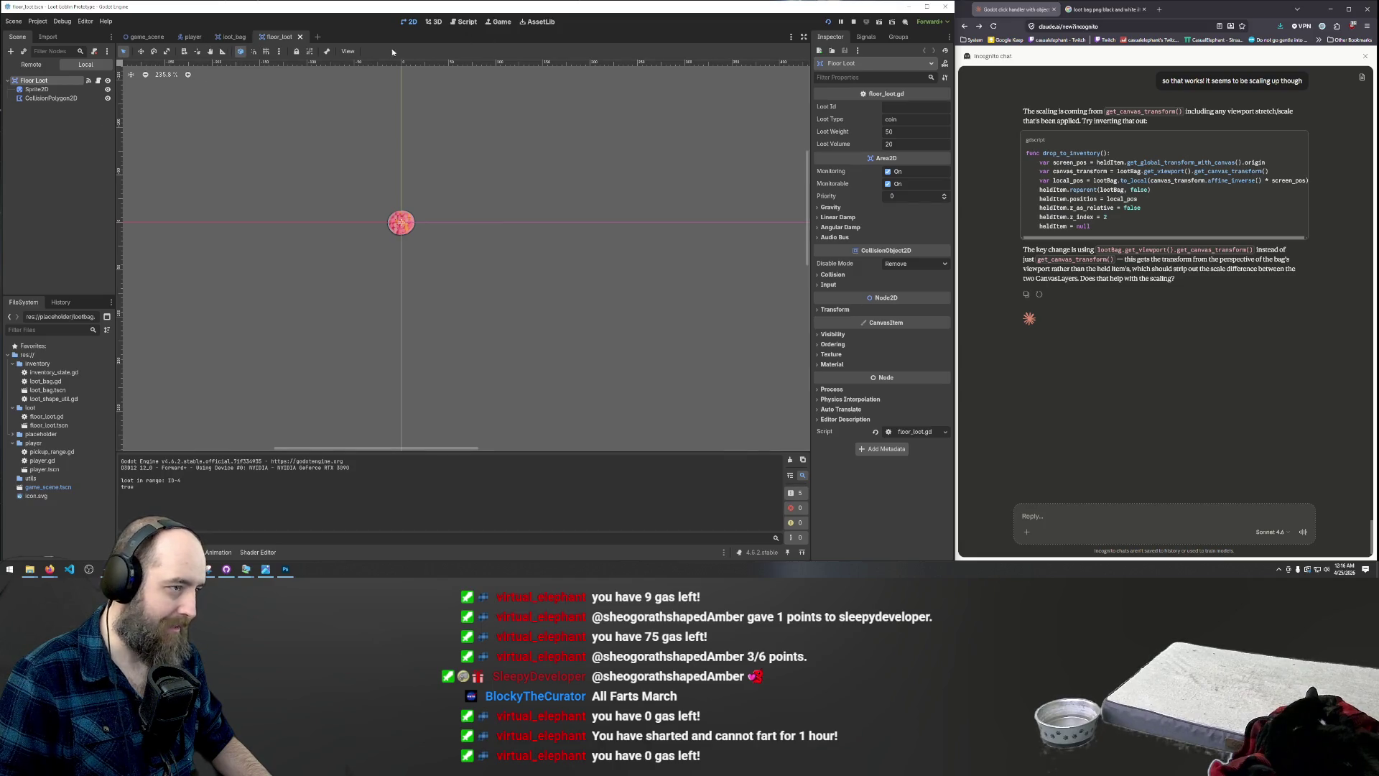
left_click(464, 22)
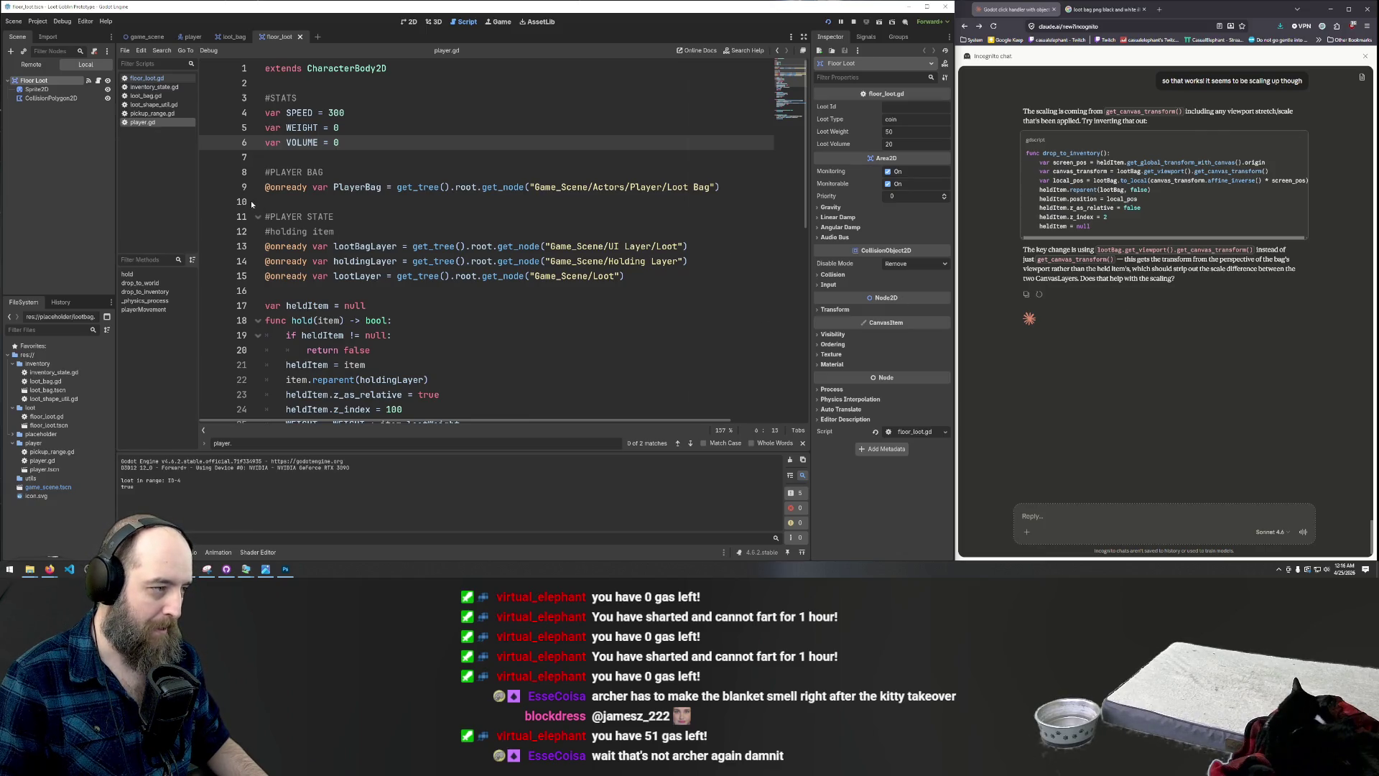
Close the unfinished print(WEIGHT line in player.gd with a parenthesis
scroll(573, 272, "down", 3)
scroll(405, 257, "up", 3)
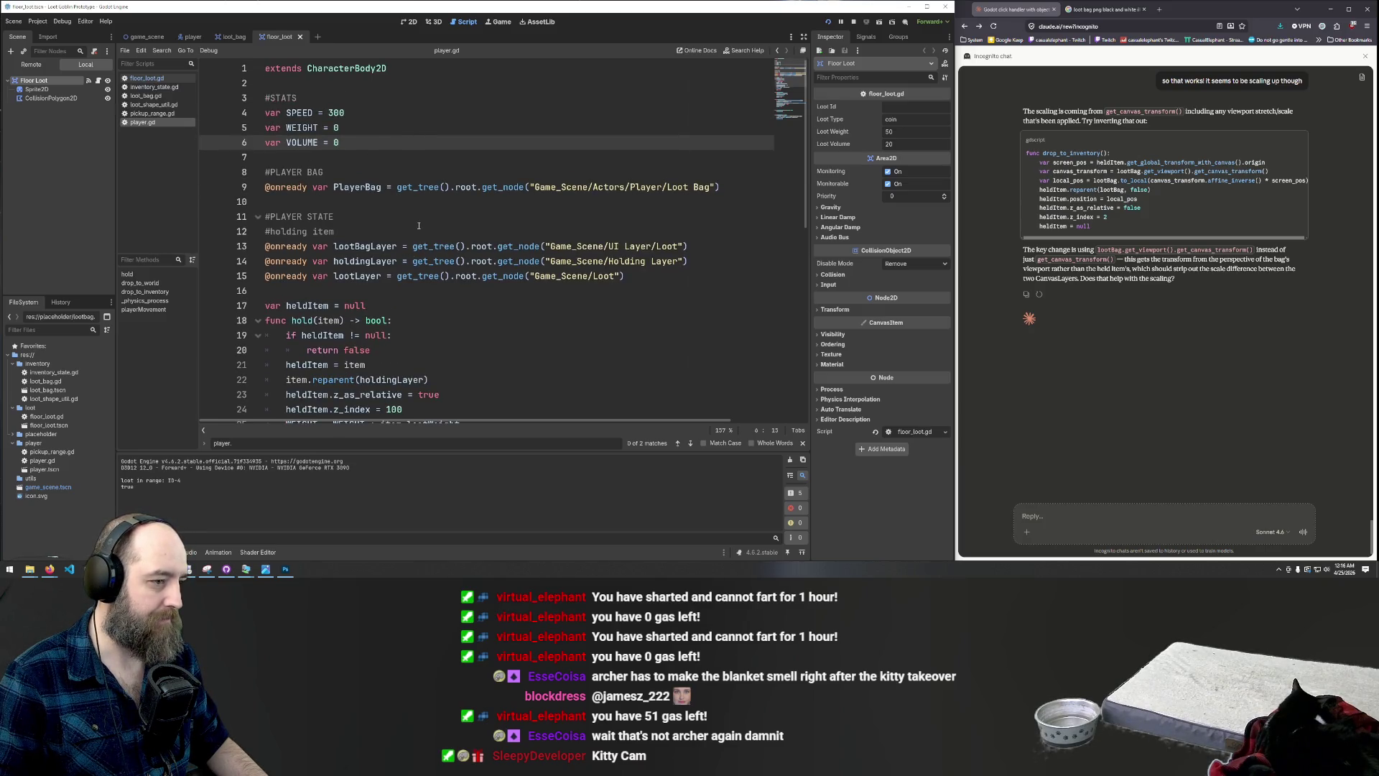
left_click(440, 176)
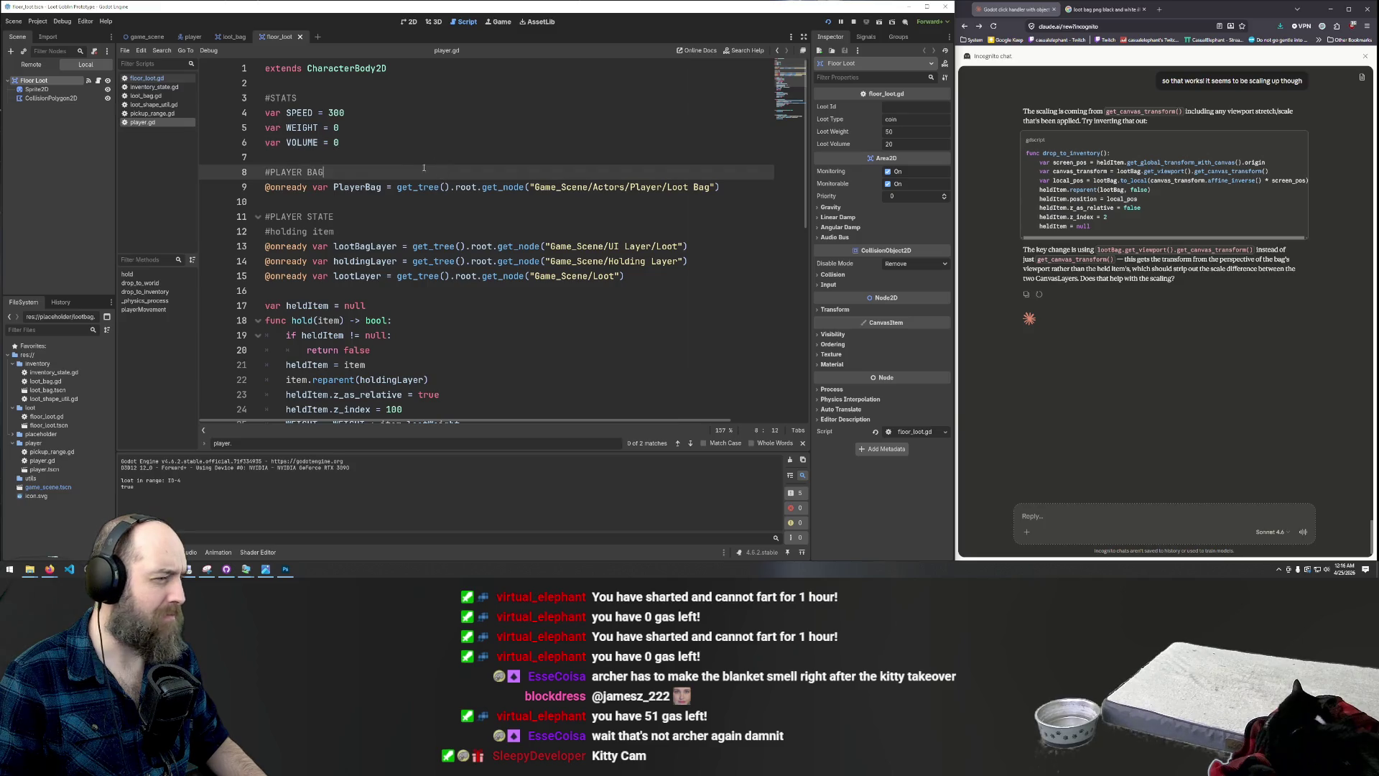
left_click(379, 92)
left_click(361, 128)
key("ctrl+z")
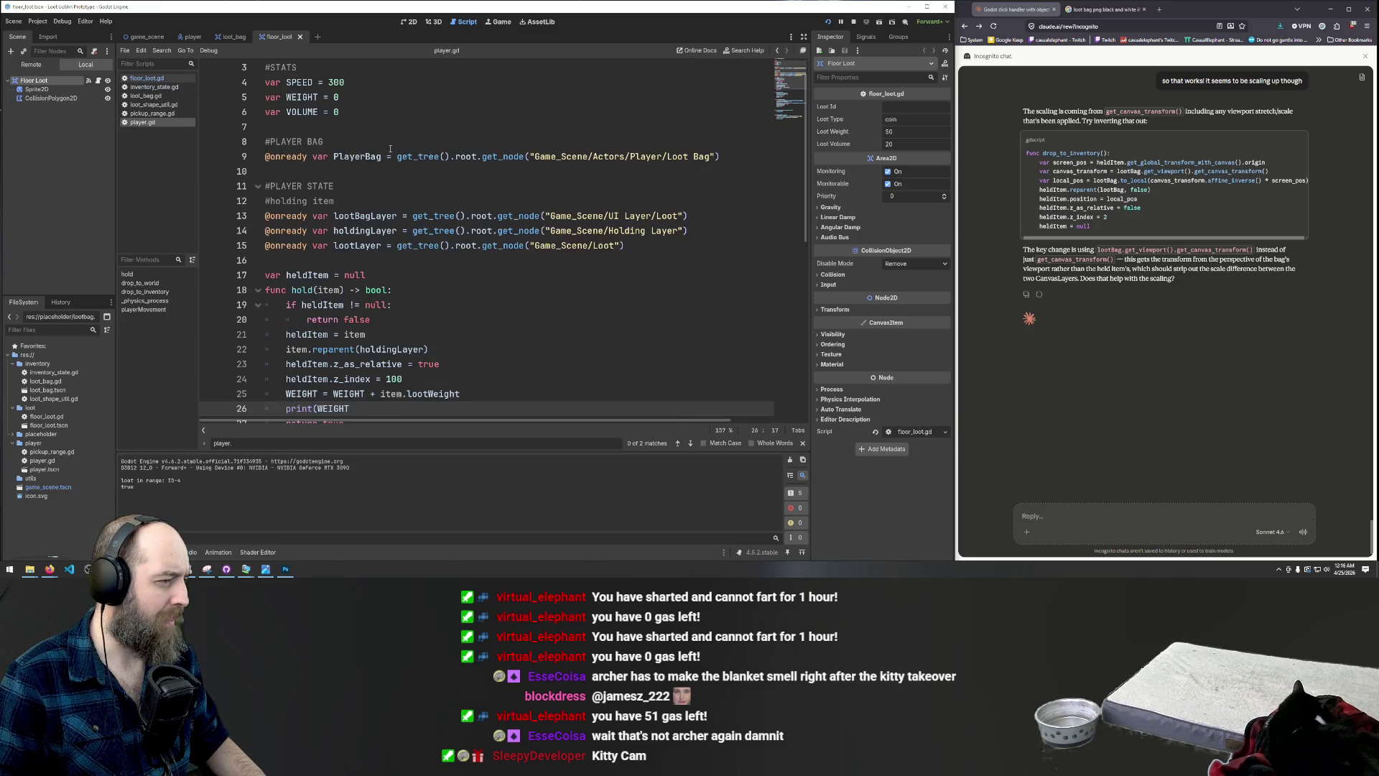
type(")")
Look through loot_shape_util.gd and floor_loot.gd's lootWeight declaration, then return to player.gd
scroll(430, 169, "up", 1)
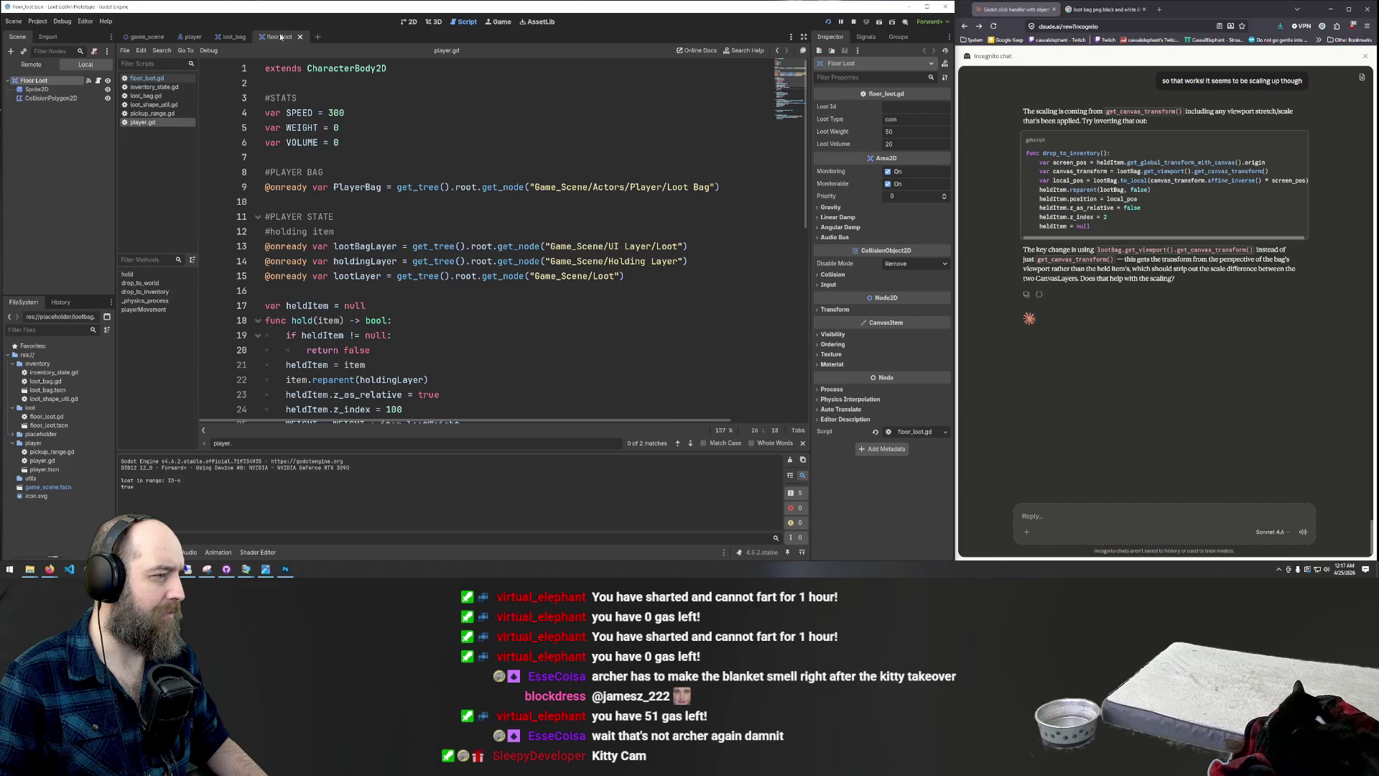
left_click(143, 113)
left_click(142, 122)
left_click(143, 114)
left_click(146, 105)
left_click(142, 122)
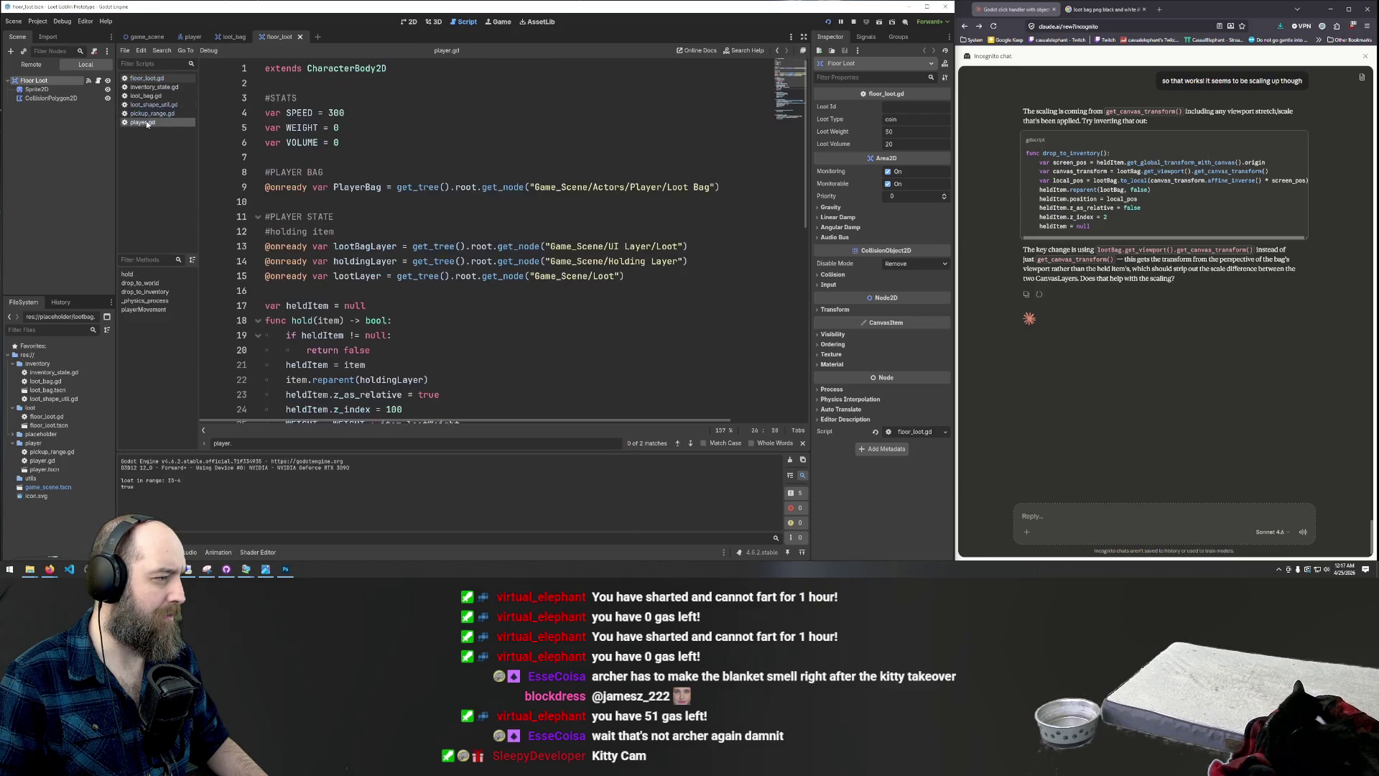
left_click(145, 79)
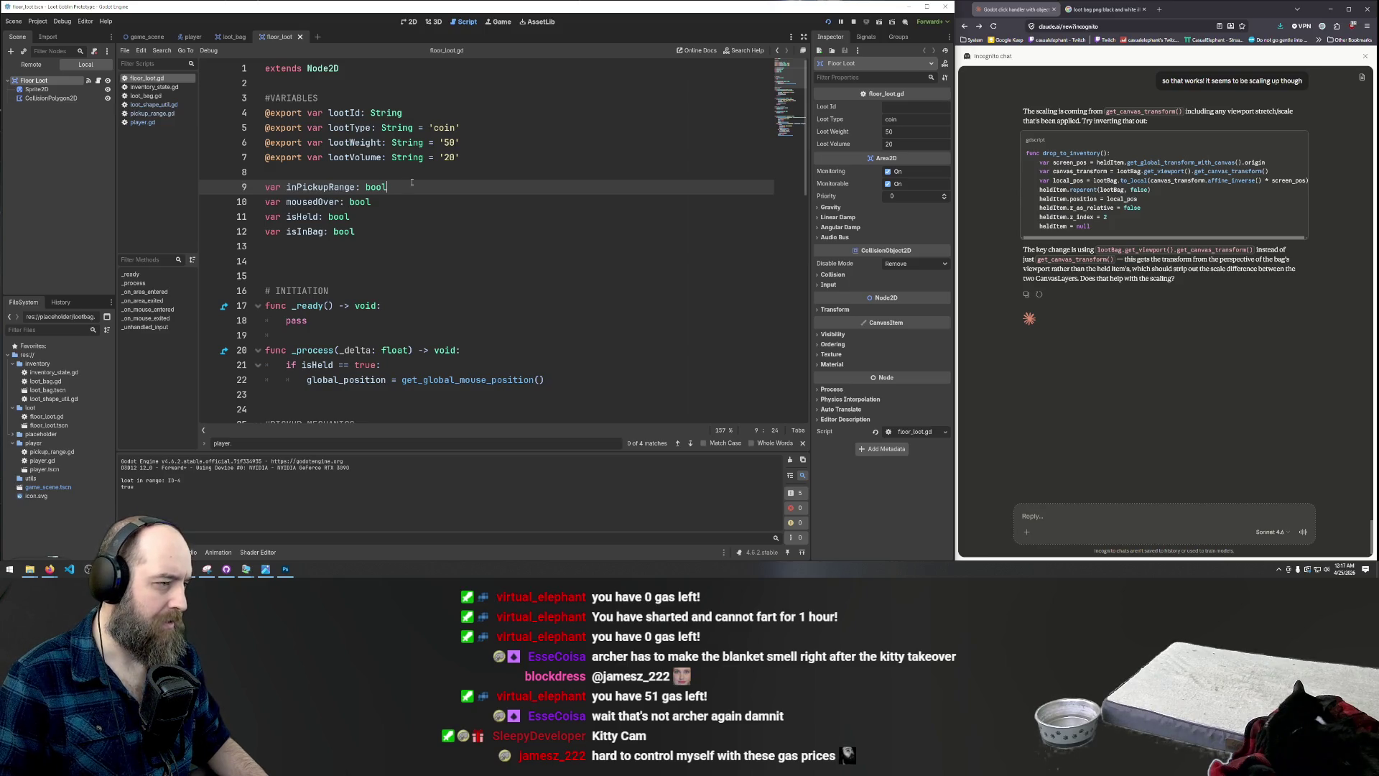
left_click(354, 141)
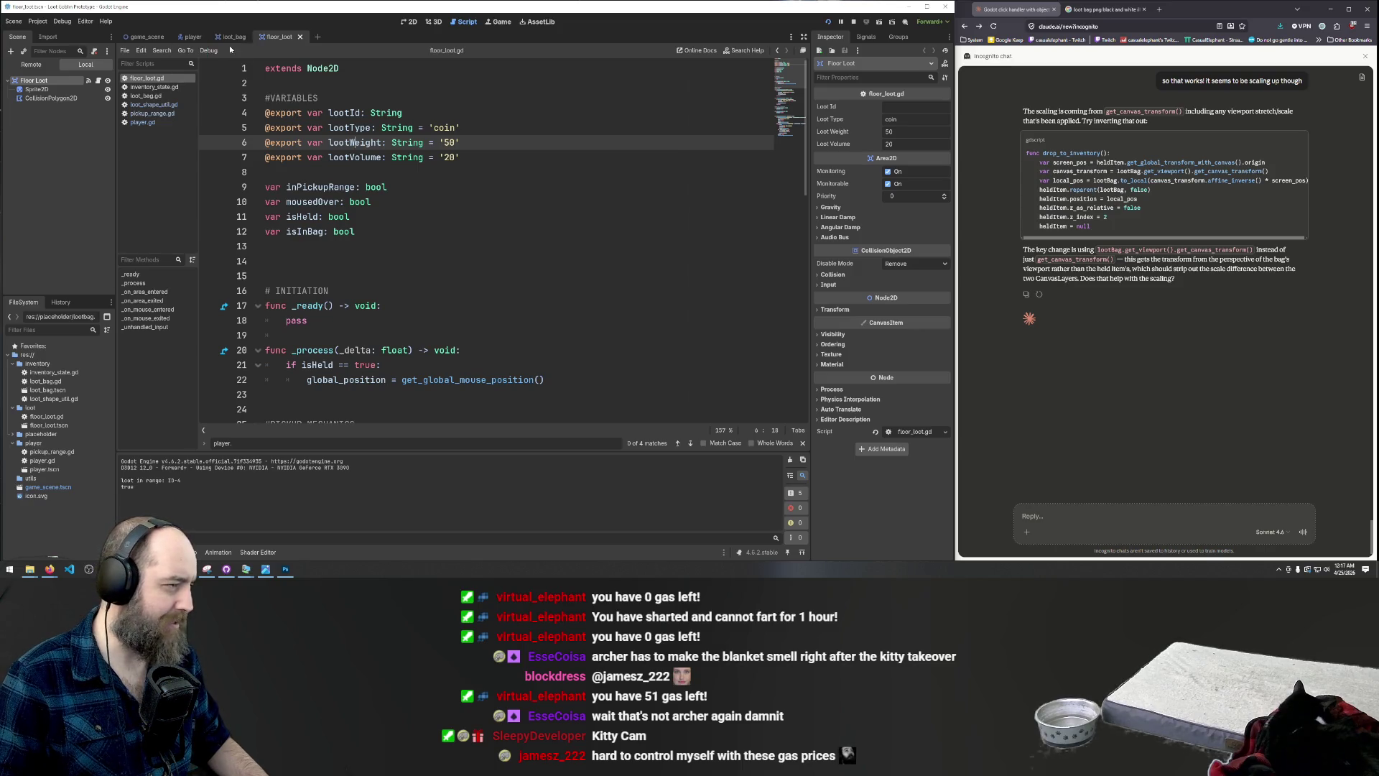
left_click(142, 122)
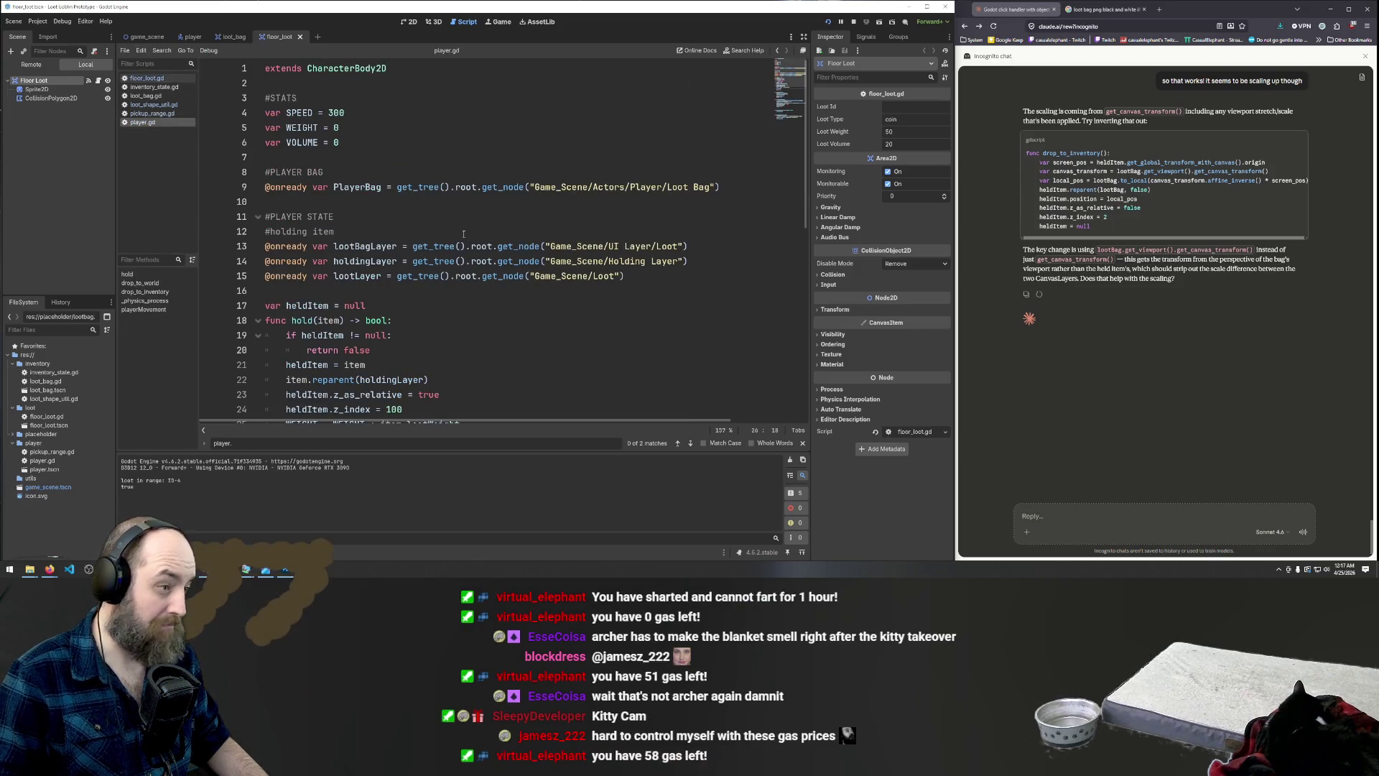
Delete the print(WEIGHT) statement on line 26 and its leftover empty line
scroll(490, 204, "down", 7)
scroll(490, 204, "up", 3)
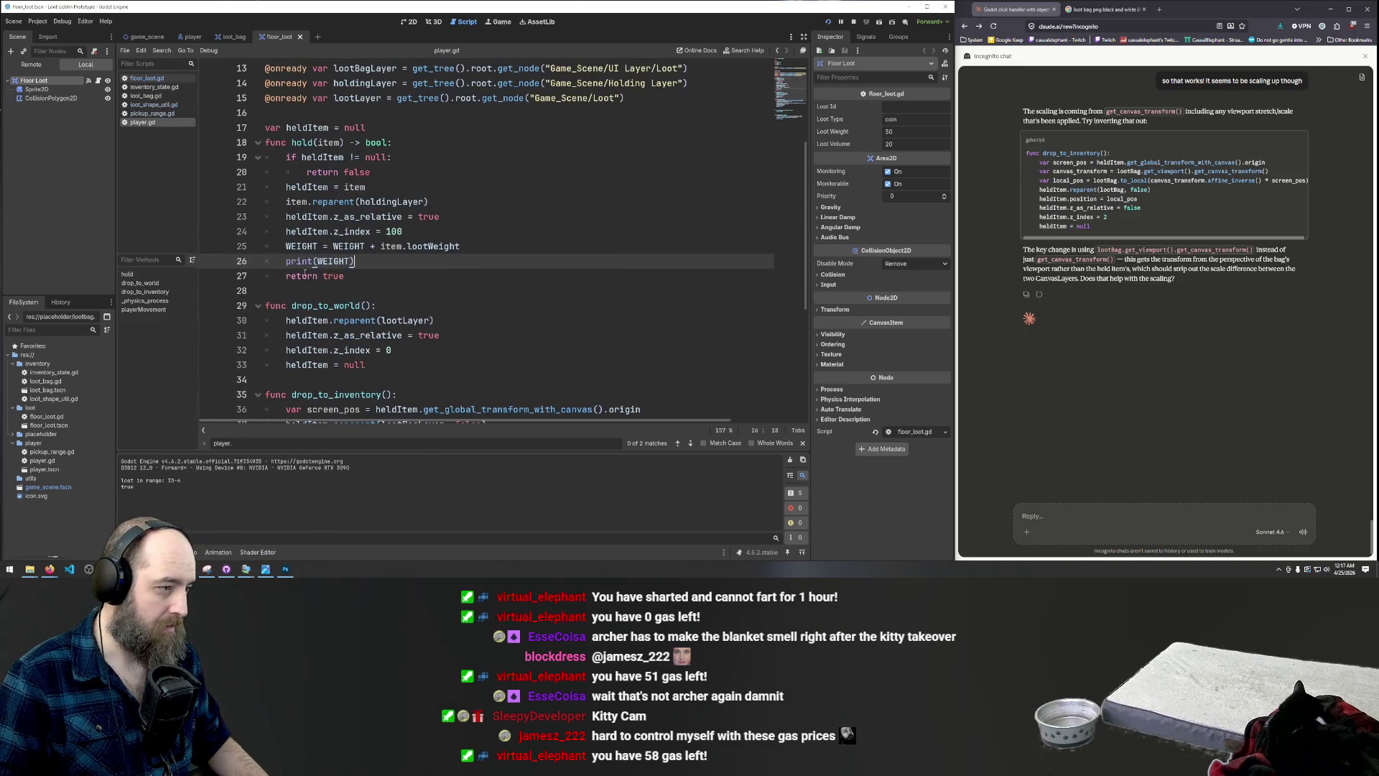
key("shift+Home")
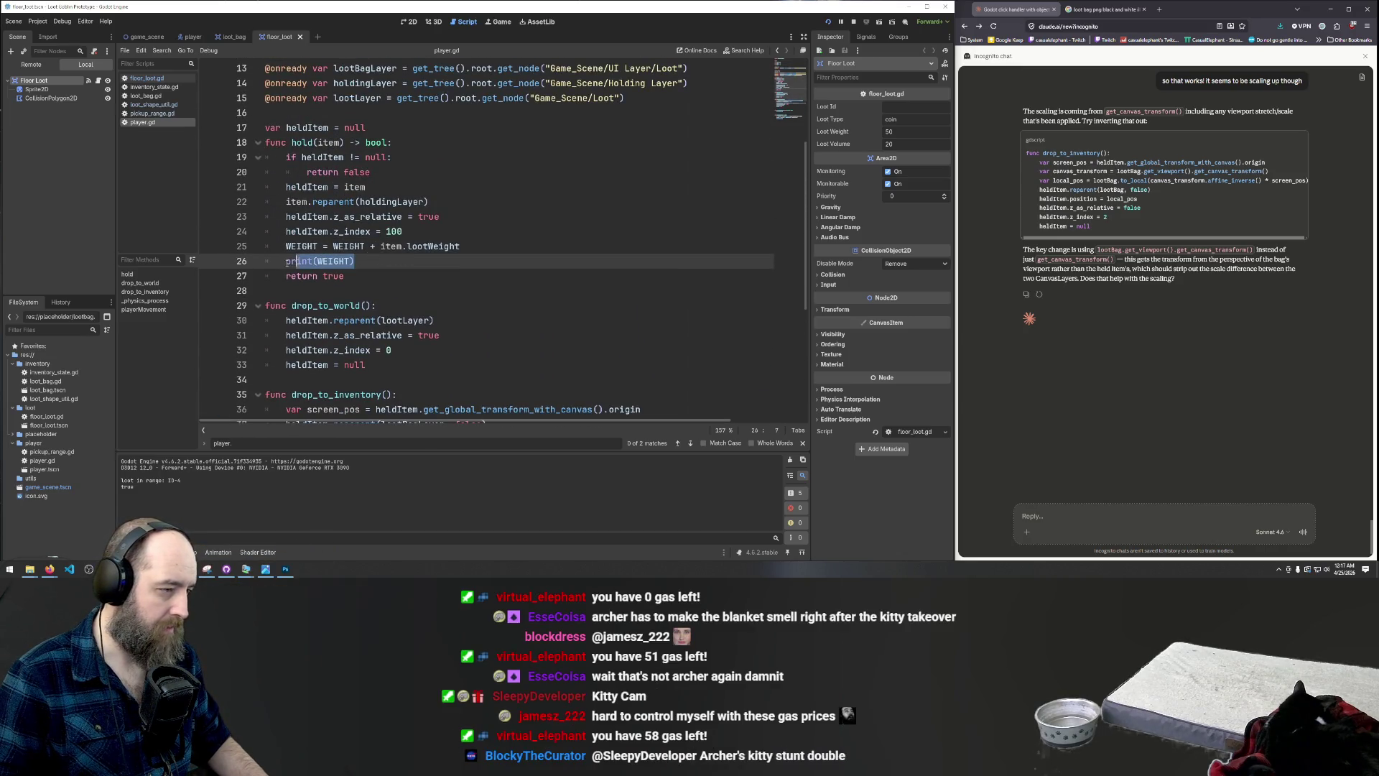
key("BackSpace")
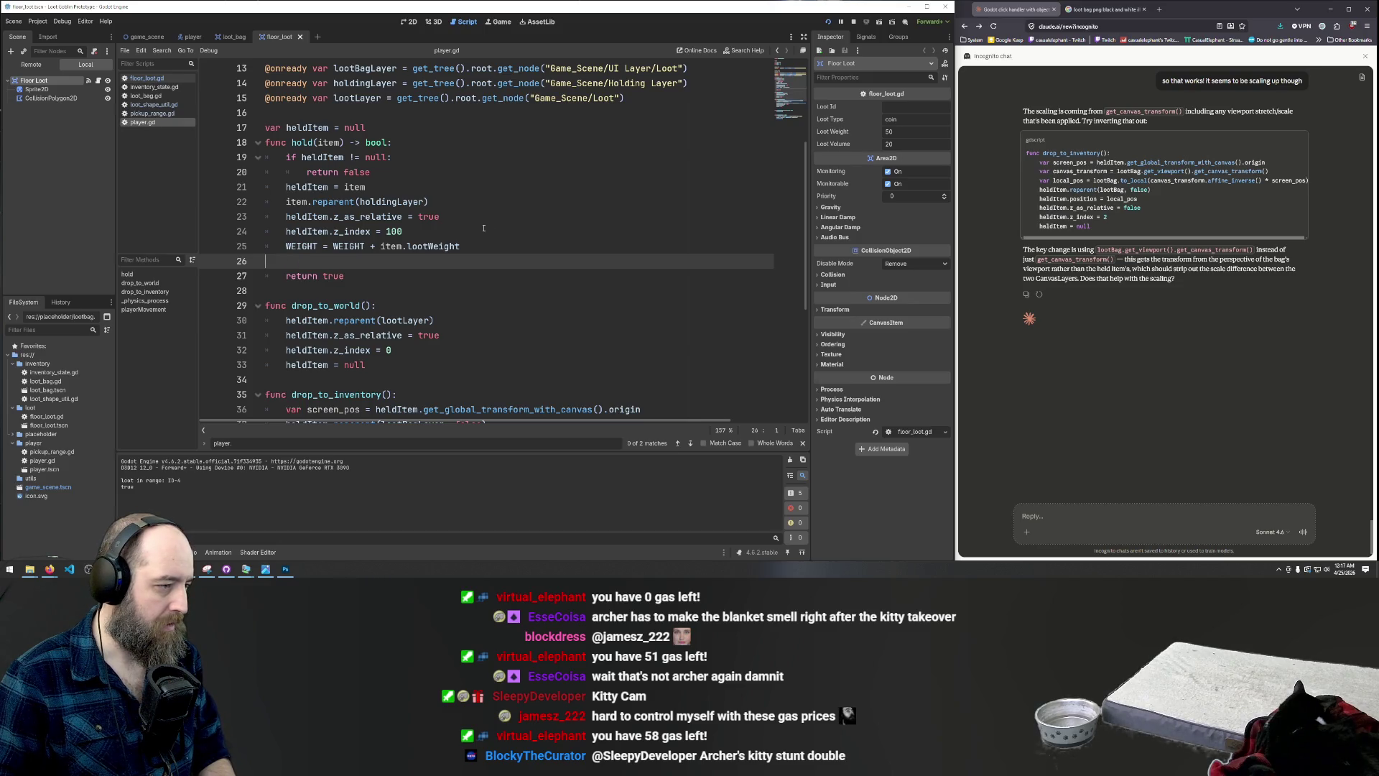
key("BackSpace")
key("BackSpace")
Comment out the weight line, add print(item) after heldItem = item, and save
key("ctrl+k")
left_click(405, 186)
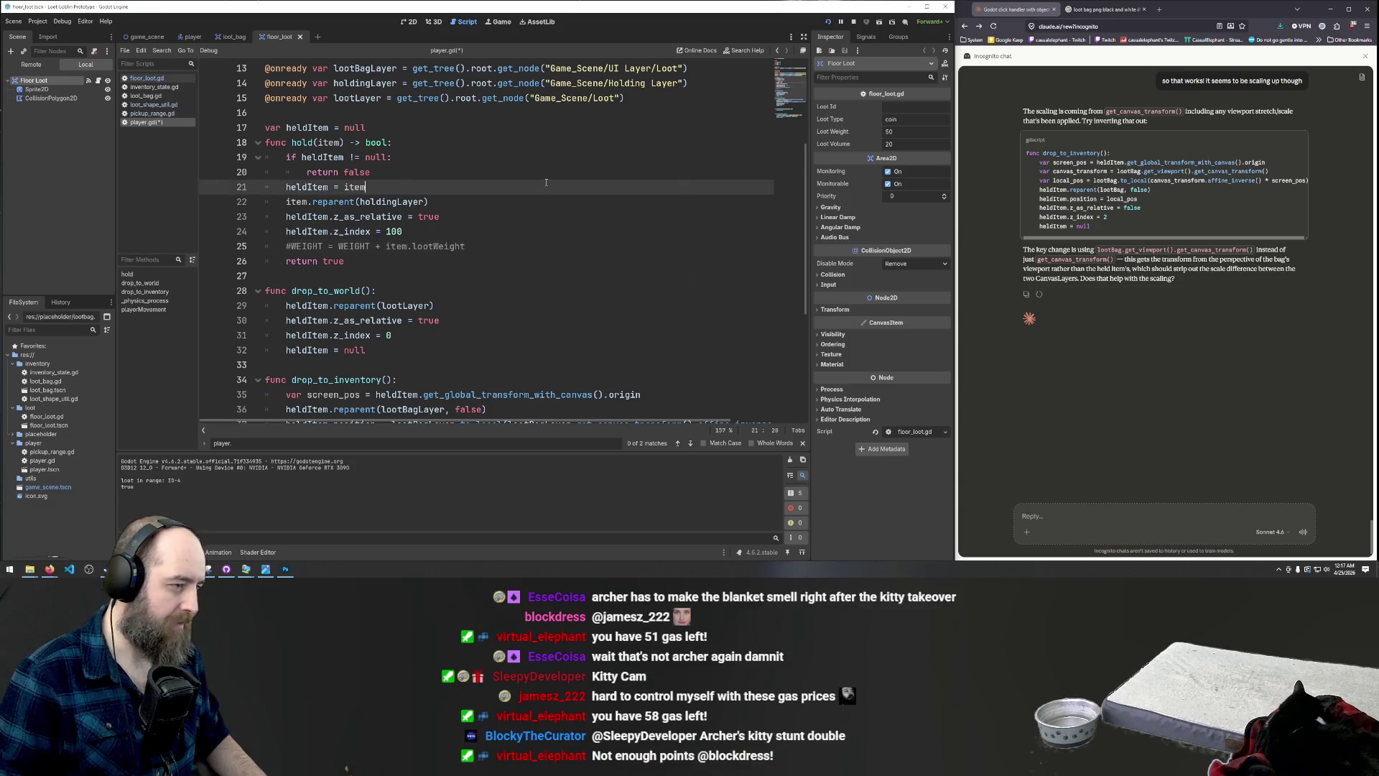
key("Return")
type("pri")
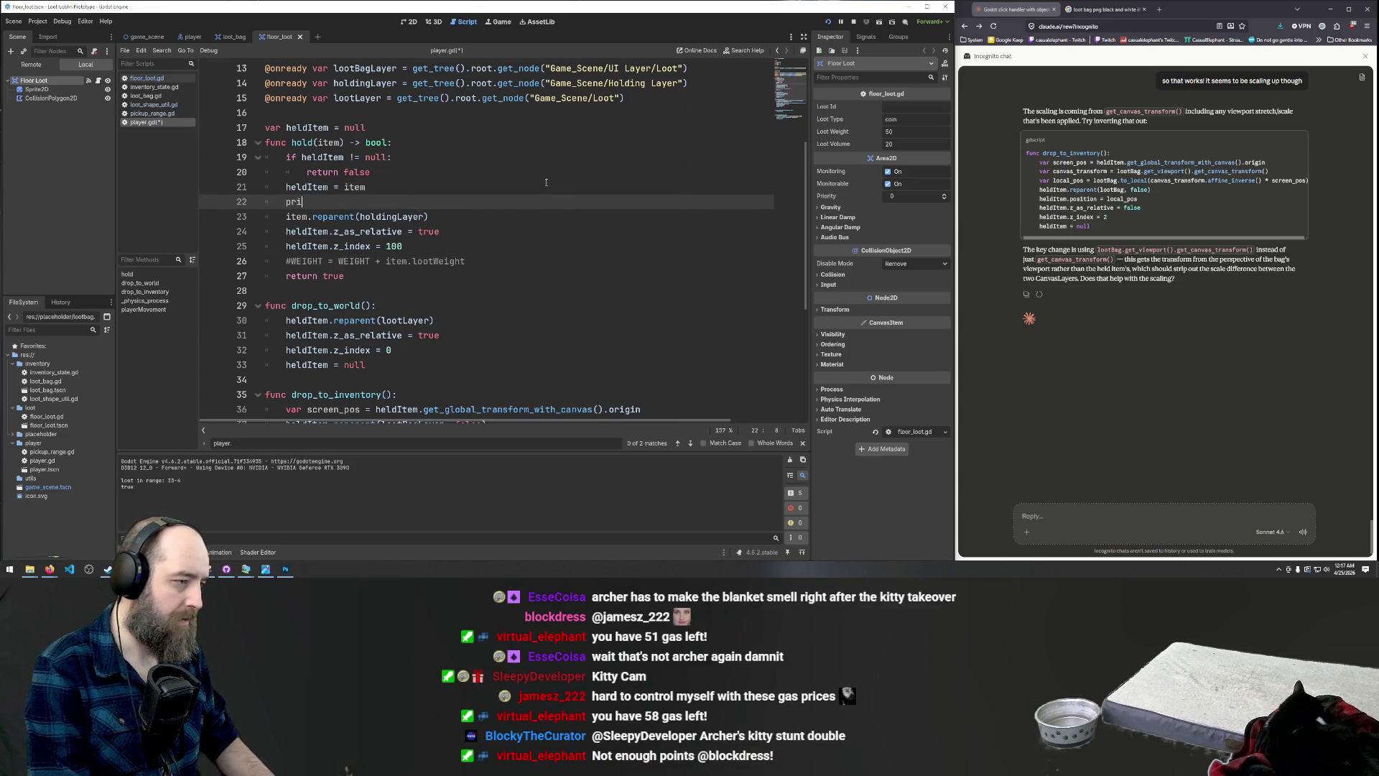
type("nt ")
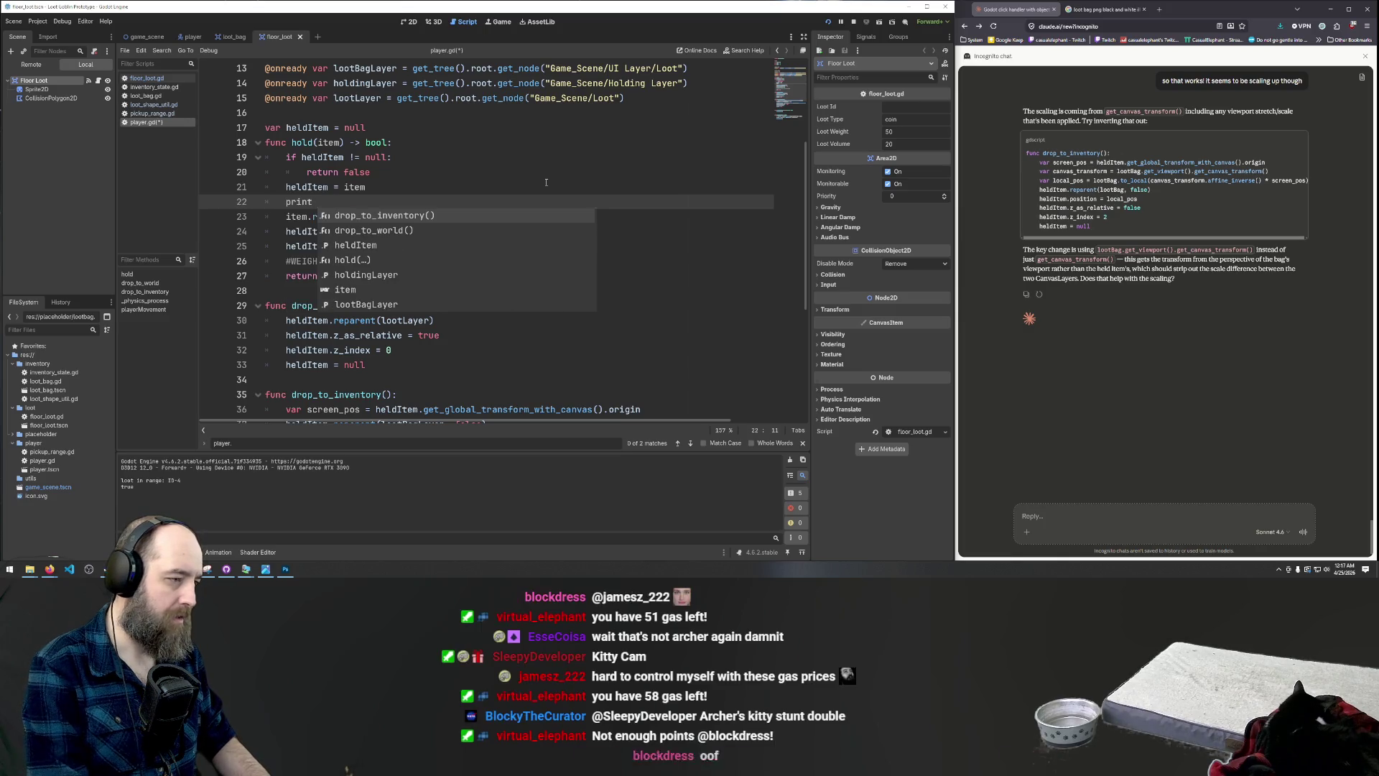
type("item")
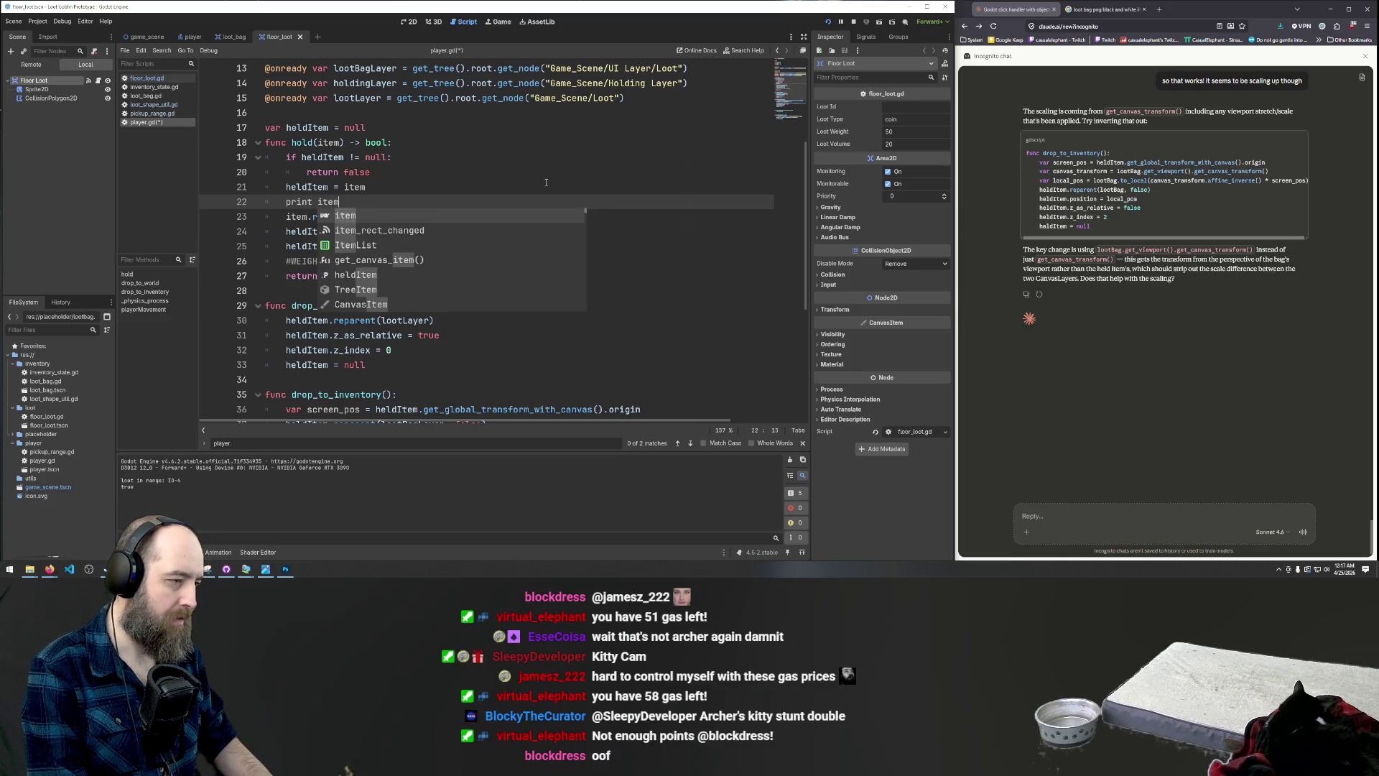
key("BackSpace")
key("BackSpace")
key("BackSpace")
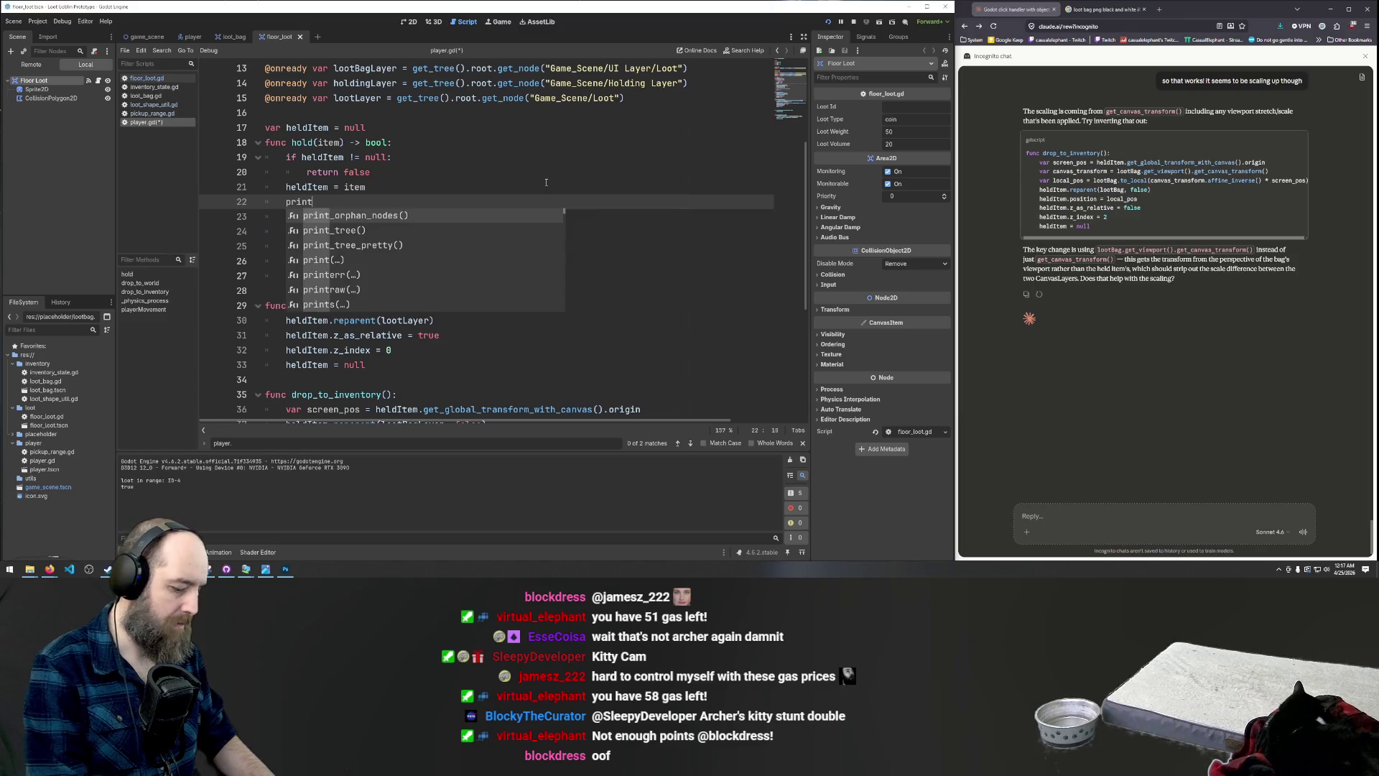
type("(item")
key("ctrl+s")
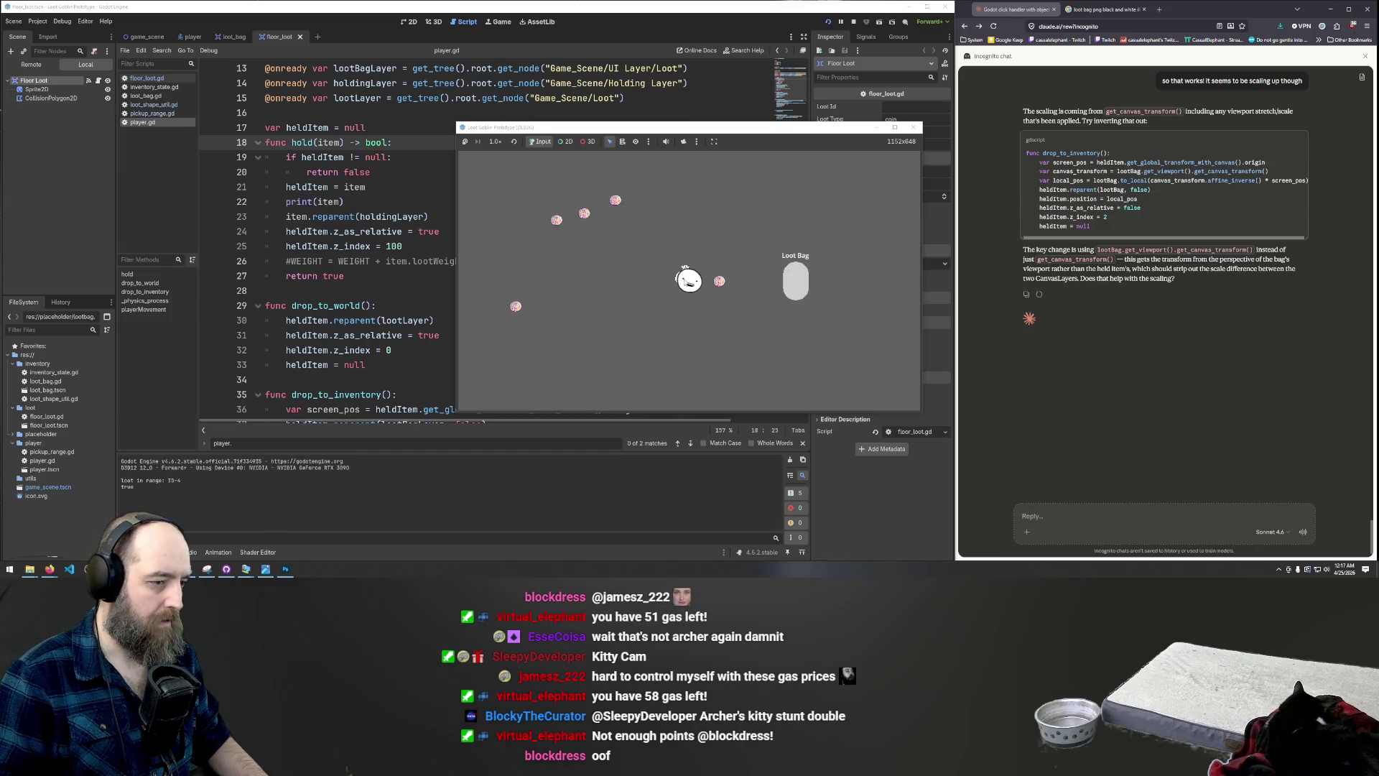
Pick up and drop a coin in the game, then start typing a question in the chat
left_click(718, 282)
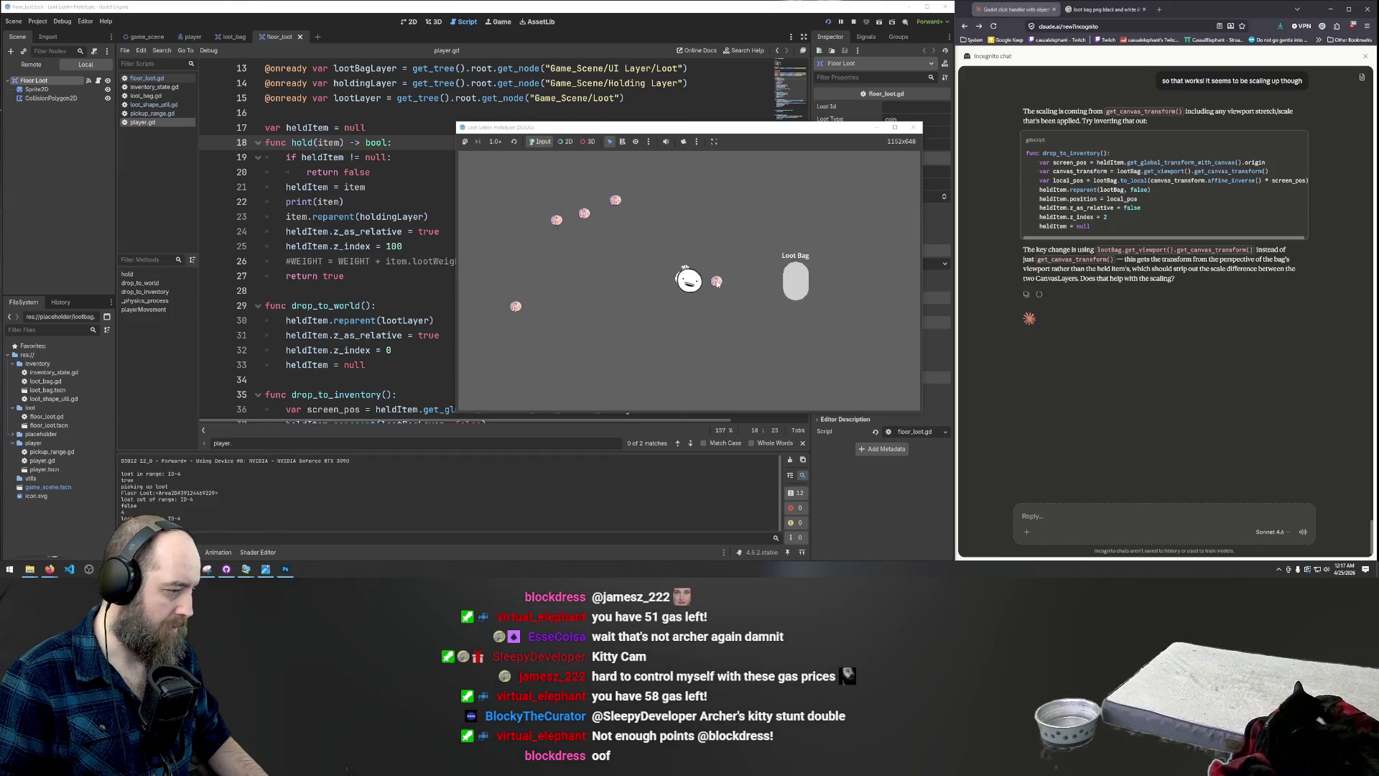
left_click(717, 282)
left_click(1101, 518)
type("how do we print item with everything")
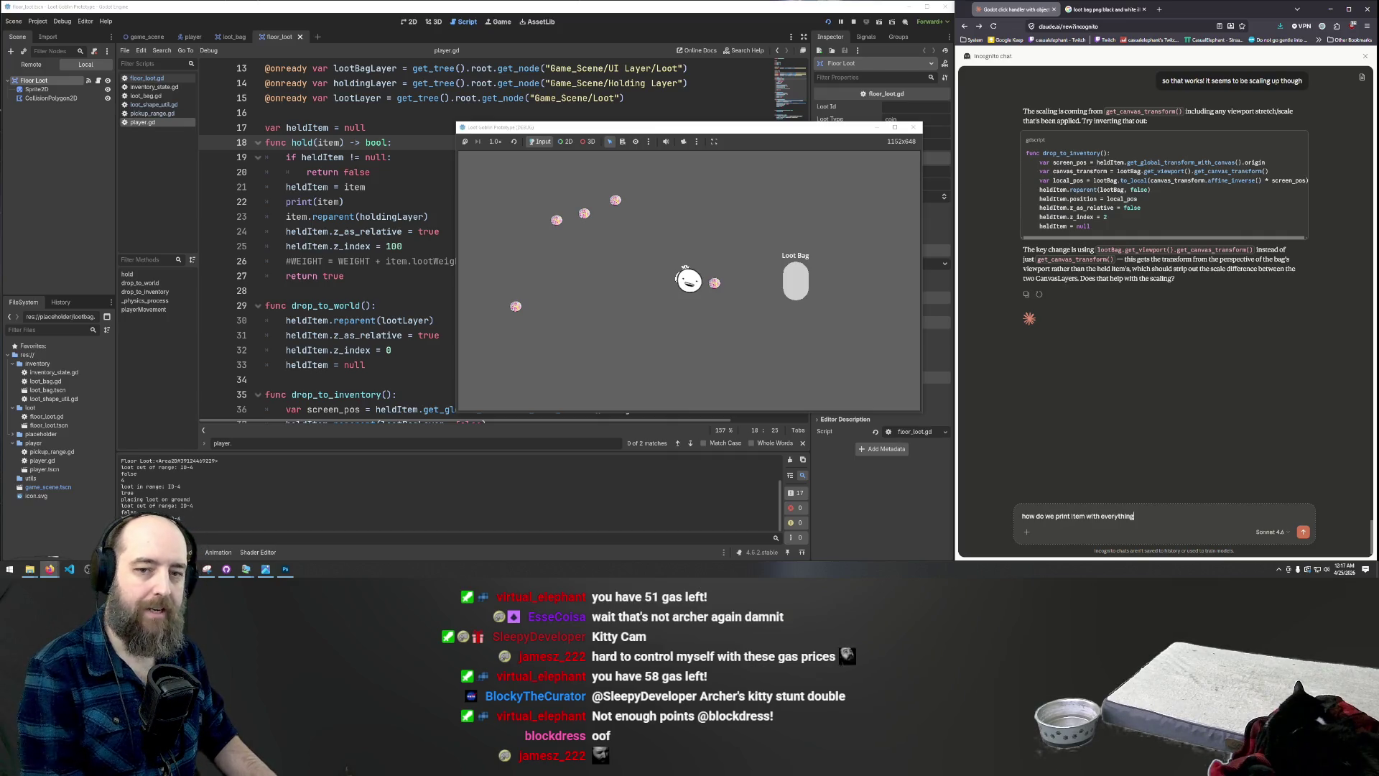
Send the print question, then clarify it returns a generic object, and select the _to_string answer
key("Return")
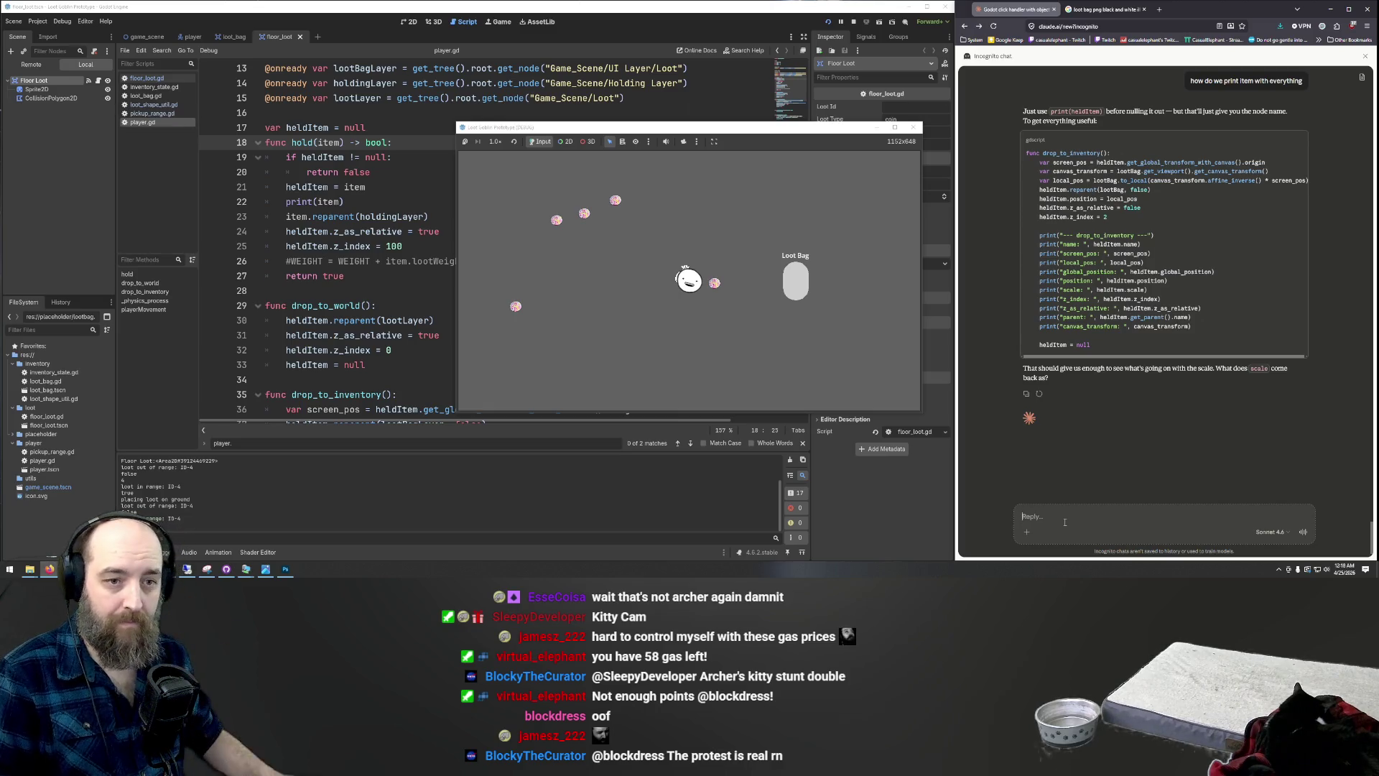
type("noooo we can just print")
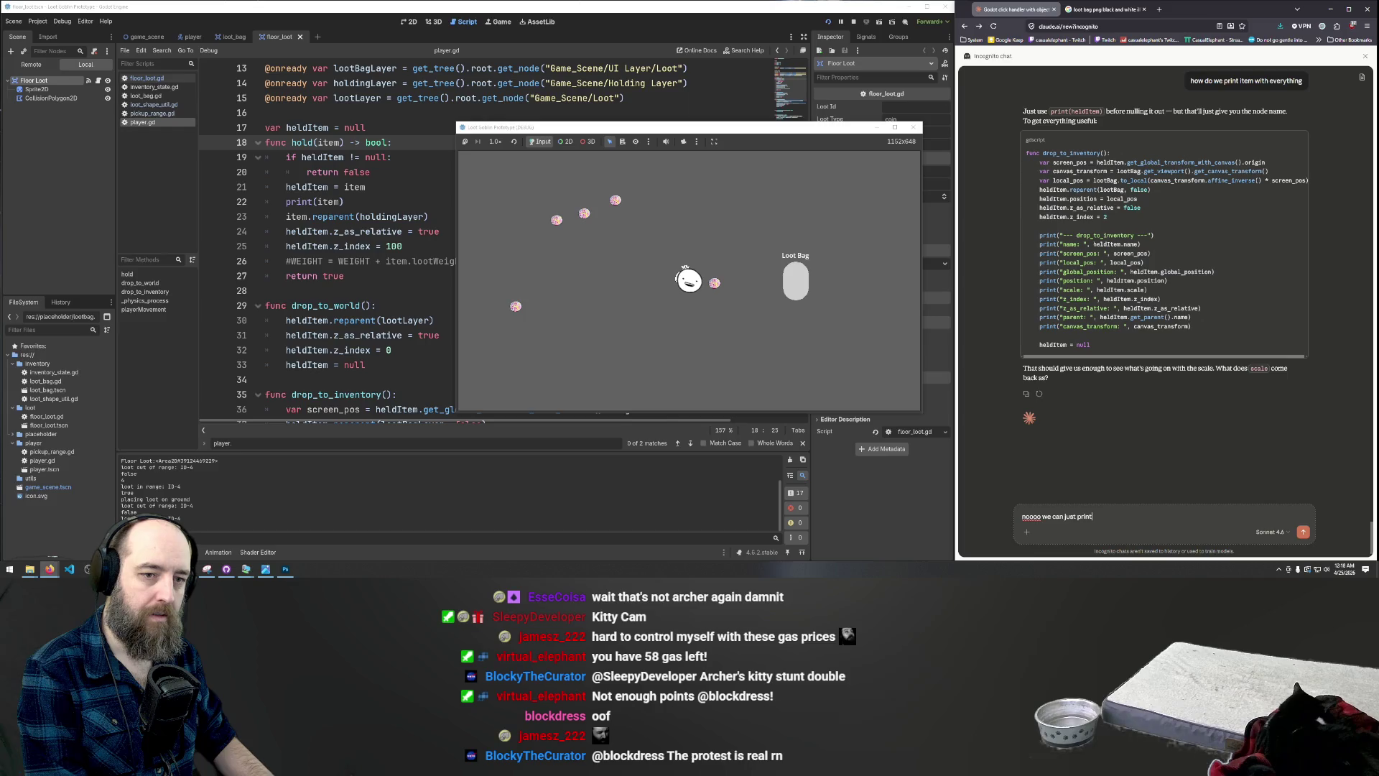
key("ctrl+a")
key("BackSpace")
type("no I mean just")
key("BackSpace")
key("BackSpace")
key("BackSpace")
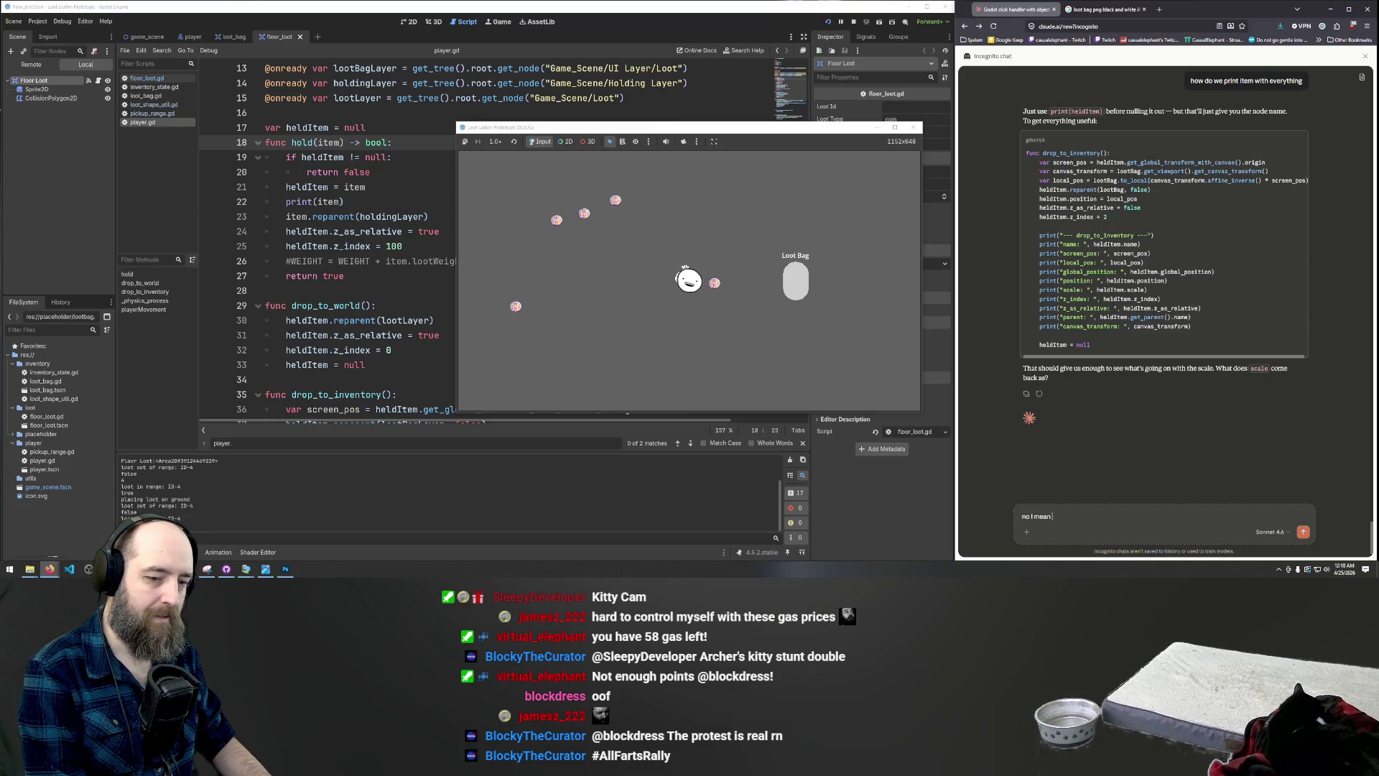
type("nstead of")
type("it retur")
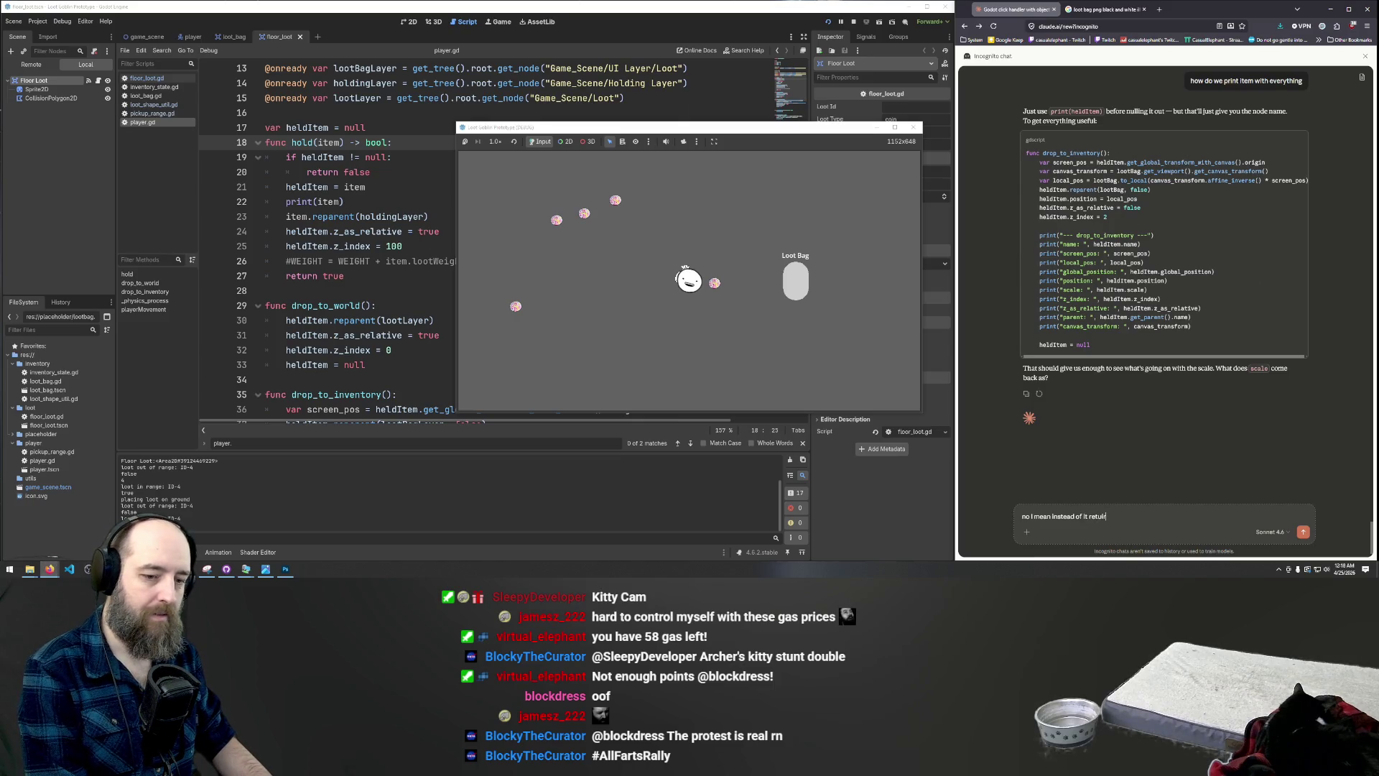
type("ning a generic ob")
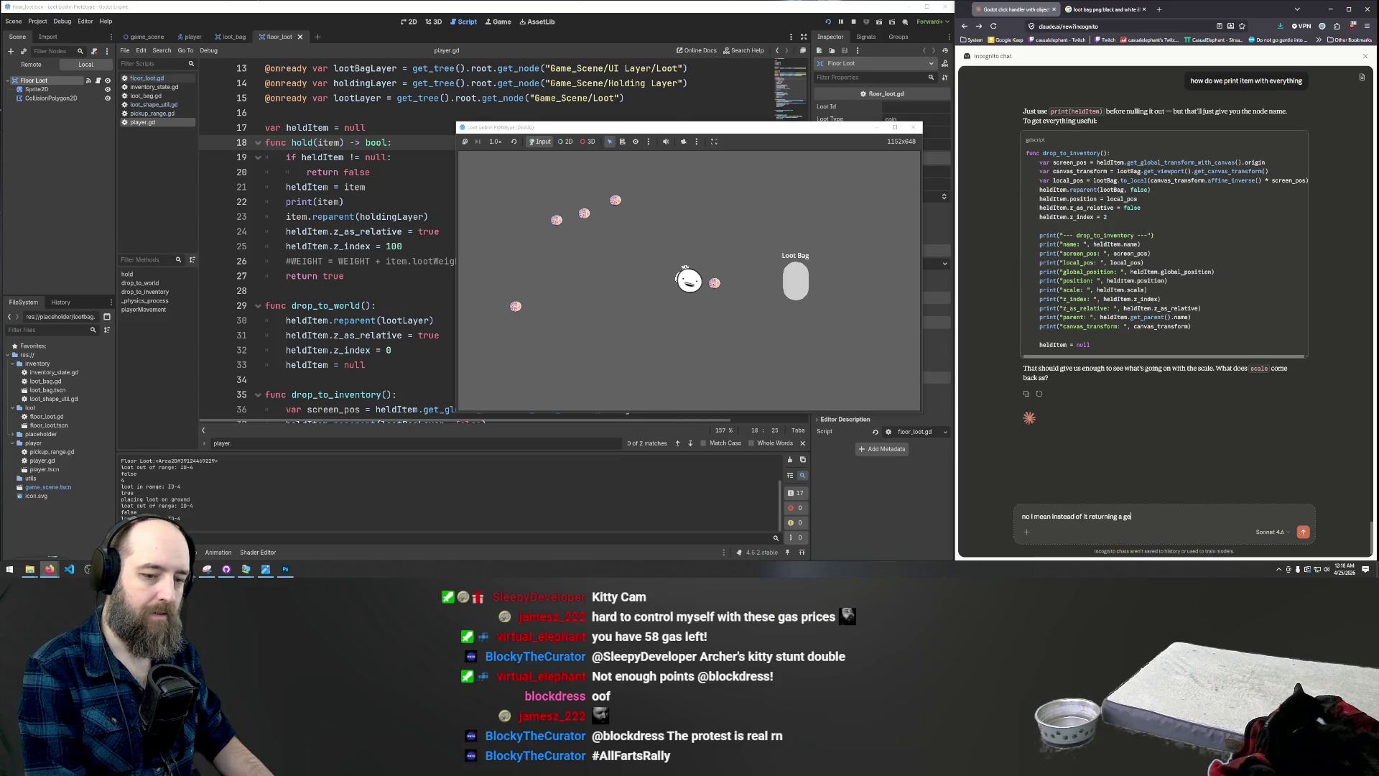
type("ject")
key("Return")
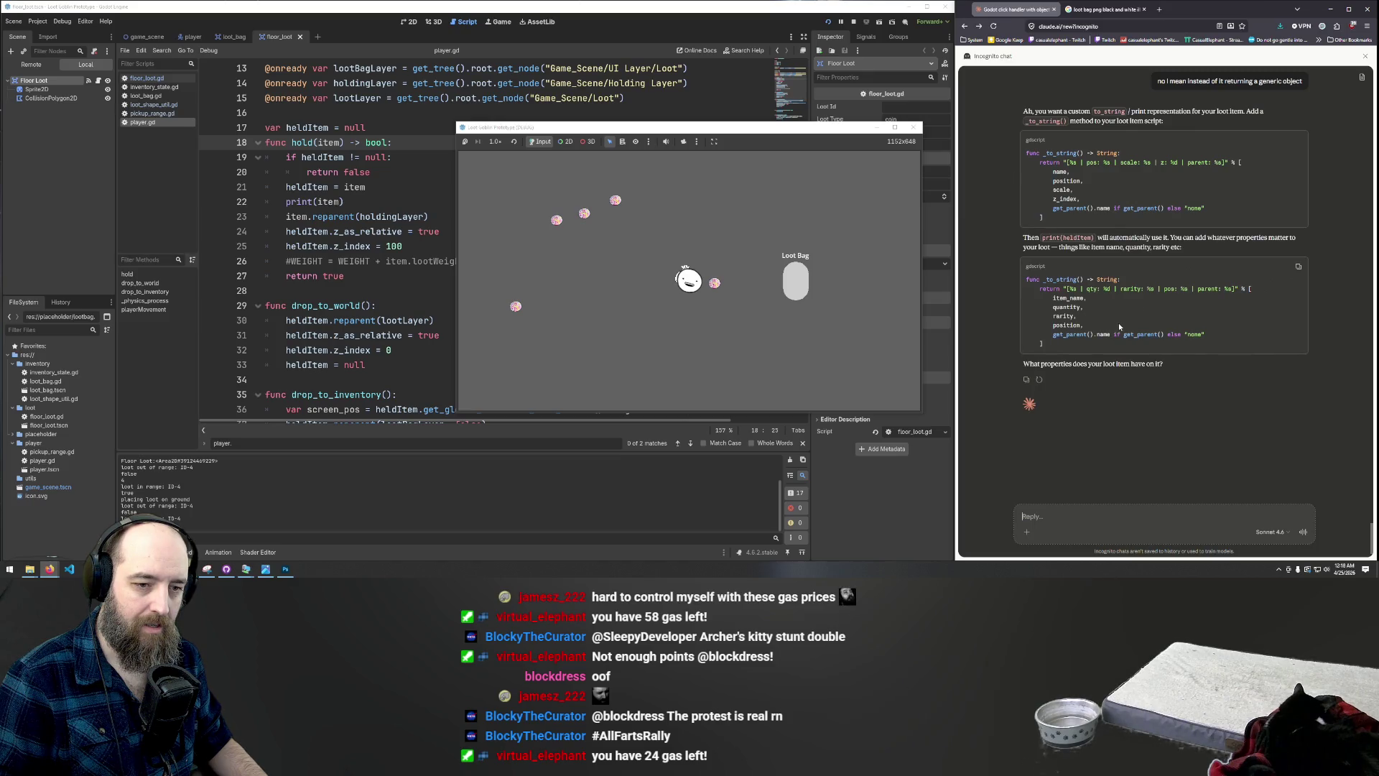
left_click_drag(1043, 153, 1077, 153)
key("ctrl+c")
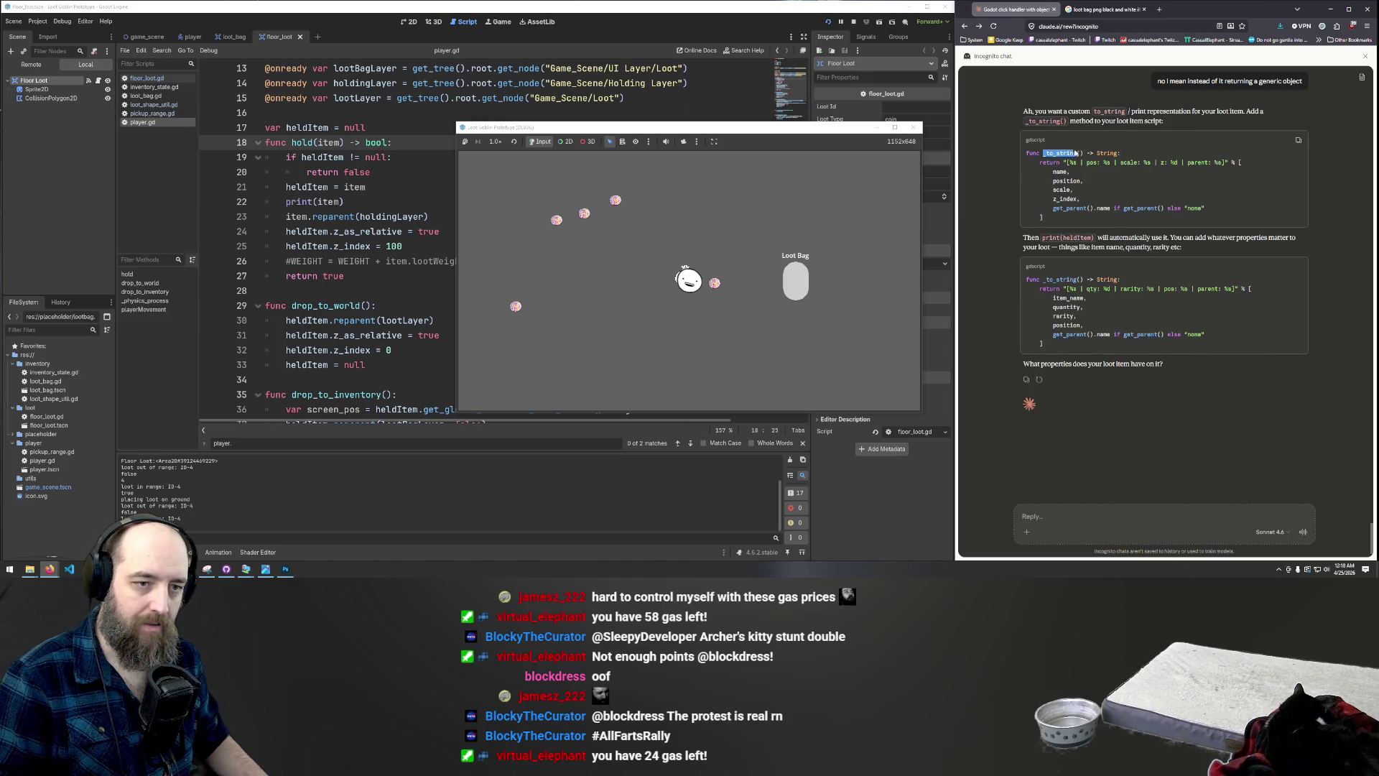
Change line 22 to print(_to_string(item)) and save, which triggers a parse error
left_click(292, 261)
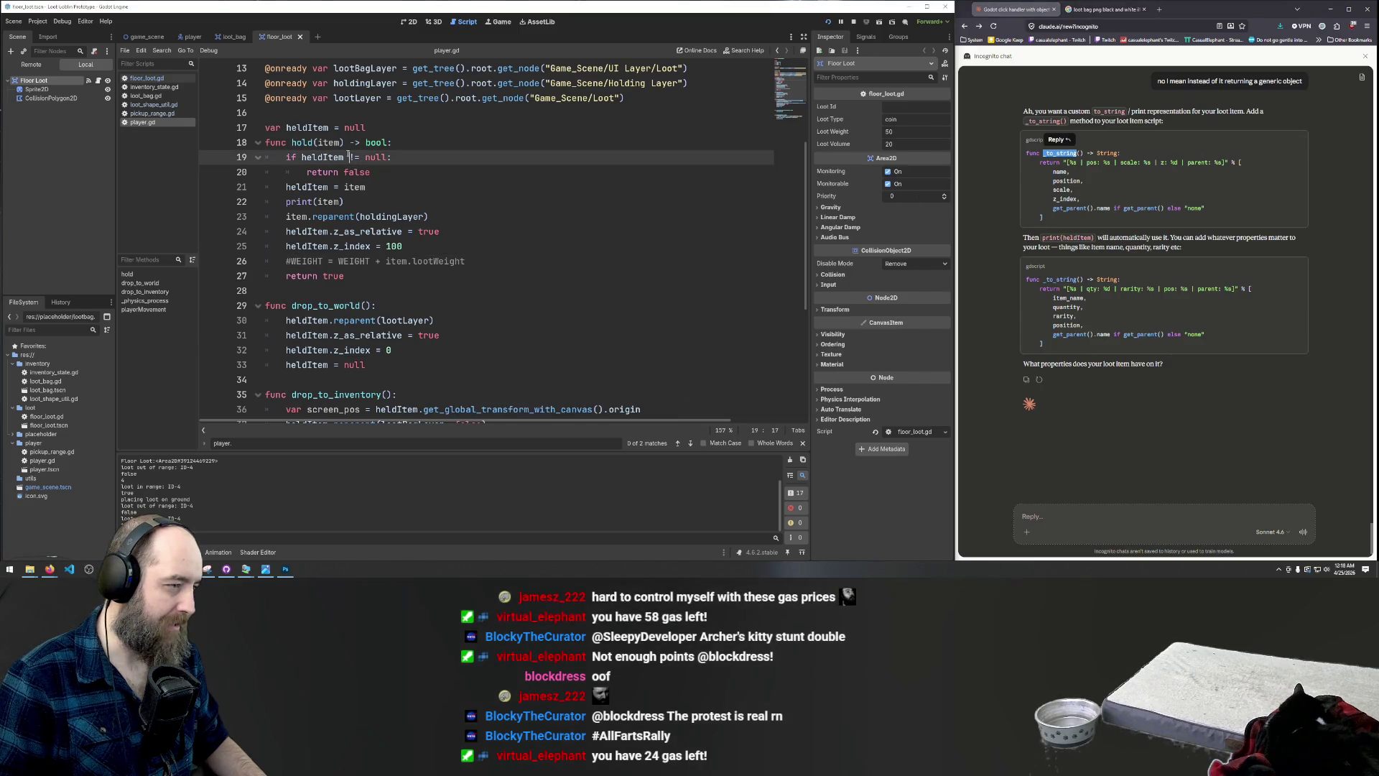
left_click(323, 156)
left_click(342, 201)
double_click(324, 201)
key("ctrl+v")
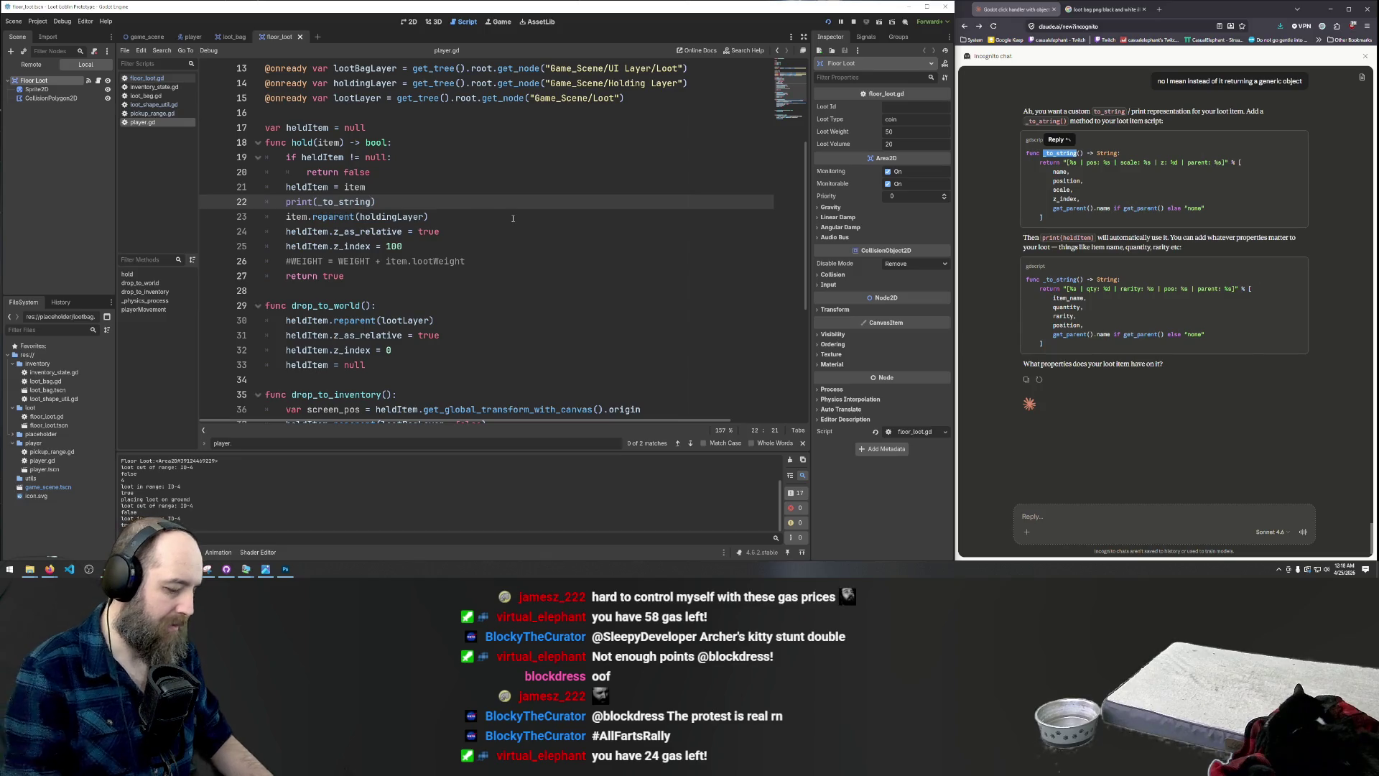
type("(it")
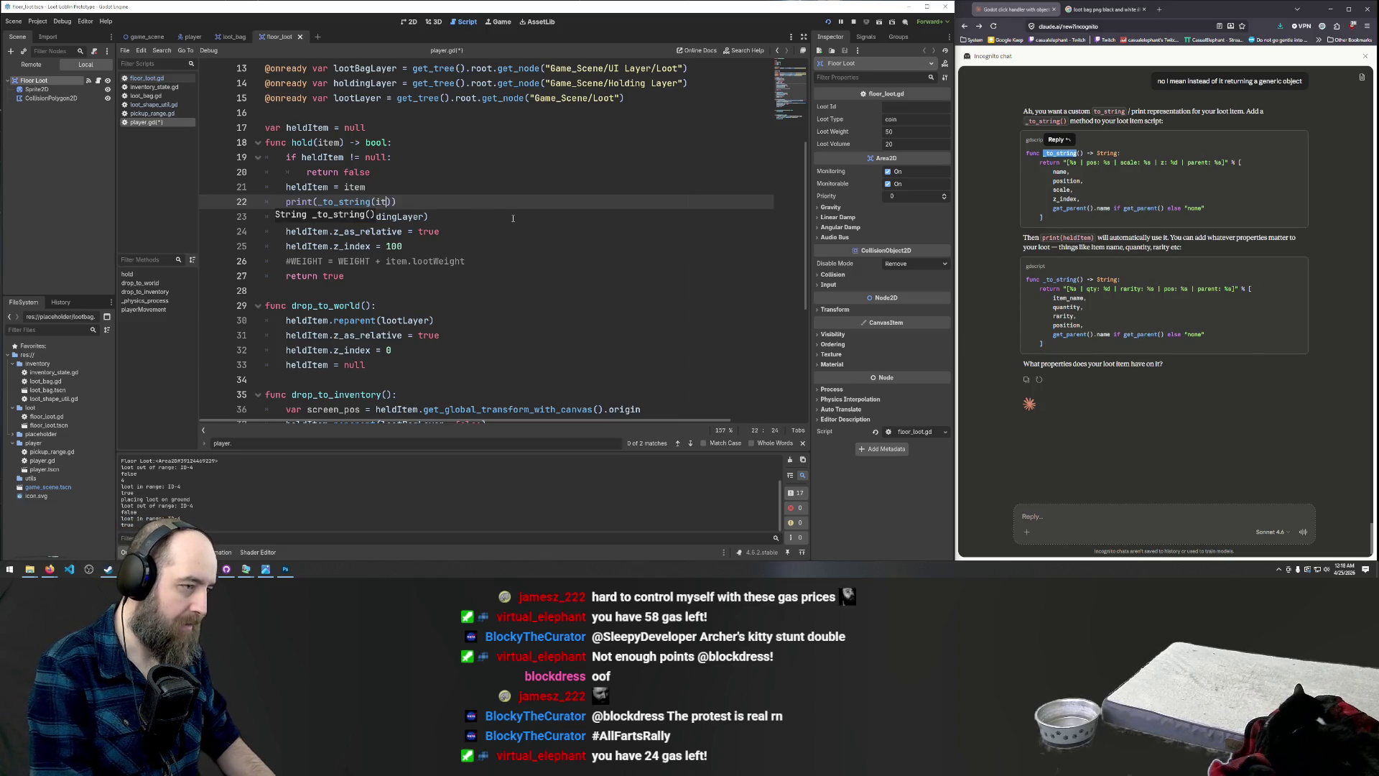
type("em")
key("Up")
key("Up")
key("ctrl+s")
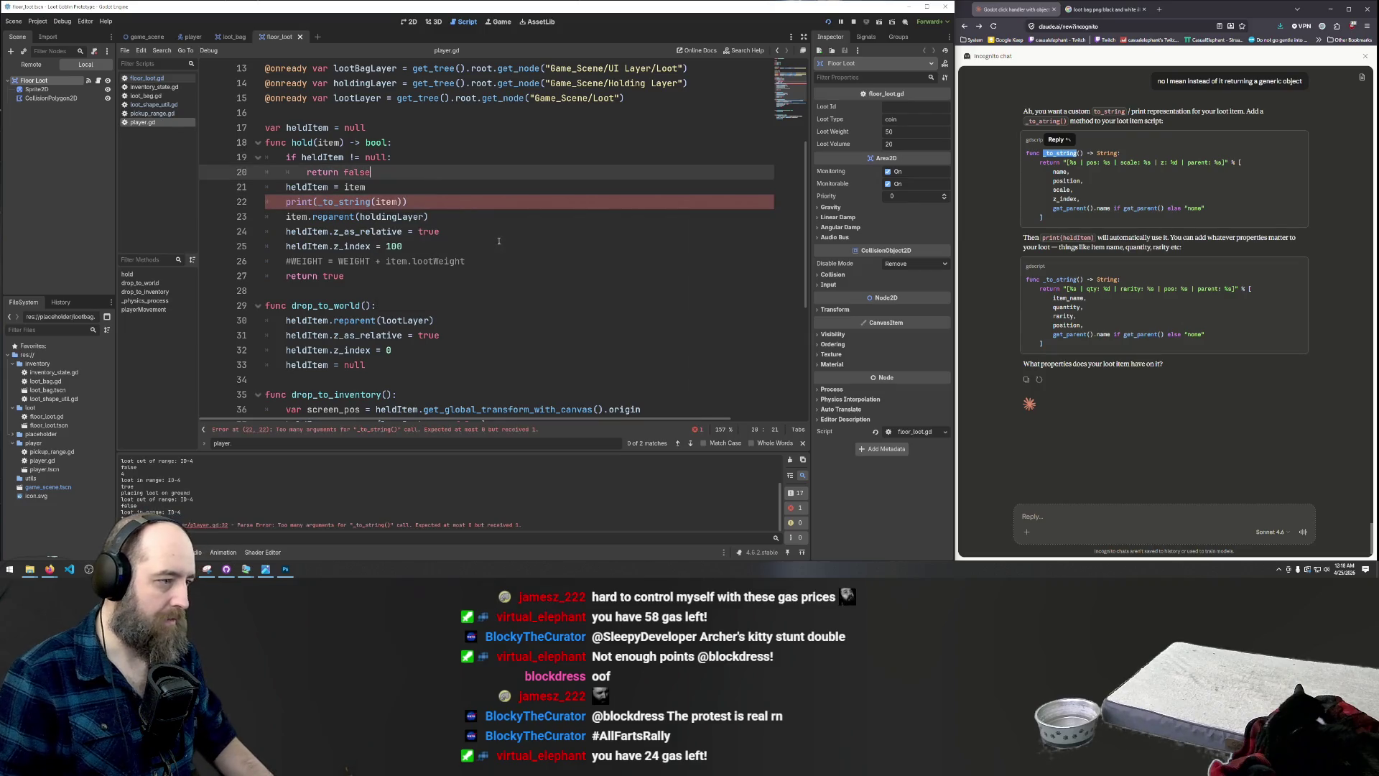
Remove the _to_string attempts so line 22 reads print(item) again
left_click(497, 242)
left_click(406, 204)
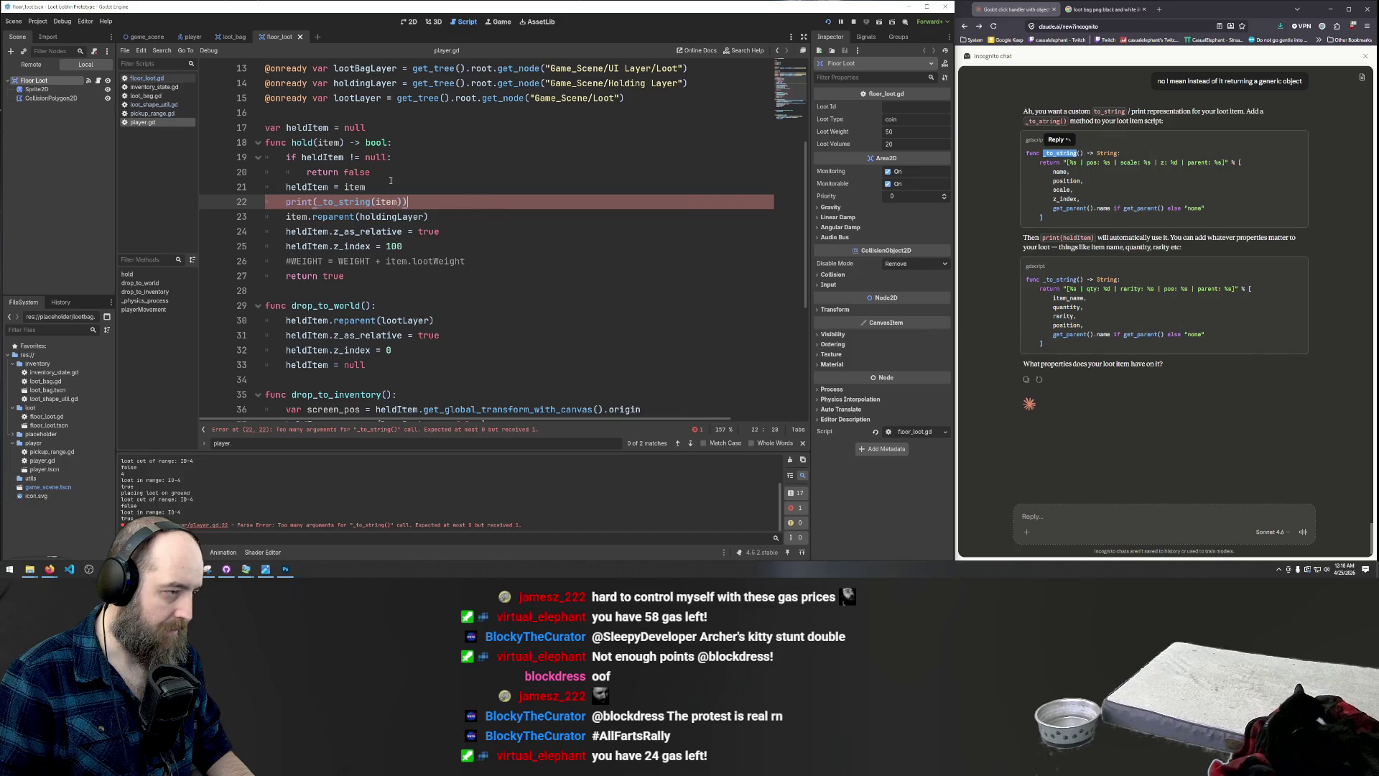
double_click(388, 202)
key("BackSpace")
key("BackSpace")
key("ctrl+z")
key("ctrl+z")
key("ctrl+z")
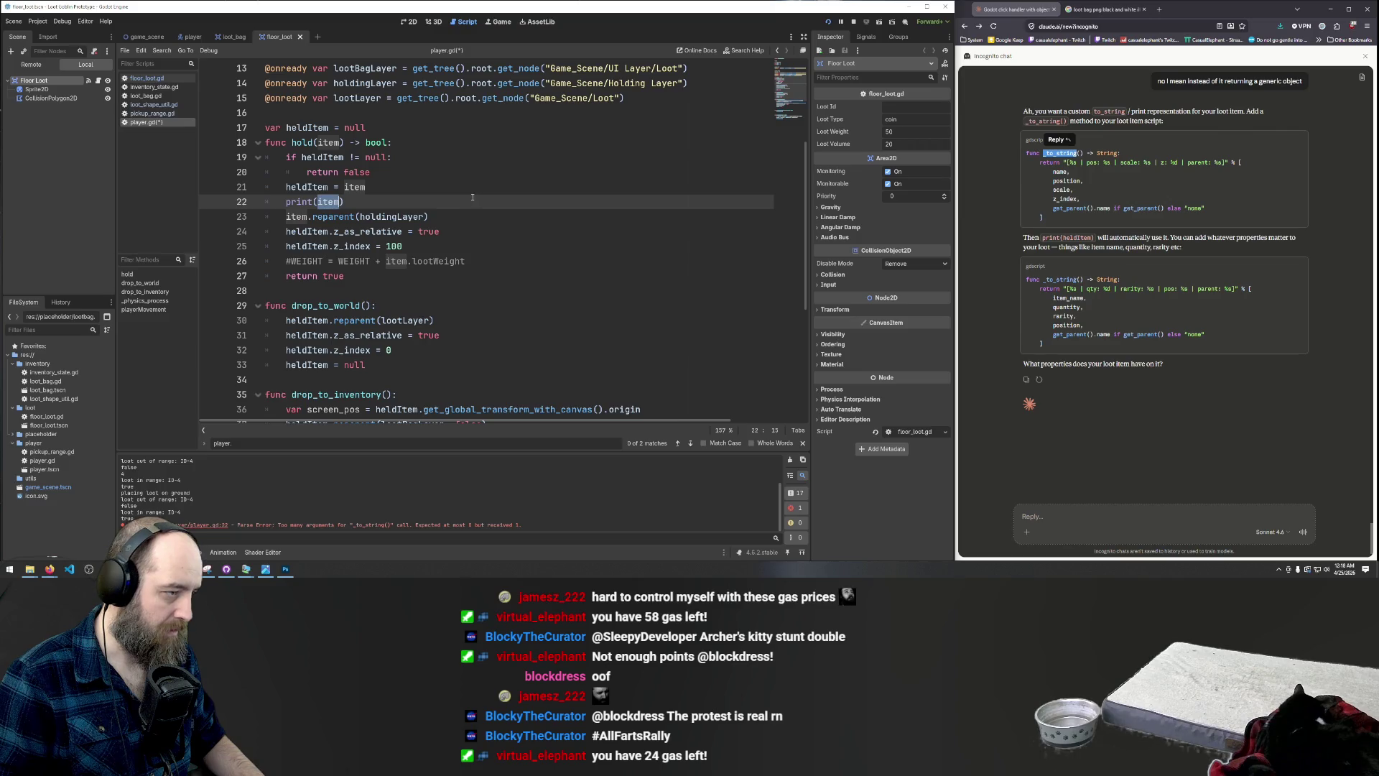
key("ctrl+y")
key("ctrl+y")
key("ctrl+y")
key("ctrl+BackSpace")
key("ctrl+BackSpace")
type("(item.")
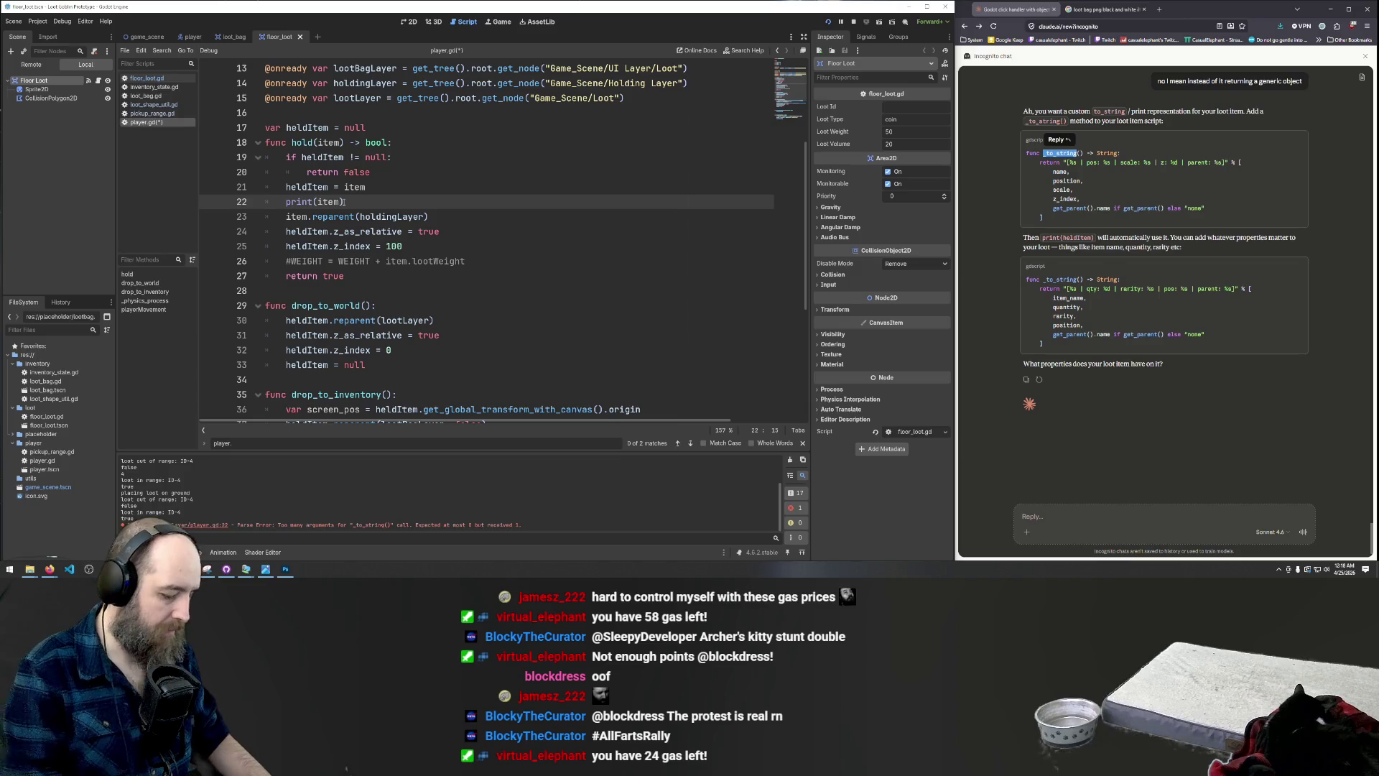
type("_to")
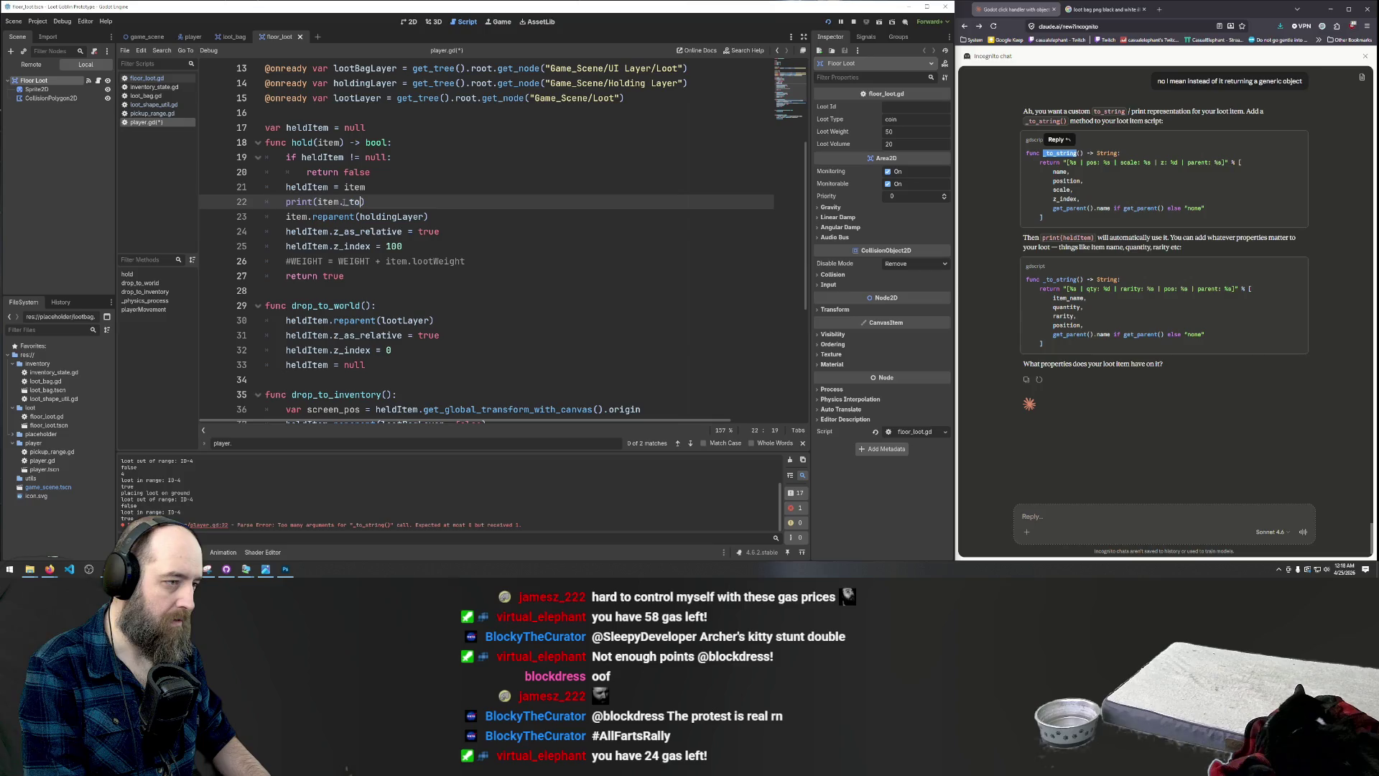
type("String")
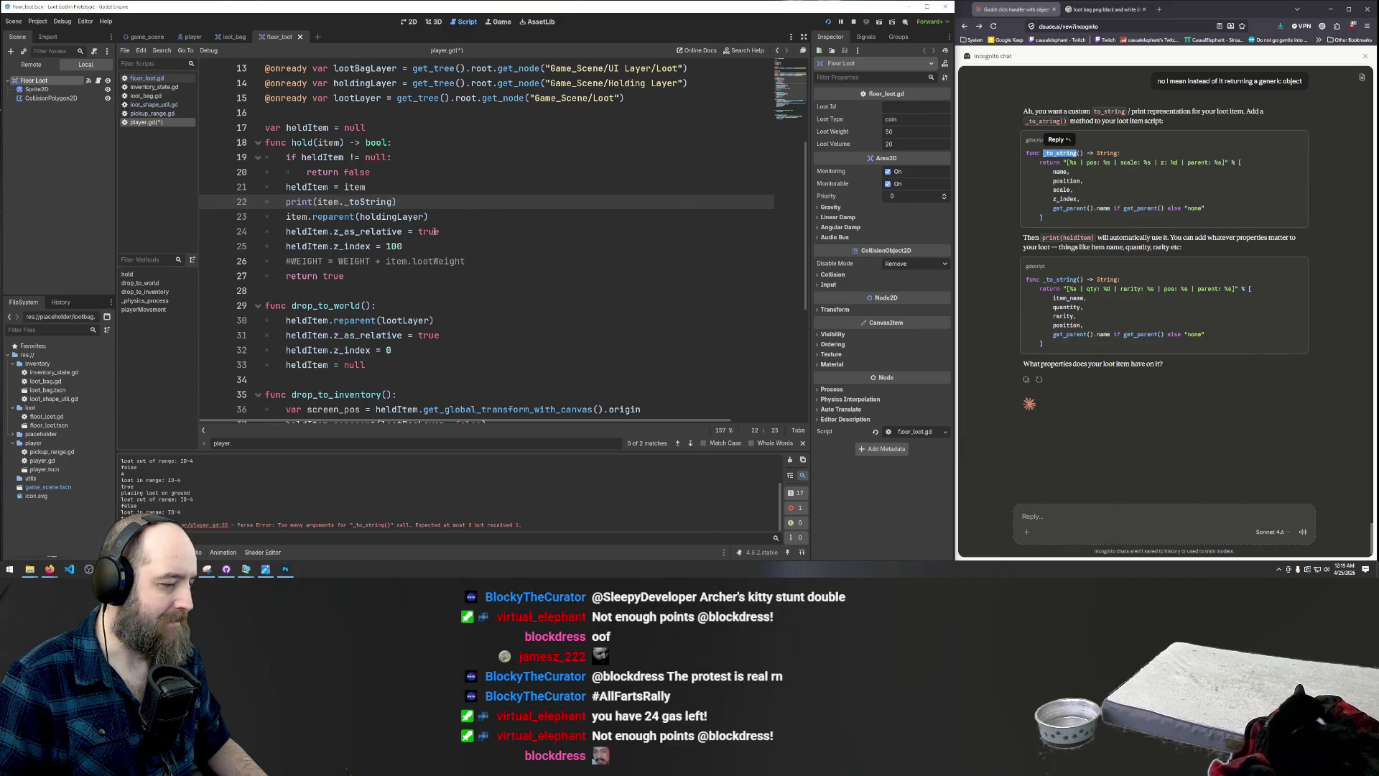
key("ctrl+BackSpace")
key("BackSpace")
key("BackSpace")
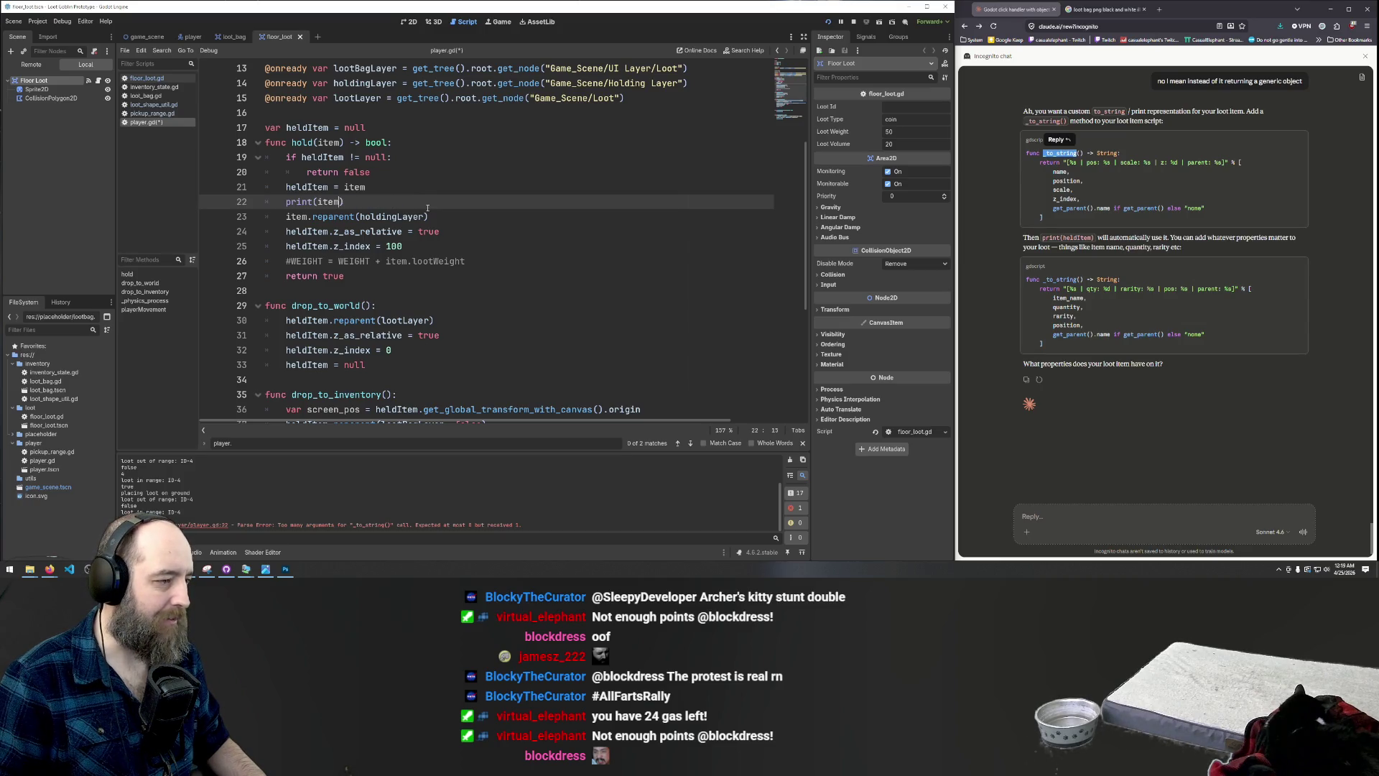
Reply in the Claude chat asking for a fuller printout of the held item, then return to line 22
left_click(1082, 512)
type("no ther")
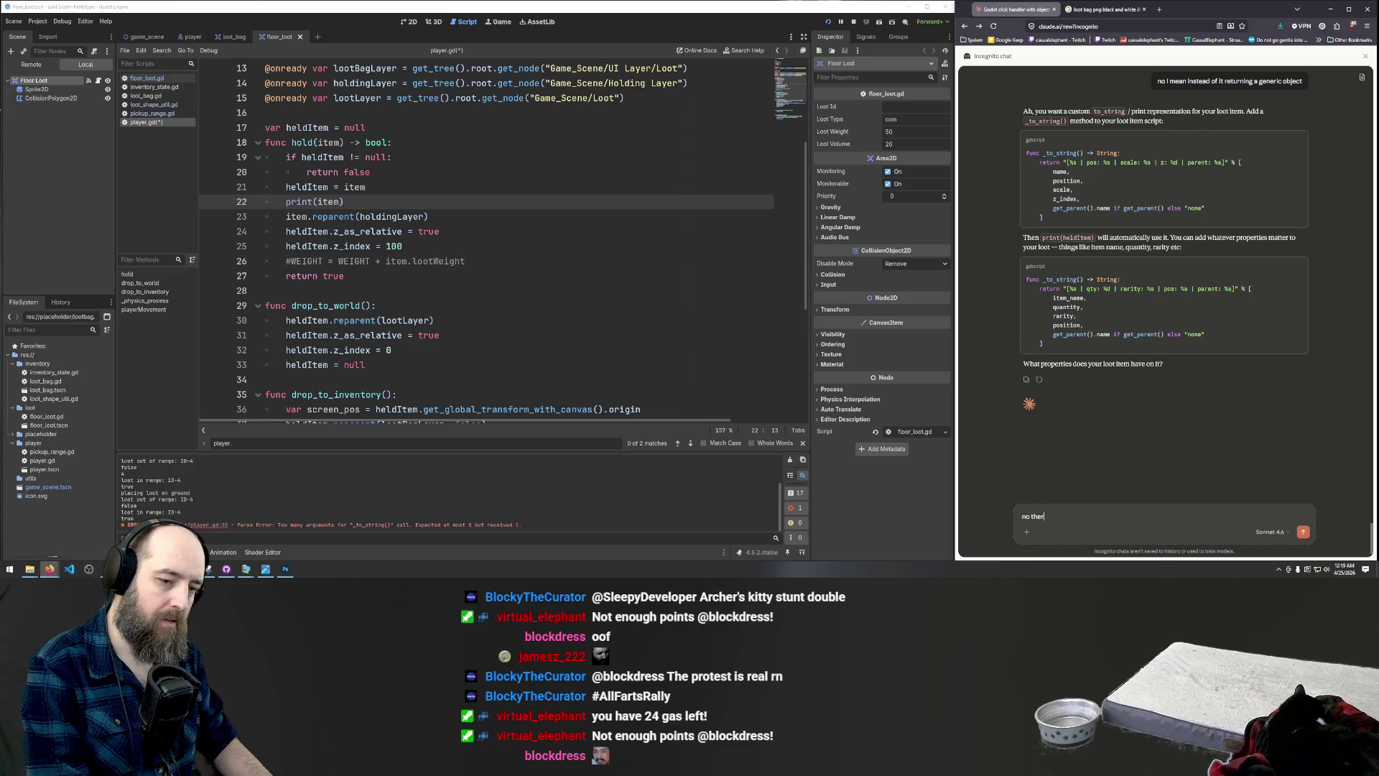
key("BackSpace")
key("BackSpace")
key("BackSpace")
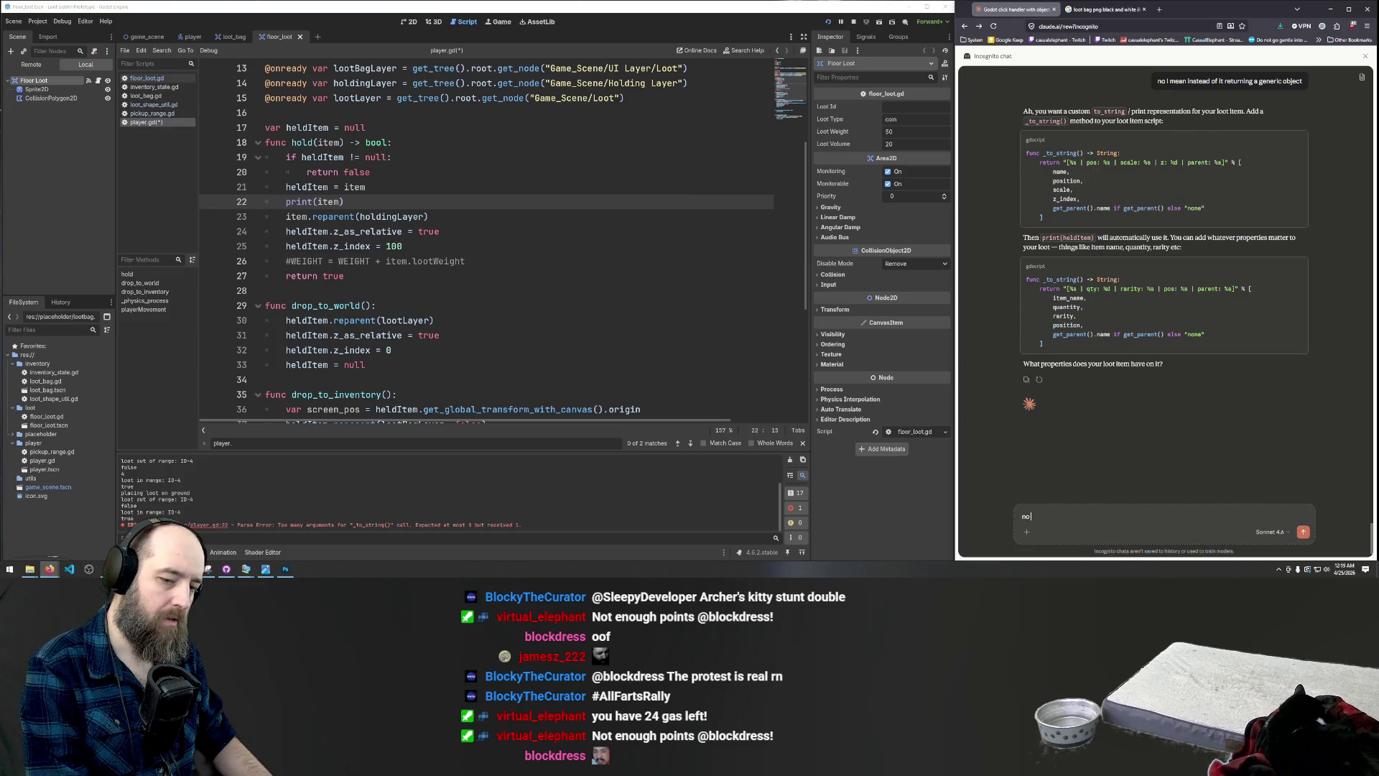
type("tead of an obj")
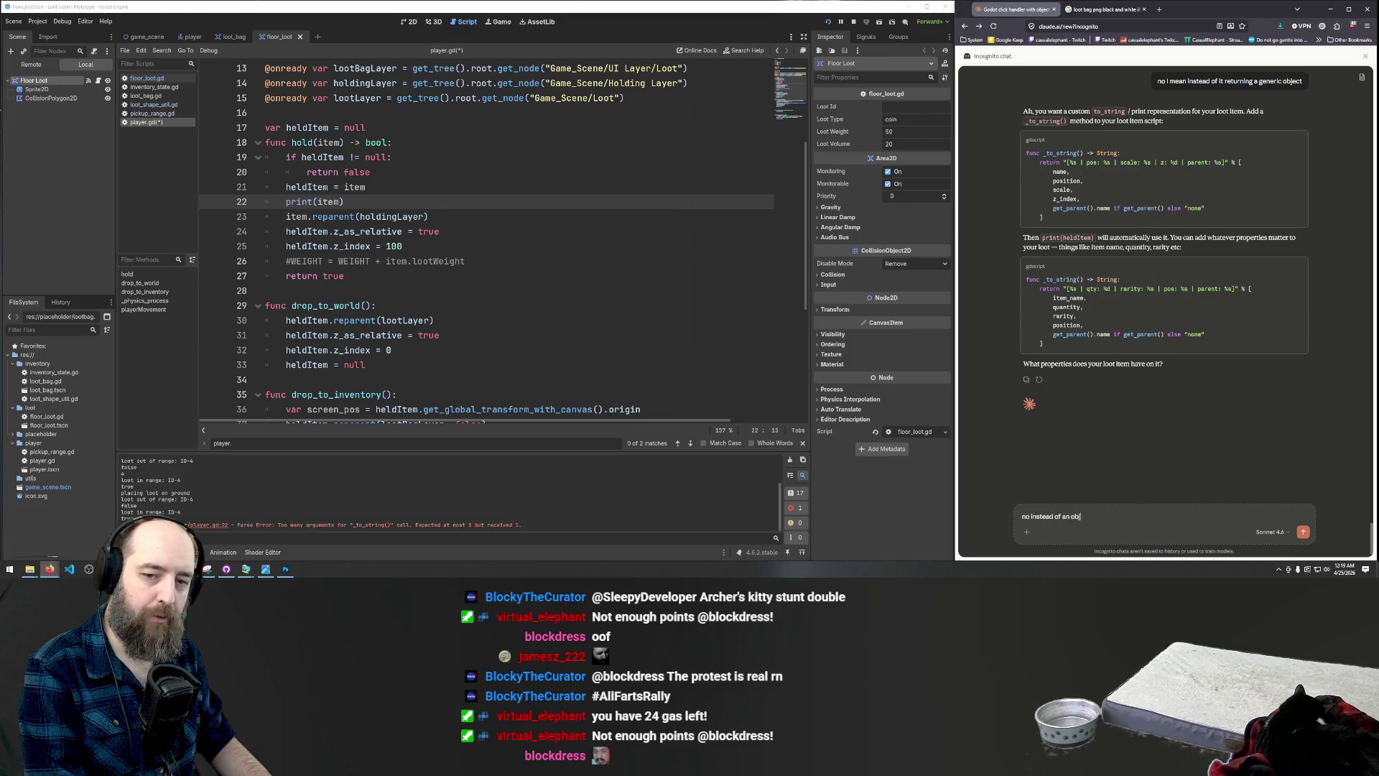
key("ctrl+a")
type("n")
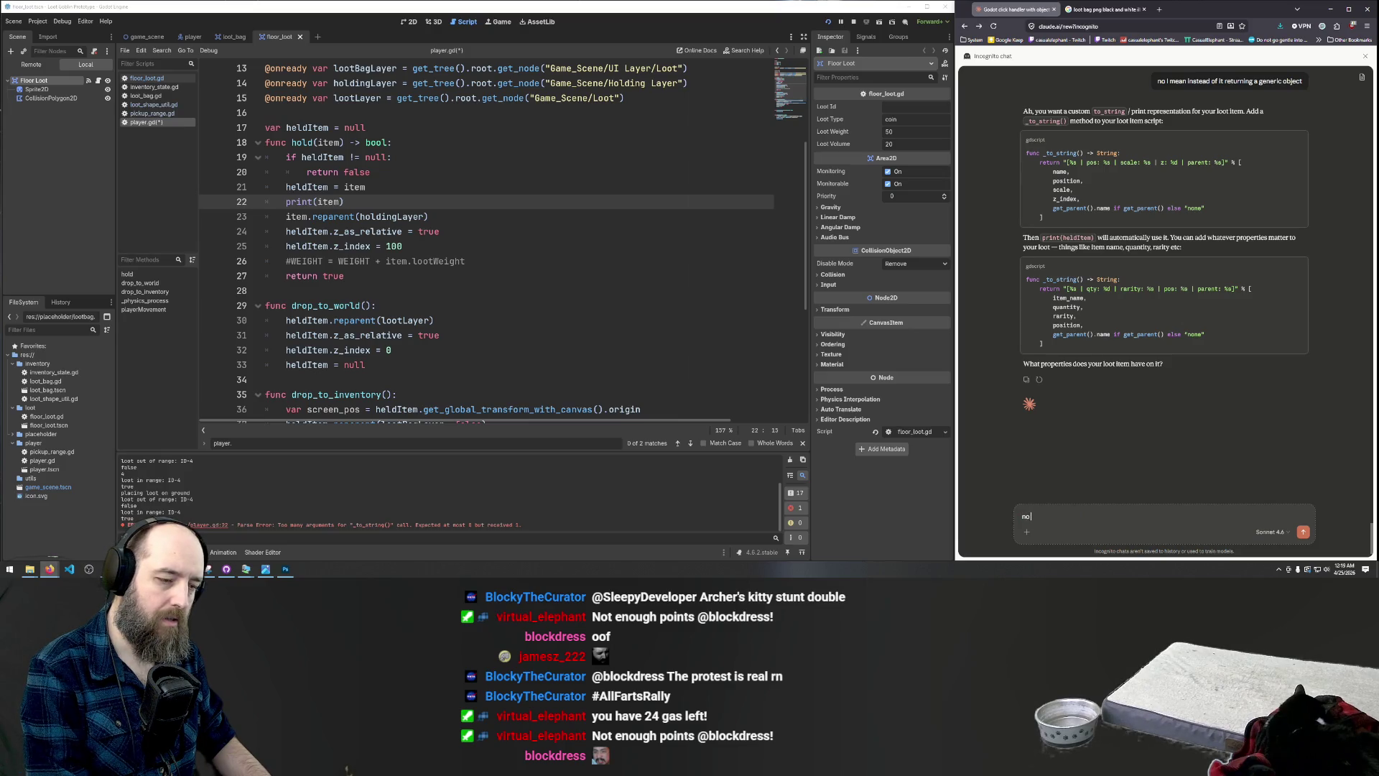
type(" its like print fu")
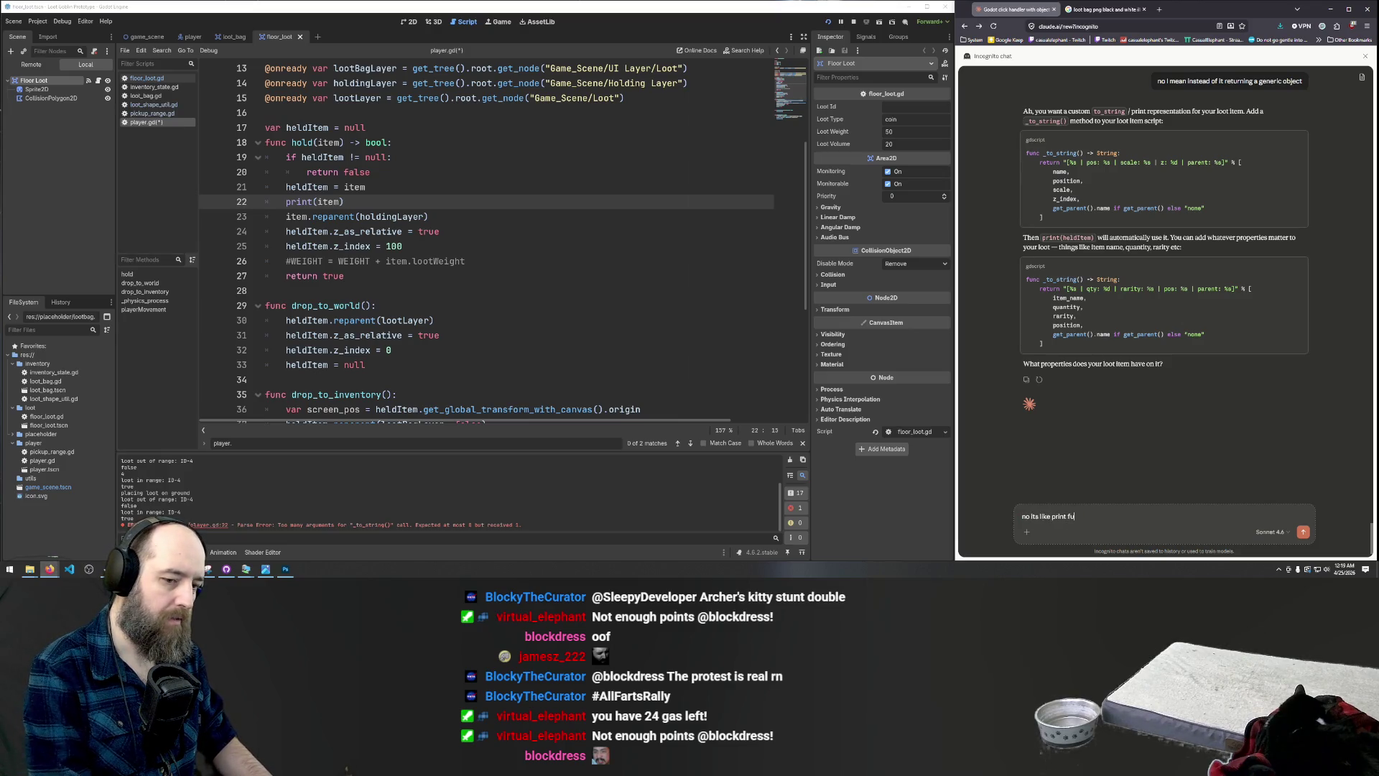
type("ng")
key("Return")
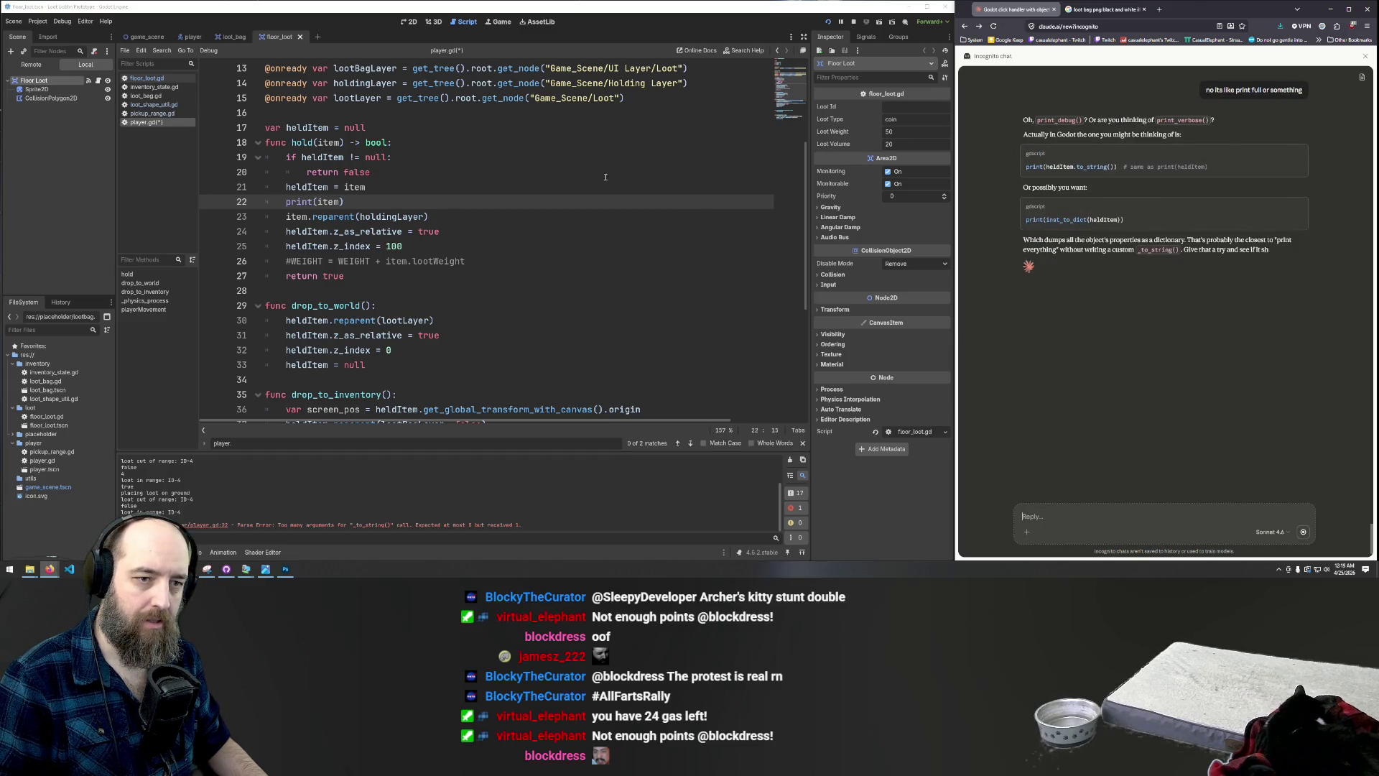
left_click(319, 202)
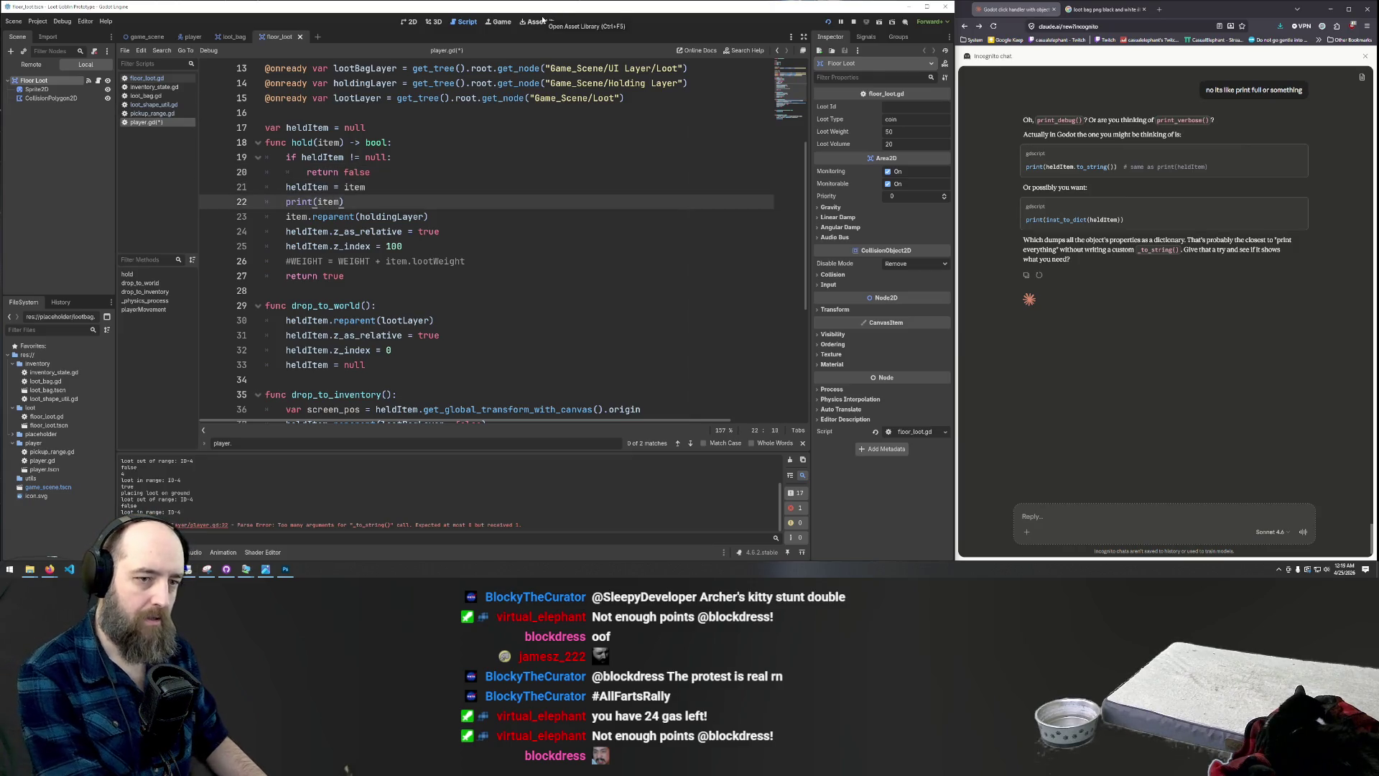
Change line 22 to print_debug(item), save, and run the game to carry a coin
type("_debug")
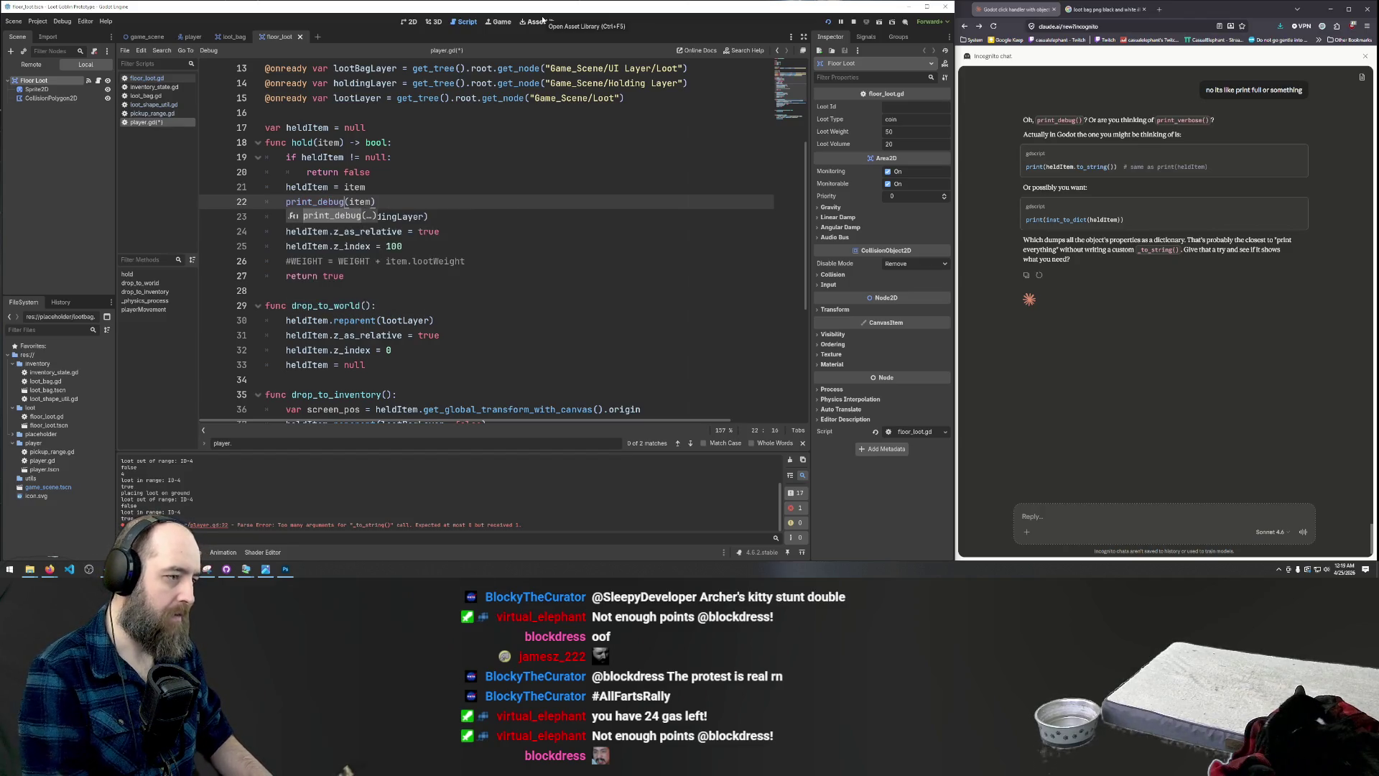
key("ctrl+s")
left_click(520, 172)
key("F5")
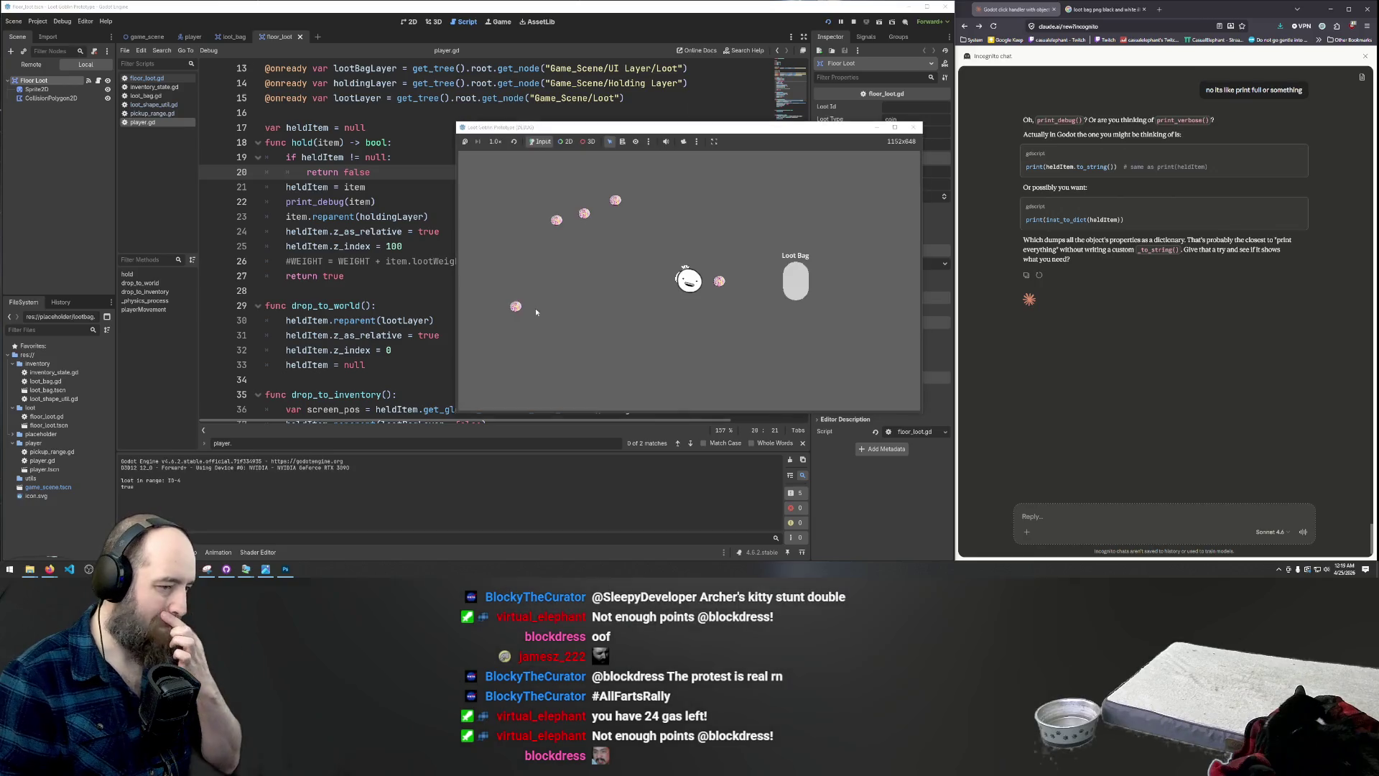
left_click(718, 280)
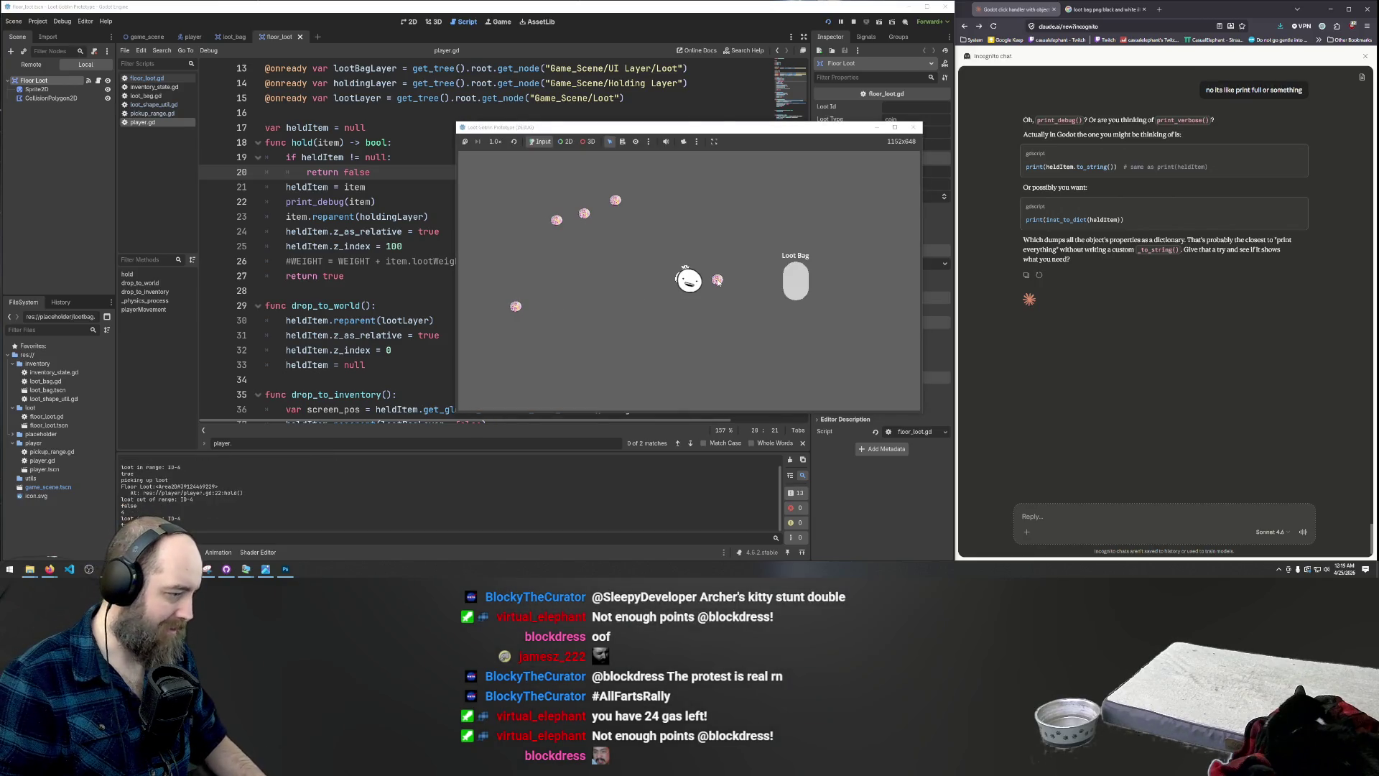
left_click_drag(718, 280, 609, 299)
Change line 22 to print_verbose(item), rerun the game, and pick up and drop a coin
left_click(305, 160)
left_click(329, 202)
key("Delete")
key("Delete")
key("Delete")
type("bug")
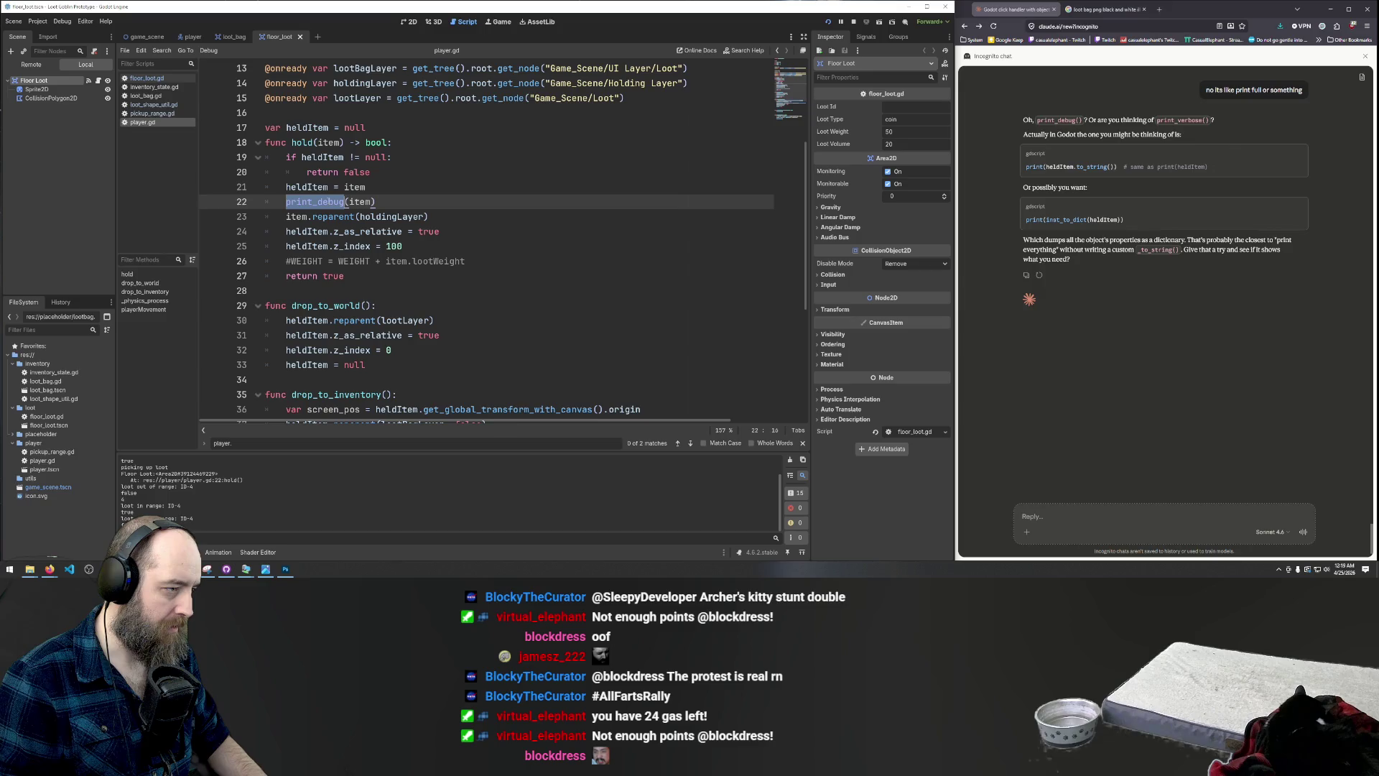
key("BackSpace")
key("BackSpace")
key("BackSpace")
type("ve")
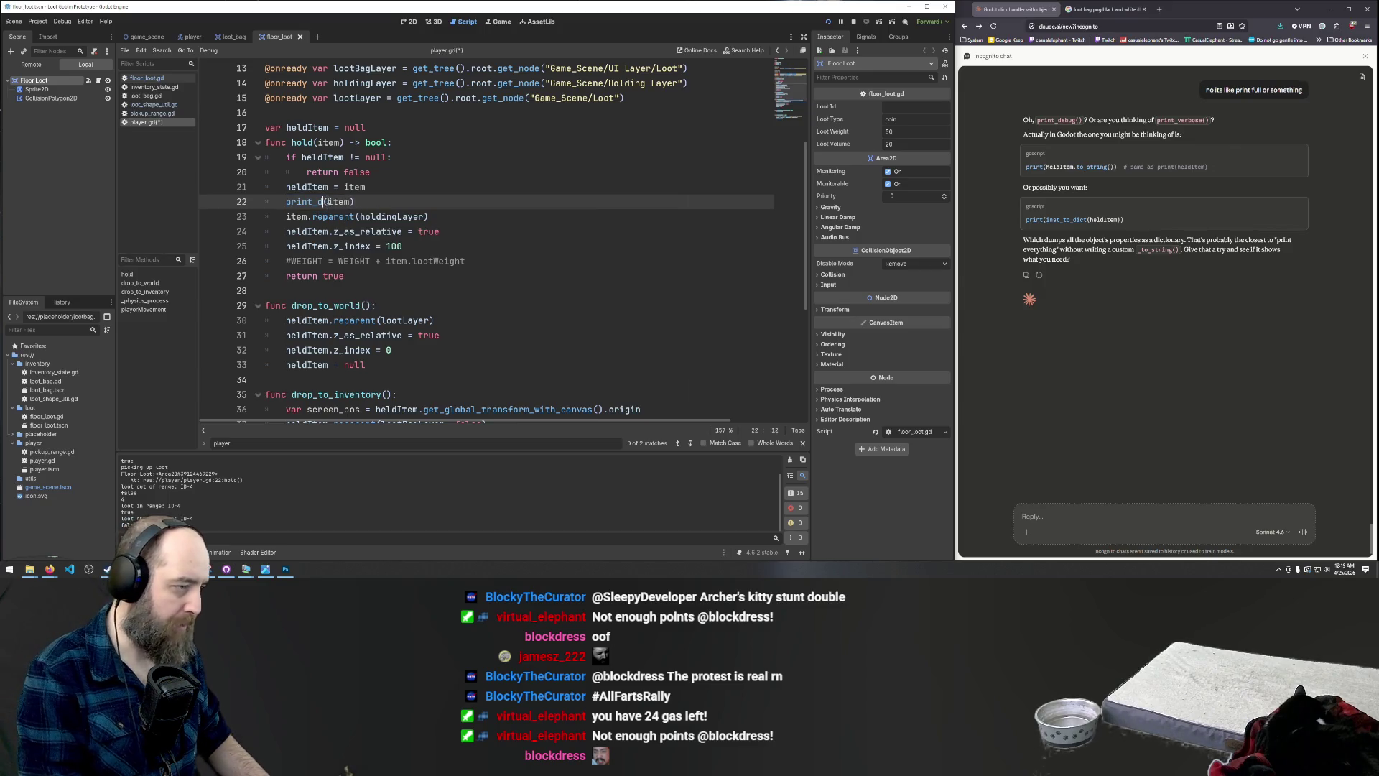
type("rbose")
key("F5")
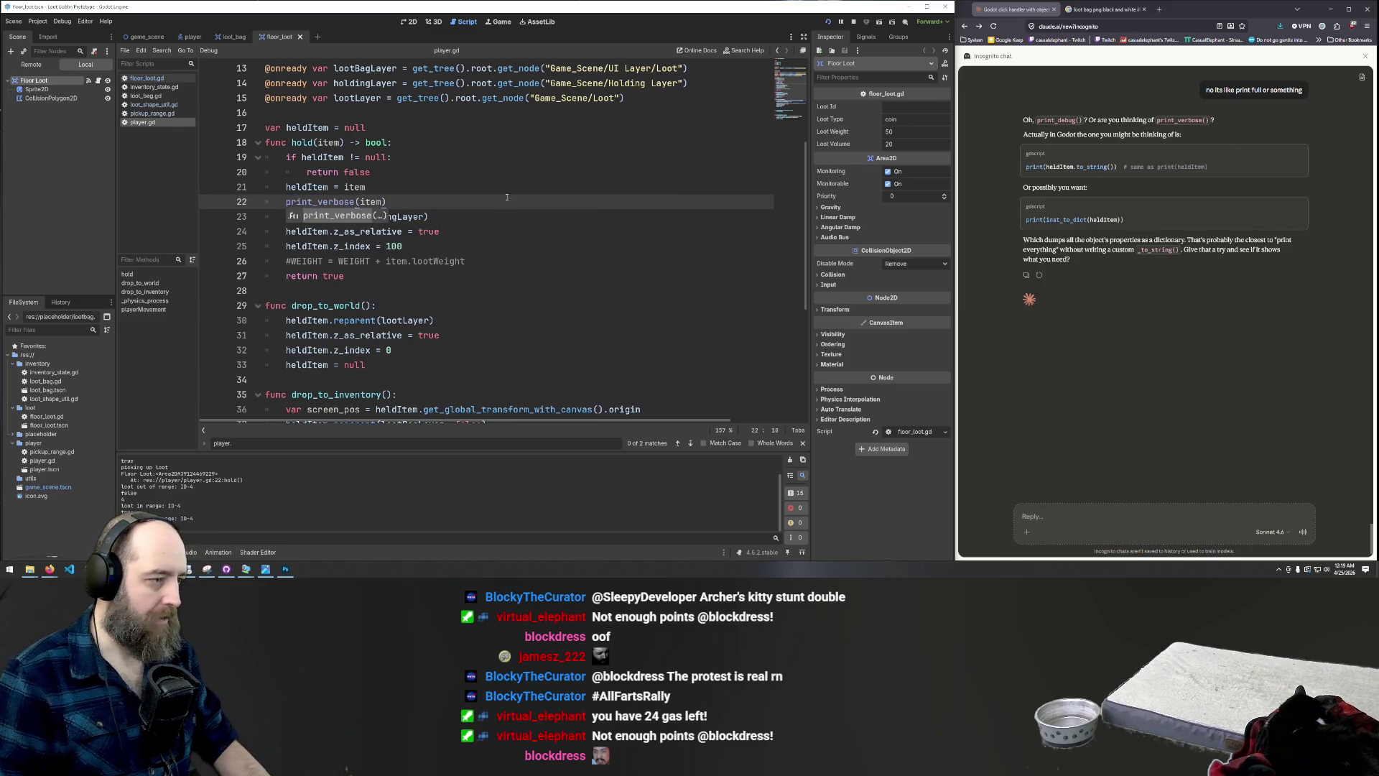
left_click(723, 282)
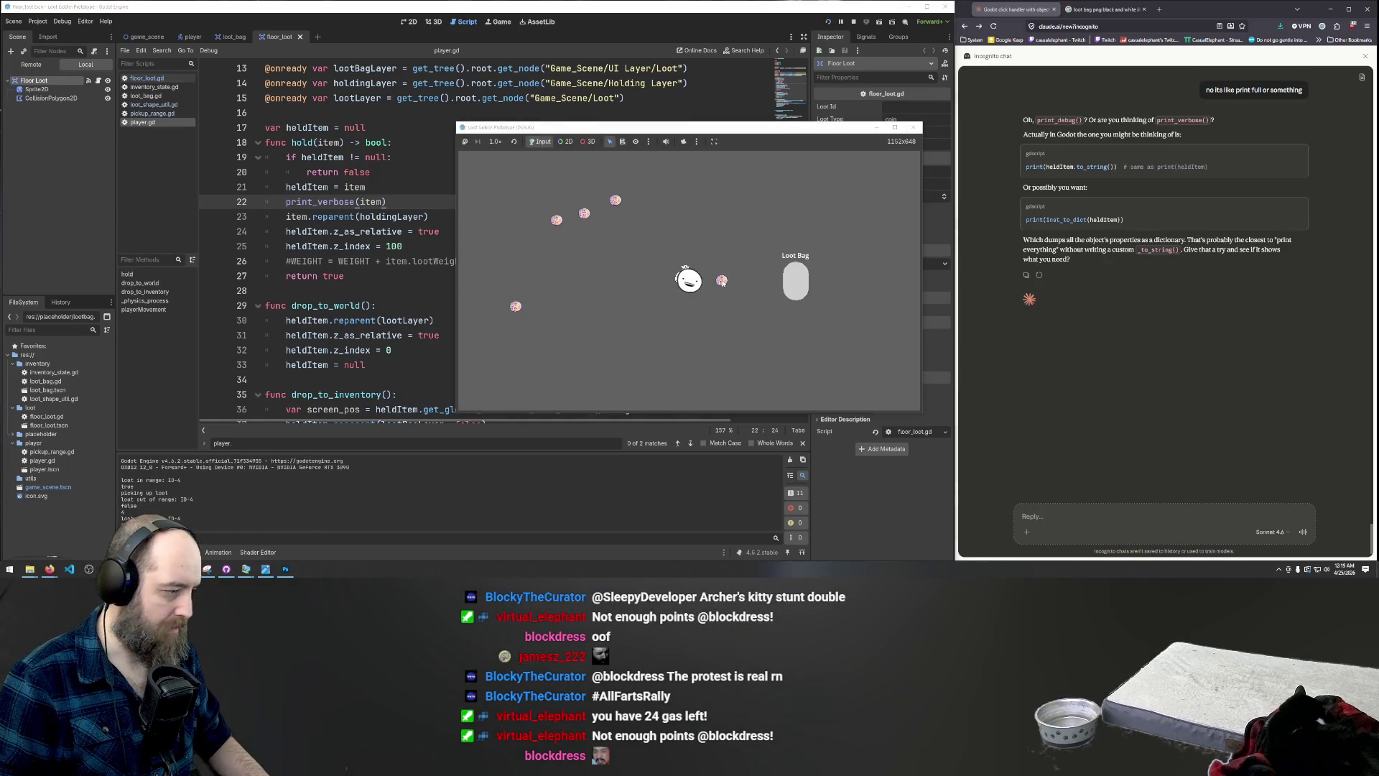
left_click(718, 253)
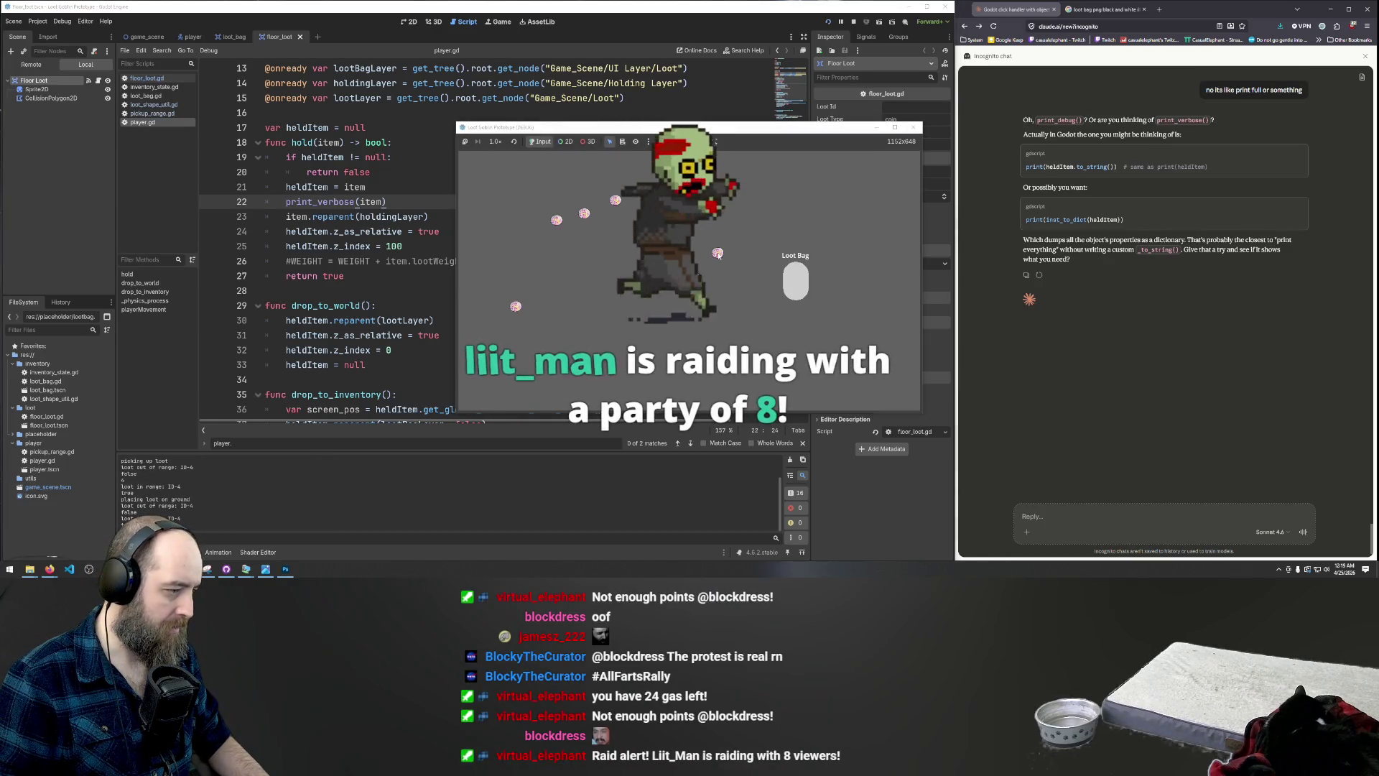
left_click(718, 254)
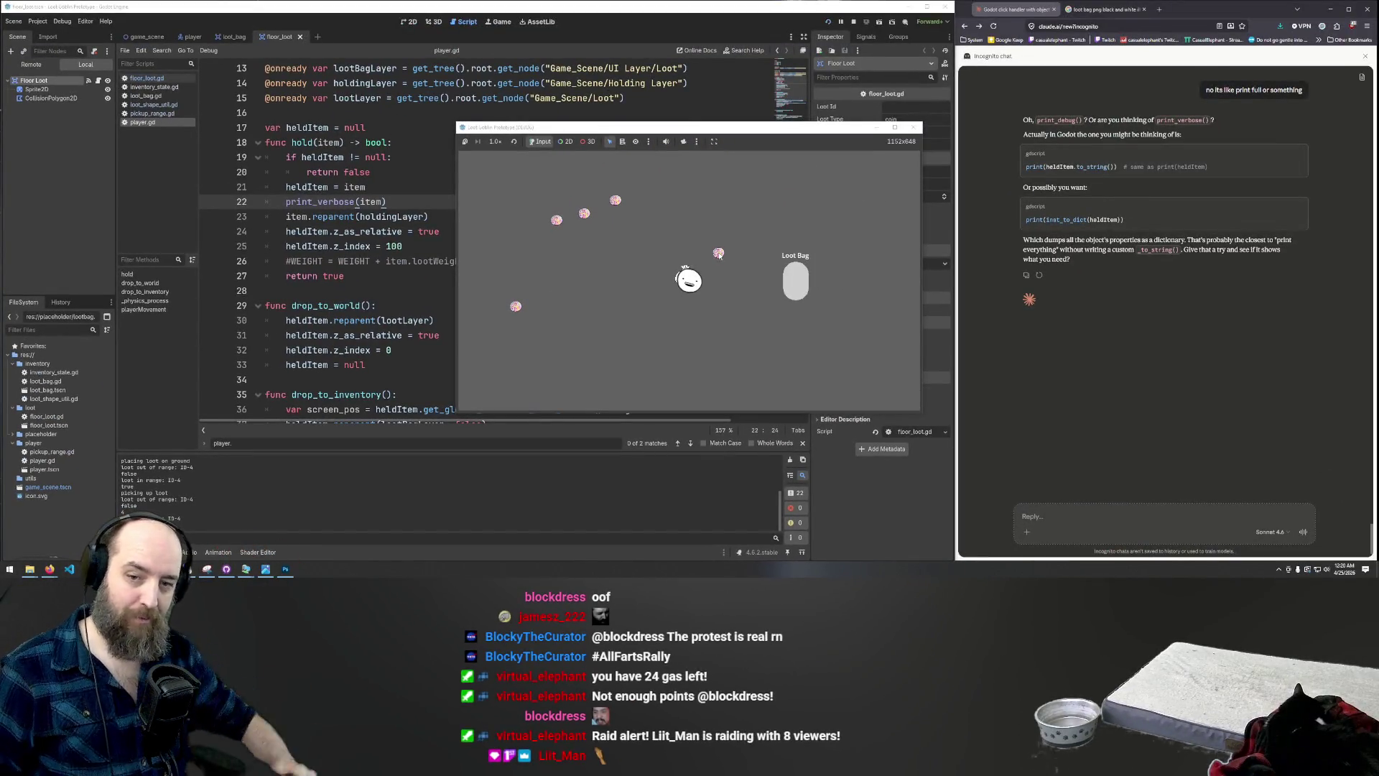
left_click(718, 254)
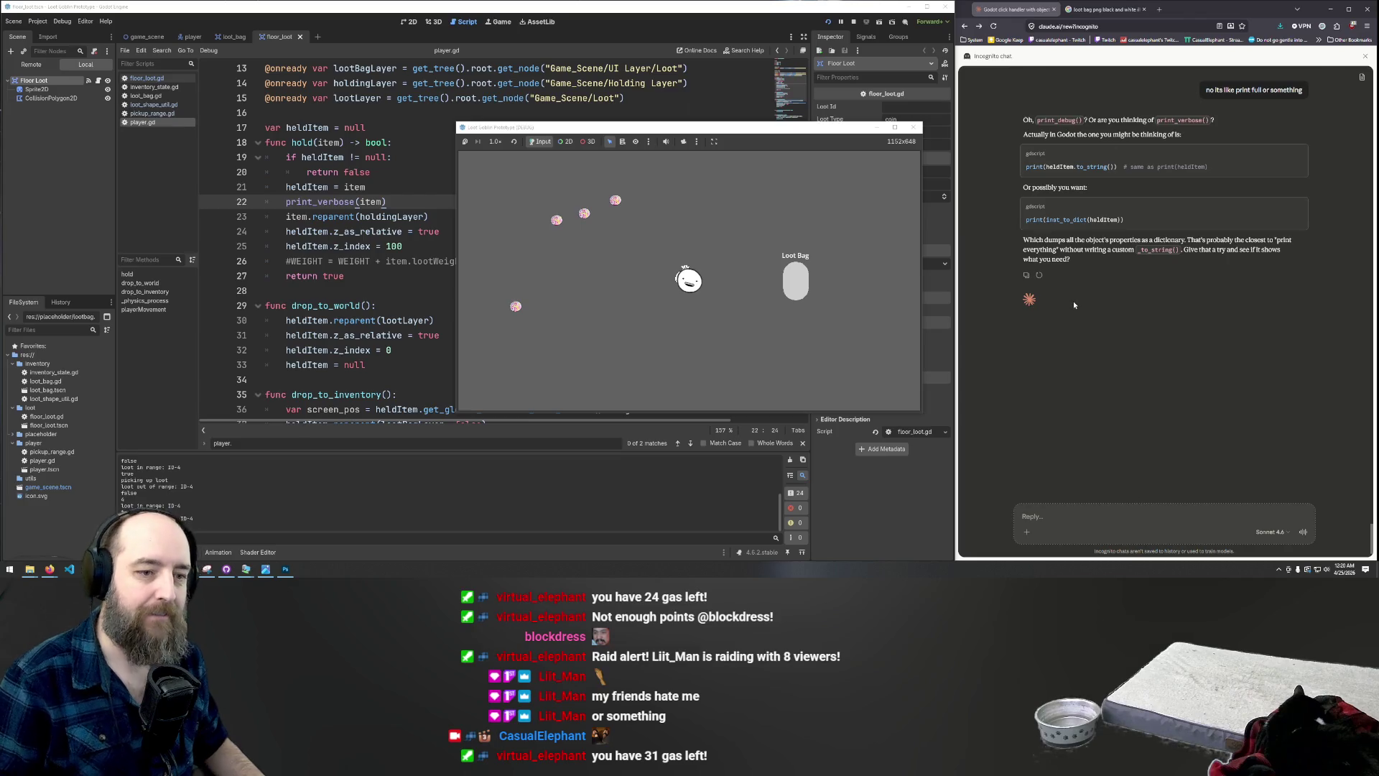
Copy heldItem.to_string() from Claude's reply and paste it as print_verbose's argument on line 22
left_click(1048, 220)
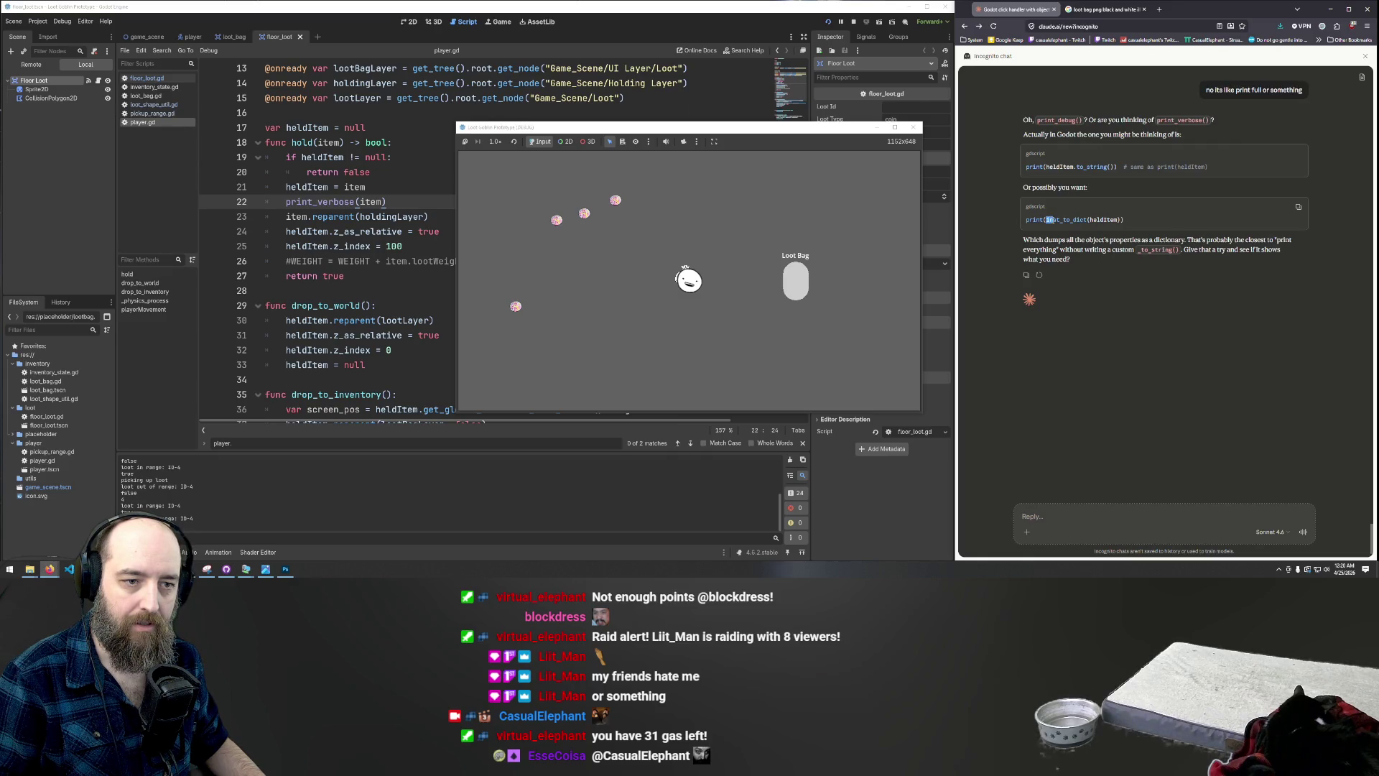
left_click_drag(1047, 166, 1116, 167)
key("ctrl+c")
left_click(387, 200)
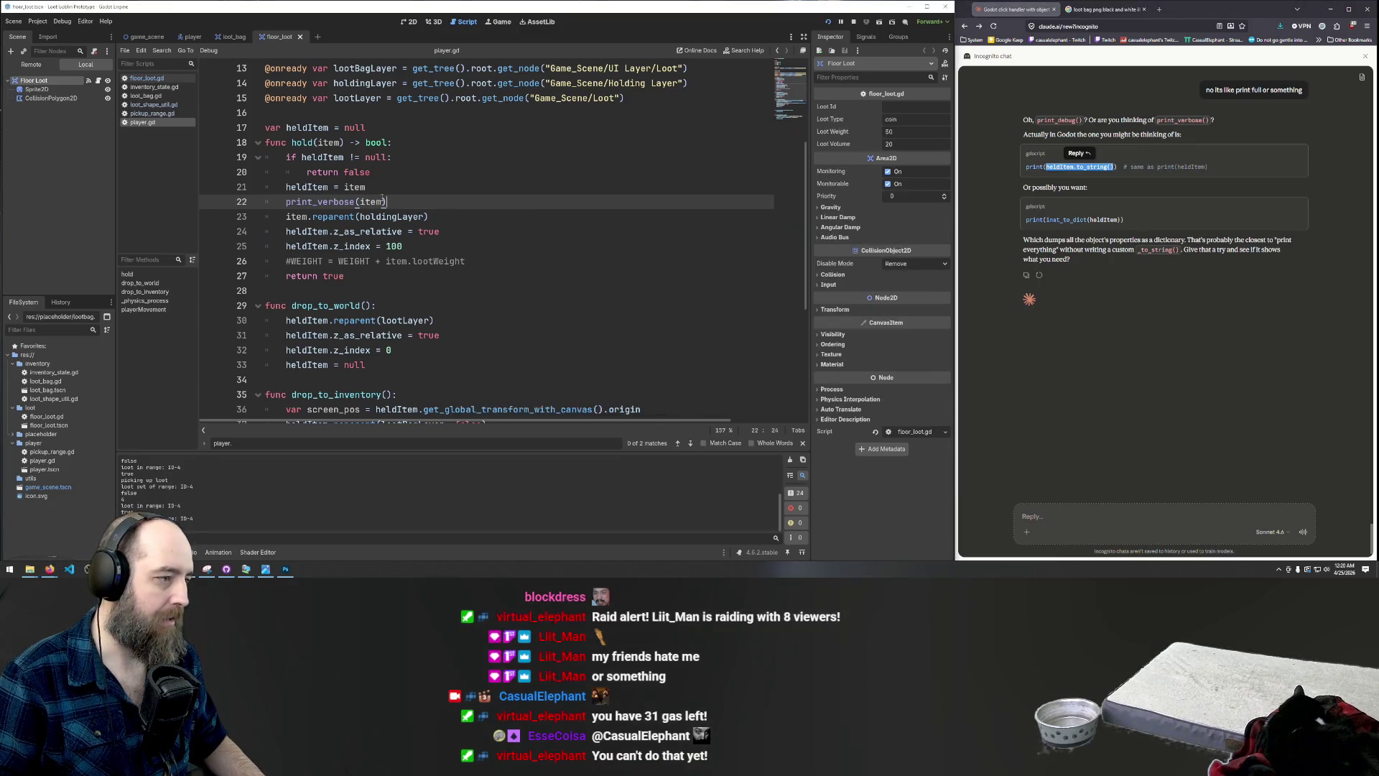
double_click(367, 201)
key("ctrl+v")
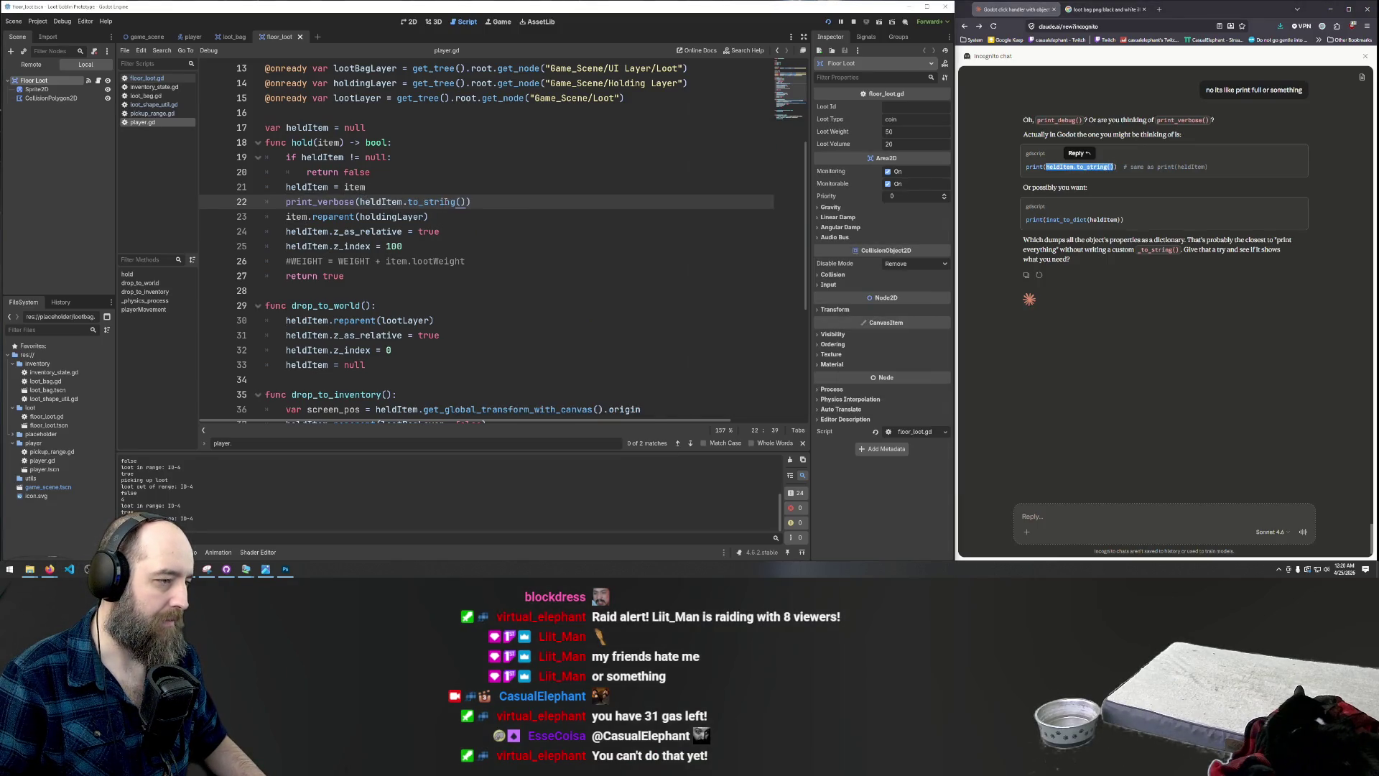
double_click(401, 202)
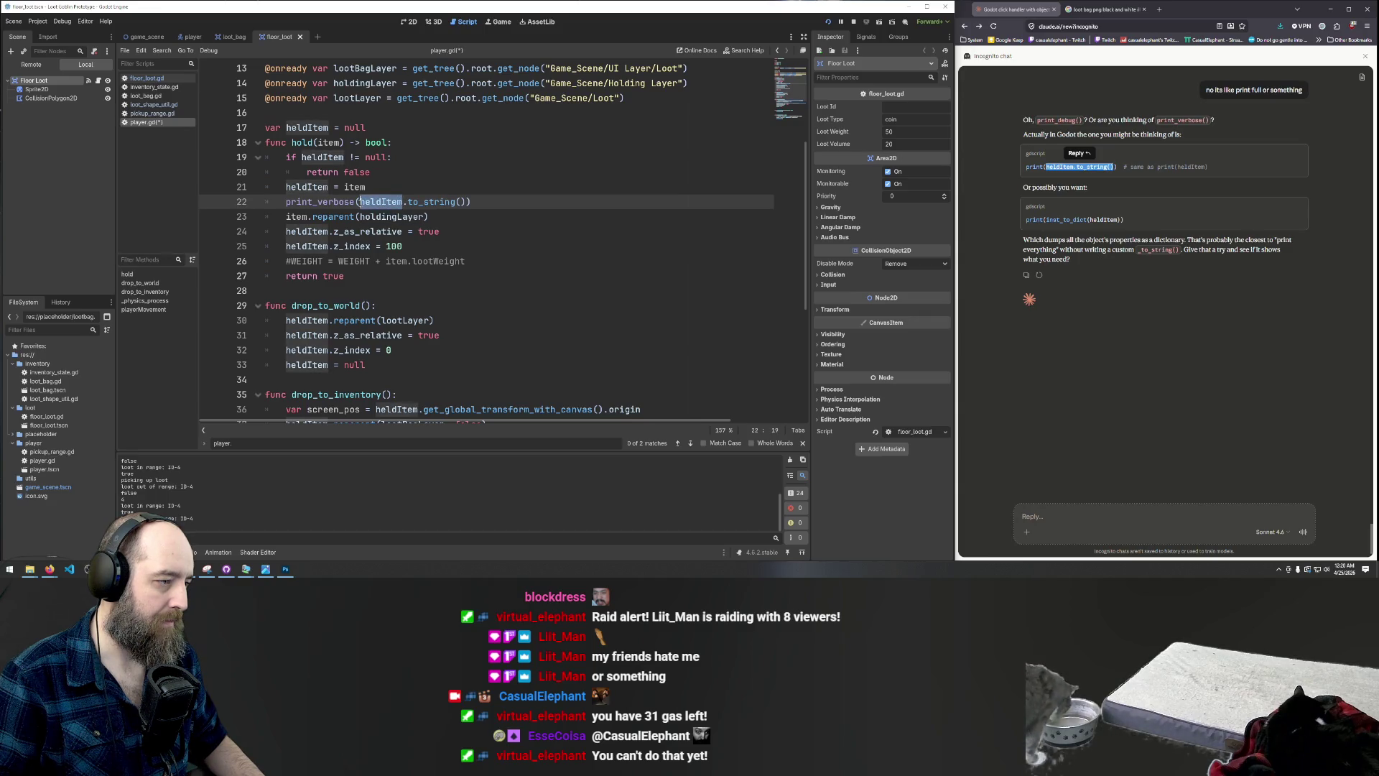
Change the argument to item.to_string(), run the game, pick up and drop a coin, and move the player
type("itemm")
key("F5")
left_click(718, 282)
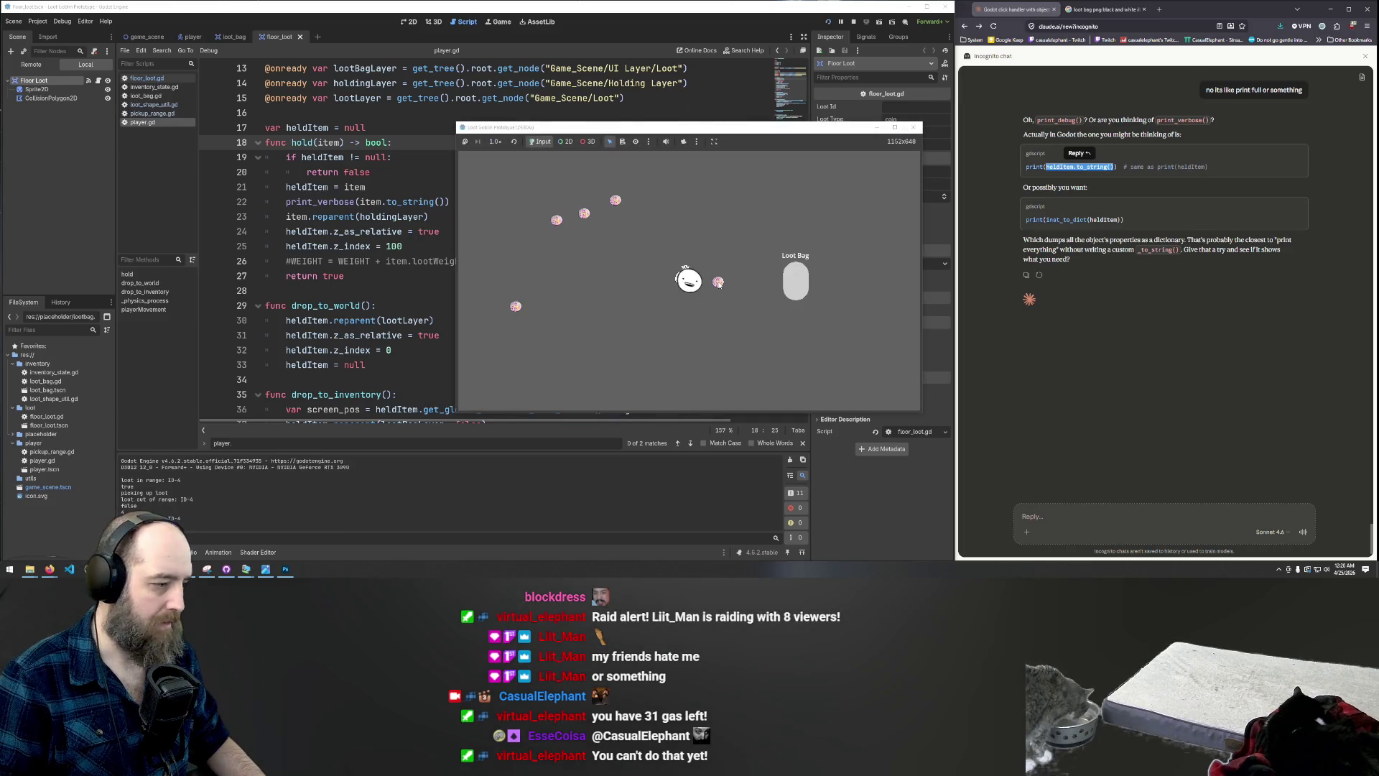
left_click(719, 282)
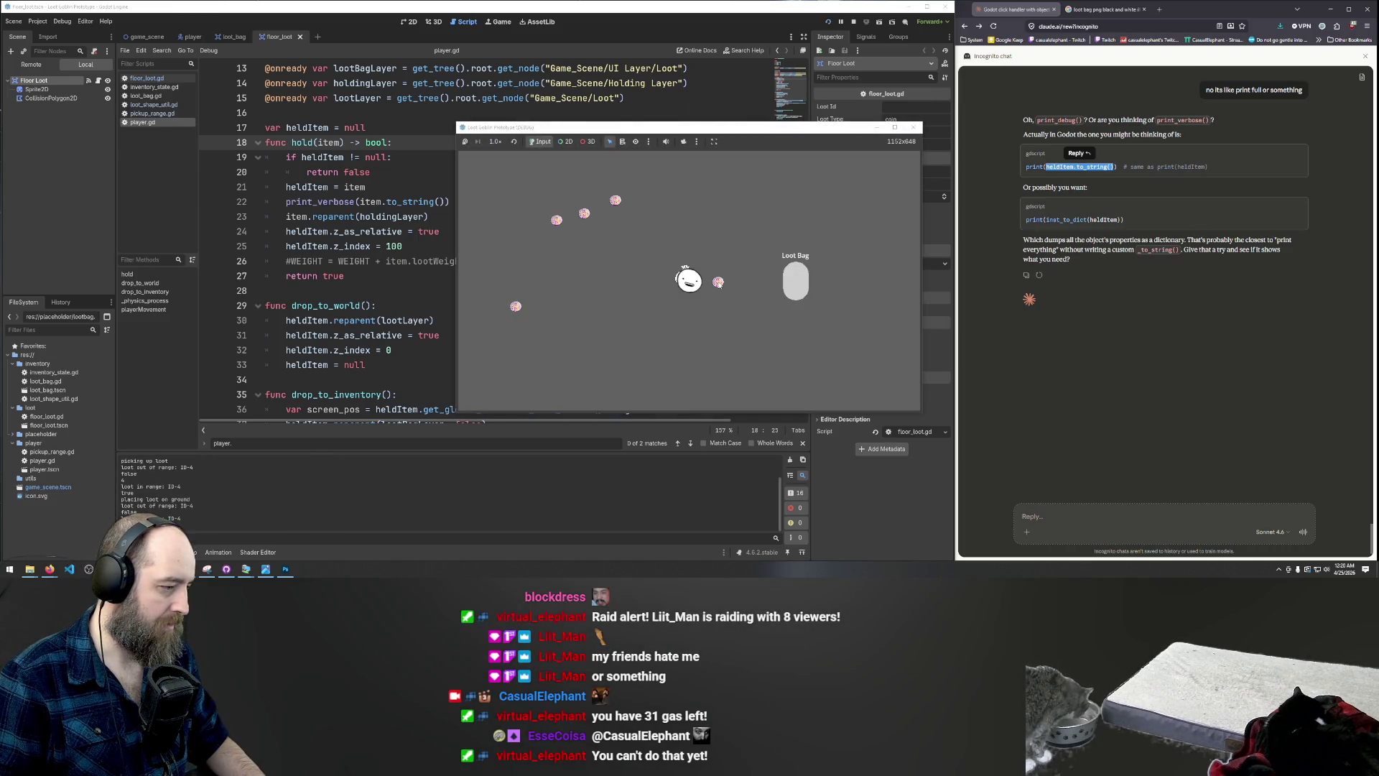
key("w")
key("d")
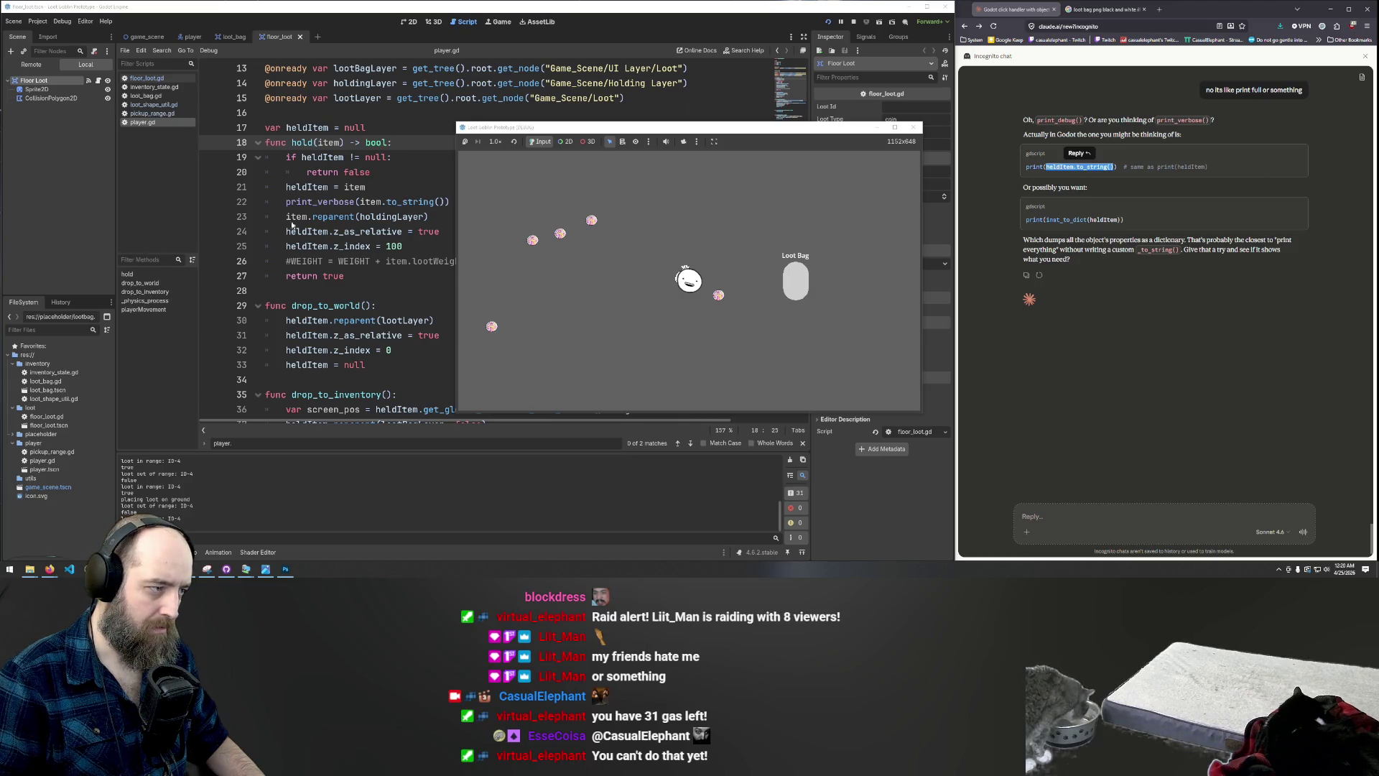
Move print_verbose(item.to_string()) to the first line of hold(), above the null check, and rerun
left_click(341, 142)
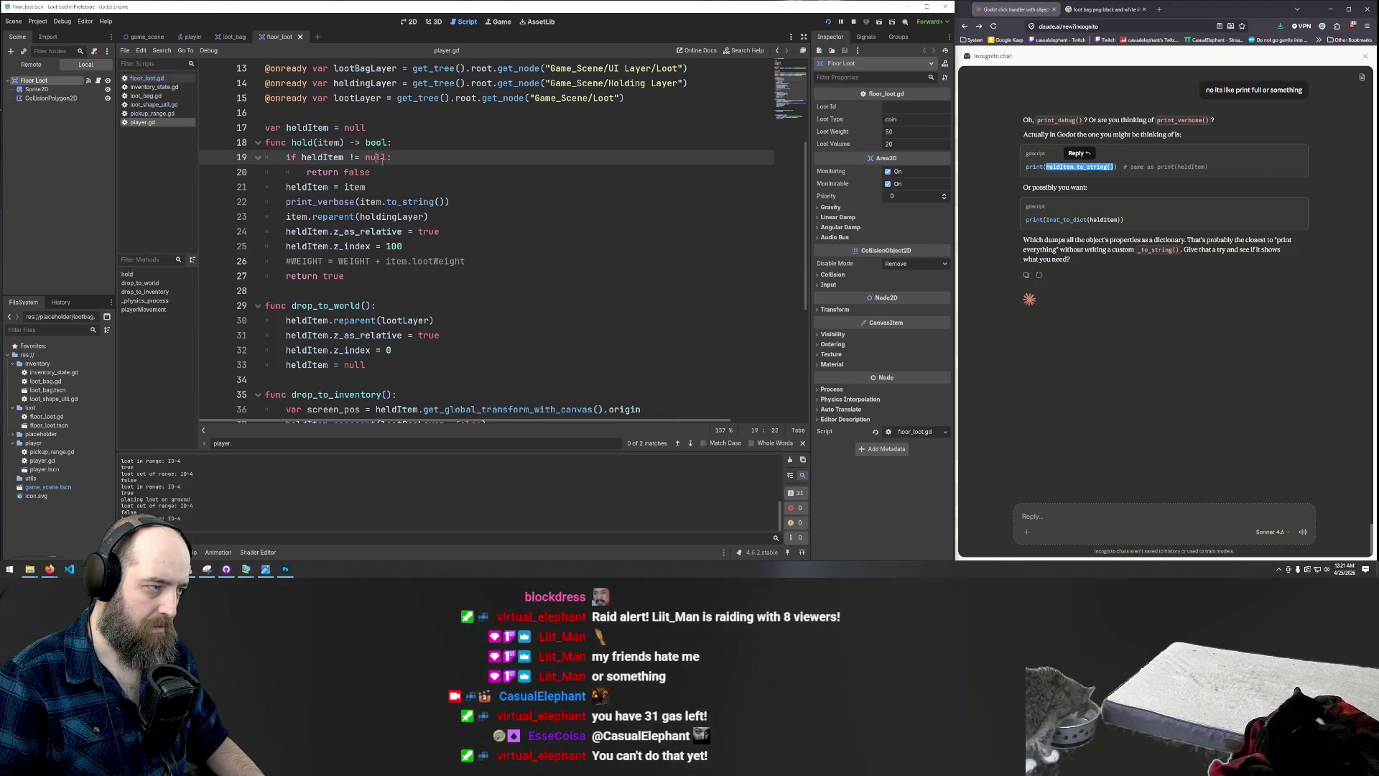
left_click(381, 202)
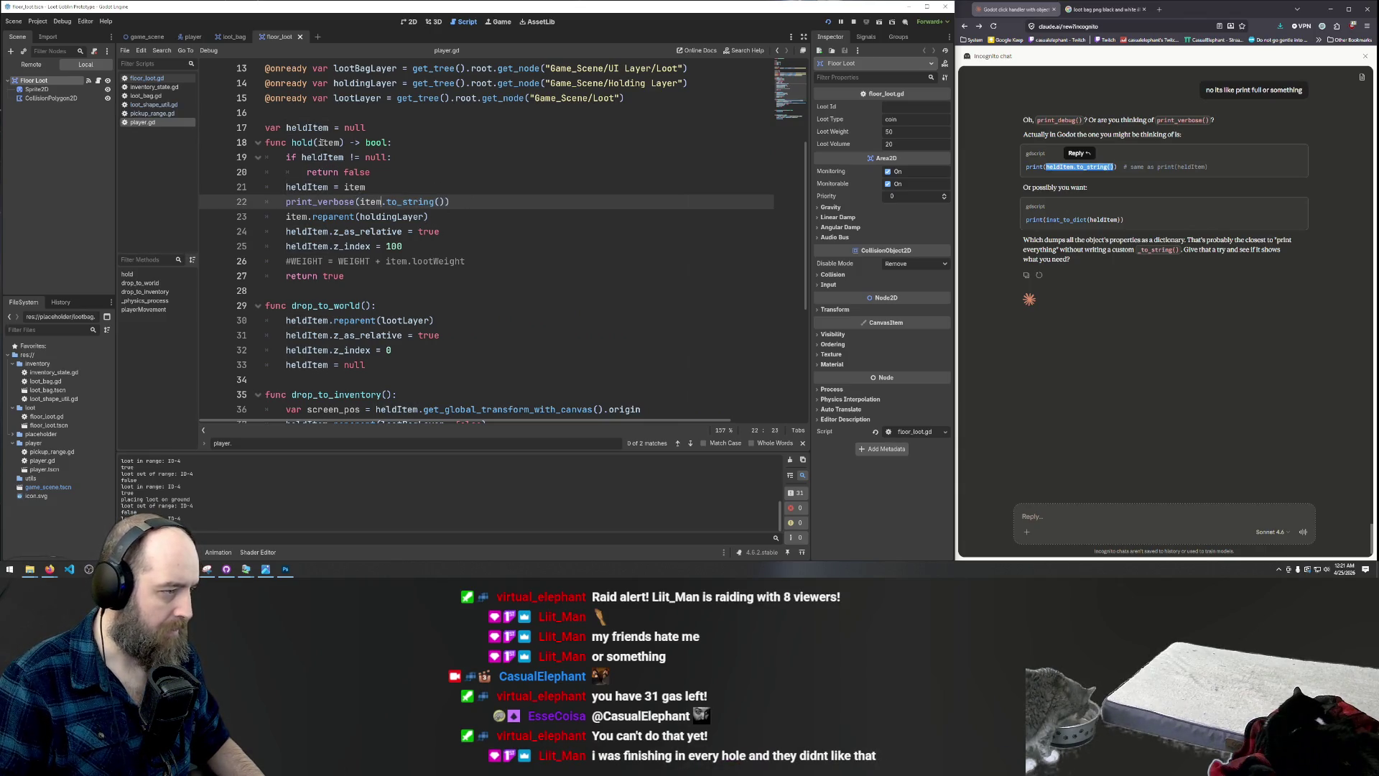
key("shift+Home")
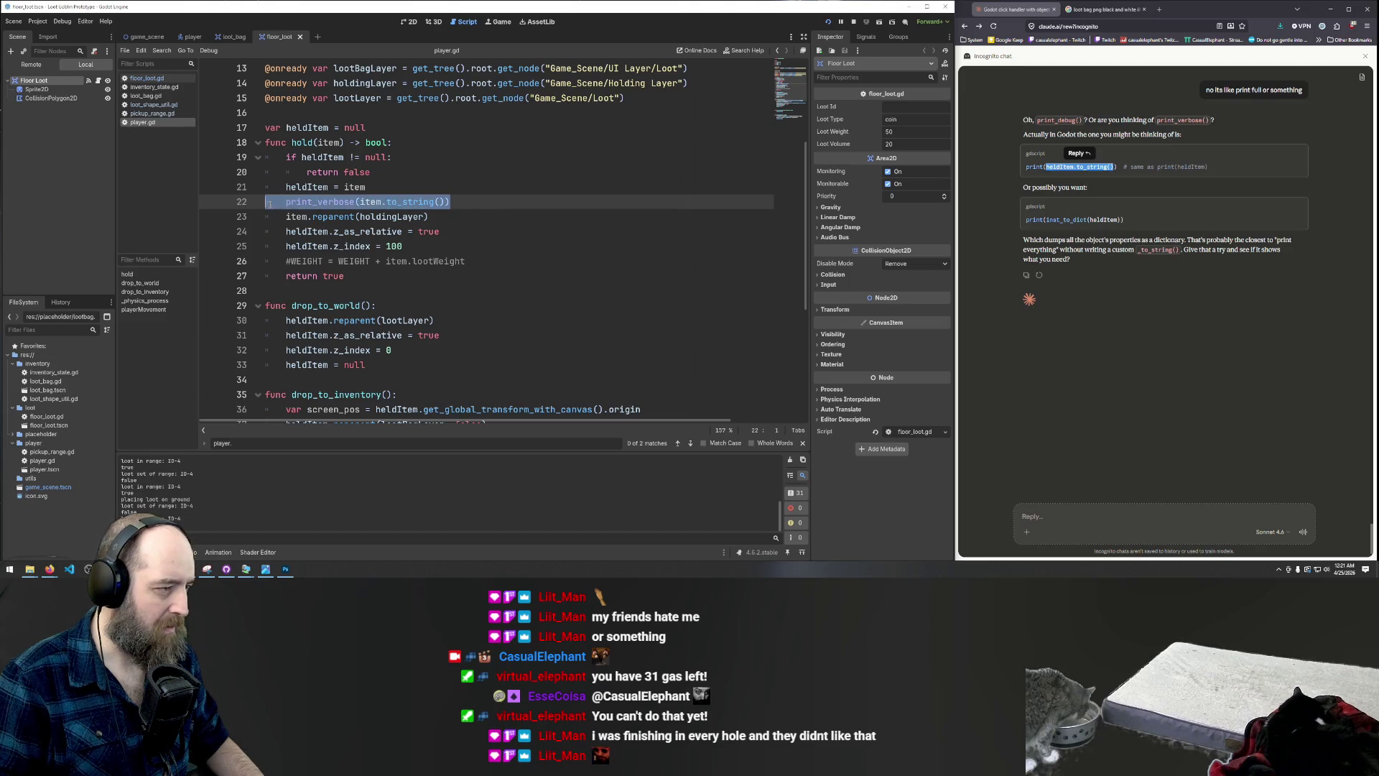
key("BackSpace")
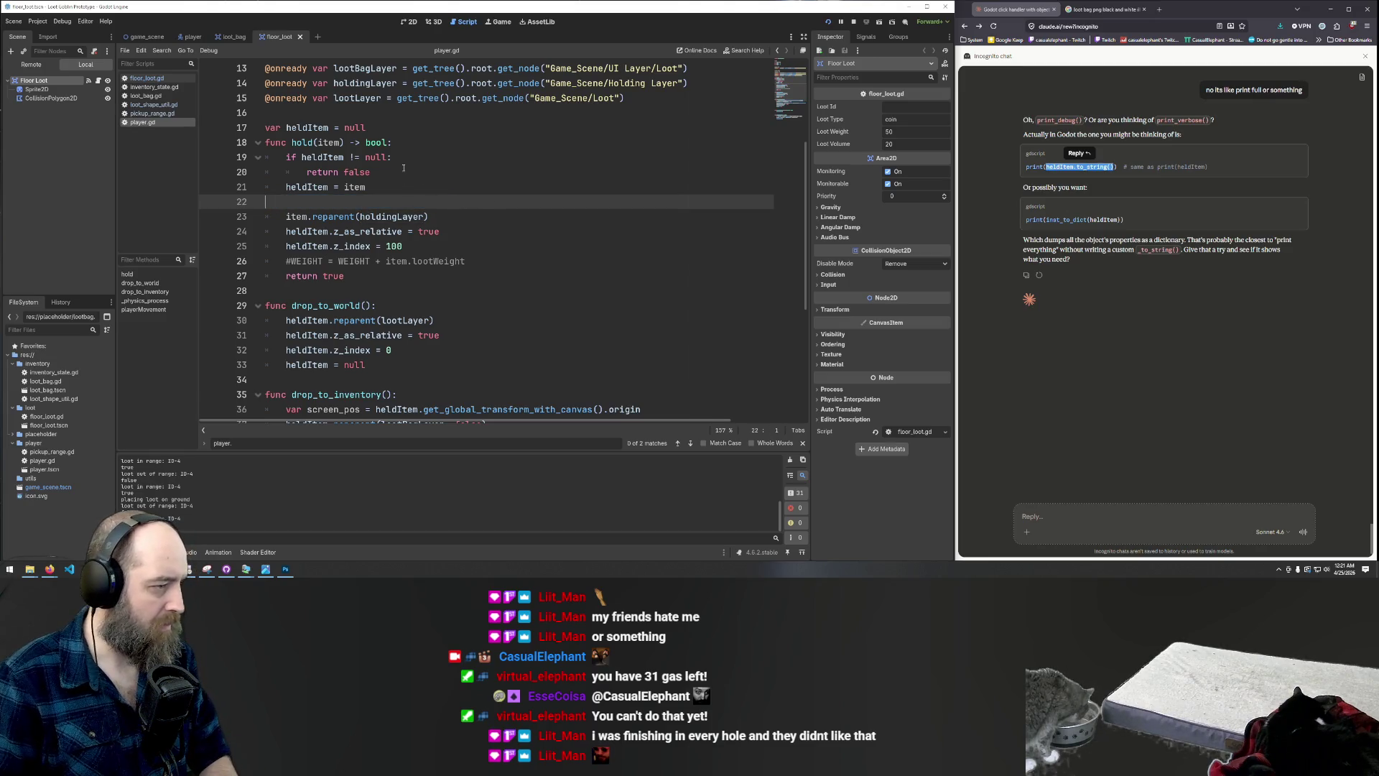
key("BackSpace")
left_click(410, 157)
left_click(405, 140)
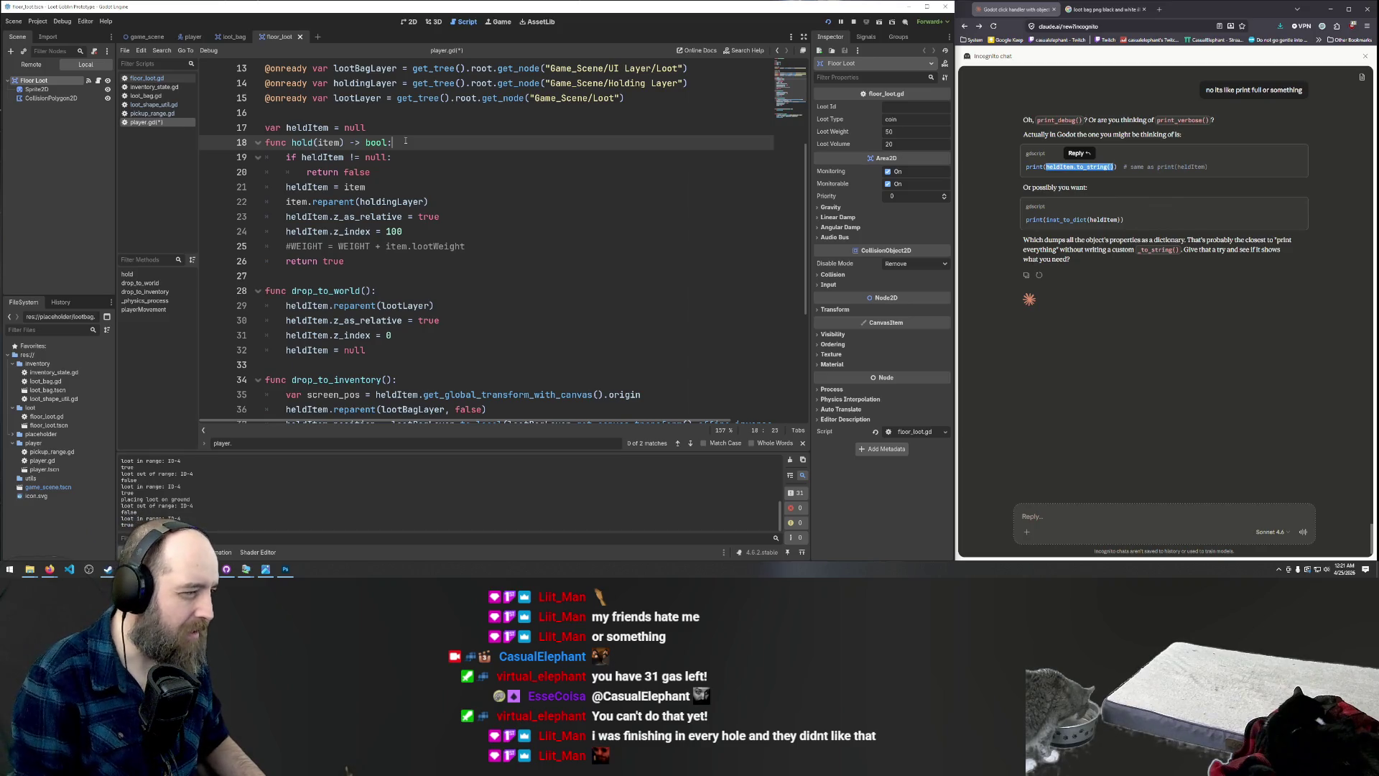
key("Return")
type("print_verbose(item.to_string())")
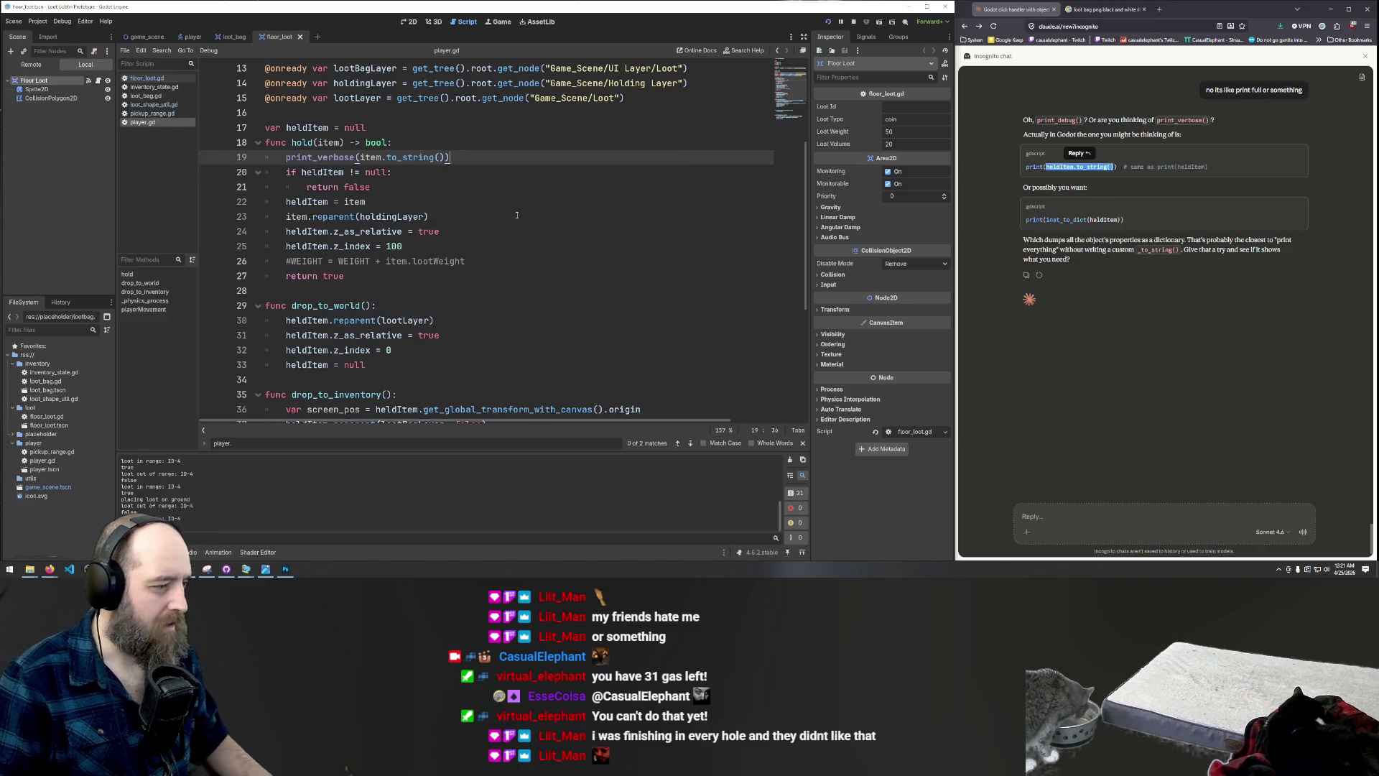
left_click(464, 217)
key("F5")
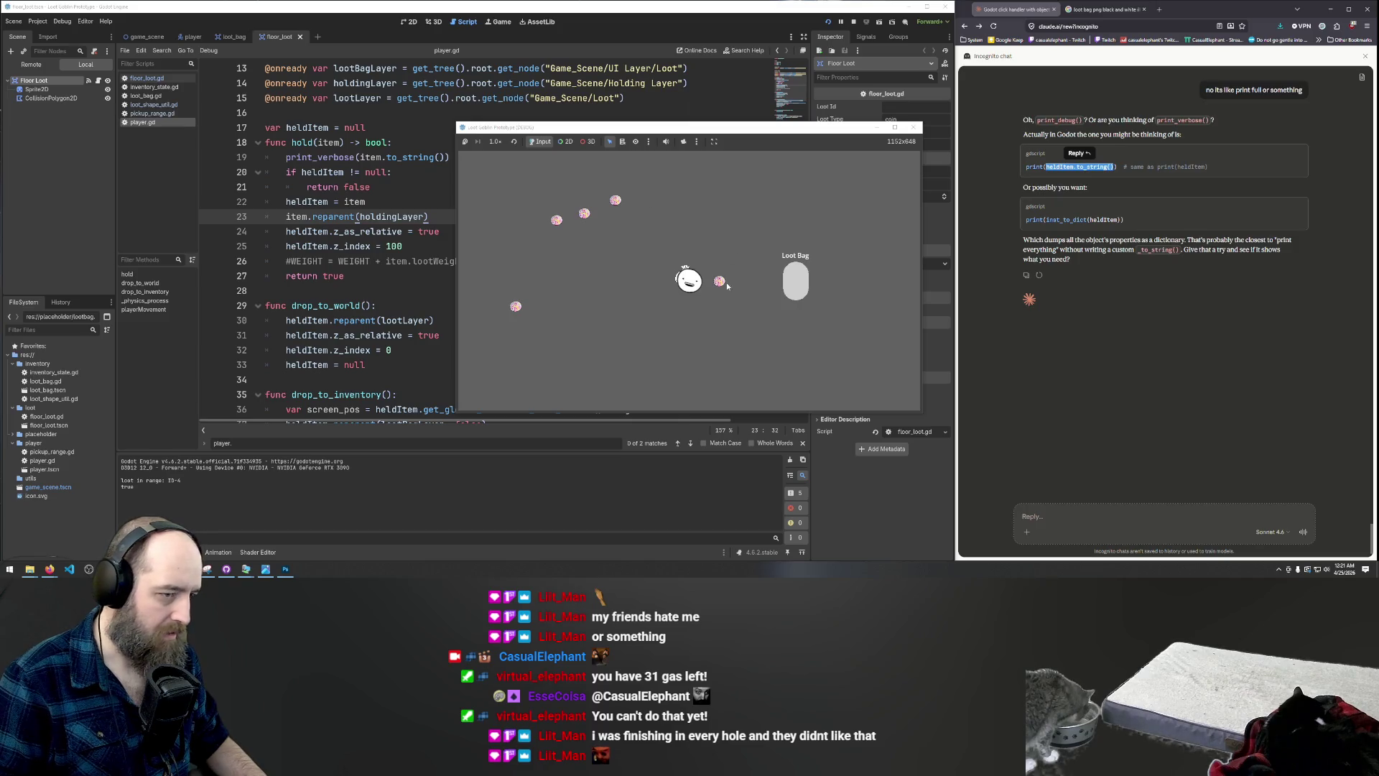
In the running game, carry the coin and repeatedly pick it up and drop it
mouse_move(718, 285)
left_mouse_down()
mouse_move(712, 264)
mouse_move(703, 309)
mouse_move(678, 318)
mouse_move(701, 307)
left_mouse_up()
left_click(702, 307)
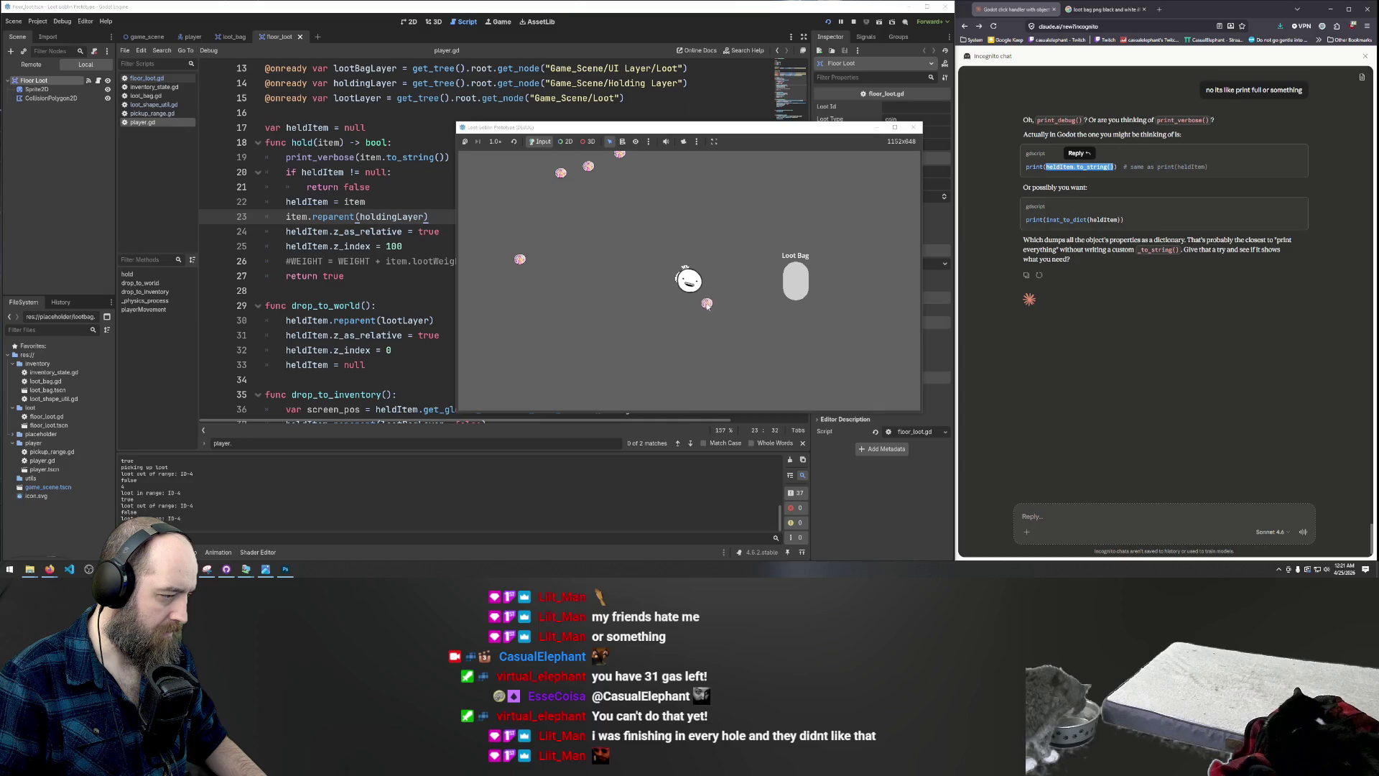
left_click(706, 304)
left_click(706, 304)
left_click(707, 304)
left_click(706, 304)
left_click(706, 304)
left_click(707, 304)
left_click(707, 304)
left_click(707, 303)
left_click(707, 304)
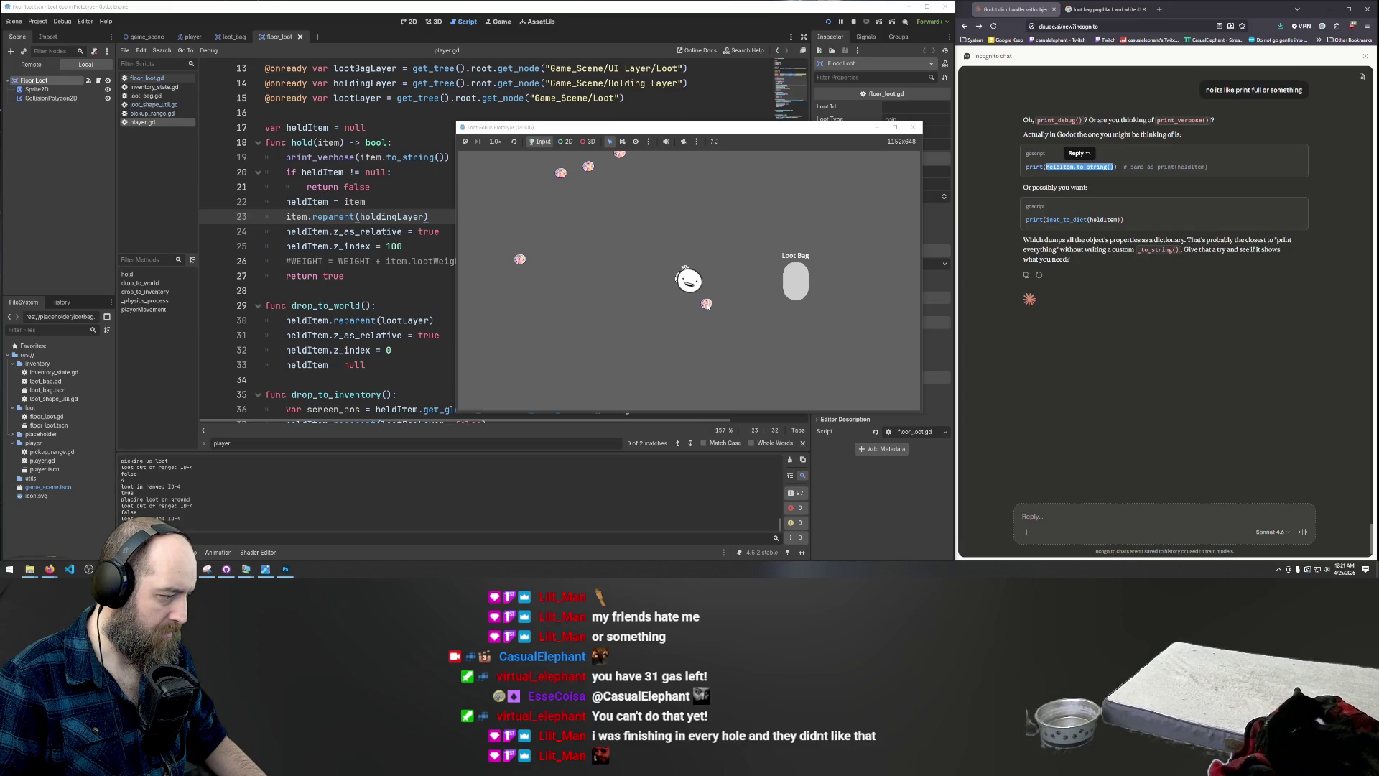
left_click(707, 303)
left_click(707, 304)
left_click(707, 304)
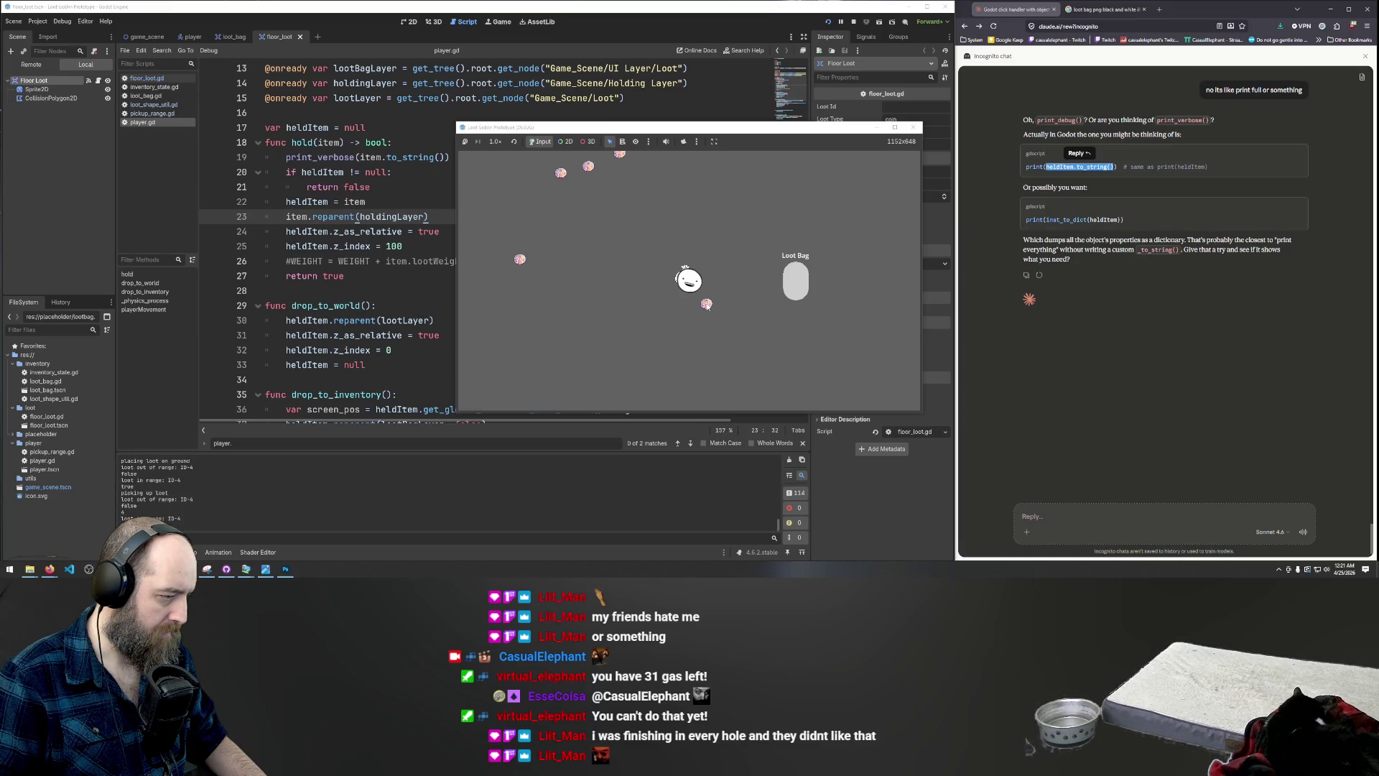
left_click(706, 304)
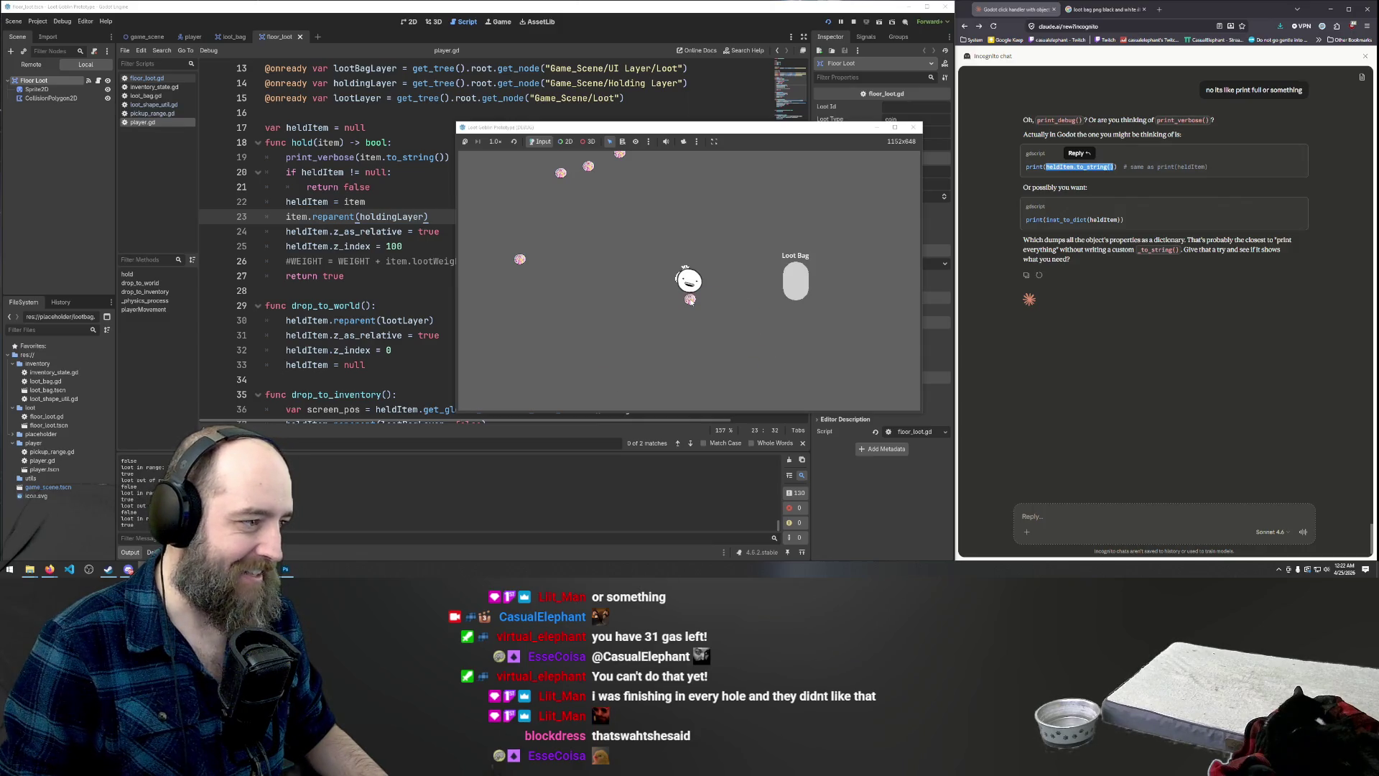
Drag the coin into the Loot Bag, then undo the latest edit in hold()
mouse_move(690, 299)
left_mouse_down()
mouse_move(709, 265)
mouse_move(793, 280)
left_mouse_up()
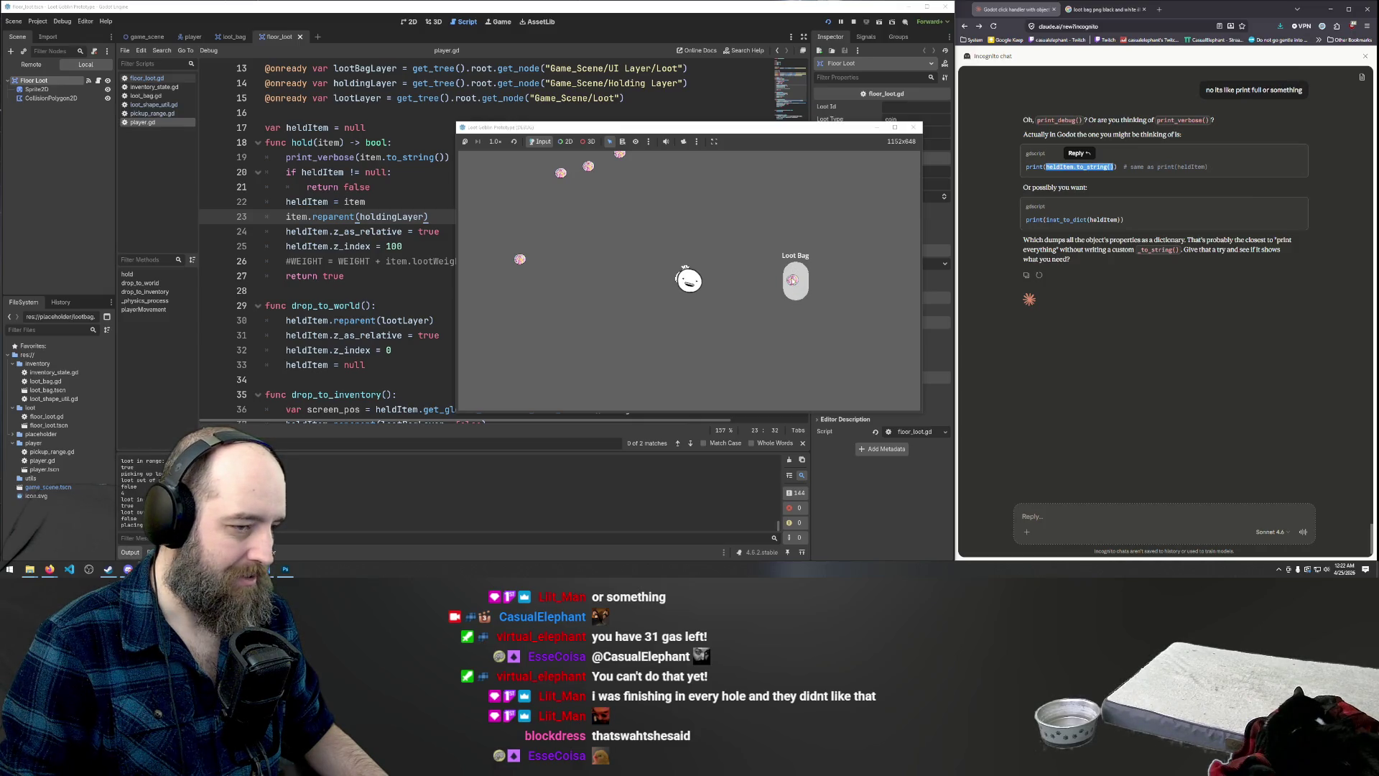
left_click_drag(792, 280, 792, 275)
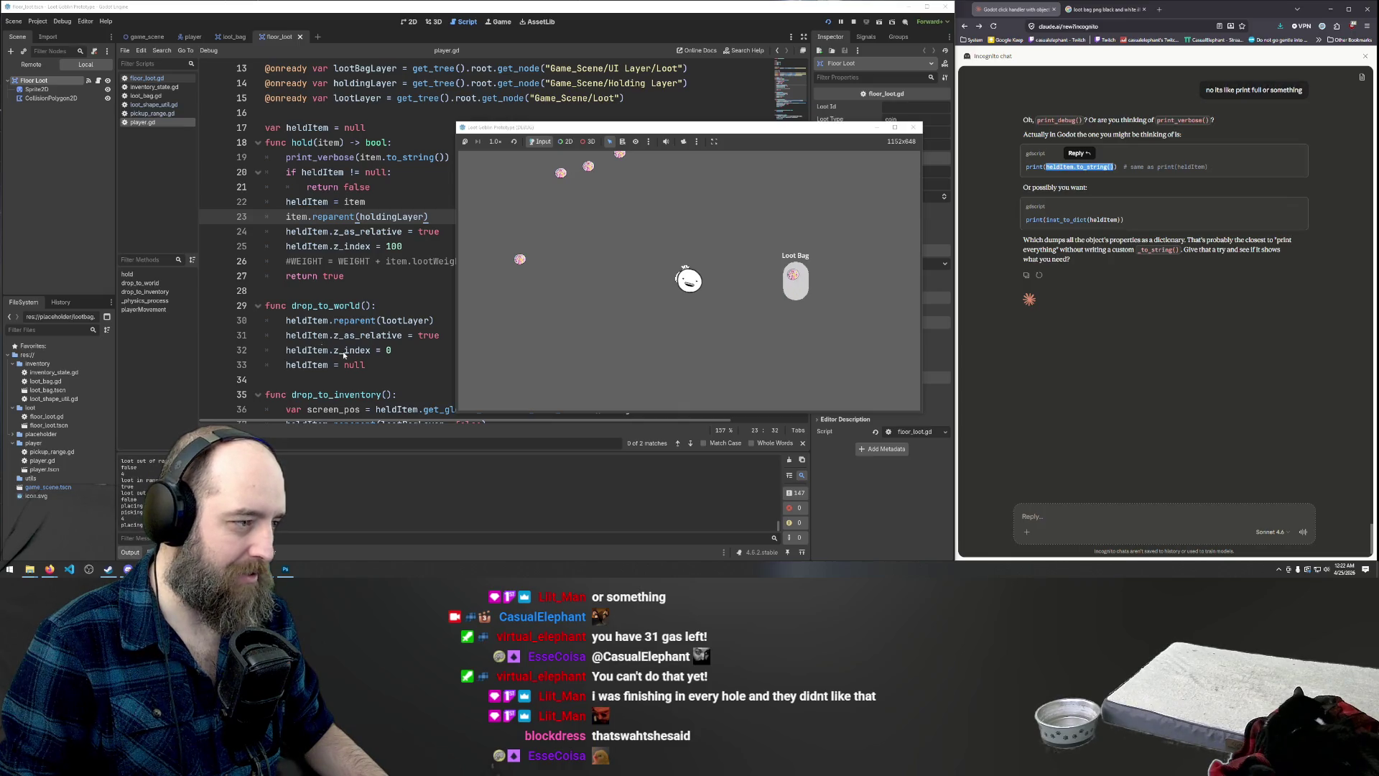
left_click(449, 223)
key("ctrl+z")
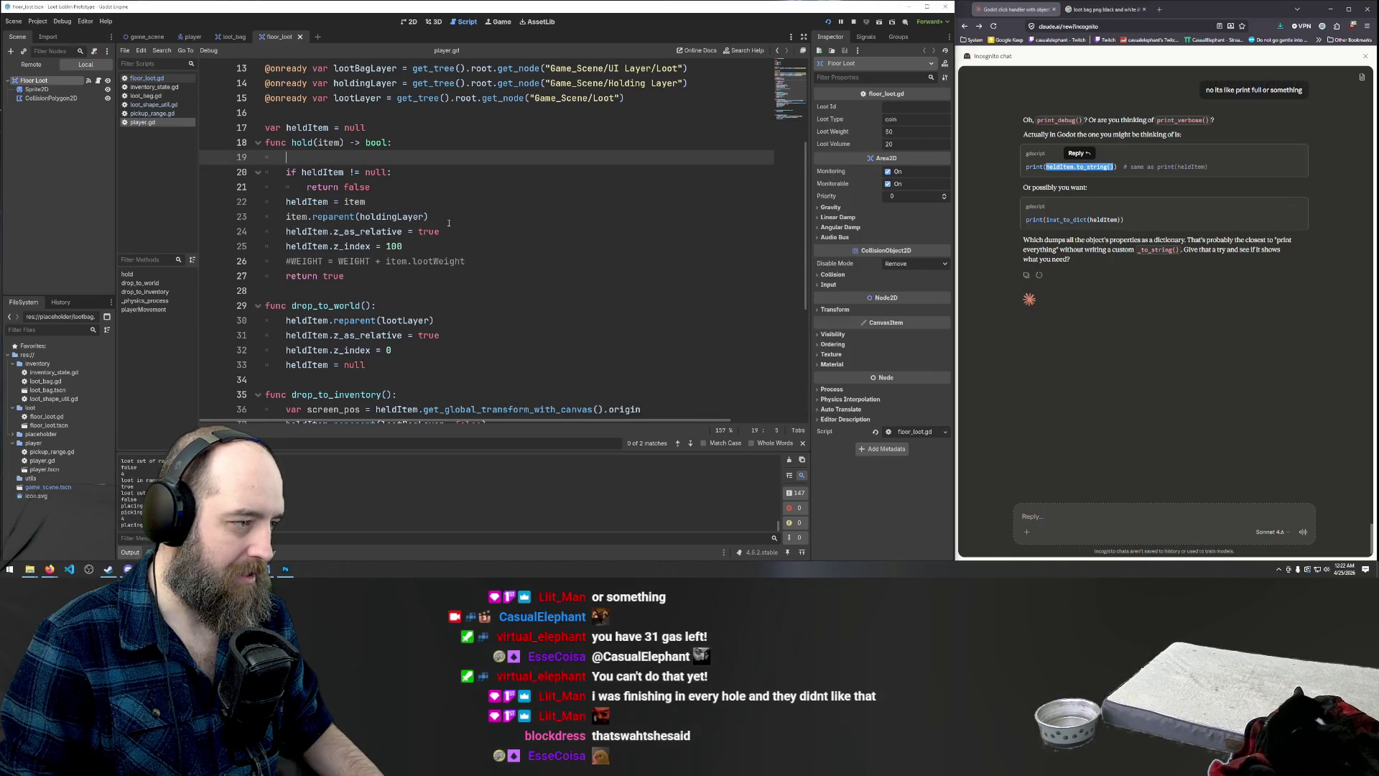
Move the print_verbose line below heldItem = item and have it print heldItem.to_string()
key("ctrl+y")
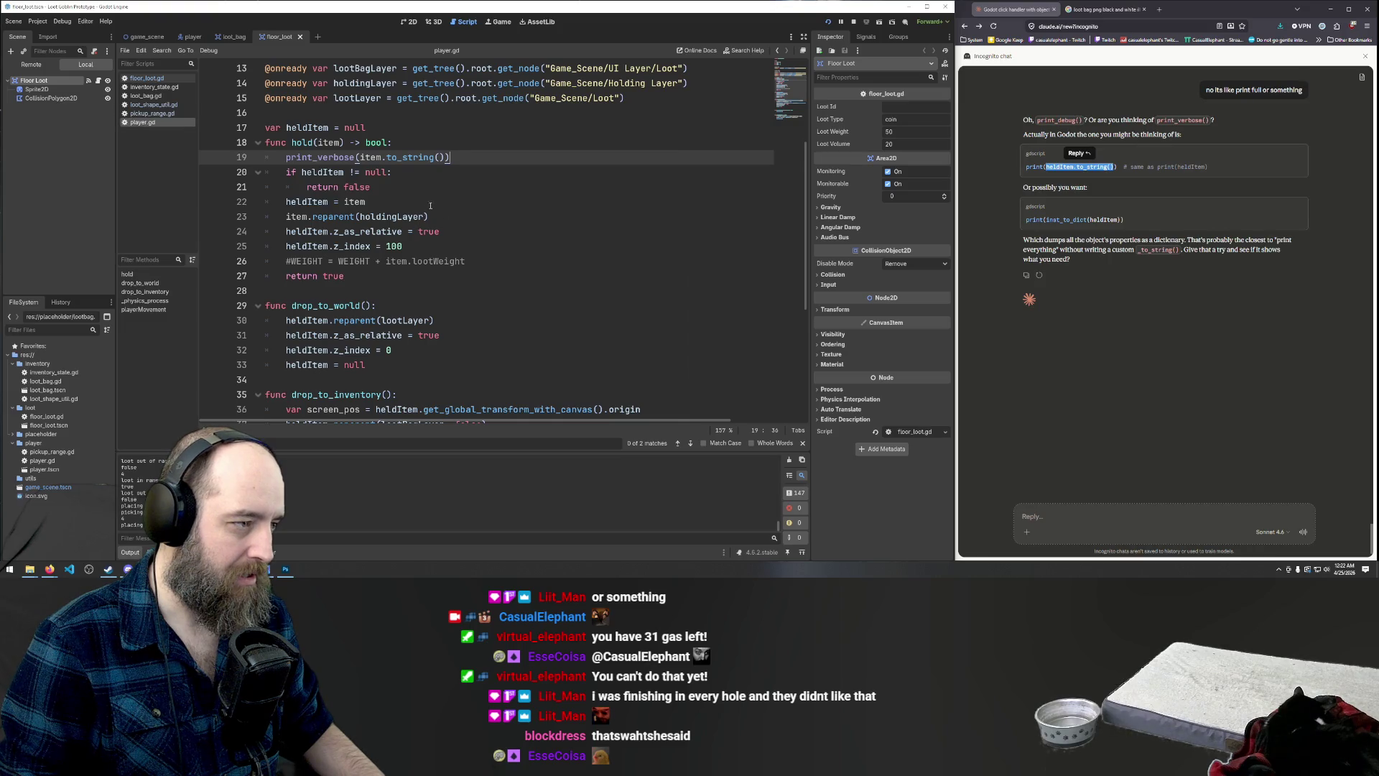
left_click_drag(460, 156, 281, 159)
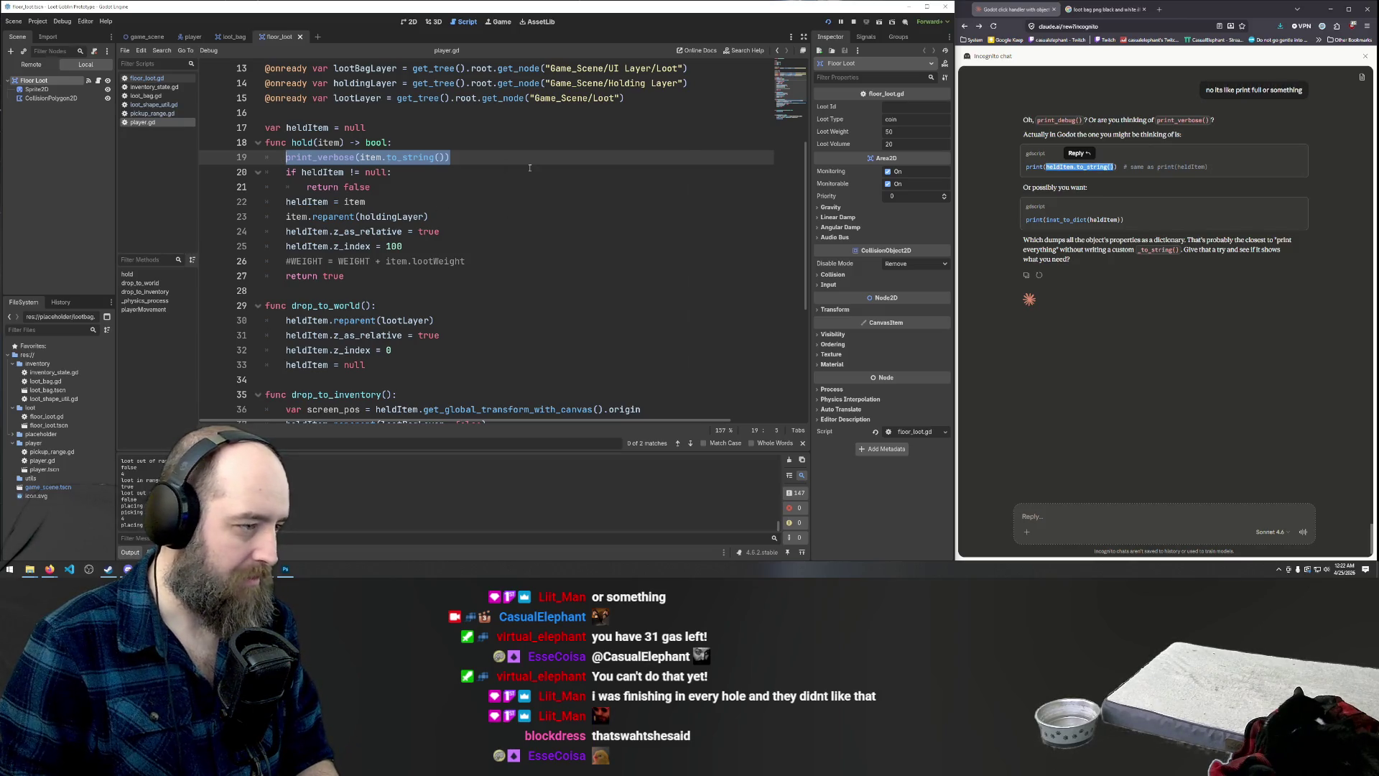
key("BackSpace")
key("BackSpace")
key("ctrl+z")
key("ctrl+z")
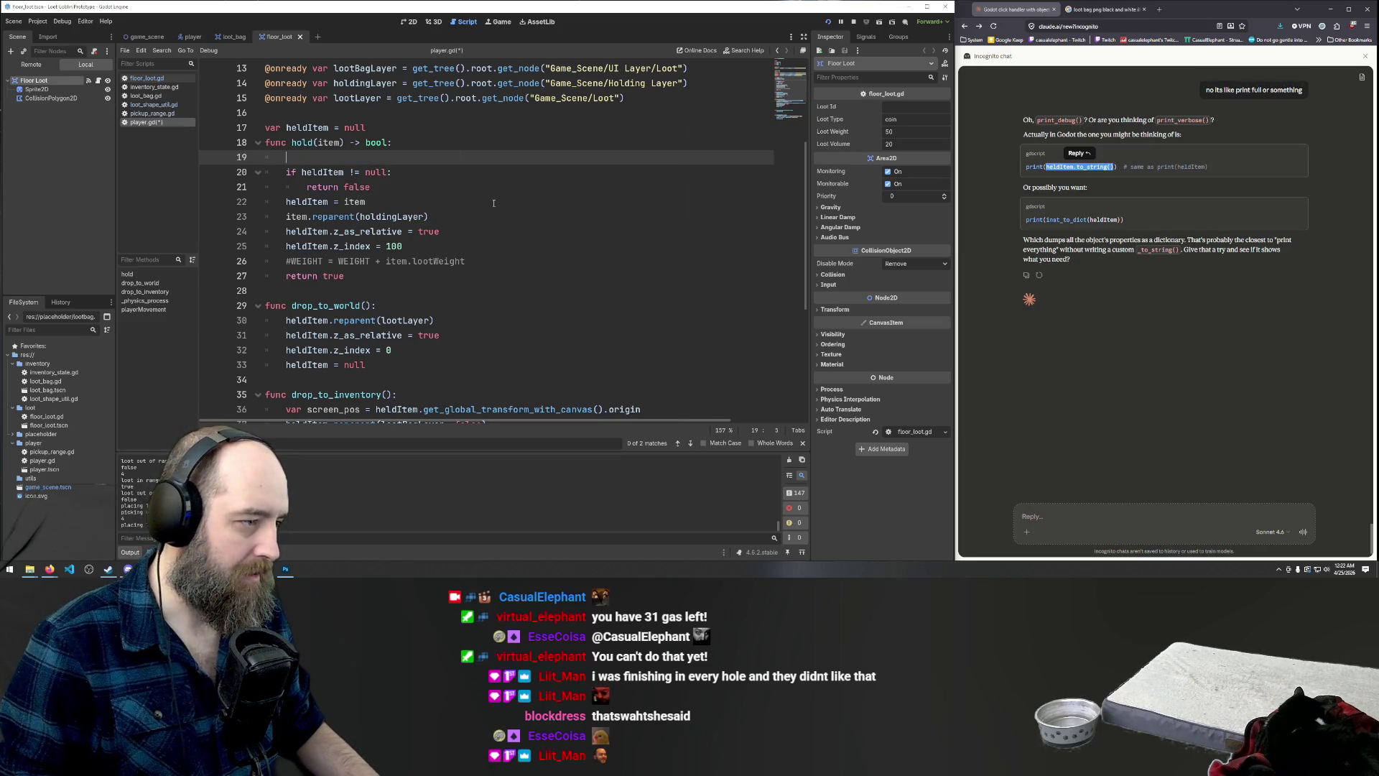
key("alt+Down")
key("alt+Down")
key("alt+Down")
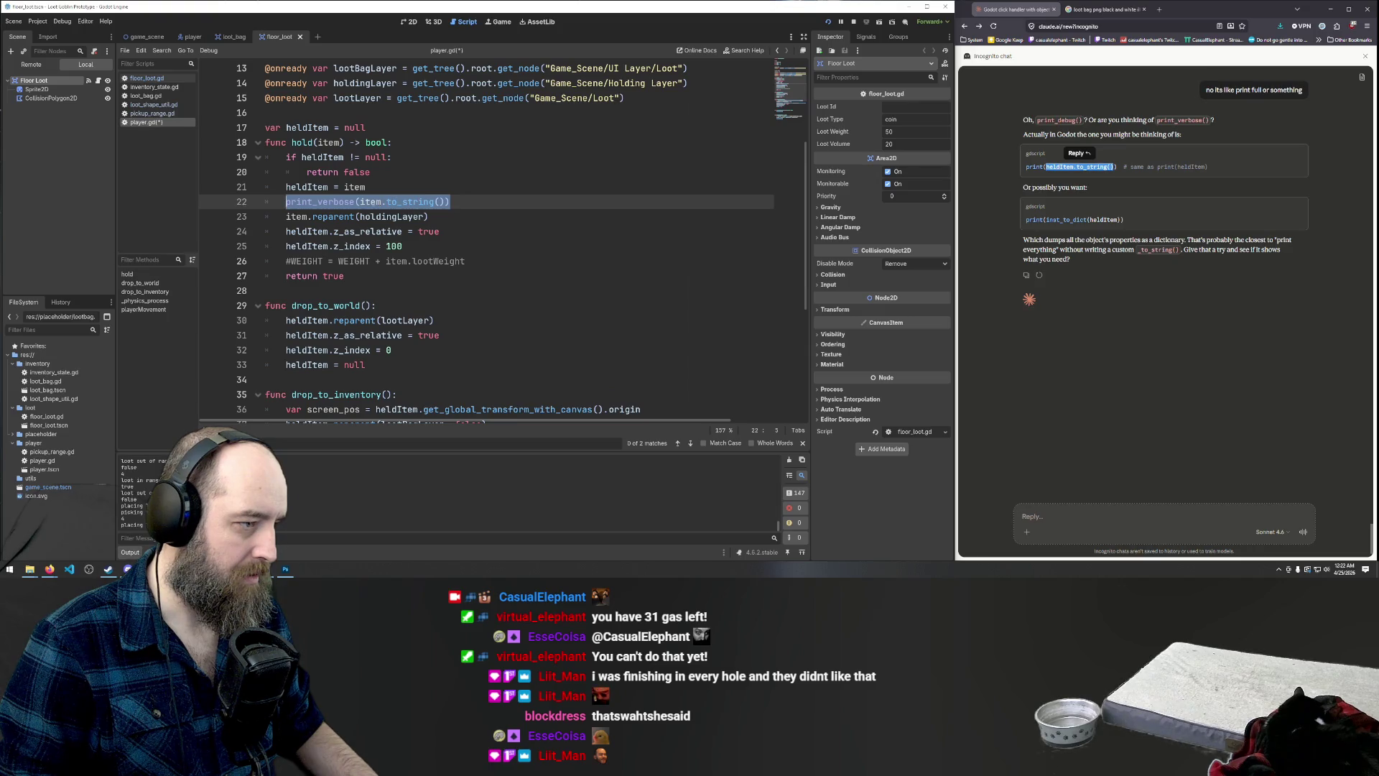
double_click(372, 202)
type("held")
key("Return")
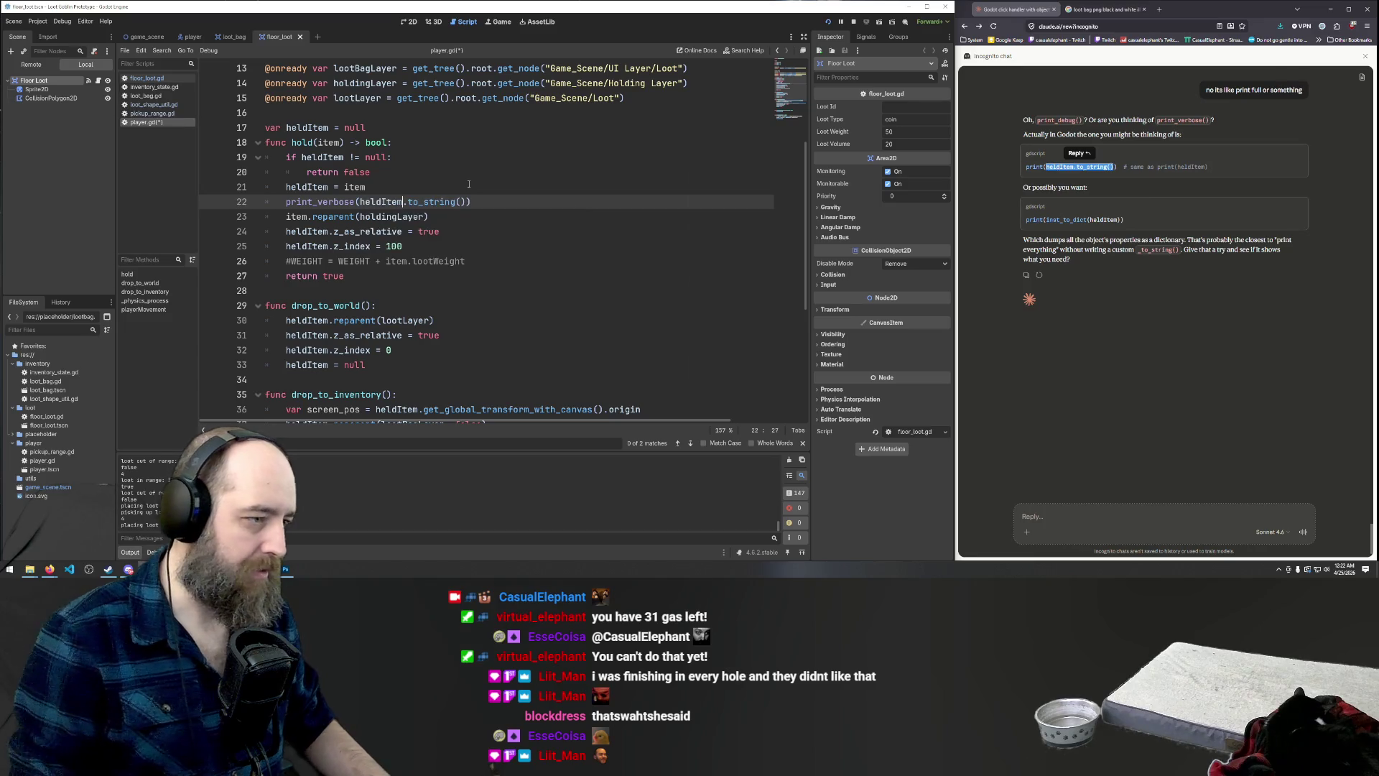
Run the game and pick up, drop, and re-pick the coin
key("F5")
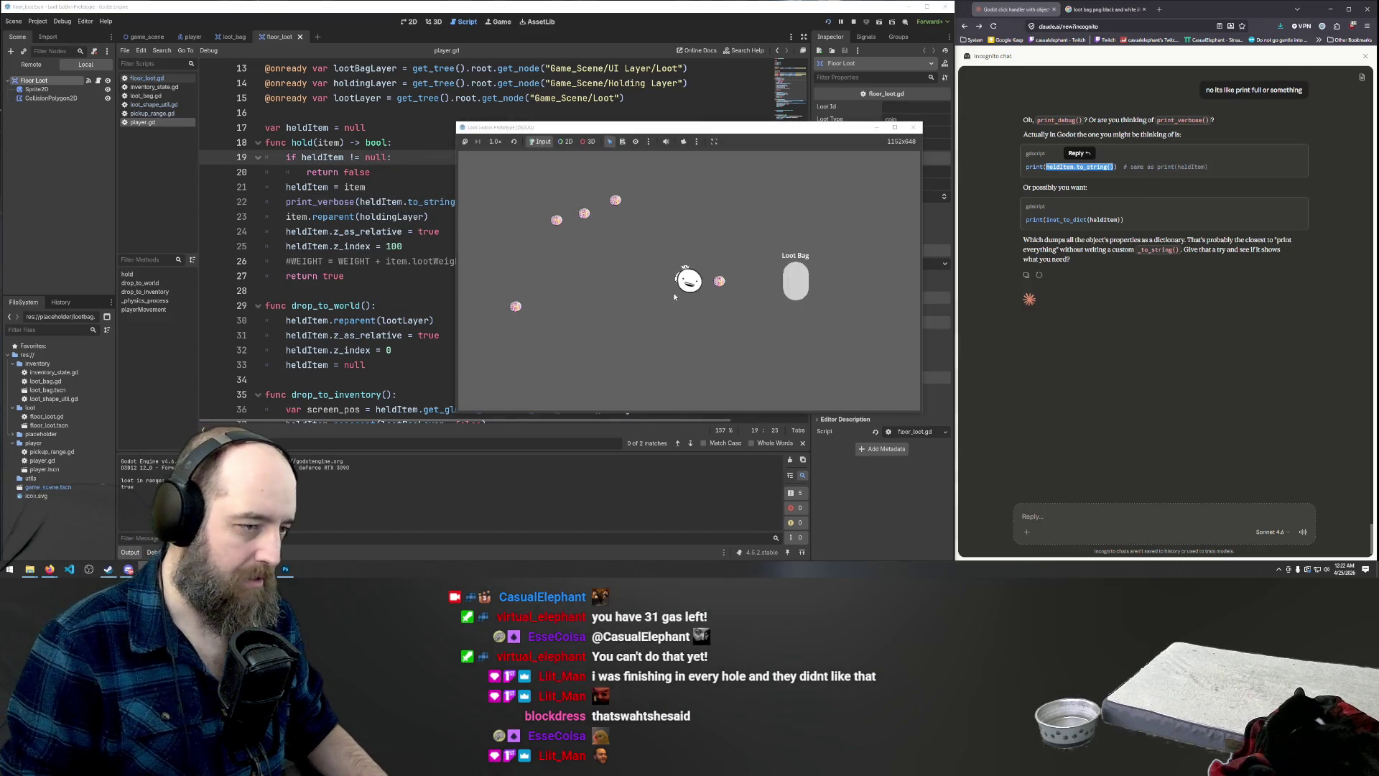
left_click(716, 281)
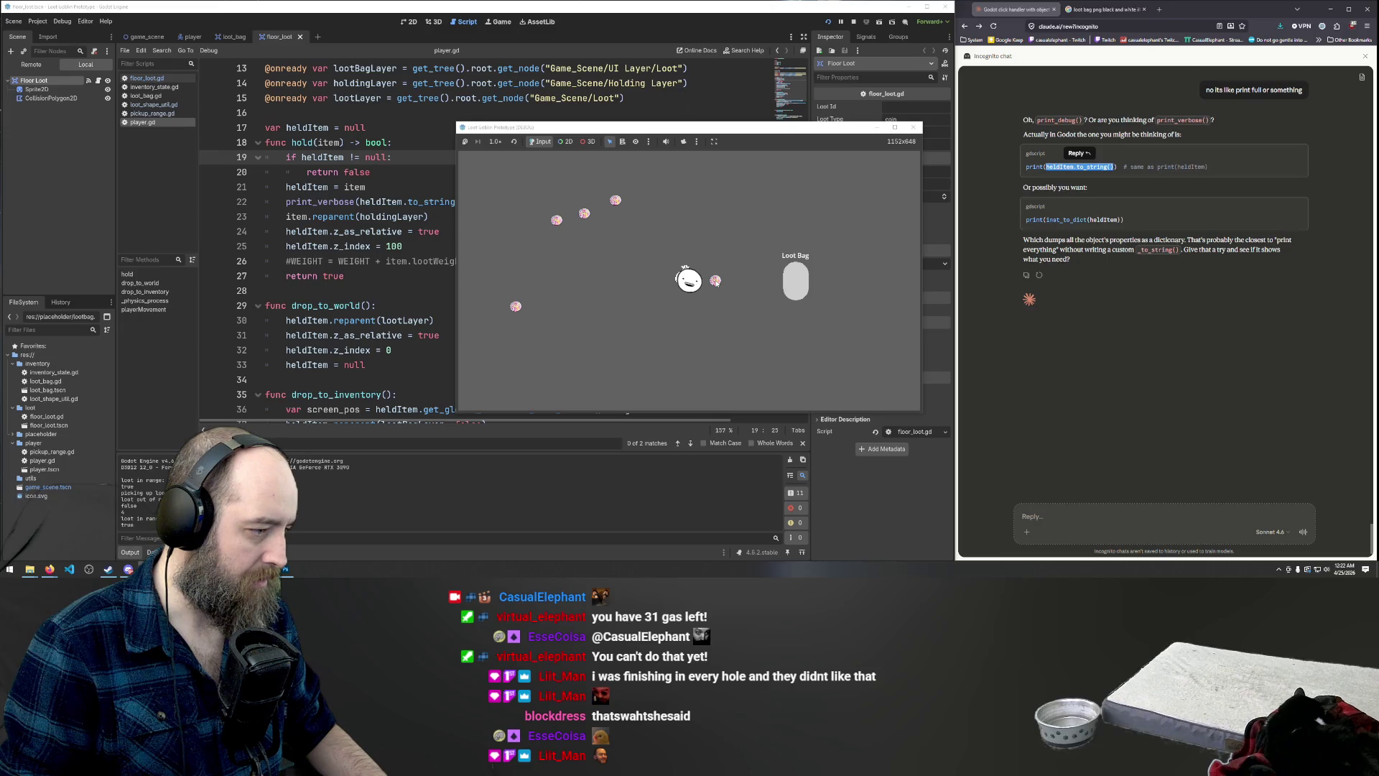
left_click(716, 282)
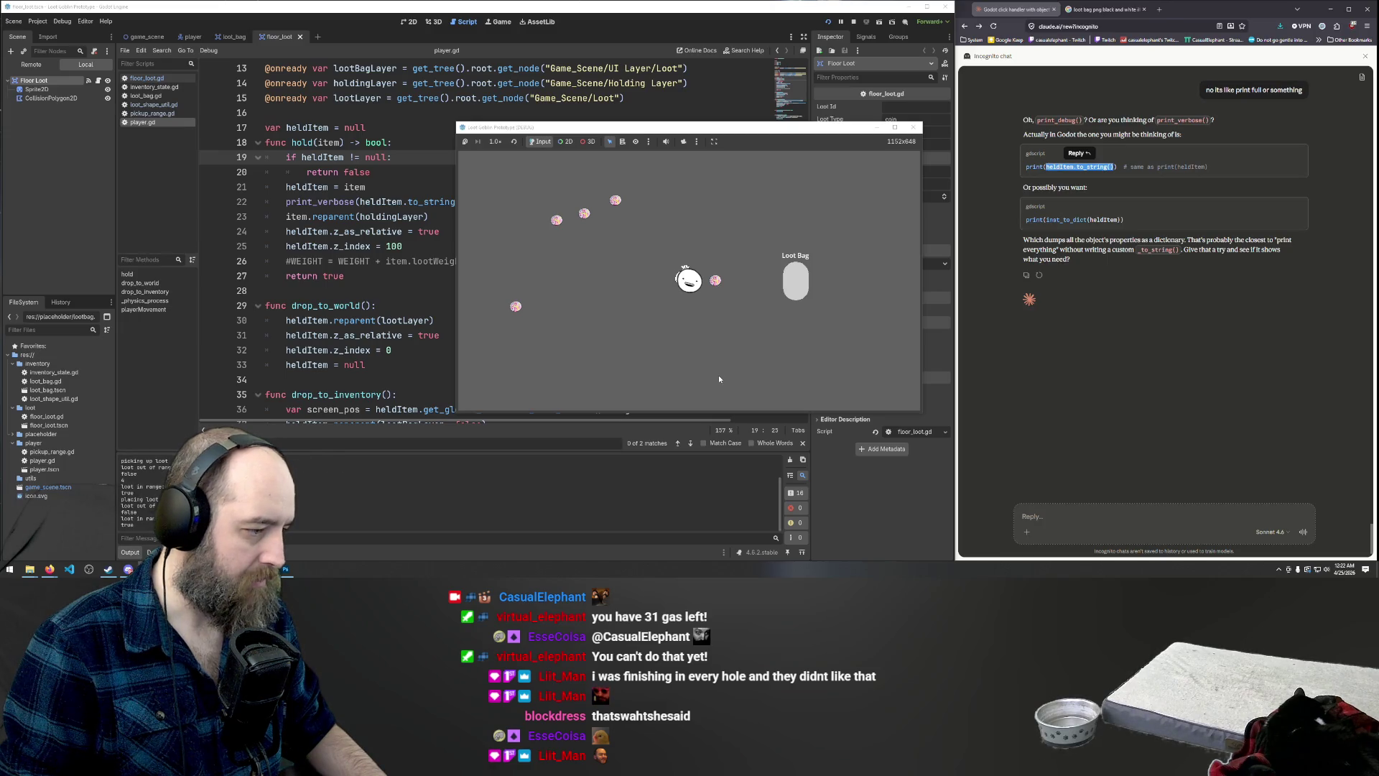
left_click(717, 282)
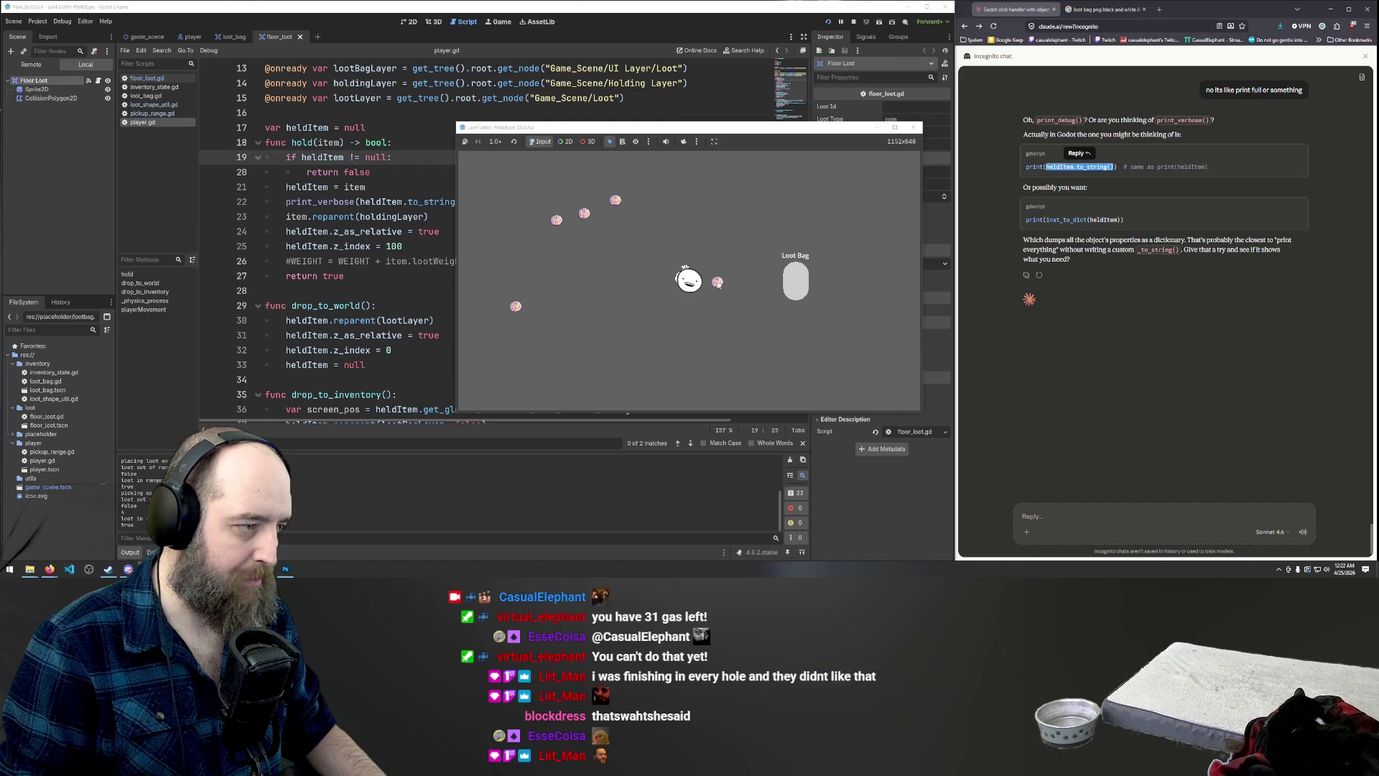
Change the print argument to 'heldItem.to_string()bee' and rerun the game, testing coin pickups
left_click(336, 184)
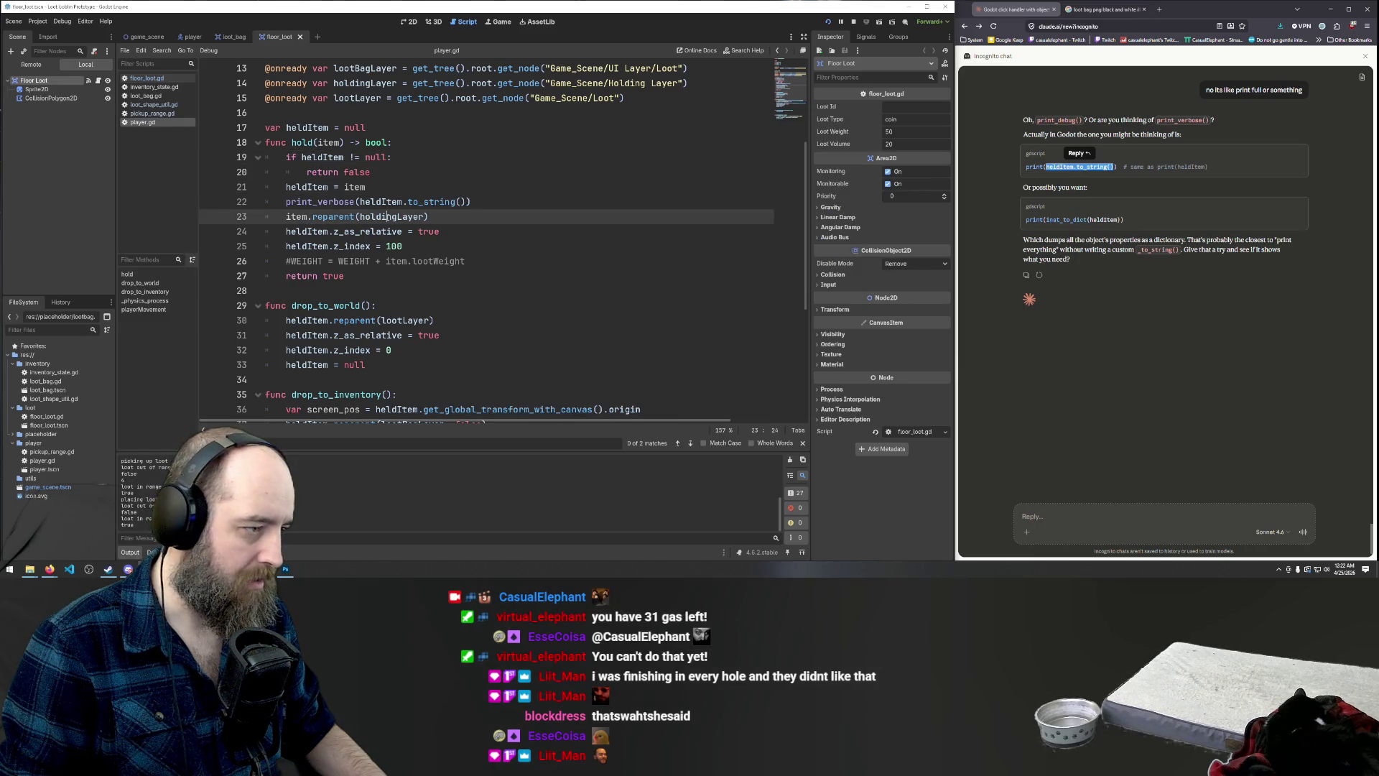
left_click(407, 201)
left_click_drag(362, 202, 465, 202)
type("'bee")
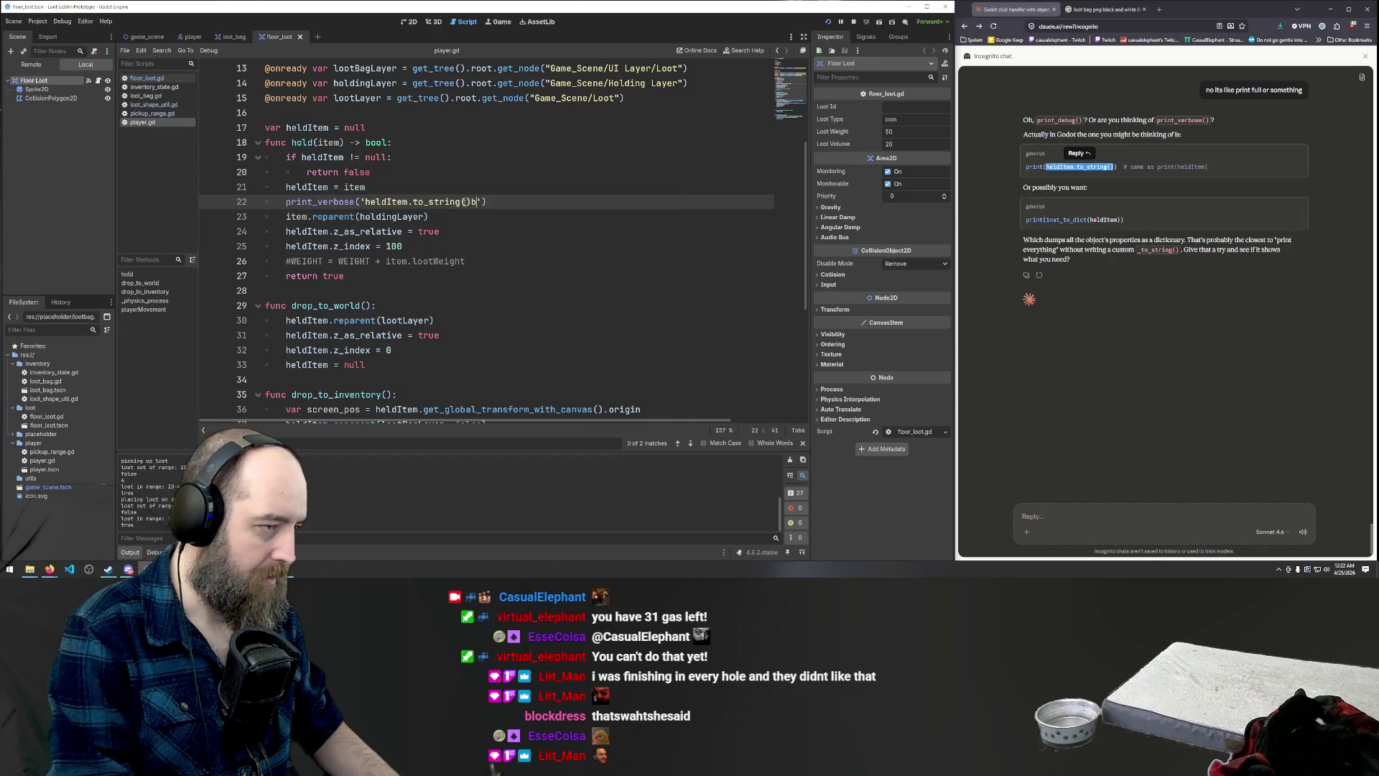
left_click(423, 157)
key("F5")
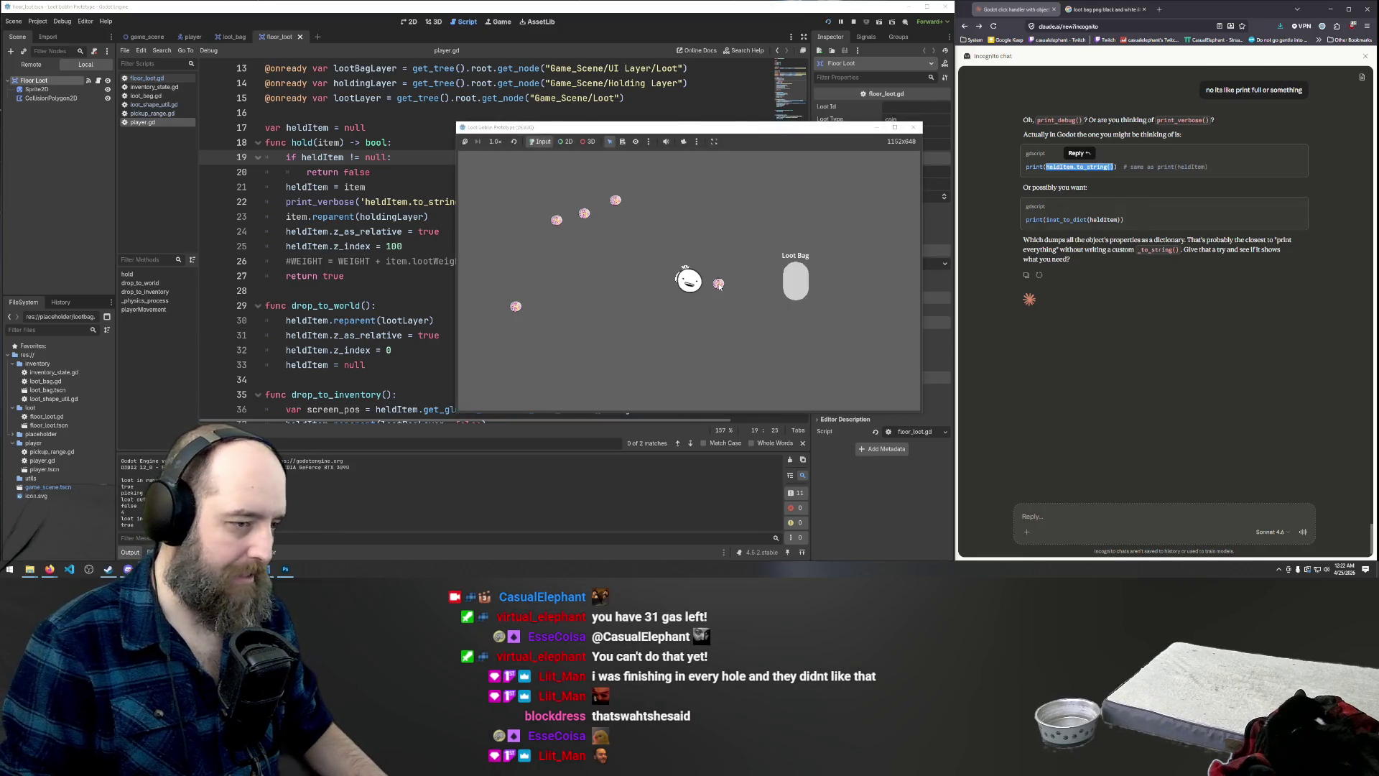
left_click(719, 281)
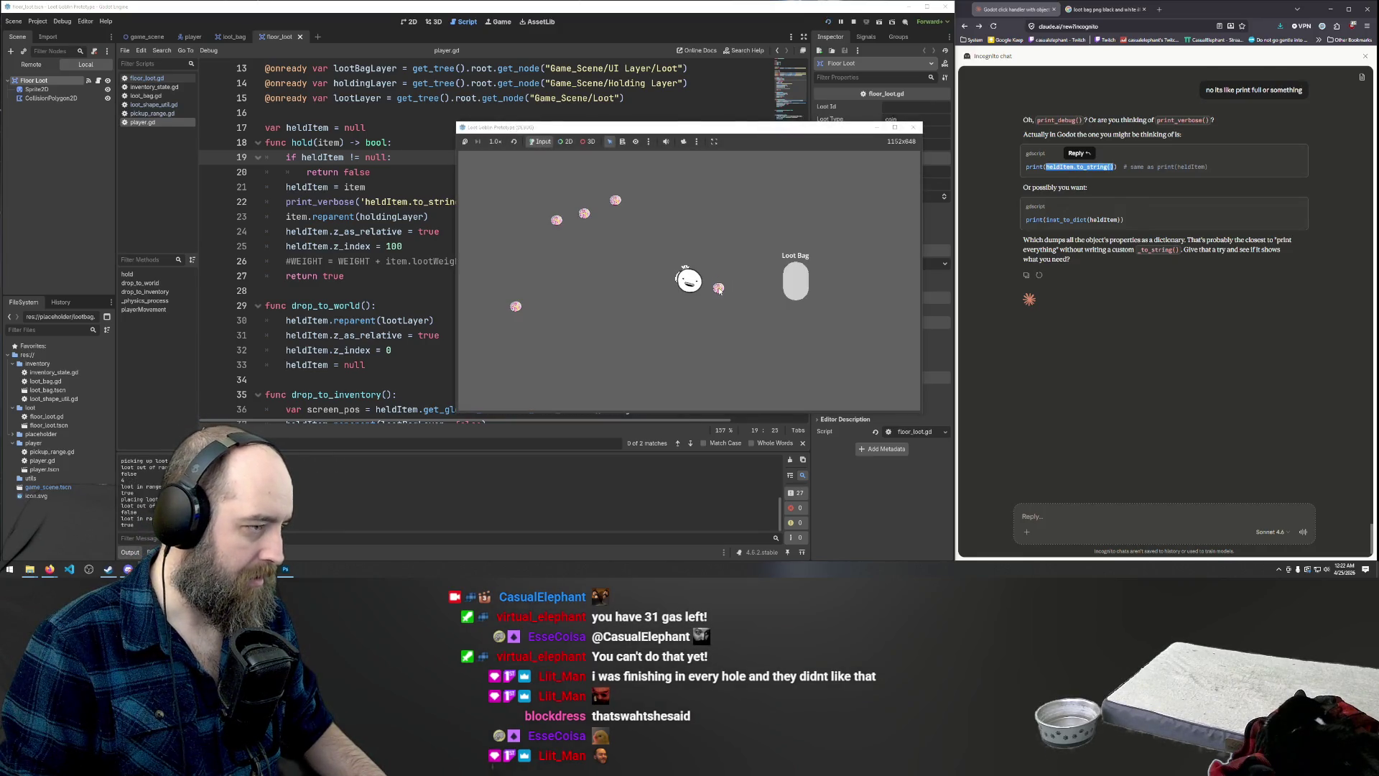
left_click(719, 289)
left_click(719, 289)
left_click(719, 288)
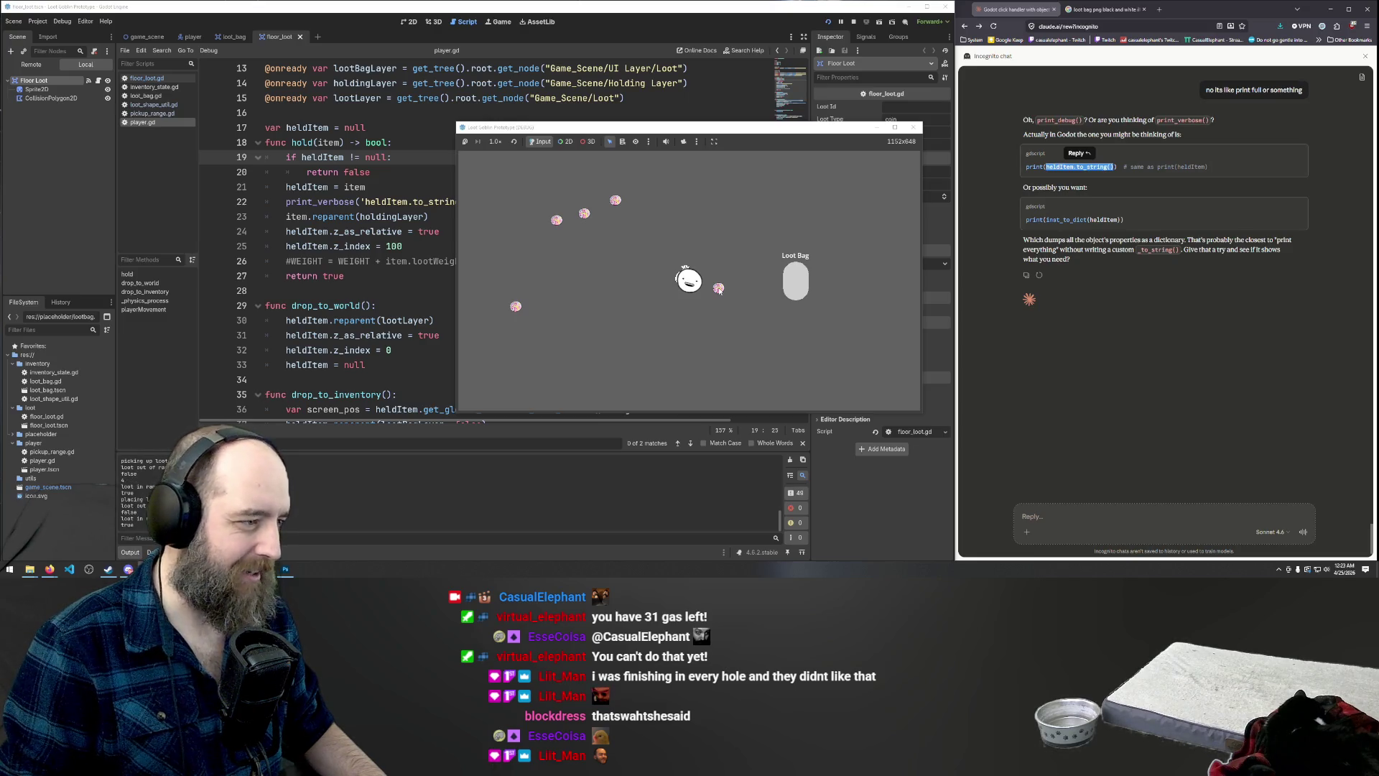
left_click(719, 290)
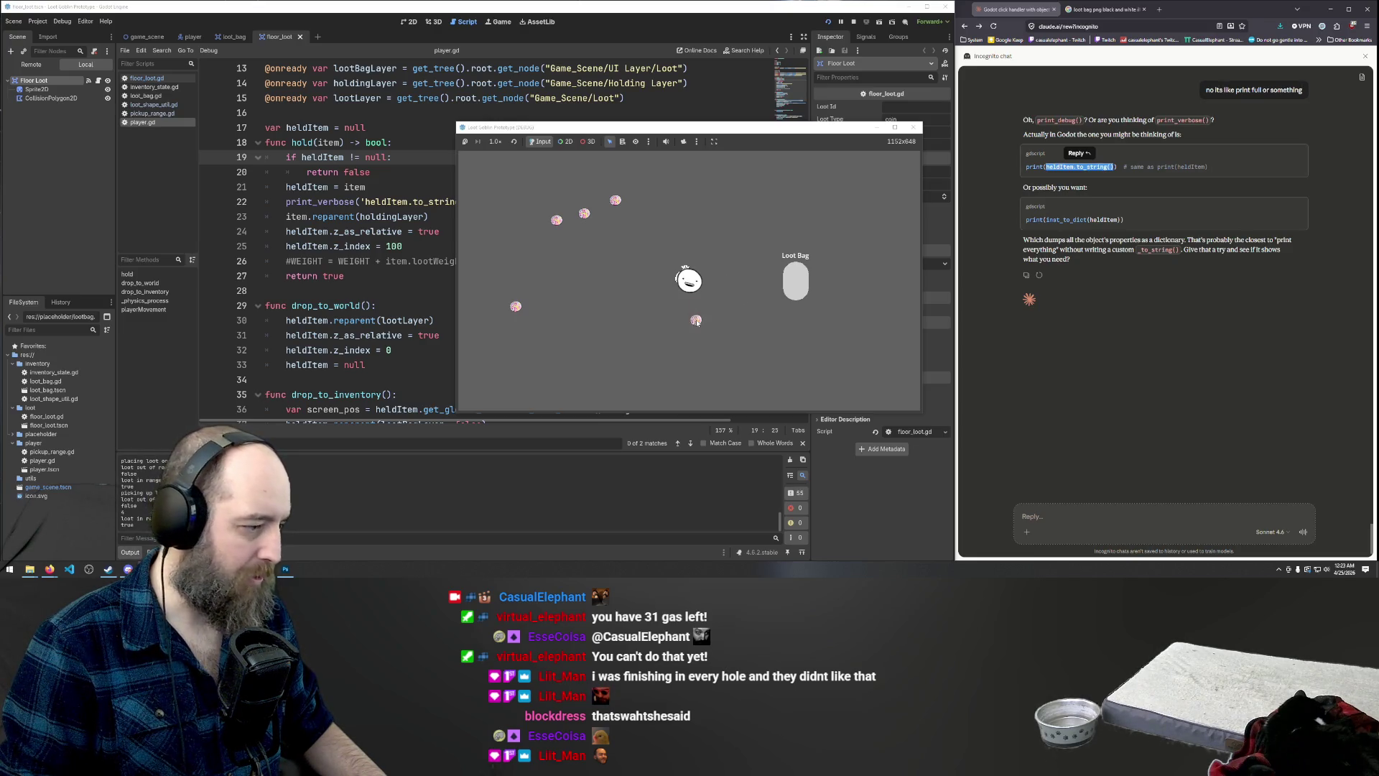
left_click(326, 188)
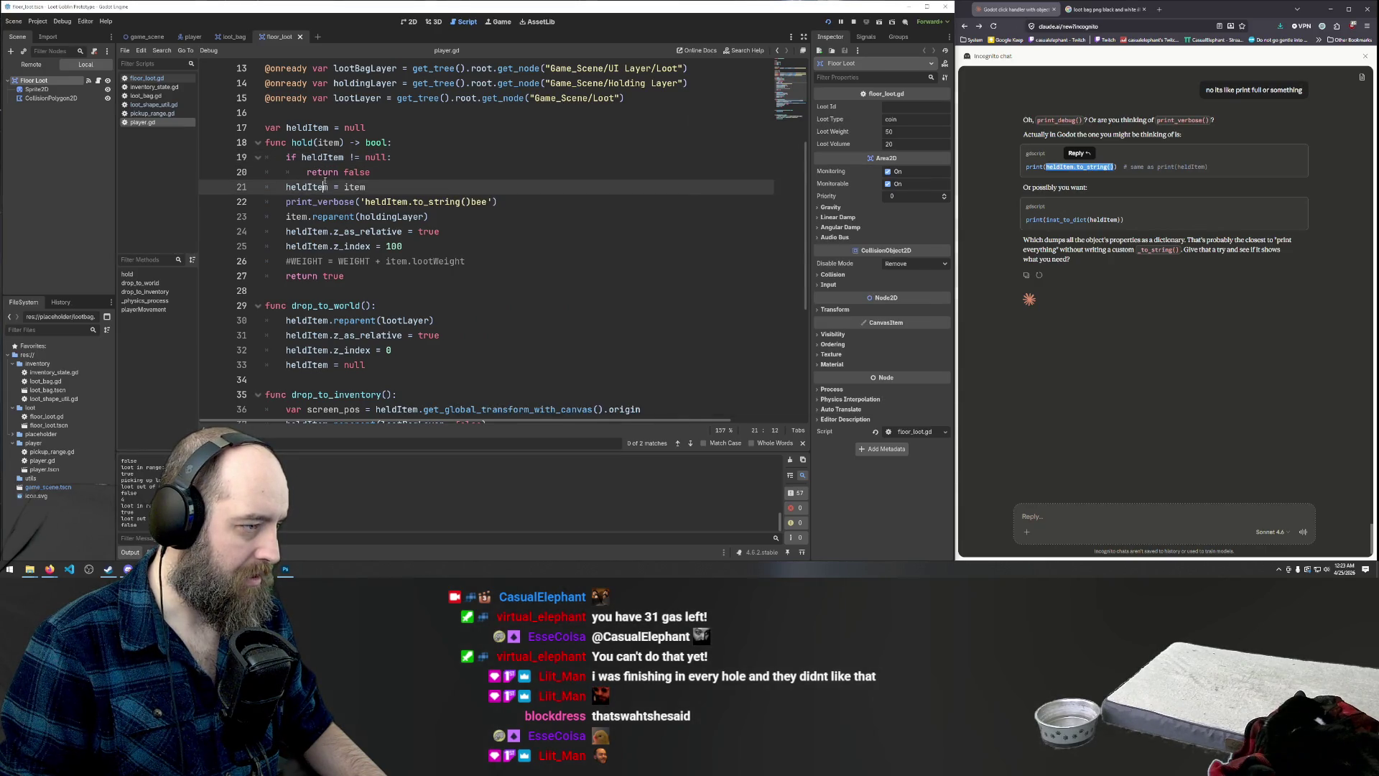
Look over the heldItem declaration and lootWeight, then undo back to the unquoted heldItem print
left_click(334, 160)
left_click(329, 128)
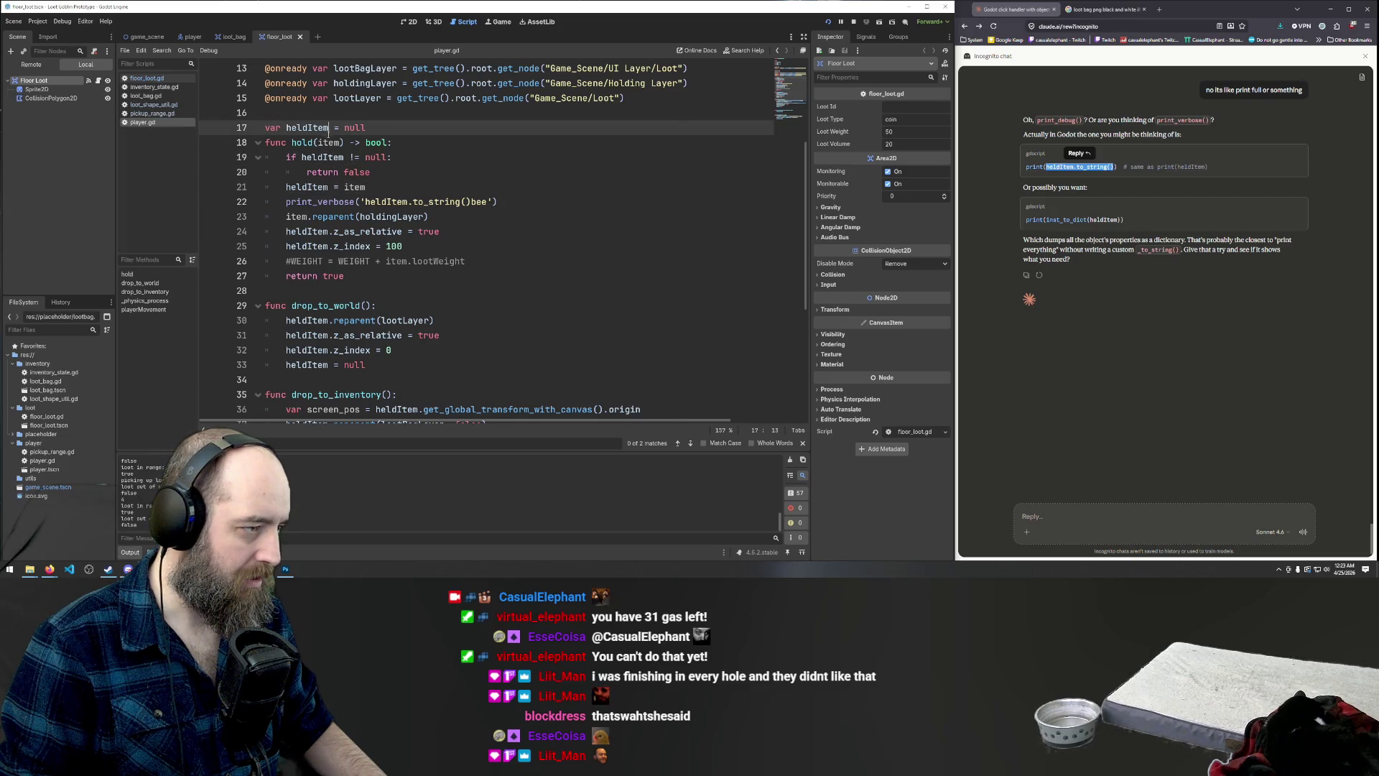
double_click(302, 143)
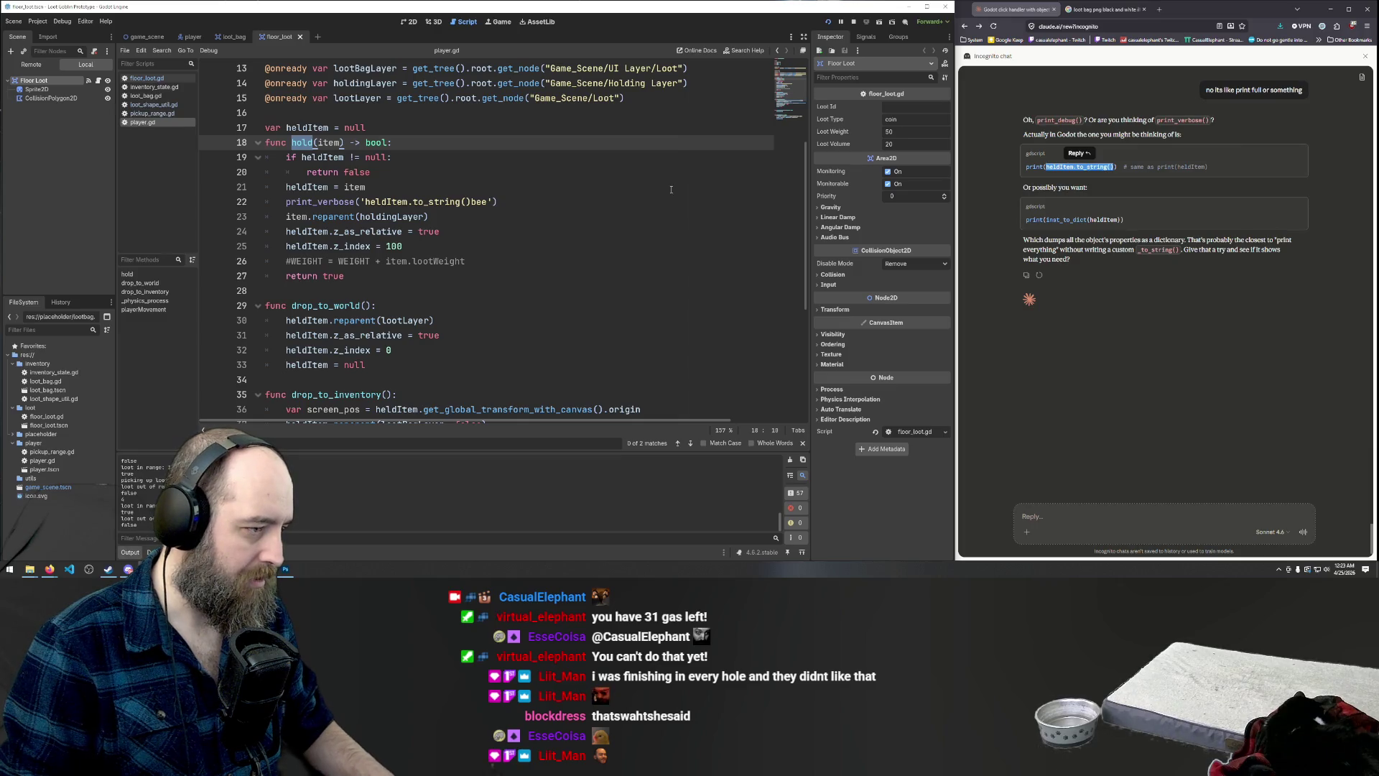
left_click(413, 260)
double_click(431, 261)
key("ctrl+z")
Change line 22 from print_verbose to a plain print(heldItem.to_string())
left_click(471, 202)
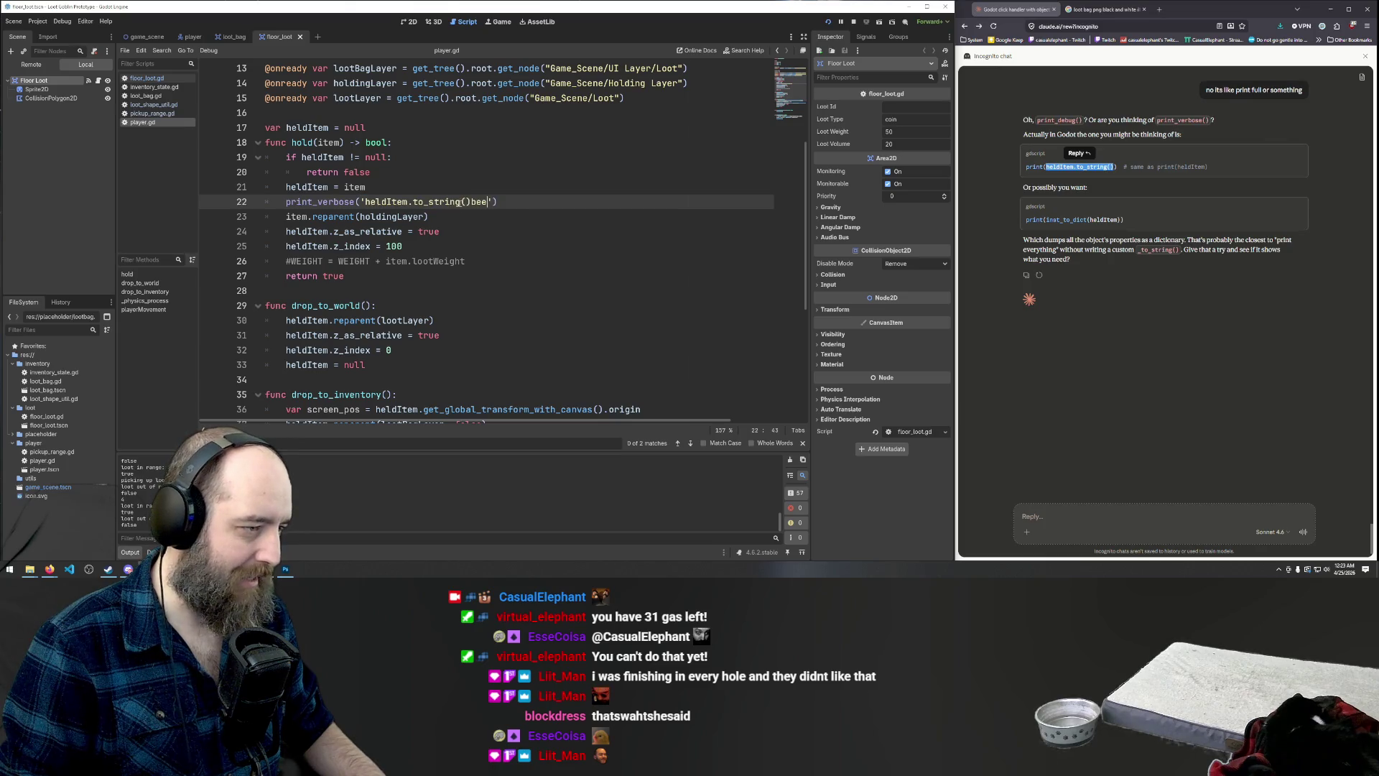
left_click_drag(472, 202, 265, 202)
key("BackSpace")
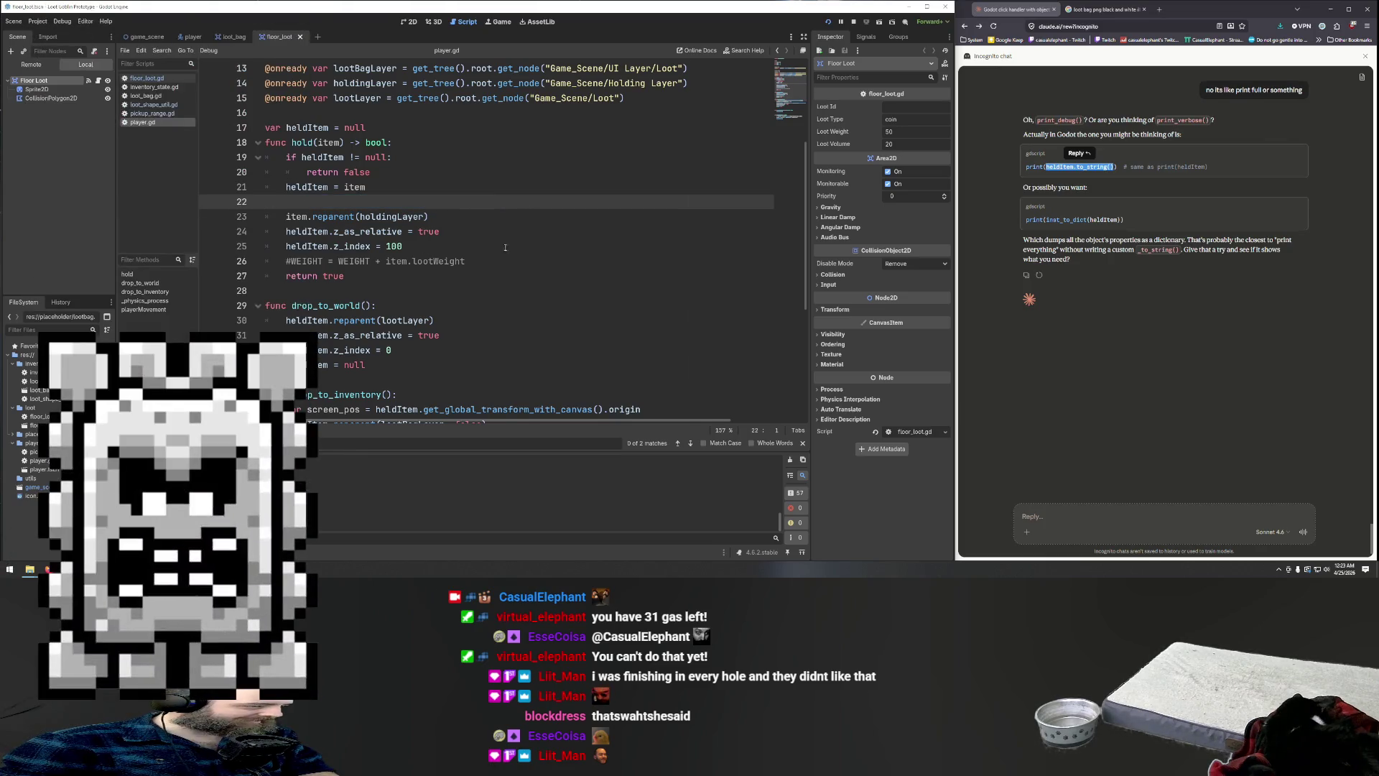
key("BackSpace")
left_click(493, 176)
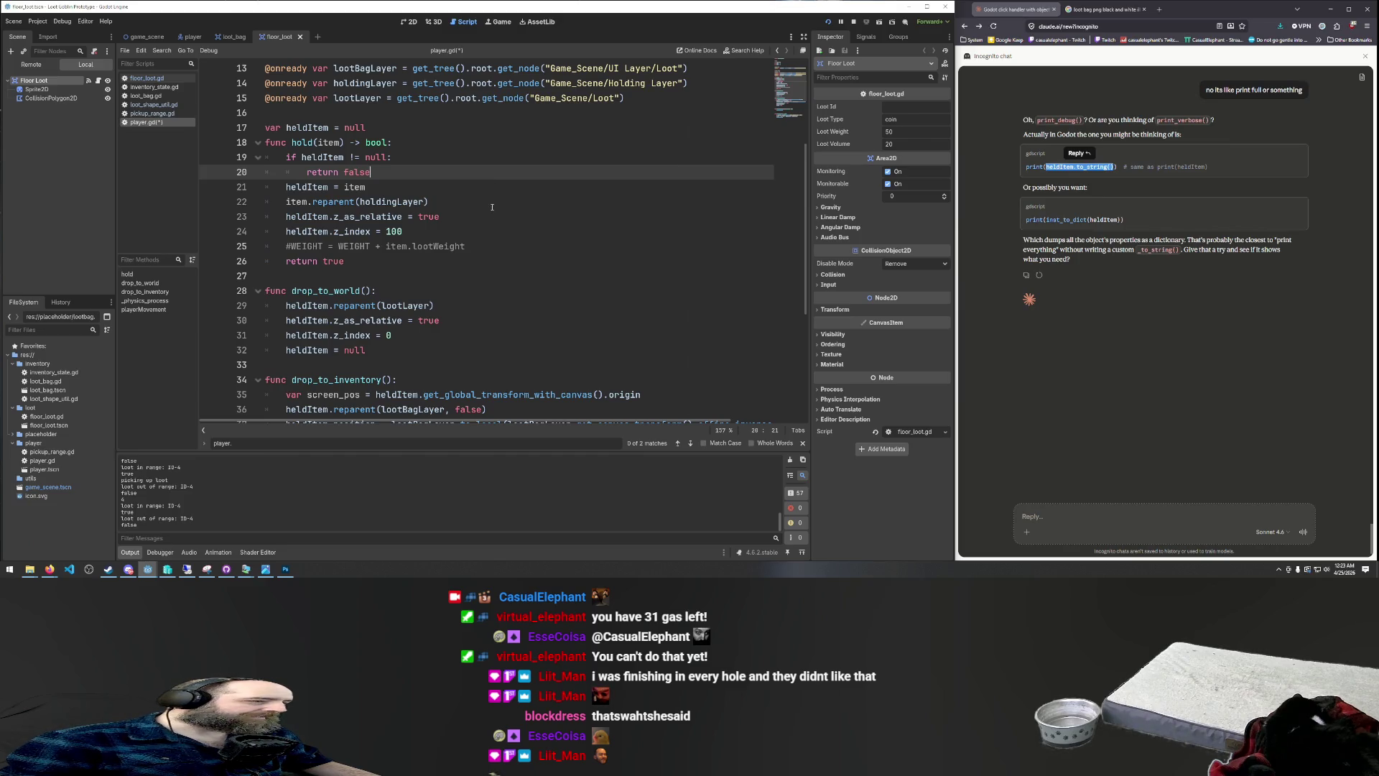
key("ctrl+z")
key("ctrl+z")
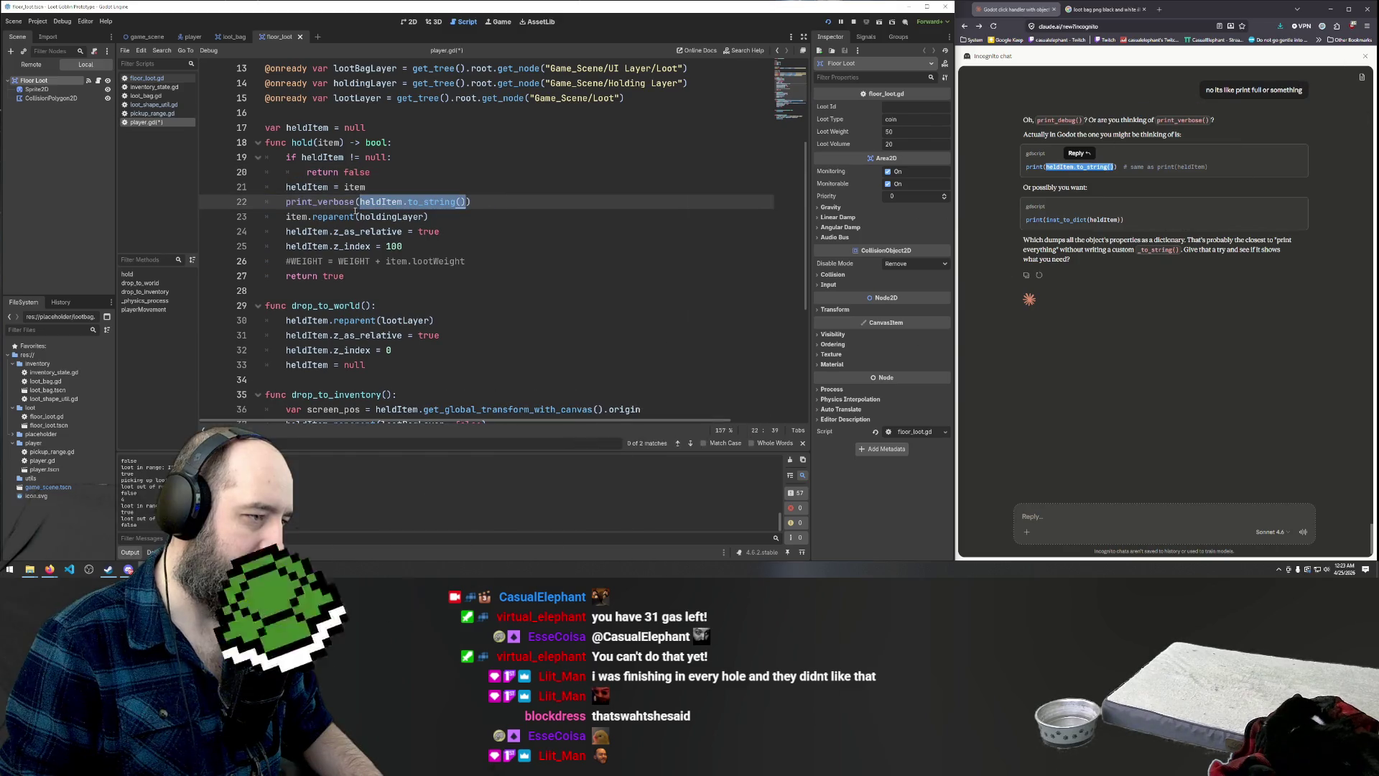
left_click(355, 202)
key("BackSpace")
key("BackSpace")
key("BackSpace")
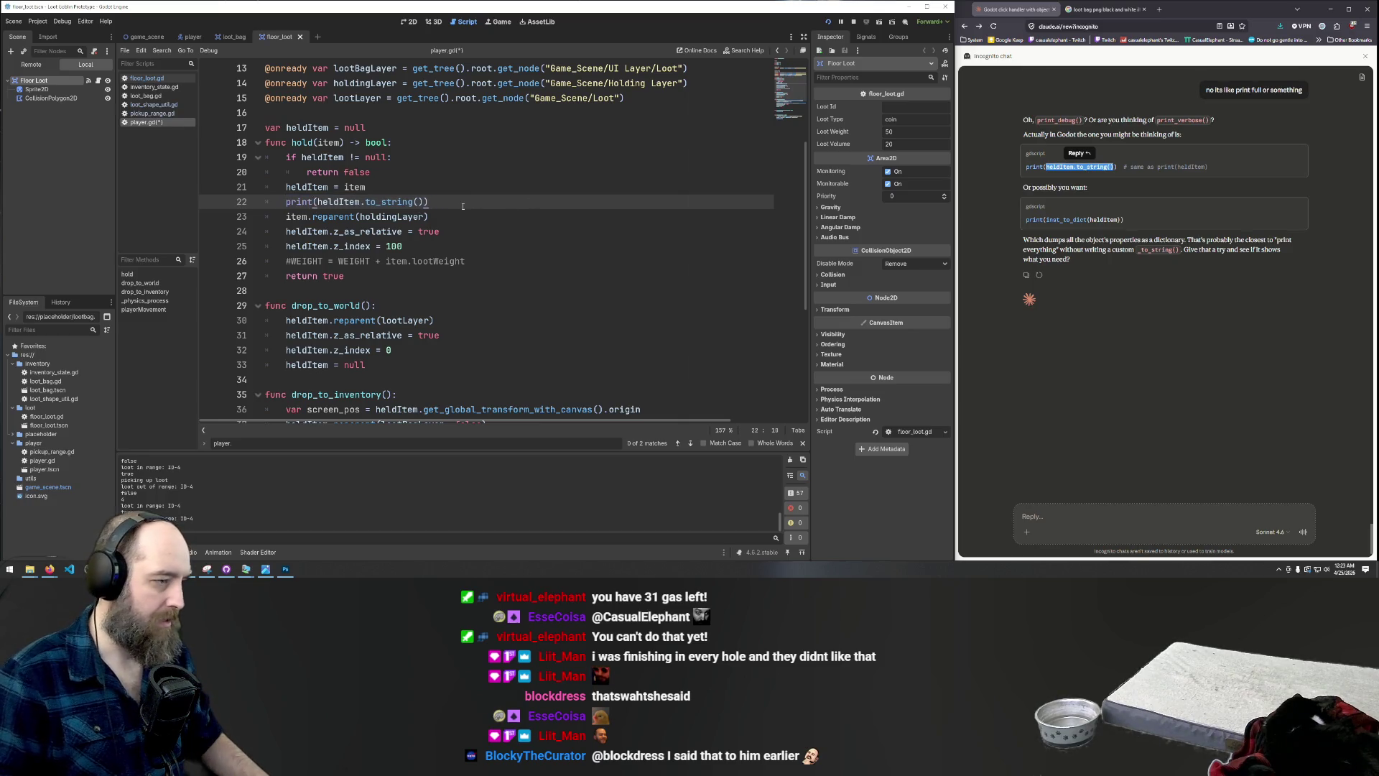
Run the game, drop the coin to check the output, and select Claude's inst_to_dict suggestion
left_click(533, 231)
key("F5")
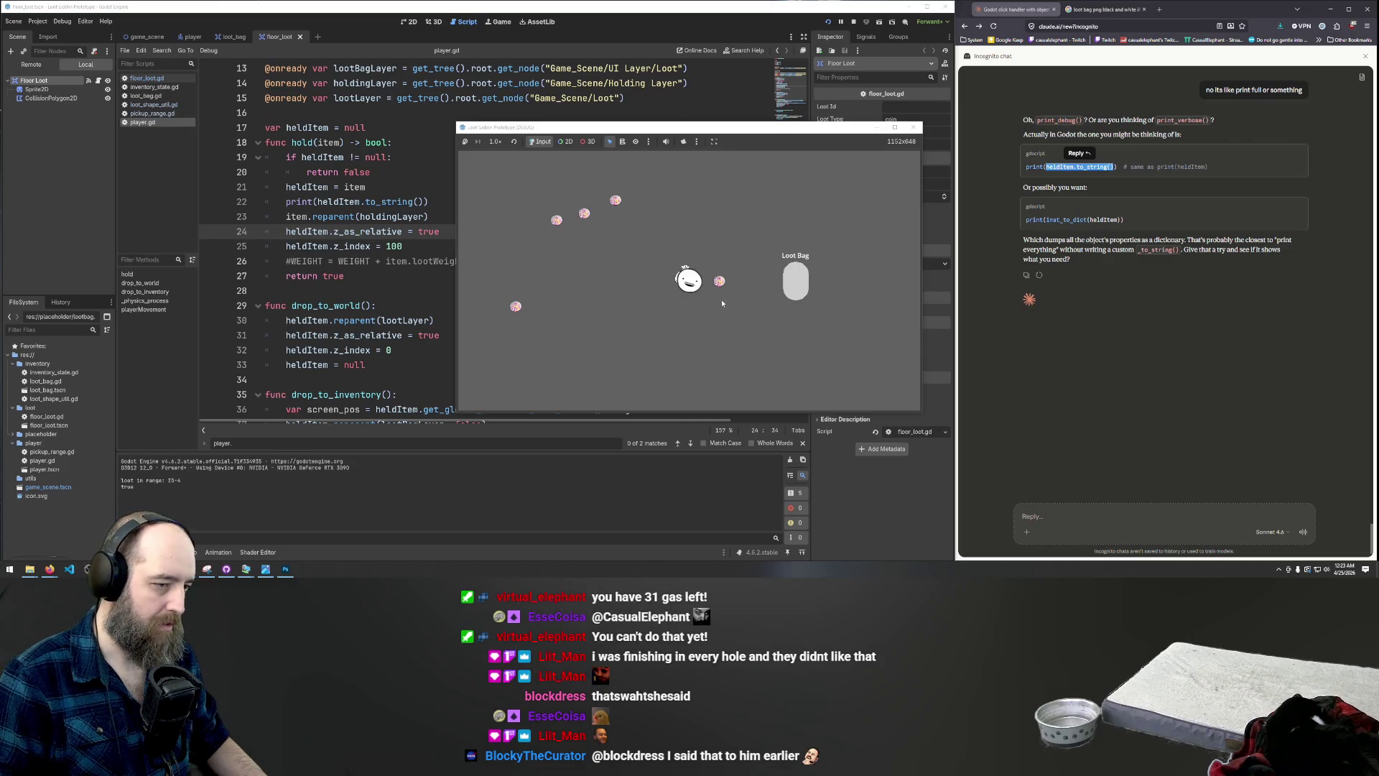
left_click(717, 282)
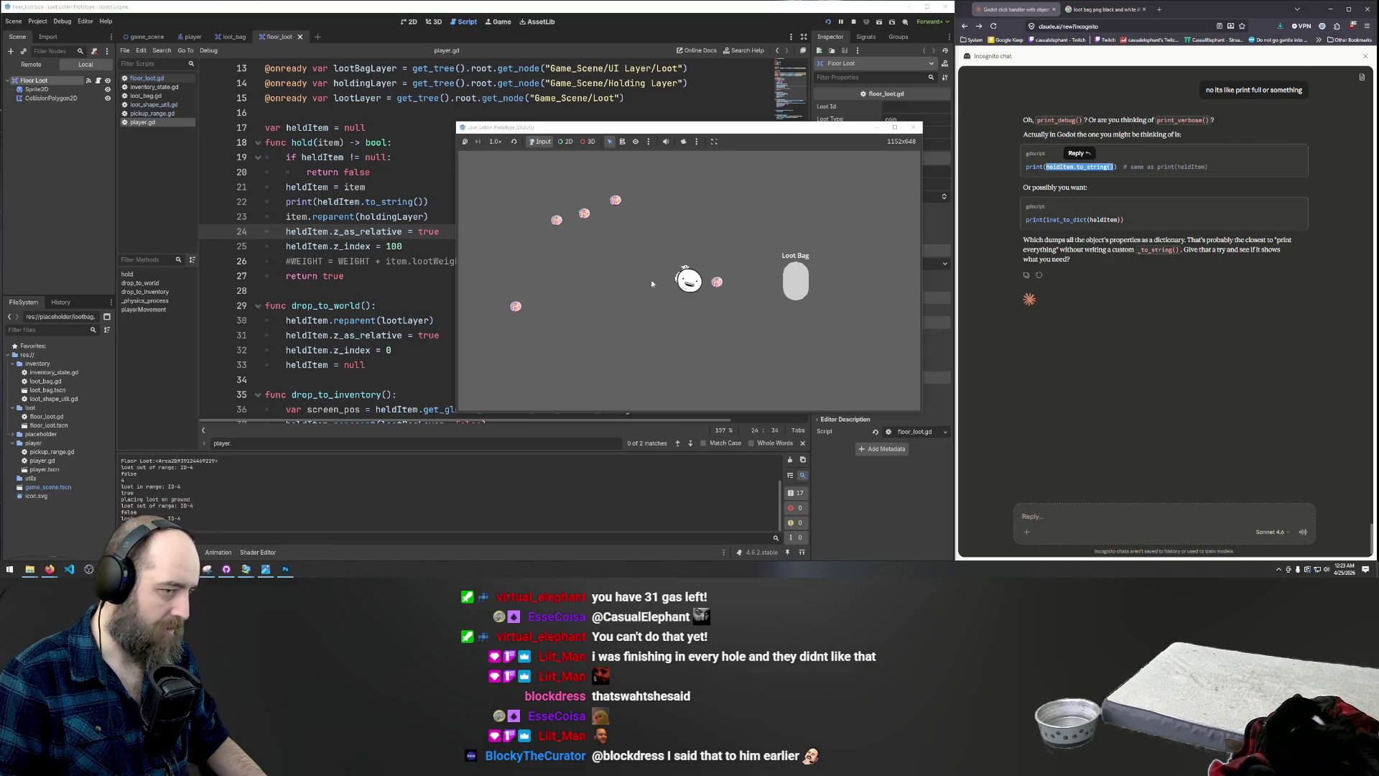
left_click(381, 202)
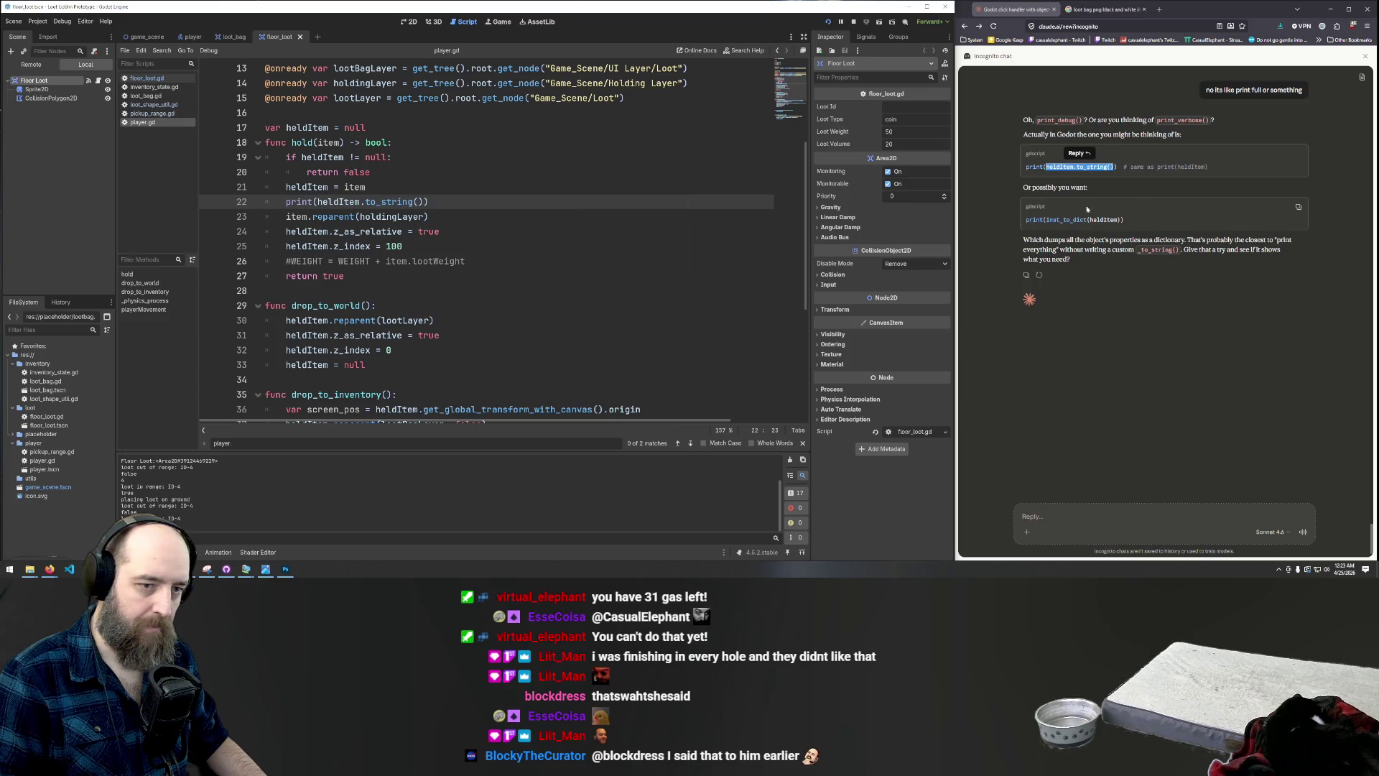
left_click_drag(1047, 221, 1123, 219)
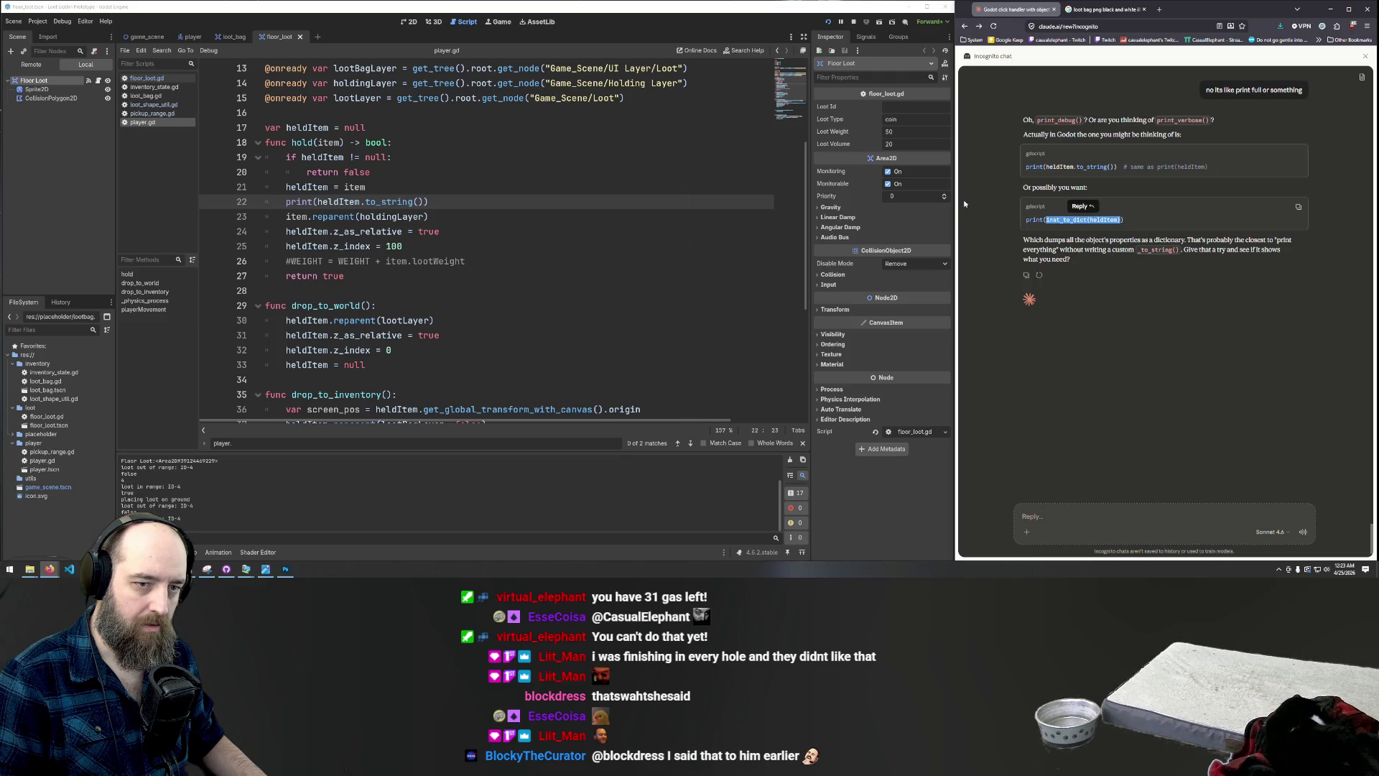
left_click(356, 217)
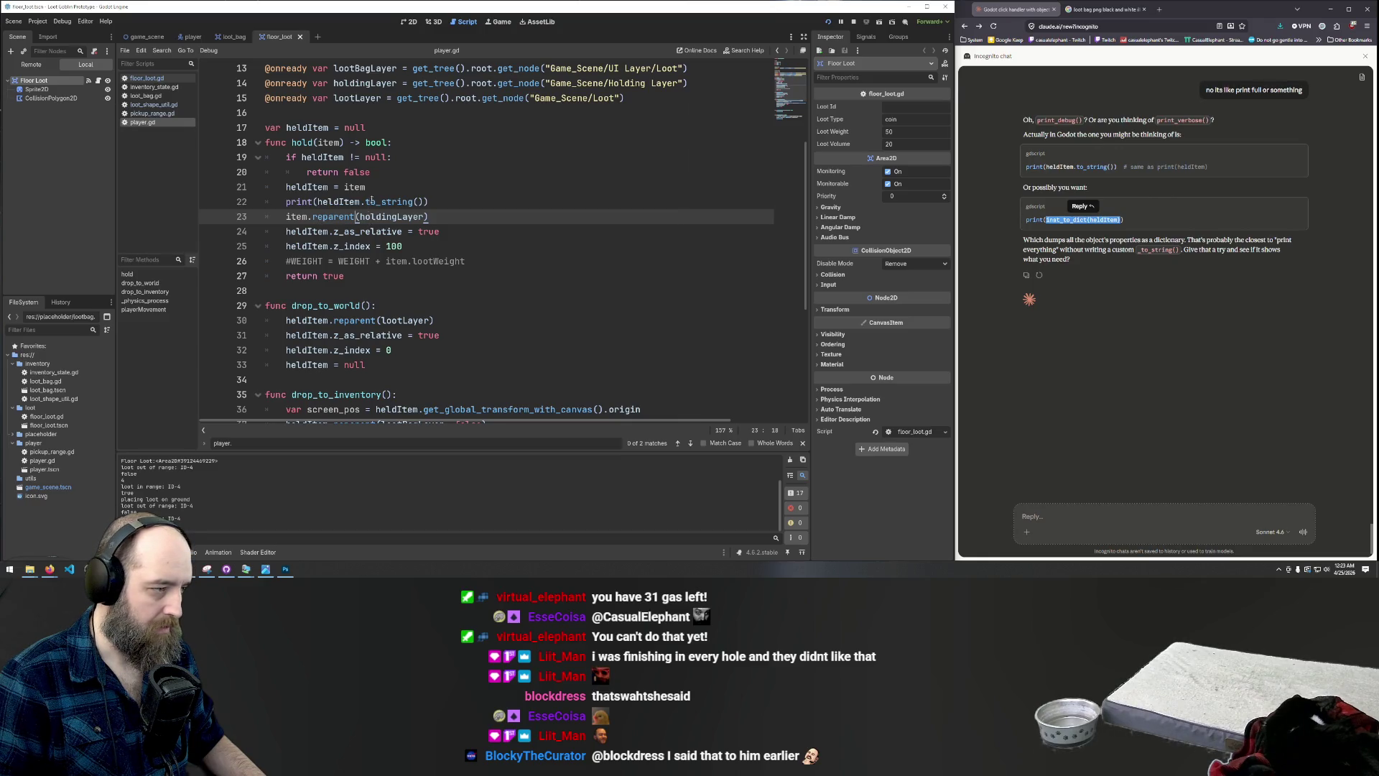
Replace line 22's argument with inst_to_dict(heldItem), run the game, pick up and drop a coin
left_click_drag(318, 202, 425, 202)
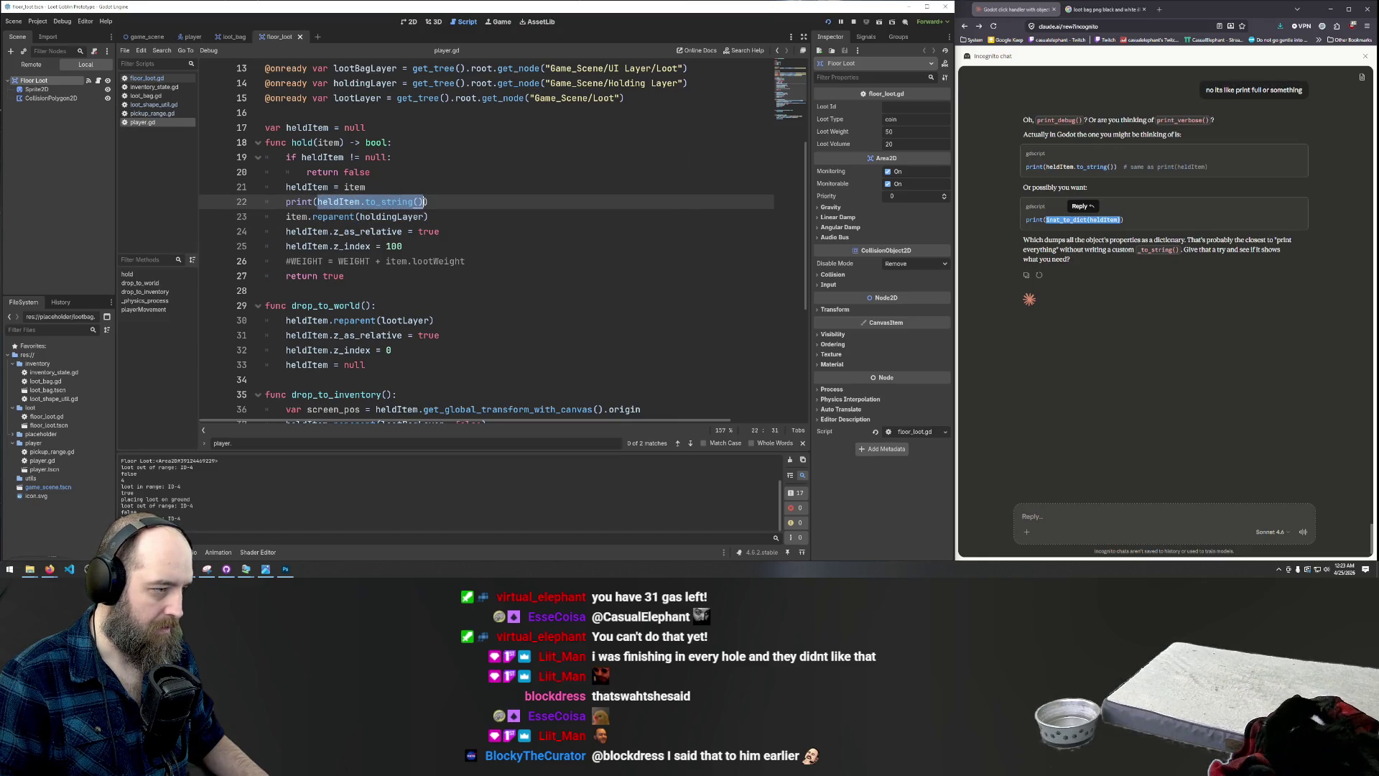
type("inst_to_dict(heldItem)")
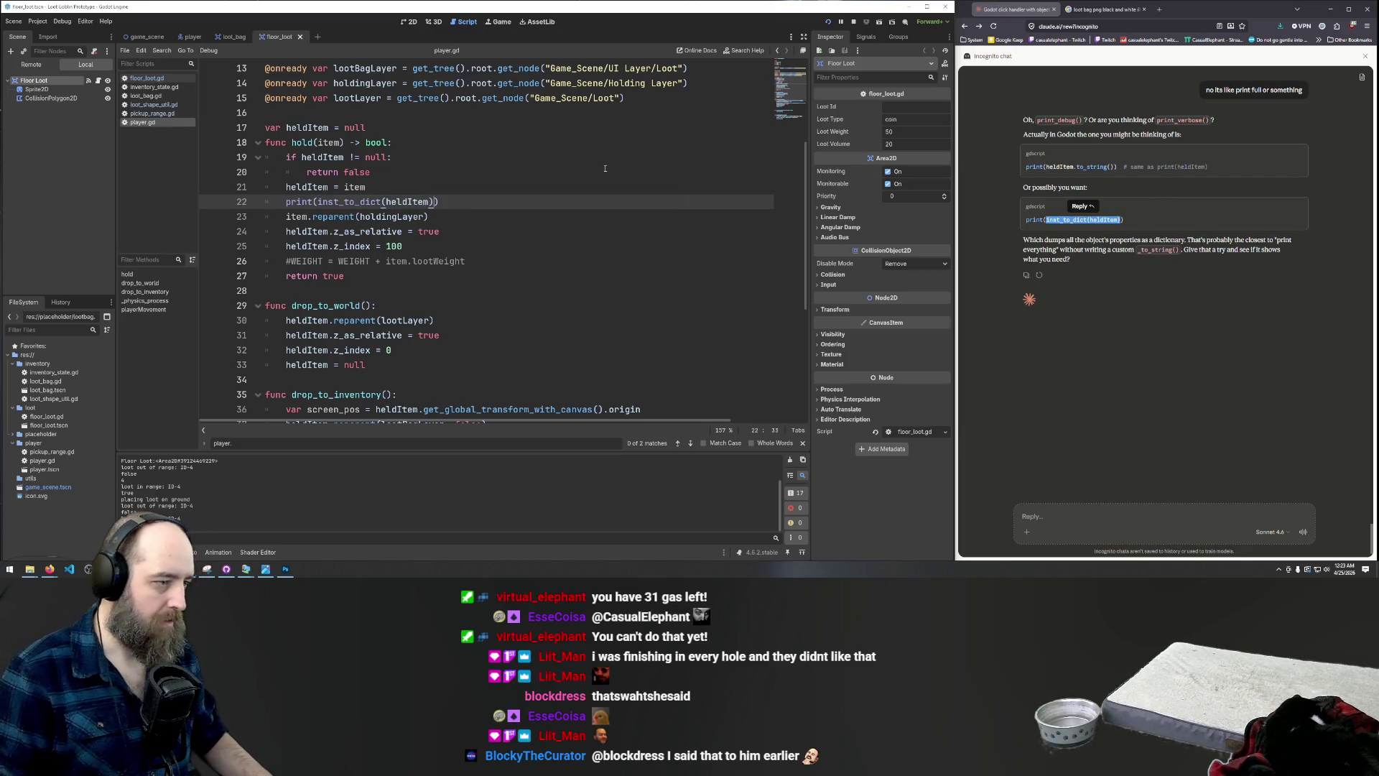
left_click(510, 272)
key("F5")
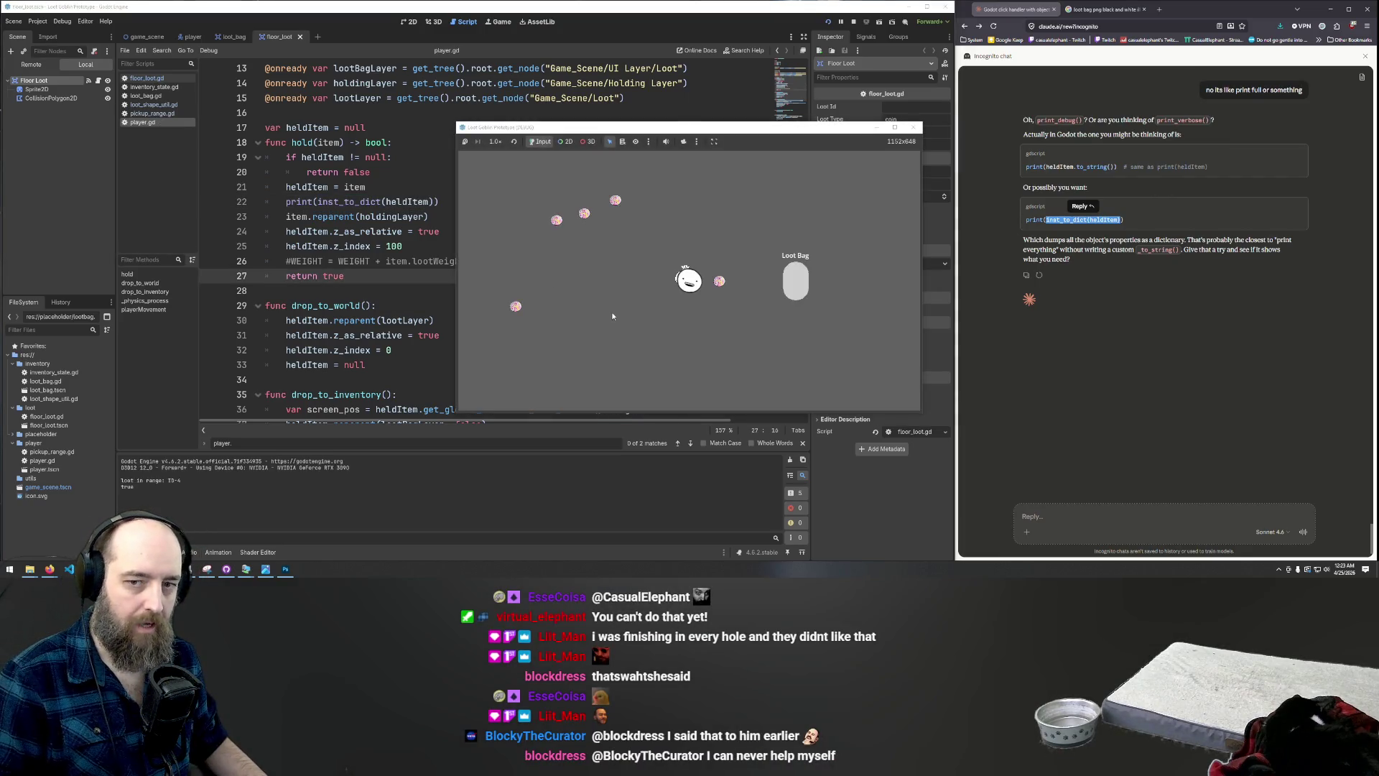
left_click(720, 283)
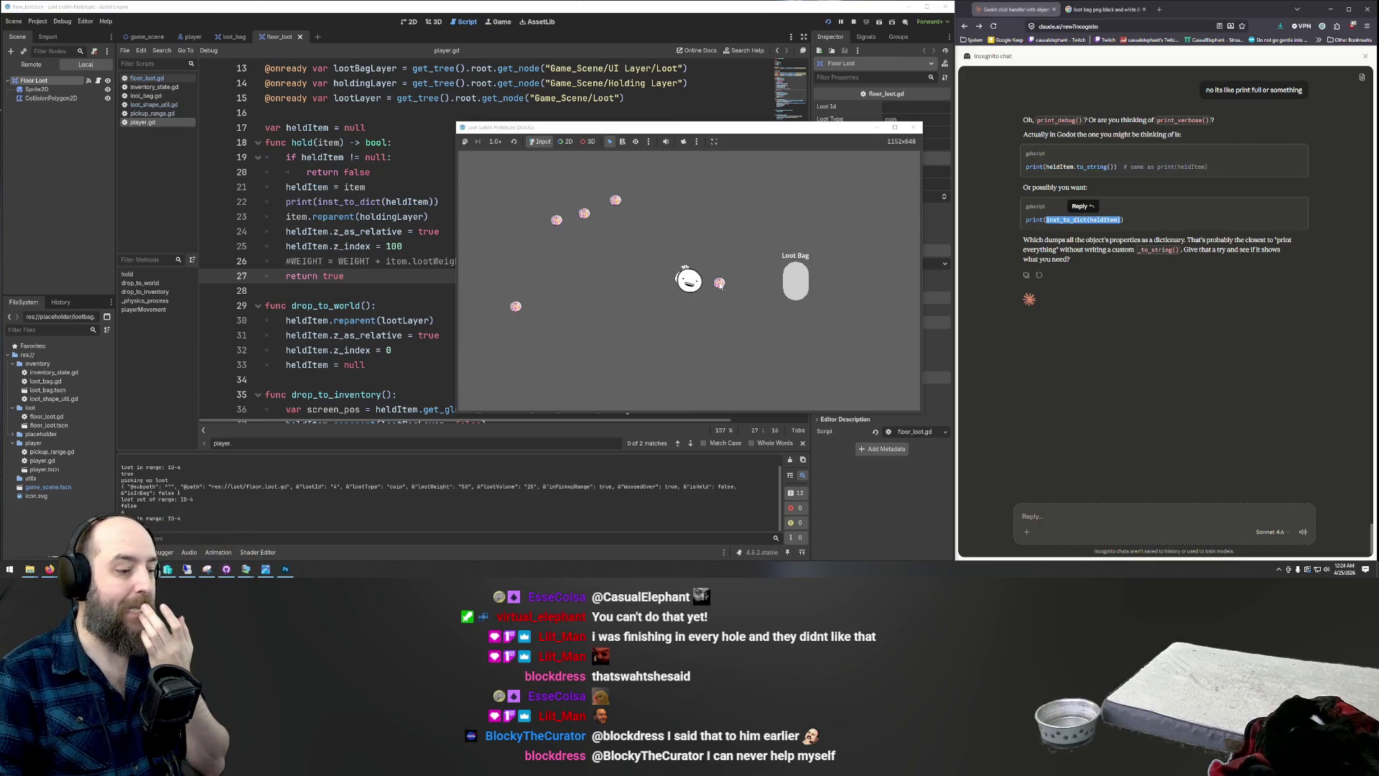
left_click(719, 283)
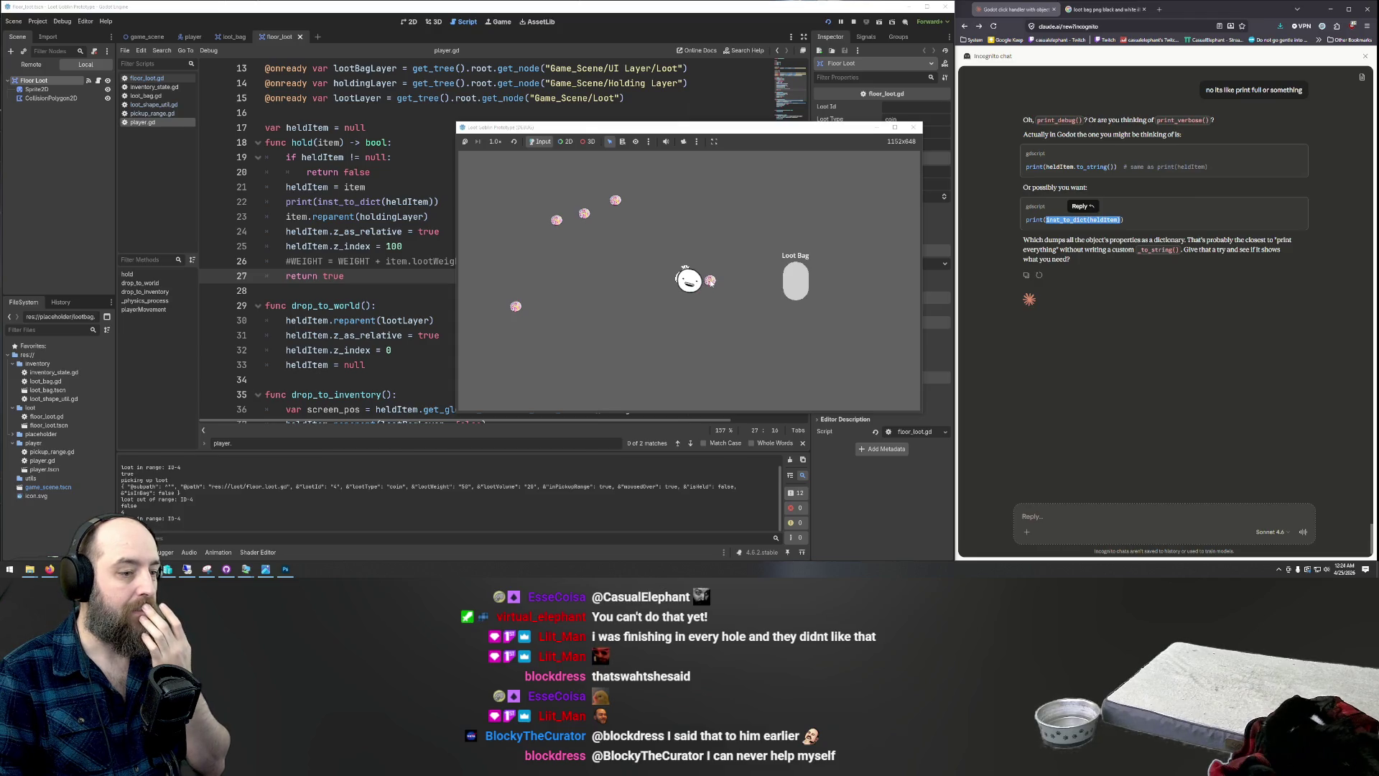
left_click(530, 203)
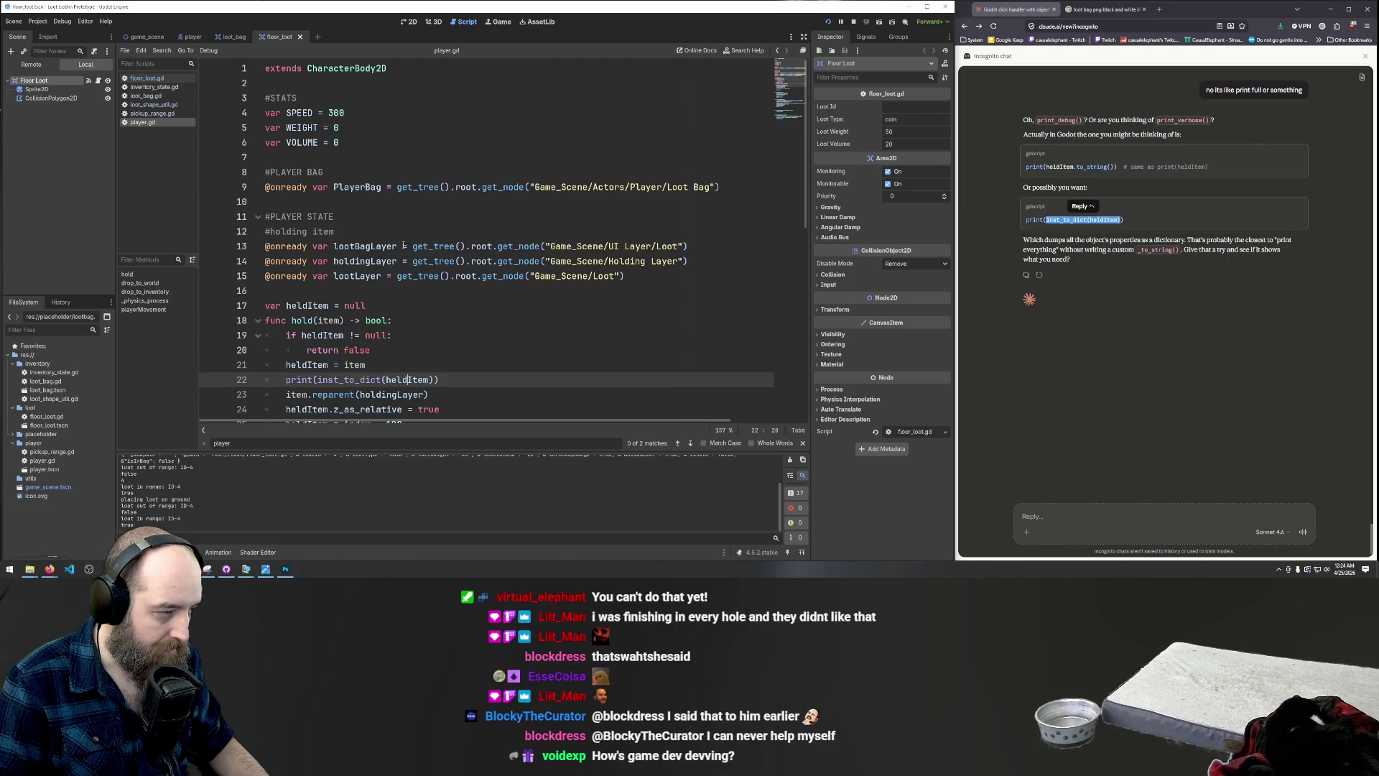
In floor_loot.gd, change the types of lootWeight and lootVolume from String to int
scroll(391, 242, "down", 9)
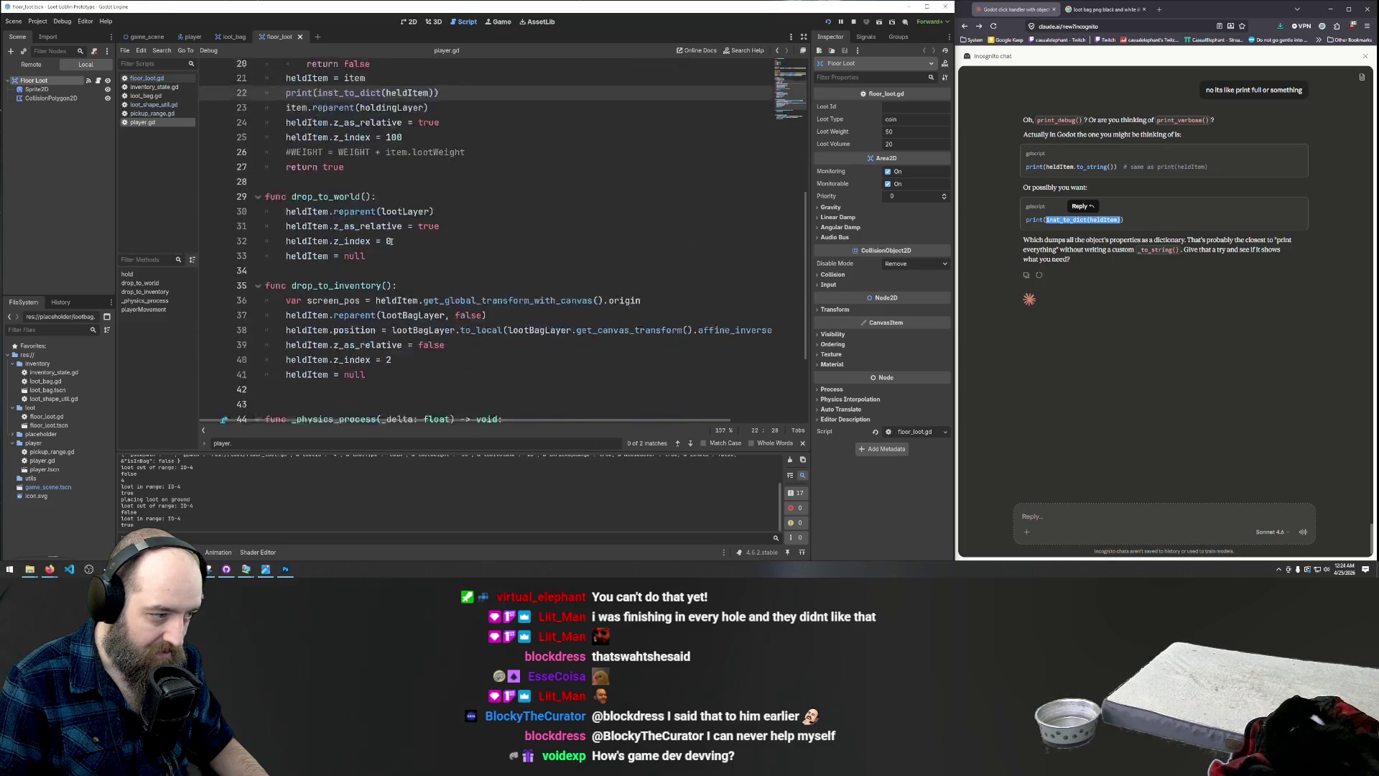
scroll(391, 243, "up", 9)
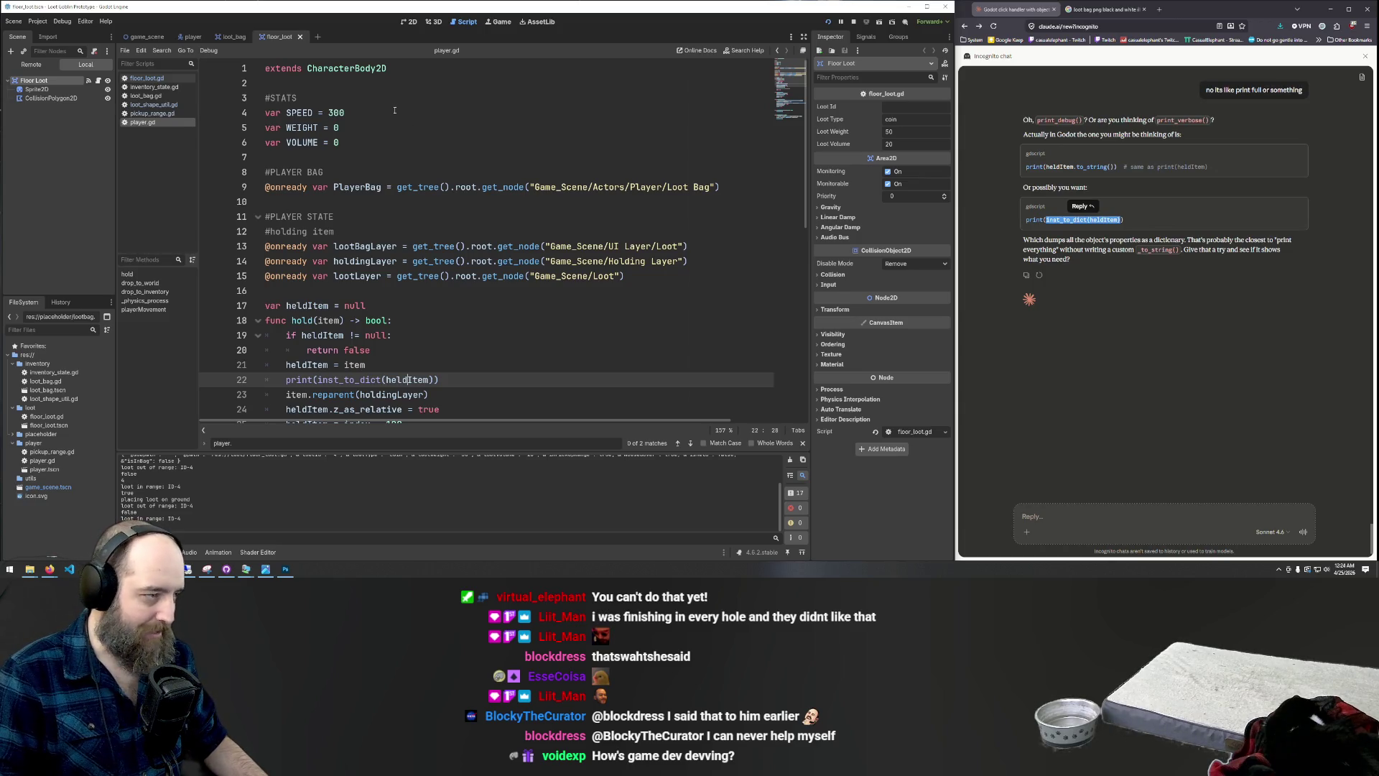
left_click(224, 40)
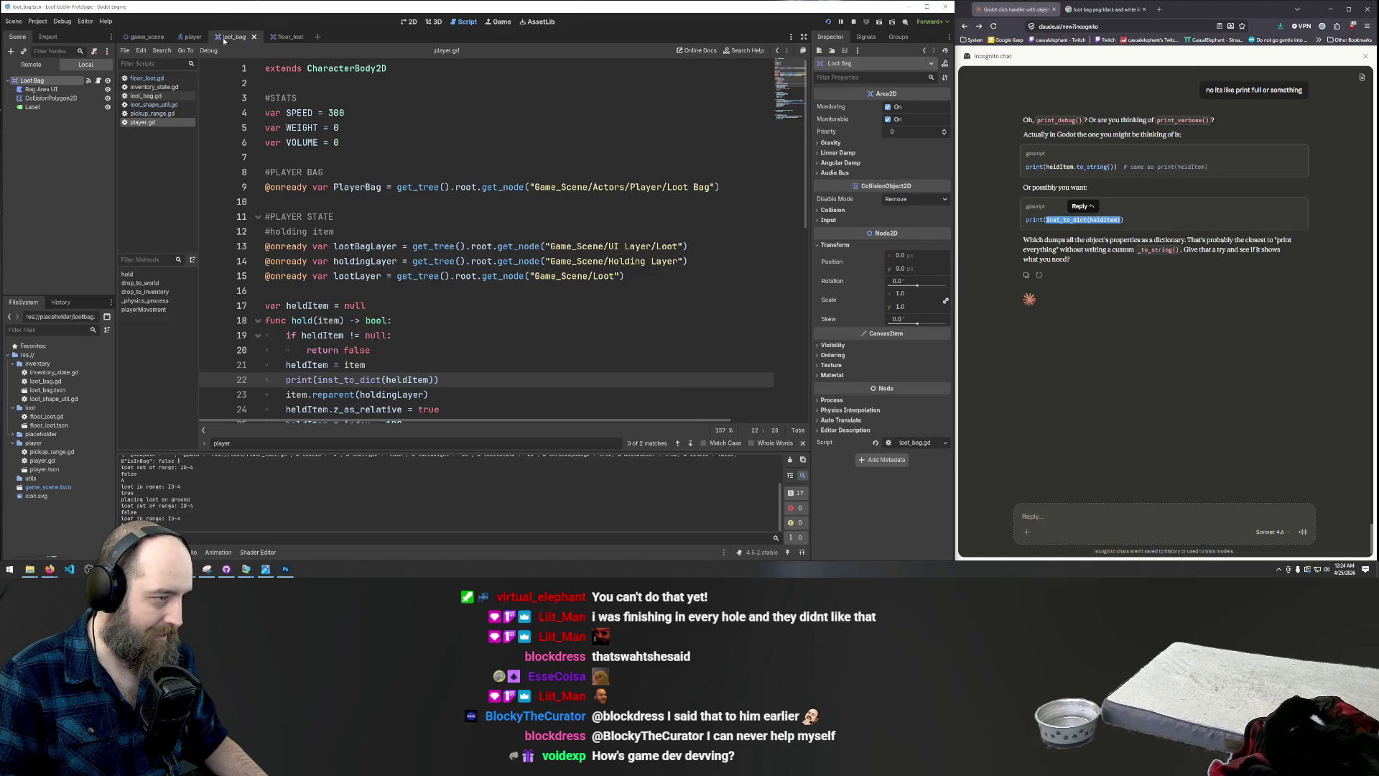
left_click(148, 77)
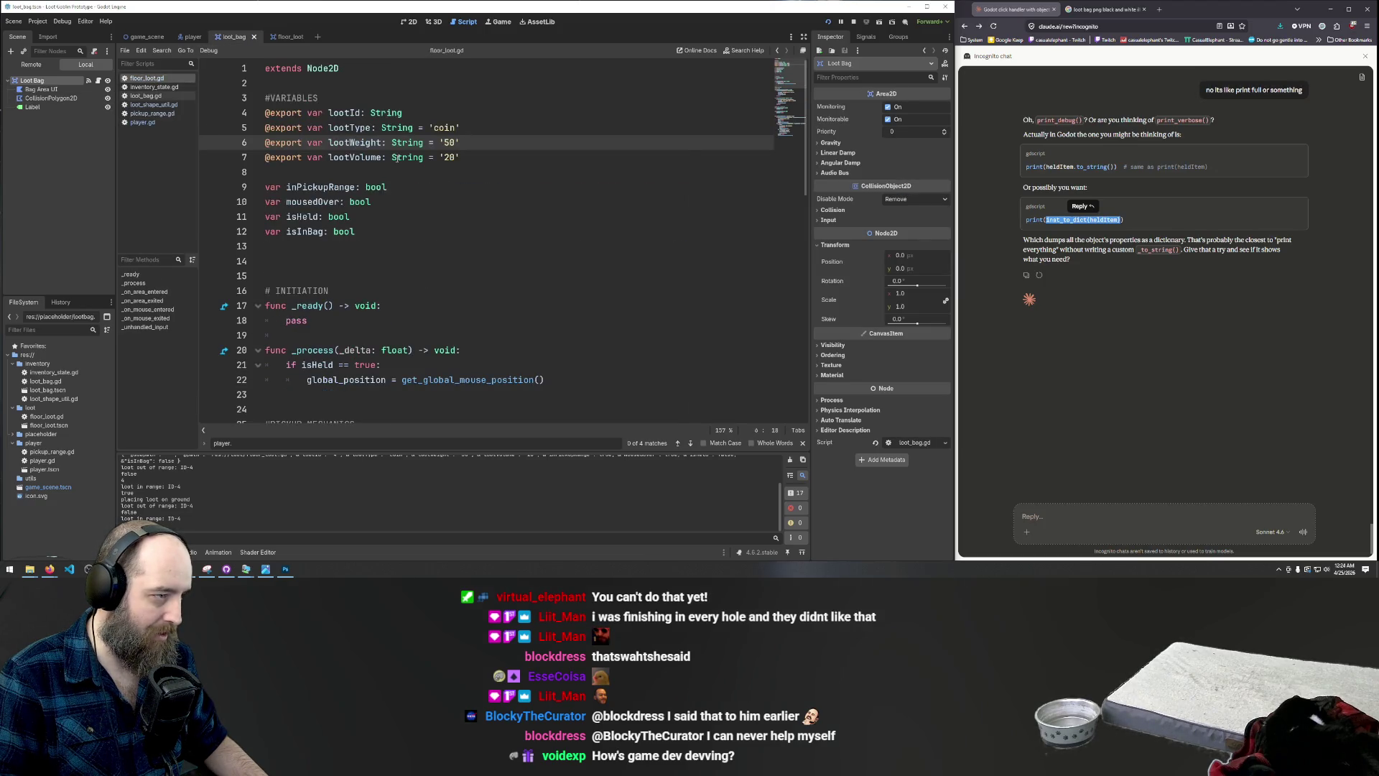
double_click(415, 145)
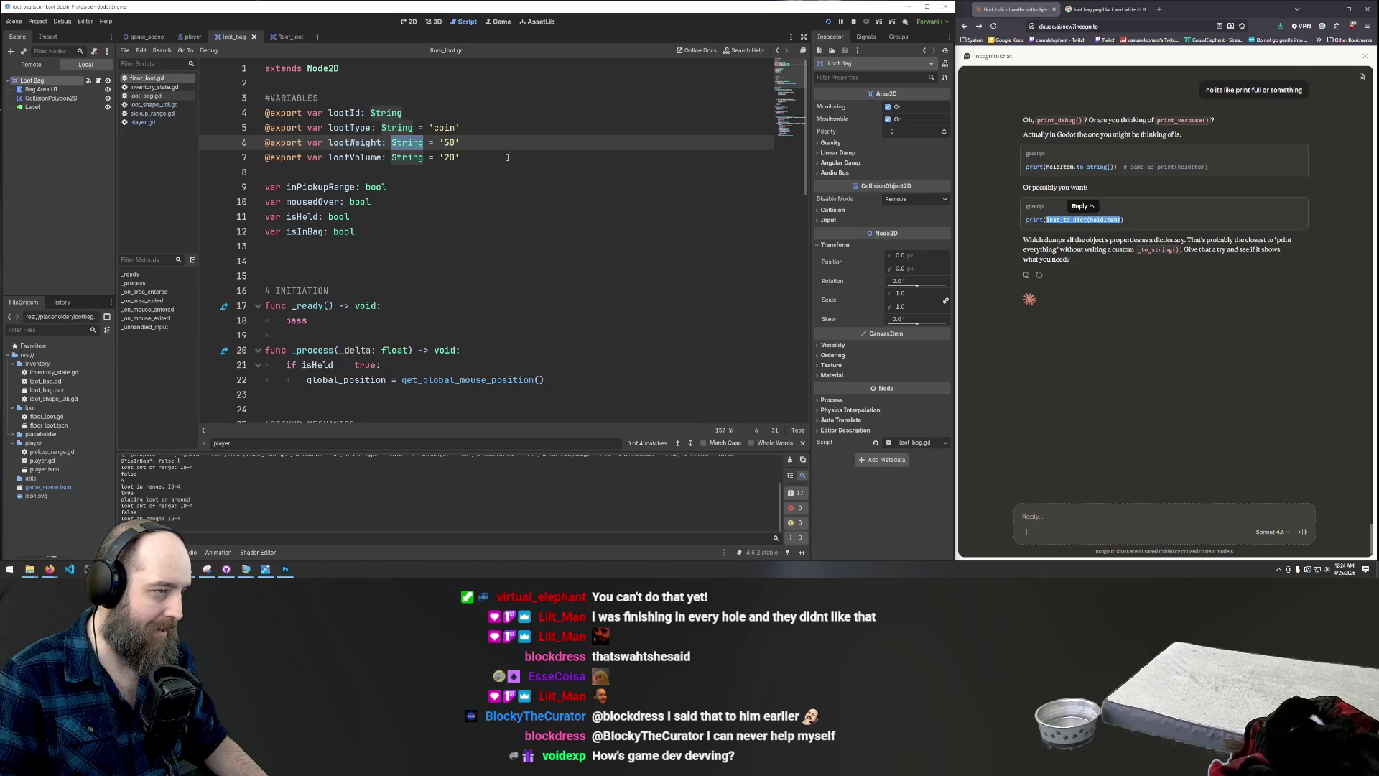
left_click_drag(459, 143, 438, 143)
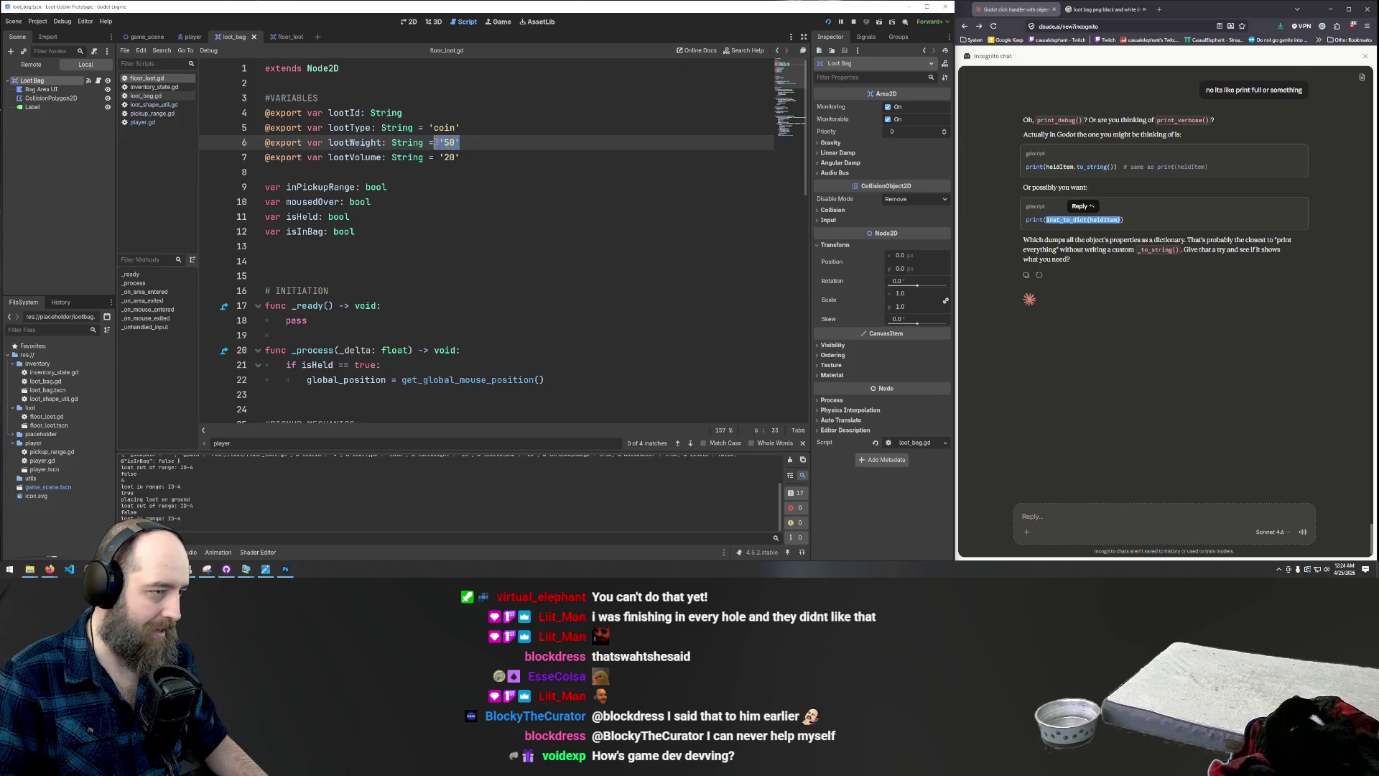
double_click(409, 144)
type("Int")
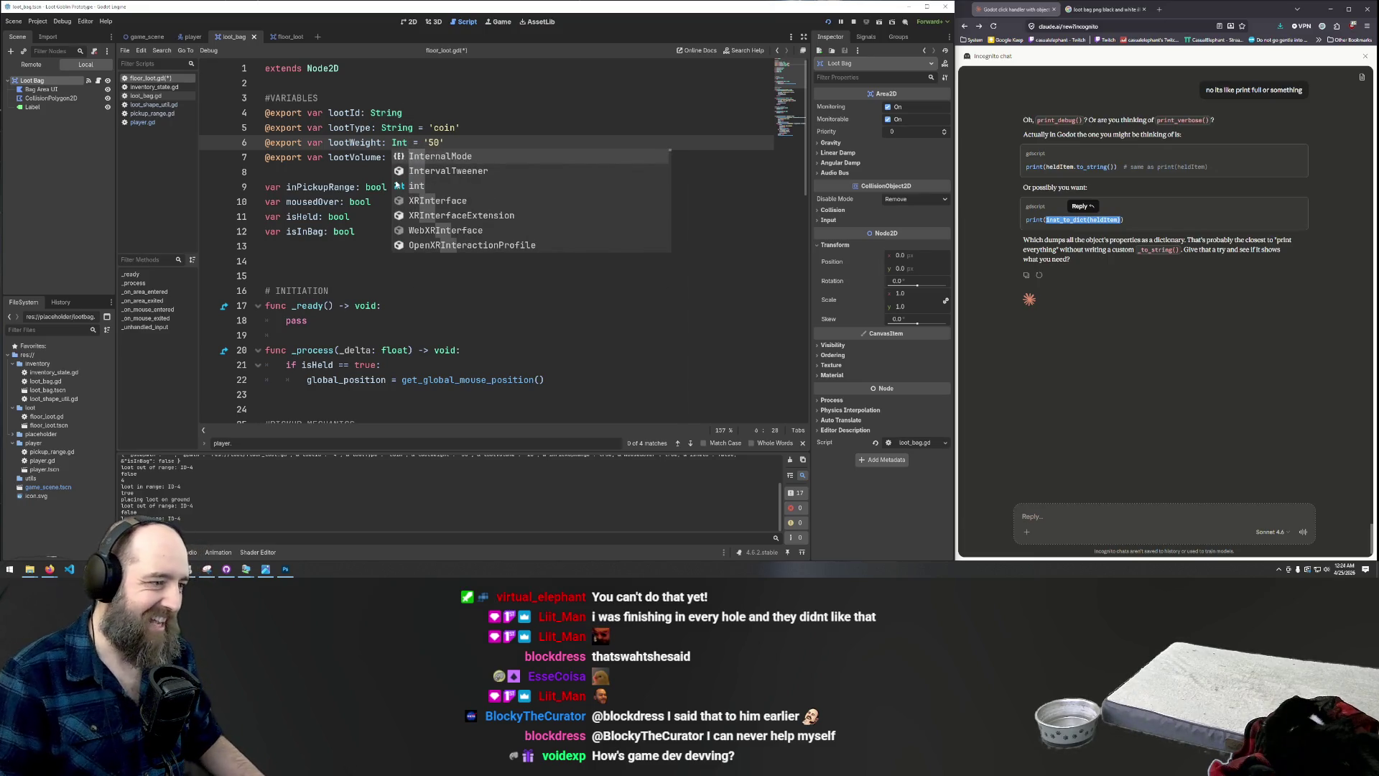
left_click(416, 187)
double_click(407, 157)
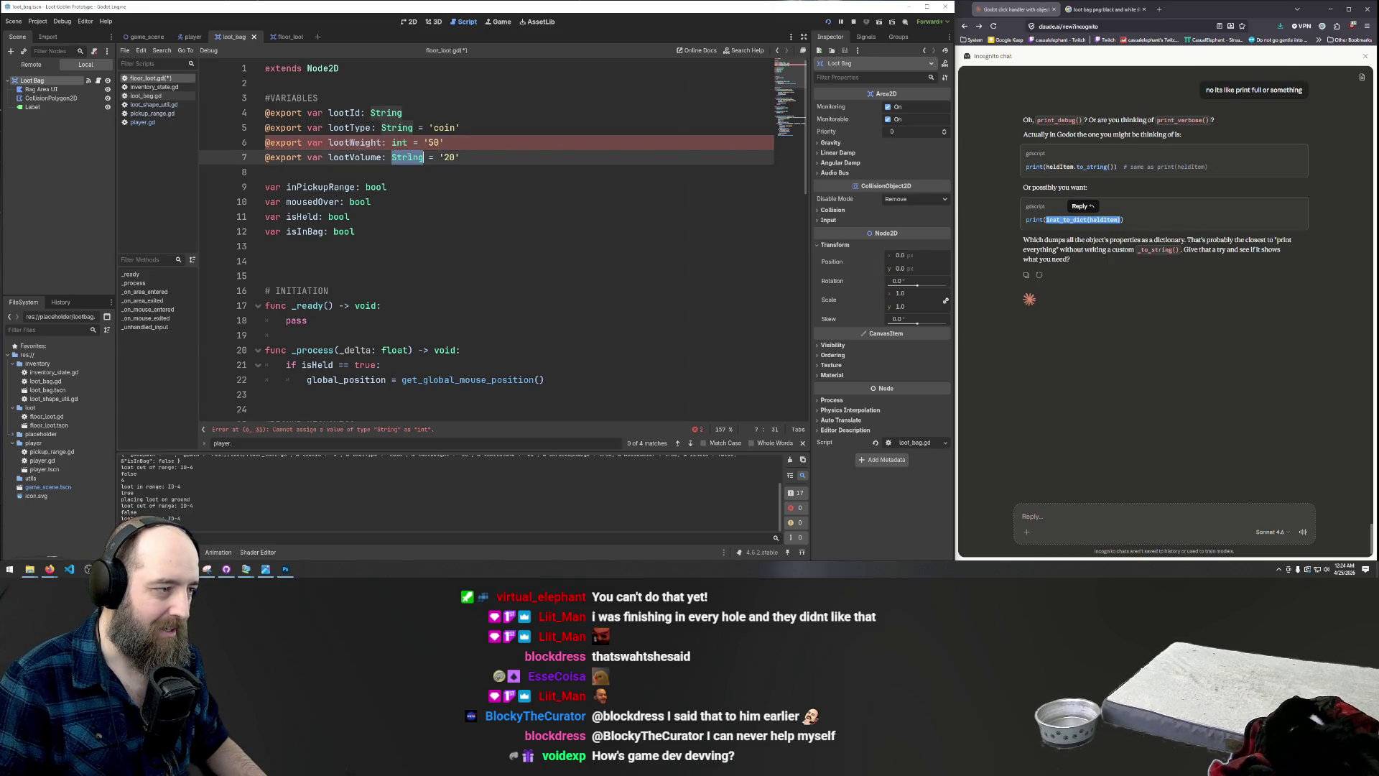
type("int")
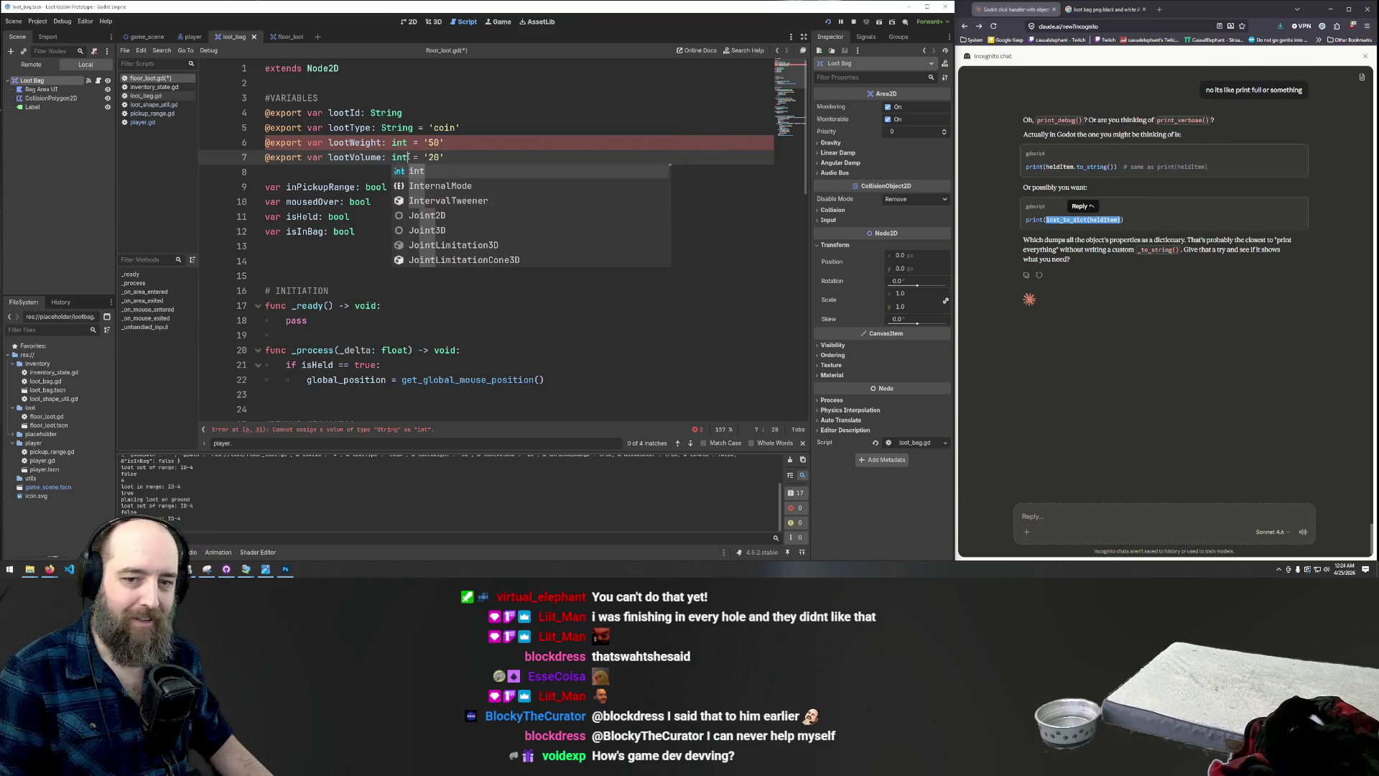
left_click(442, 113)
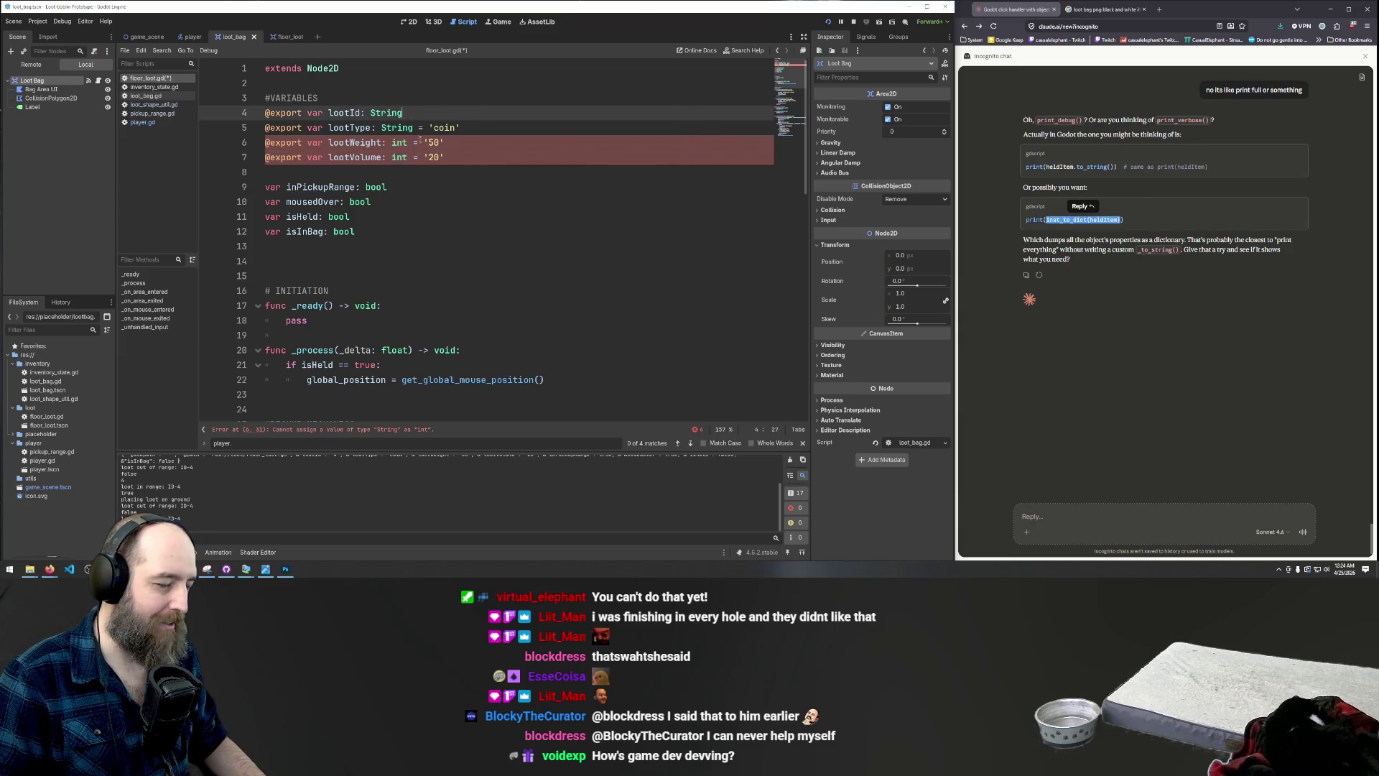
Strip the quotes so lootWeight is 50 and lootVolume is 20, then save the script
left_click(449, 142)
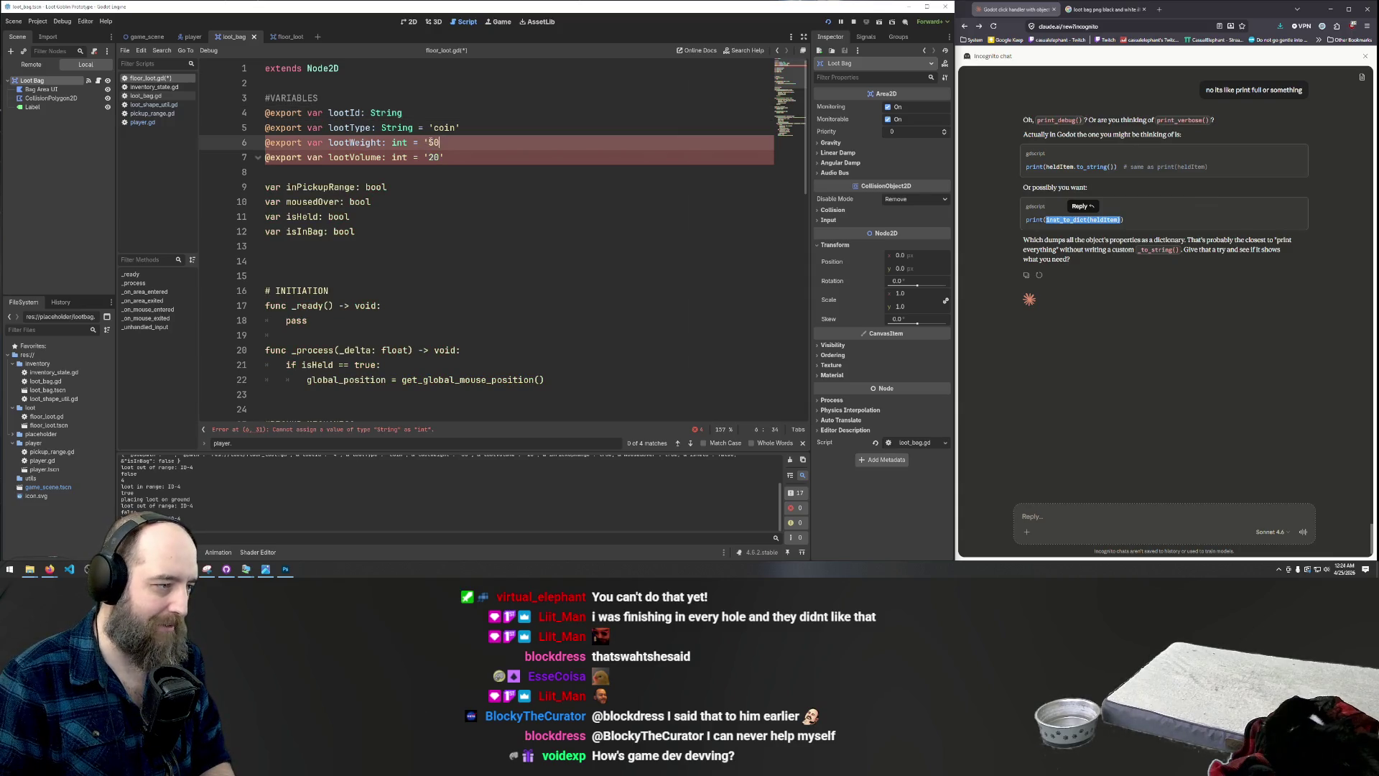
key("Delete")
key("Left")
key("Left")
key("BackSpace")
key("Down")
key("End")
key("BackSpace")
key("Left")
key("Left")
key("BackSpace")
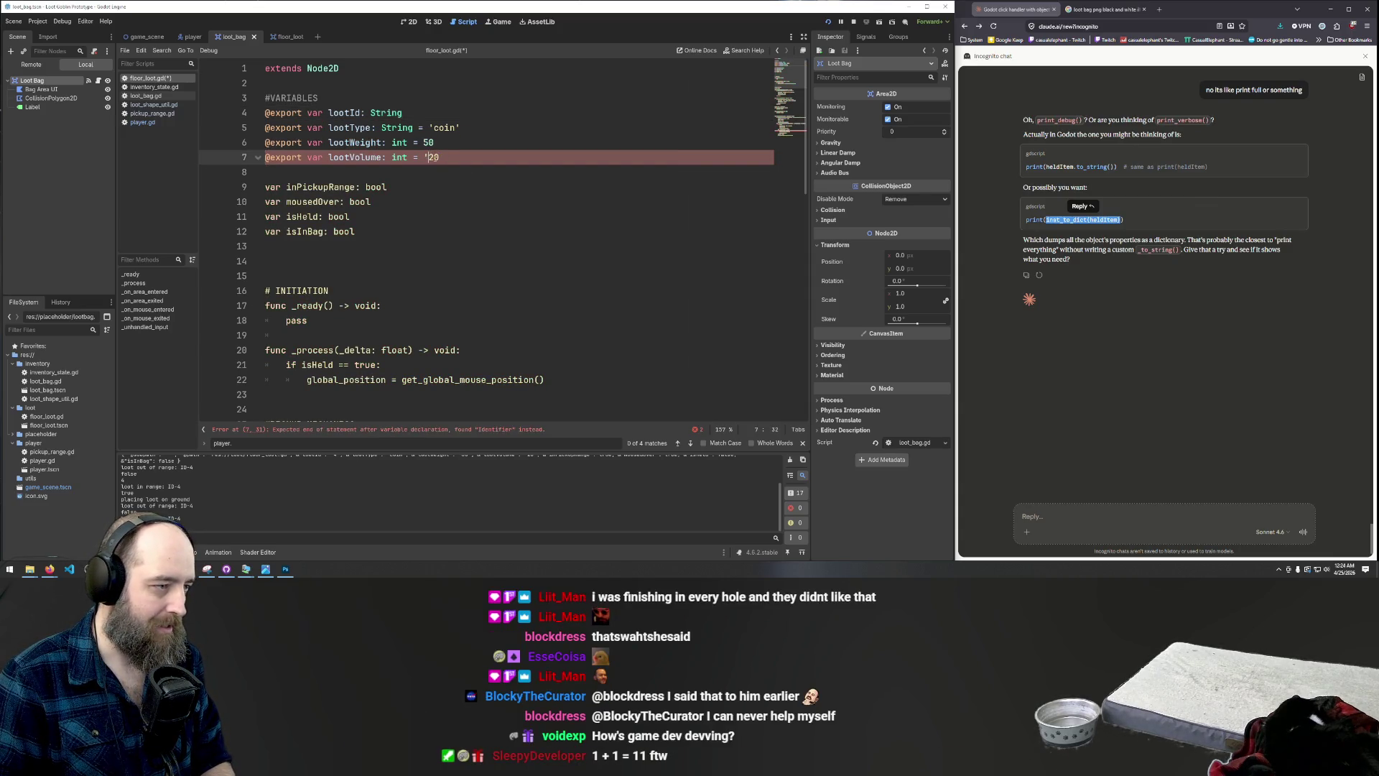
left_click(474, 172)
key("ctrl+s")
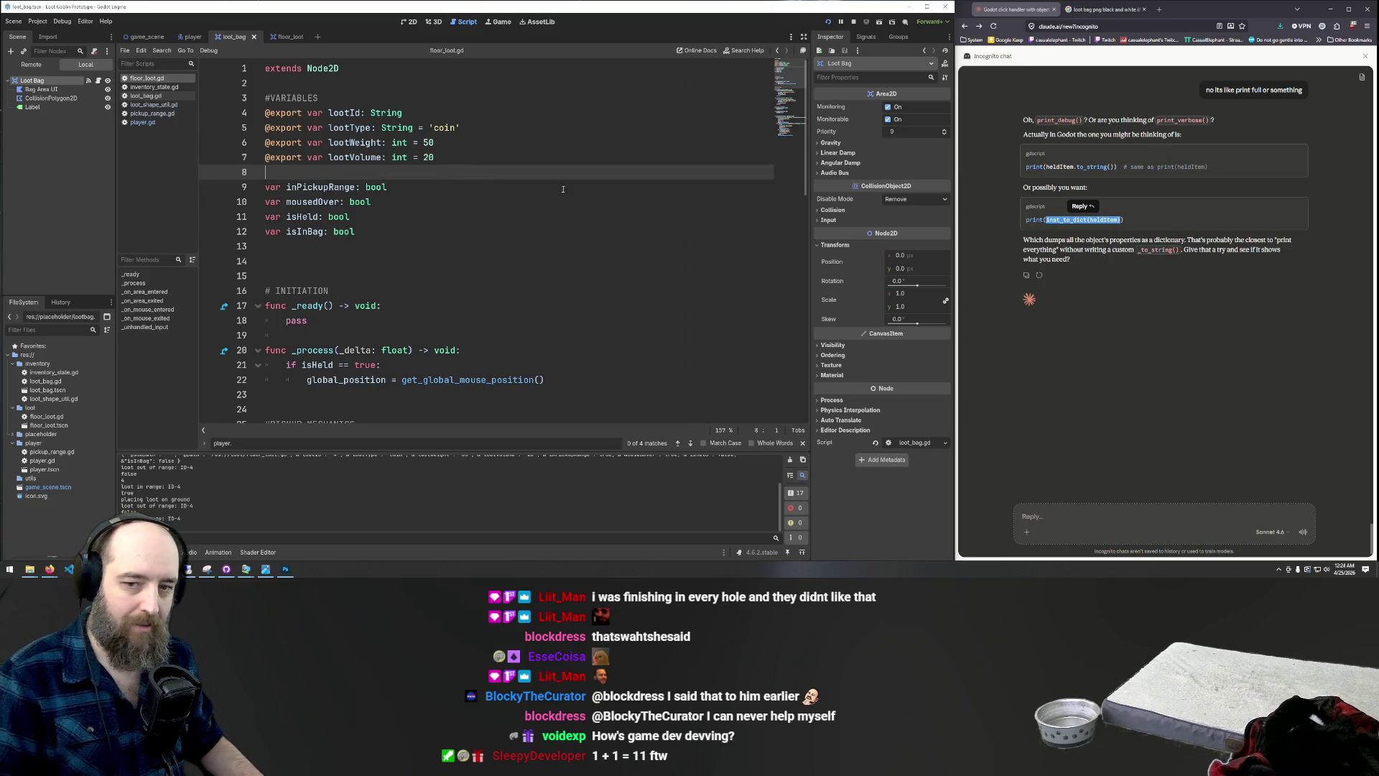
Launch the game with F5 to test the integer loot values
left_click(585, 250)
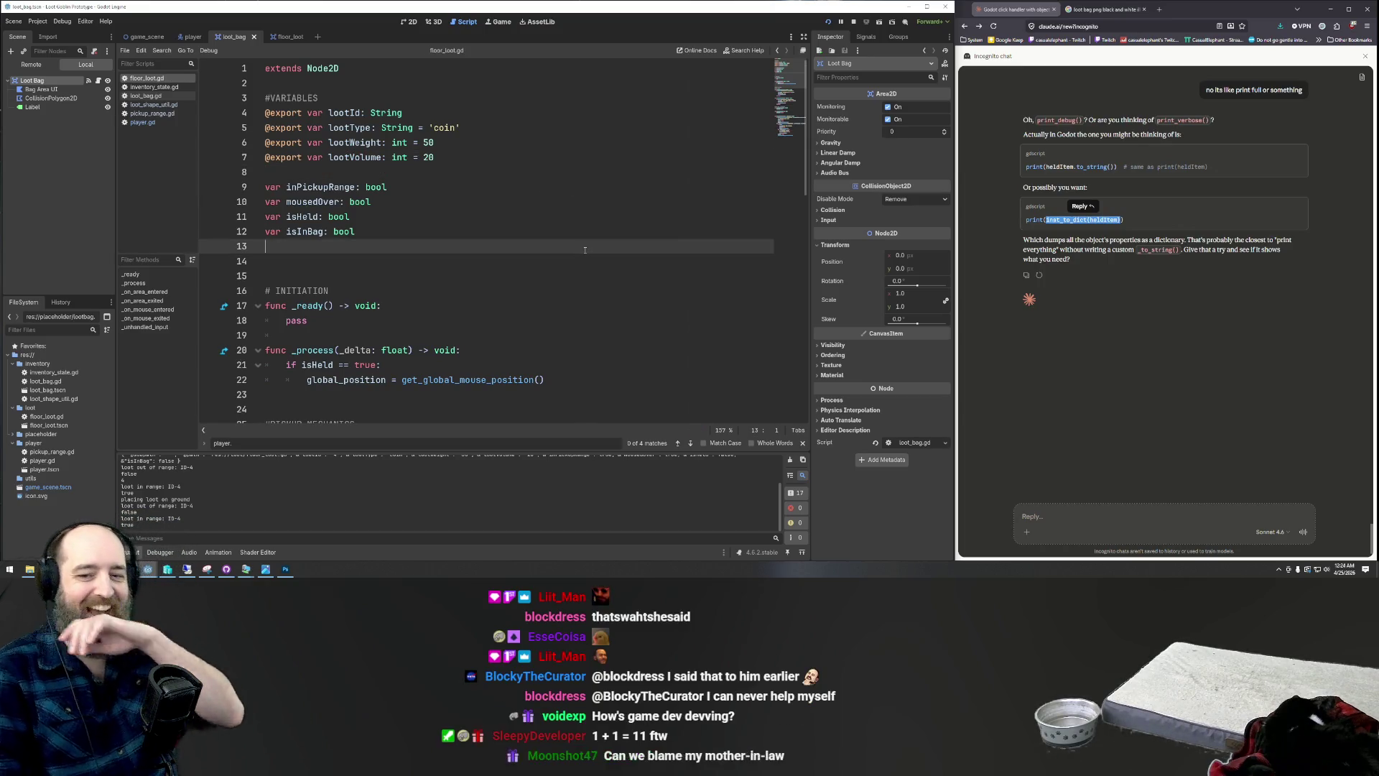
left_click(466, 173)
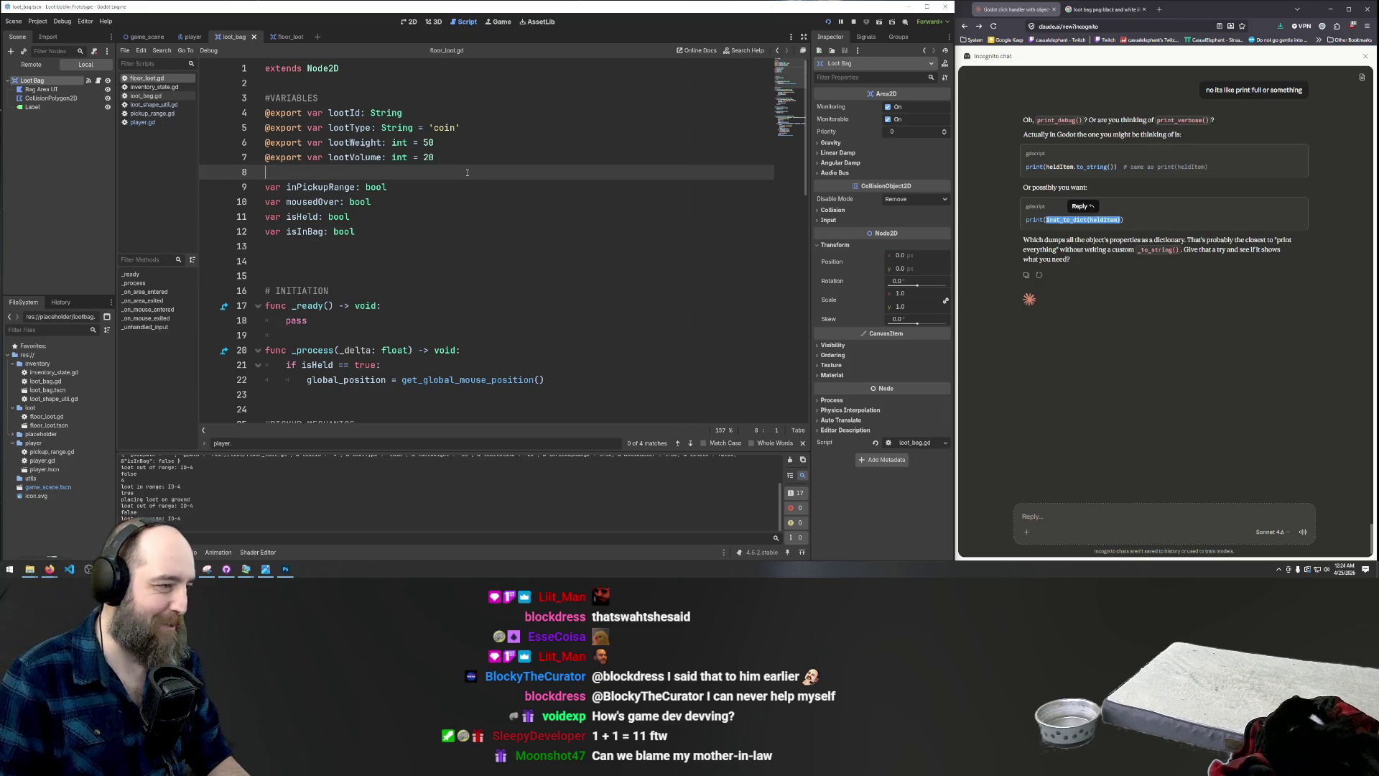
key("F5")
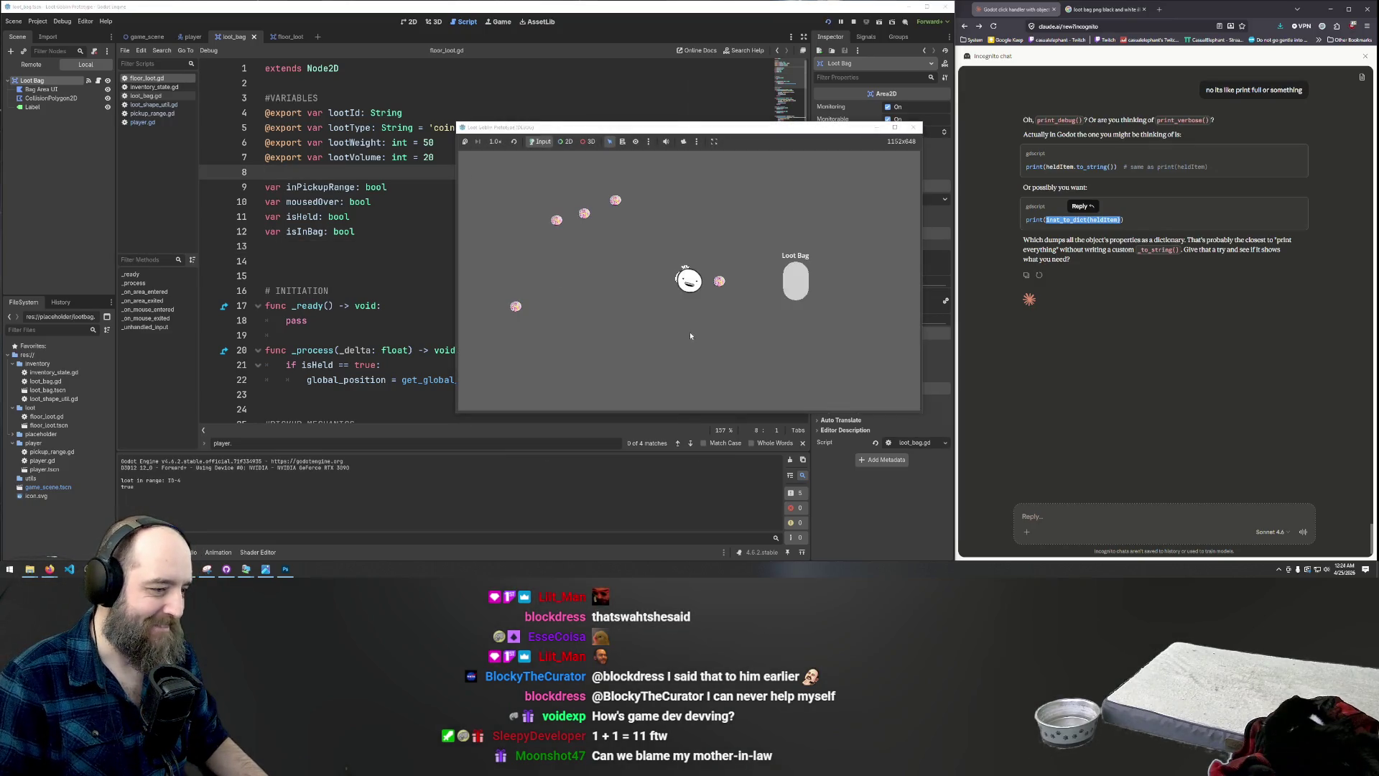
In the running game, pick up the coin next to the character and drop it beside them
left_click(724, 283)
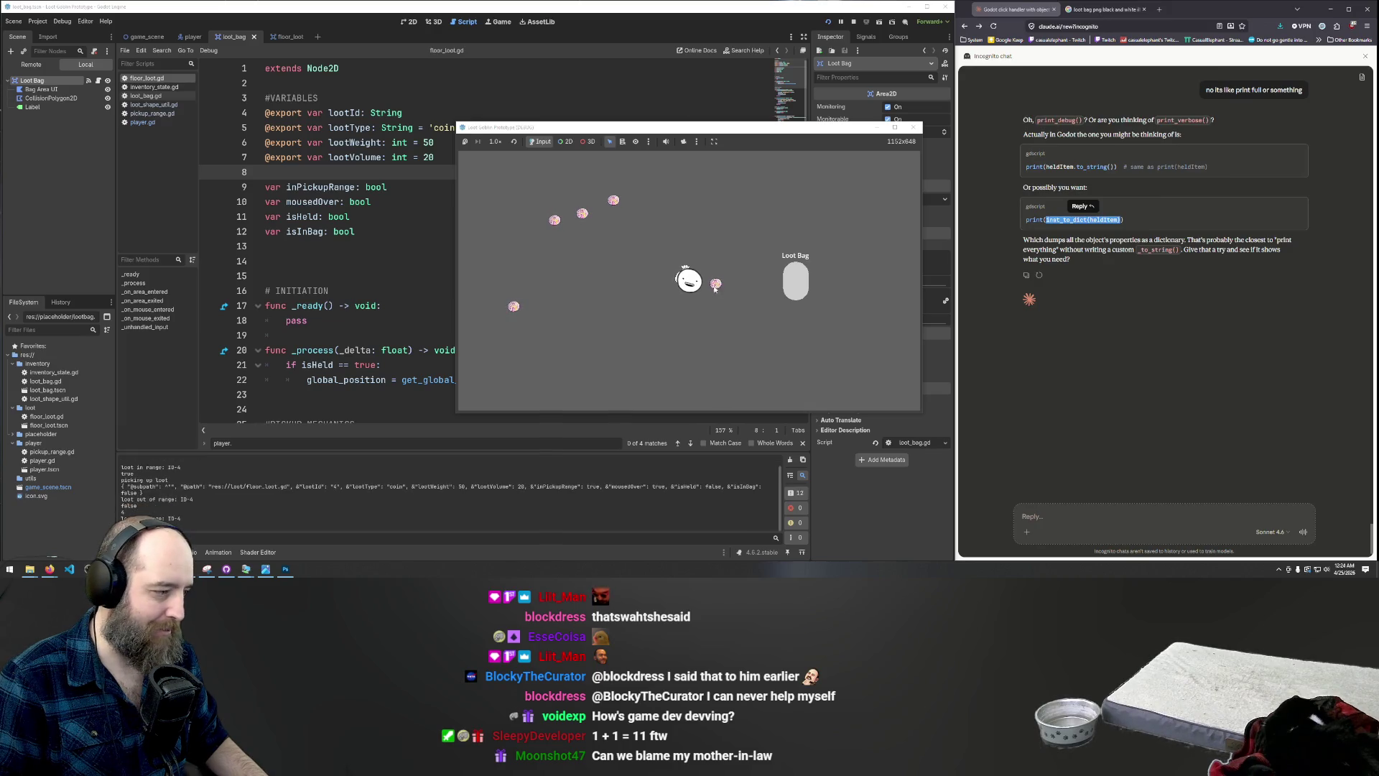
left_click_drag(725, 288, 651, 337)
left_click_drag(678, 295, 715, 276)
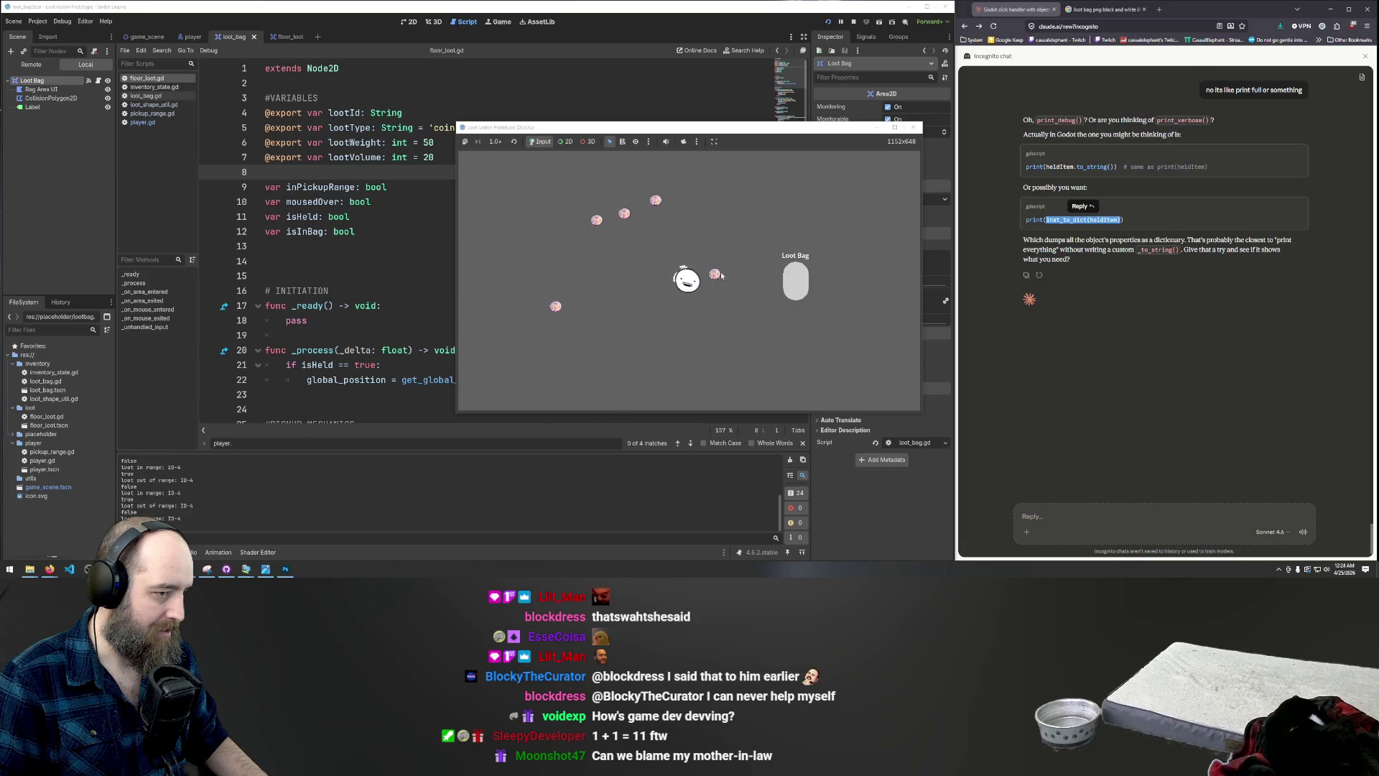
Back in the editor, switch from the floor_loot scene to the game_scene tab
left_click(399, 129)
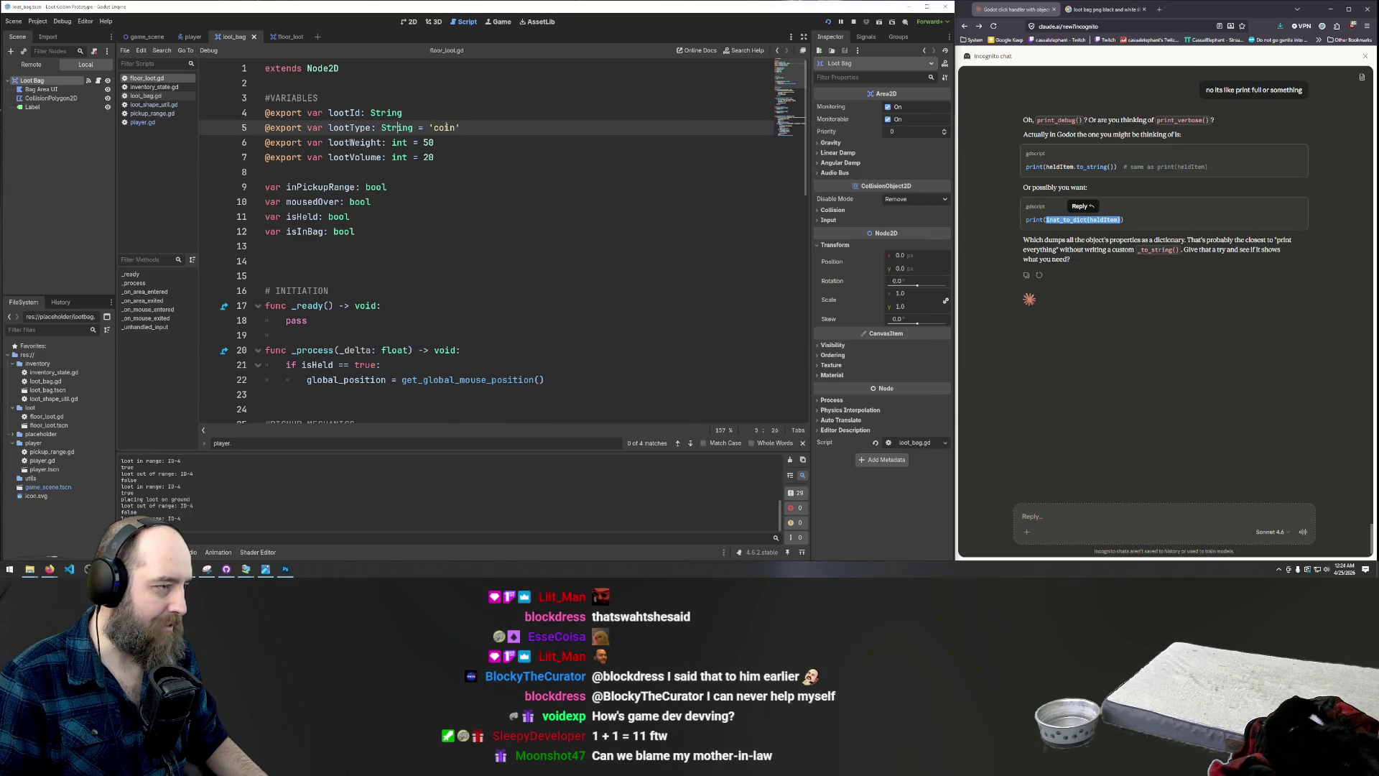
left_click(283, 37)
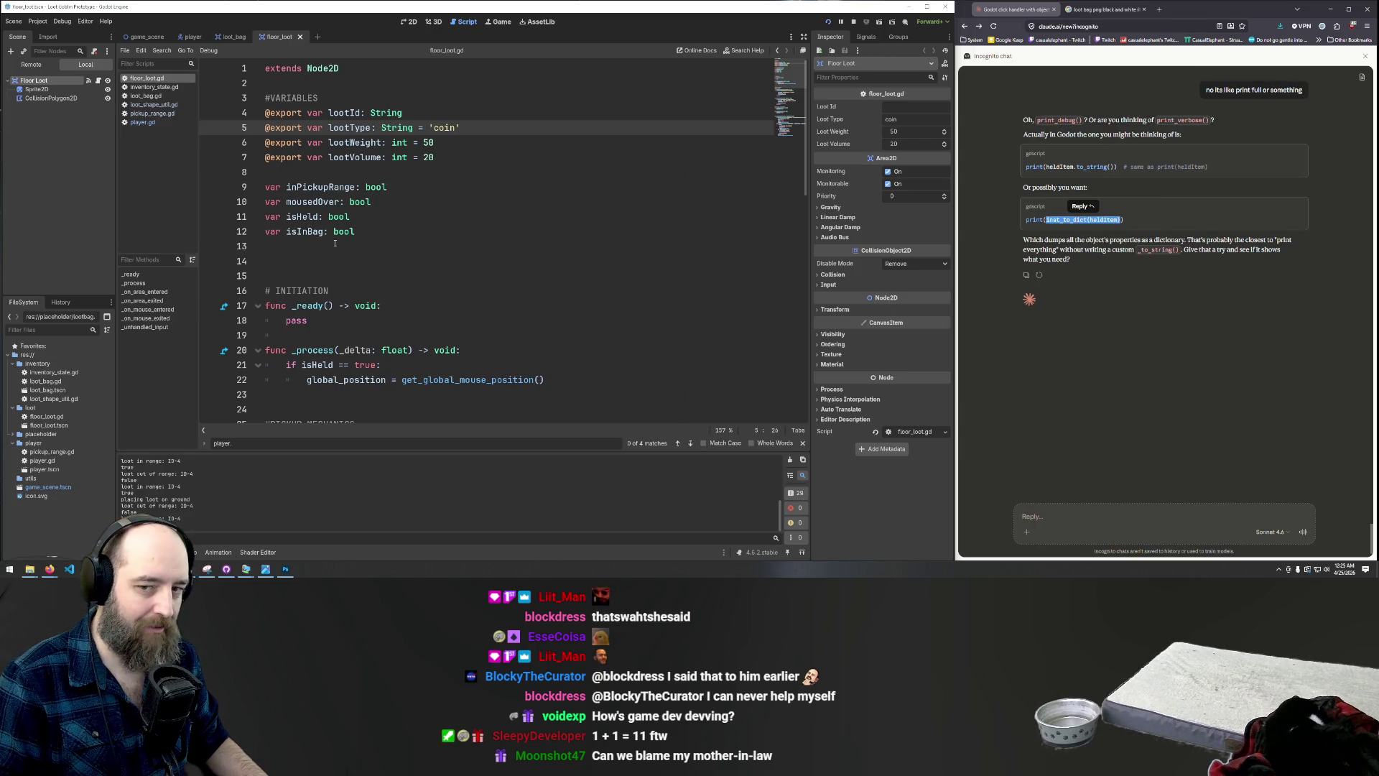
left_click(146, 37)
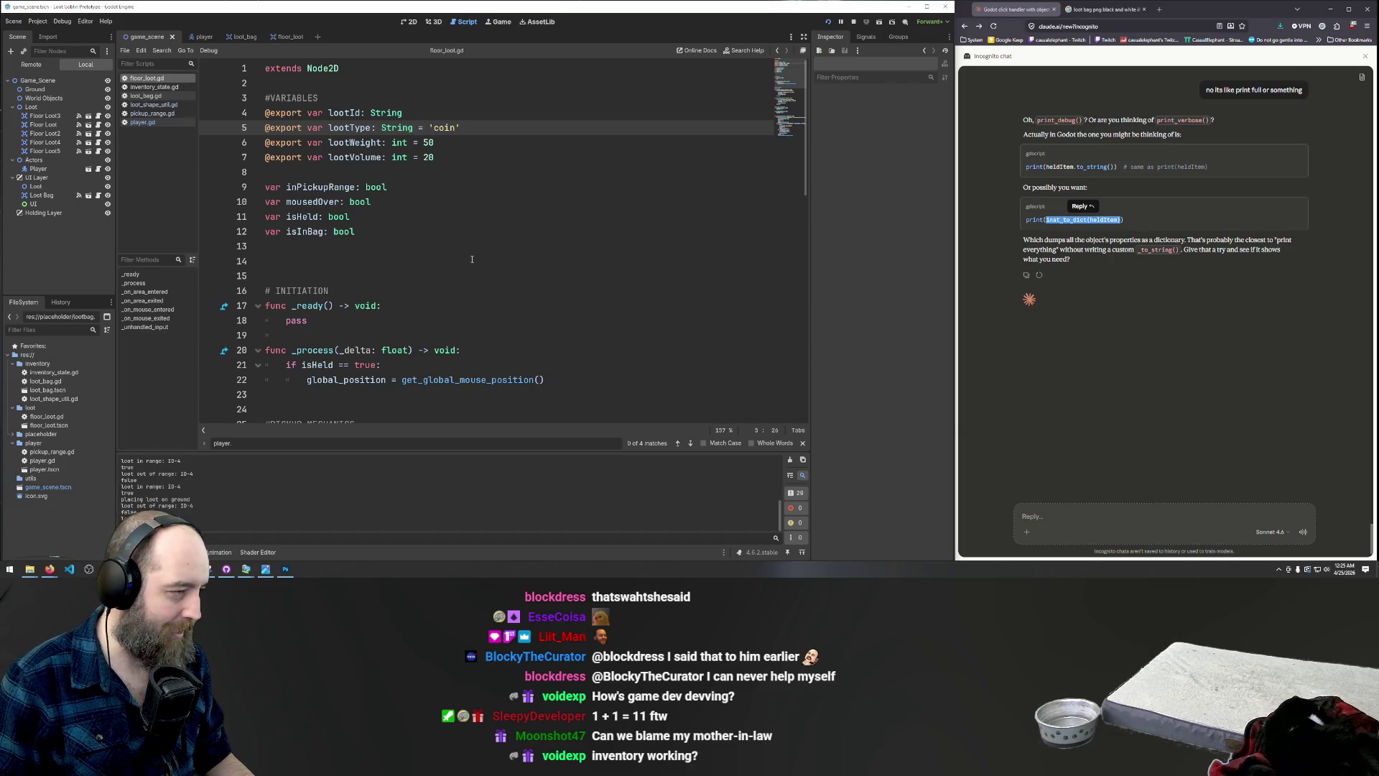
Rerun the game and drag the coins around the goblin into the Loot Bag until it holds five
left_click(474, 252)
key("F5")
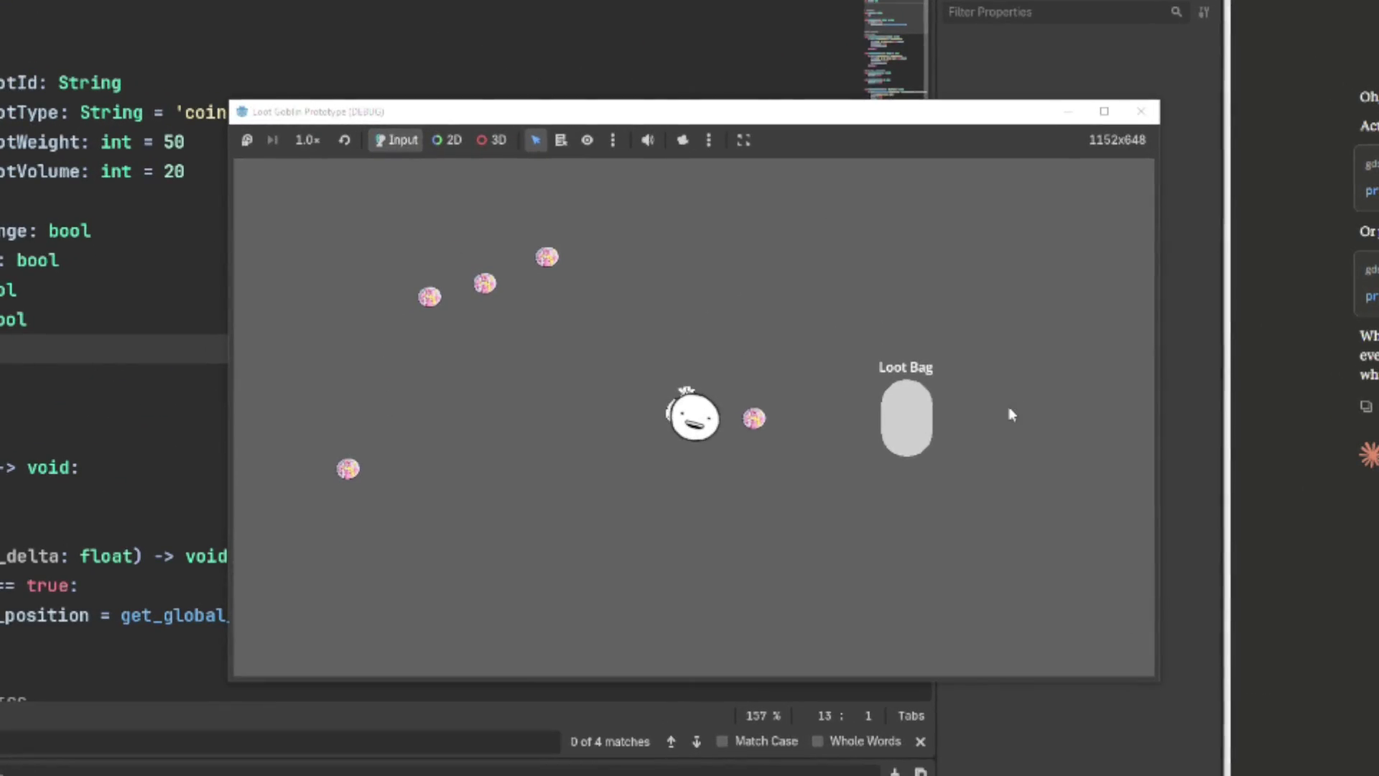
left_click_drag(742, 434, 907, 422)
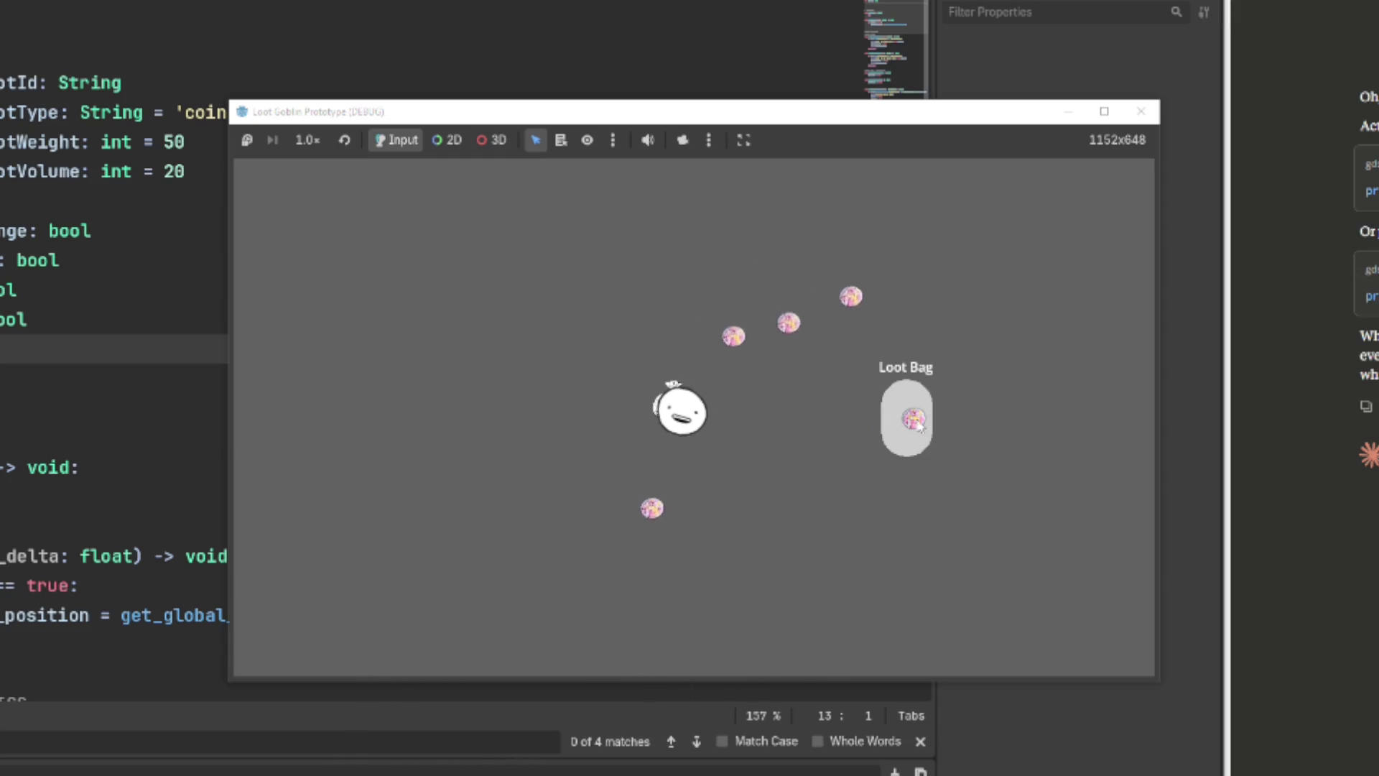
left_click_drag(730, 483, 752, 409)
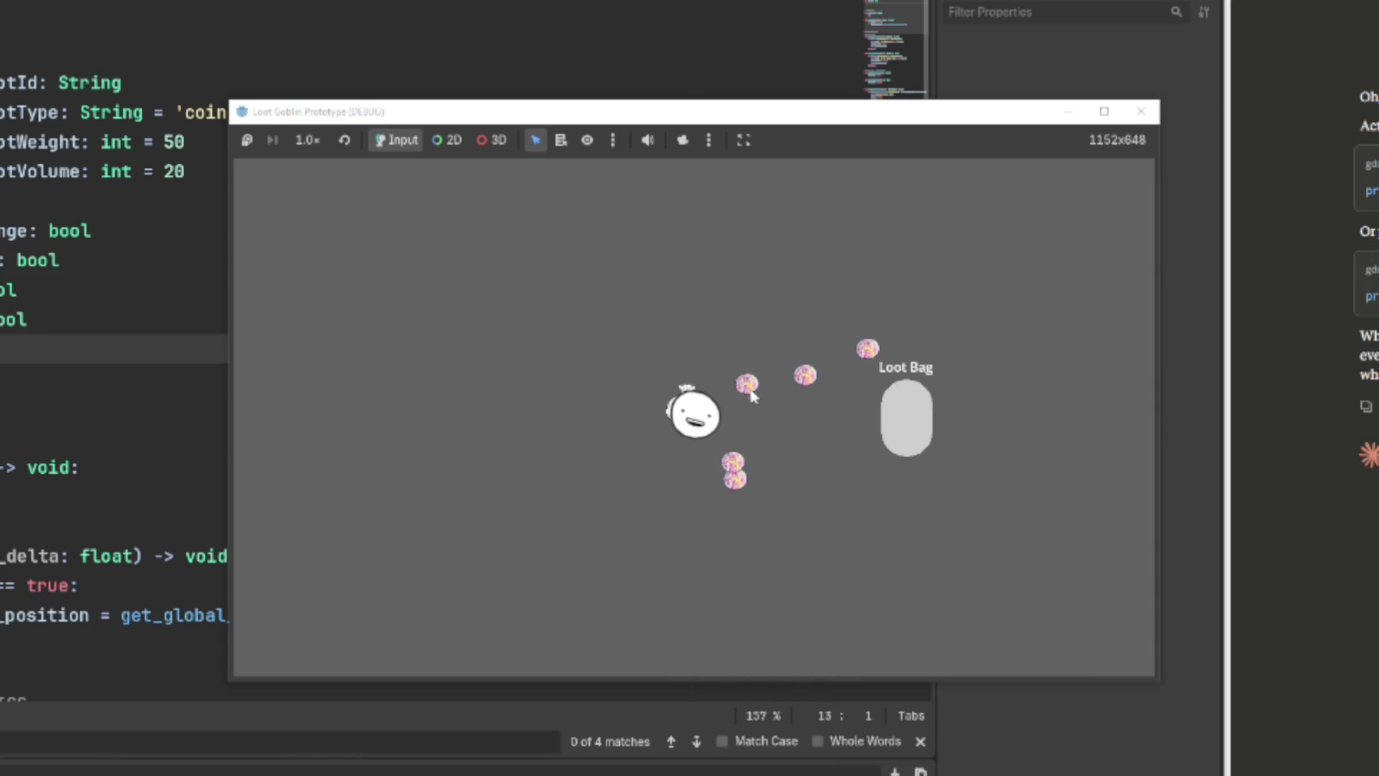
left_click_drag(740, 424, 906, 434)
mouse_move(707, 458)
left_mouse_down()
mouse_move(914, 410)
mouse_move(914, 470)
mouse_move(918, 394)
left_mouse_up()
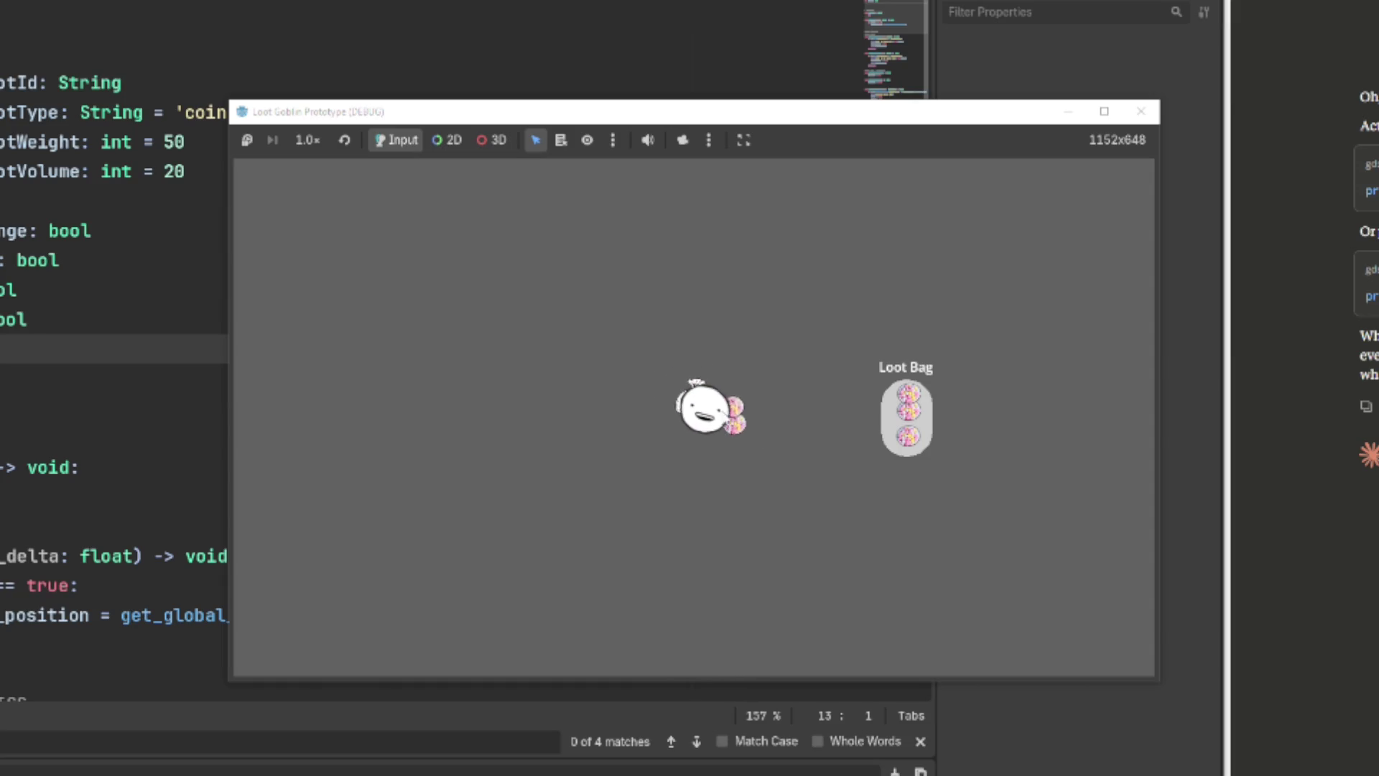
mouse_move(724, 425)
left_mouse_down()
mouse_move(916, 425)
mouse_move(907, 458)
left_mouse_up()
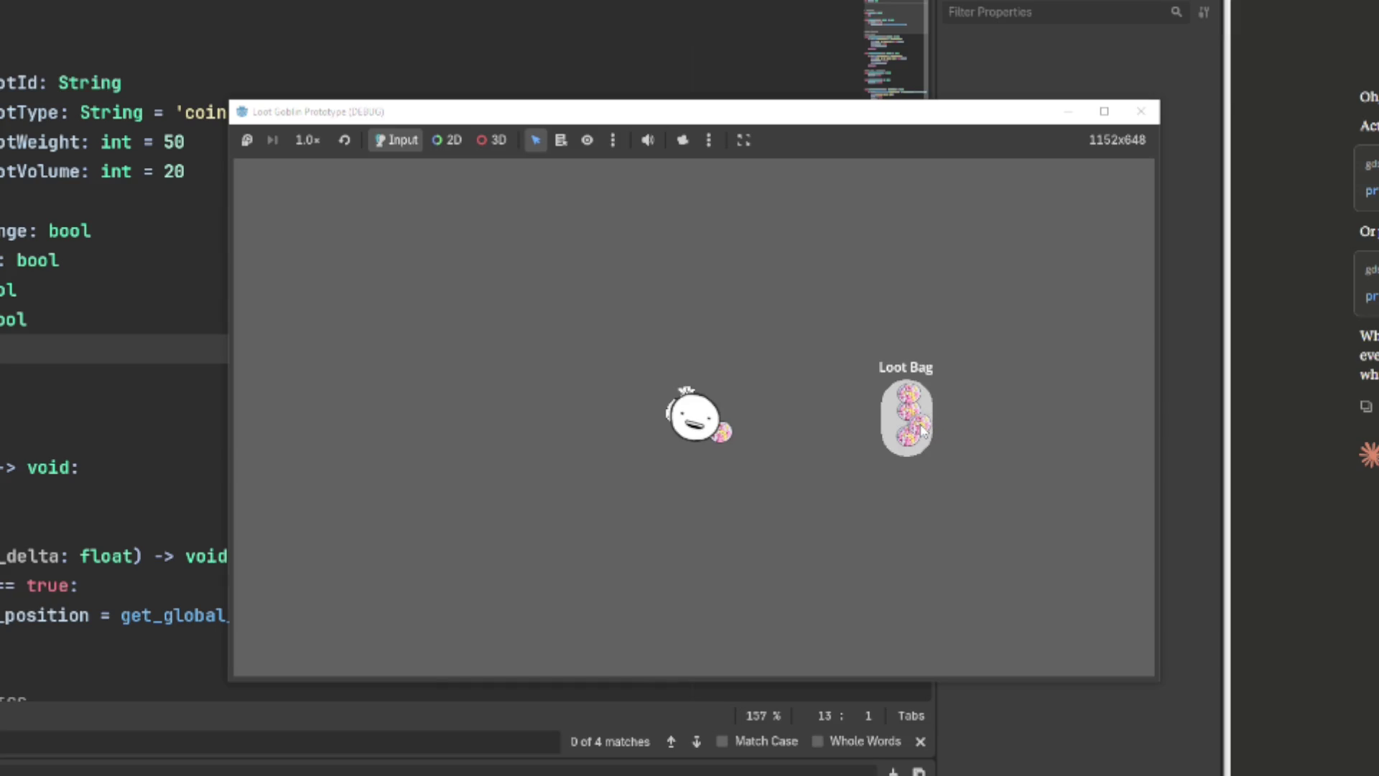
left_click_drag(743, 445, 891, 438)
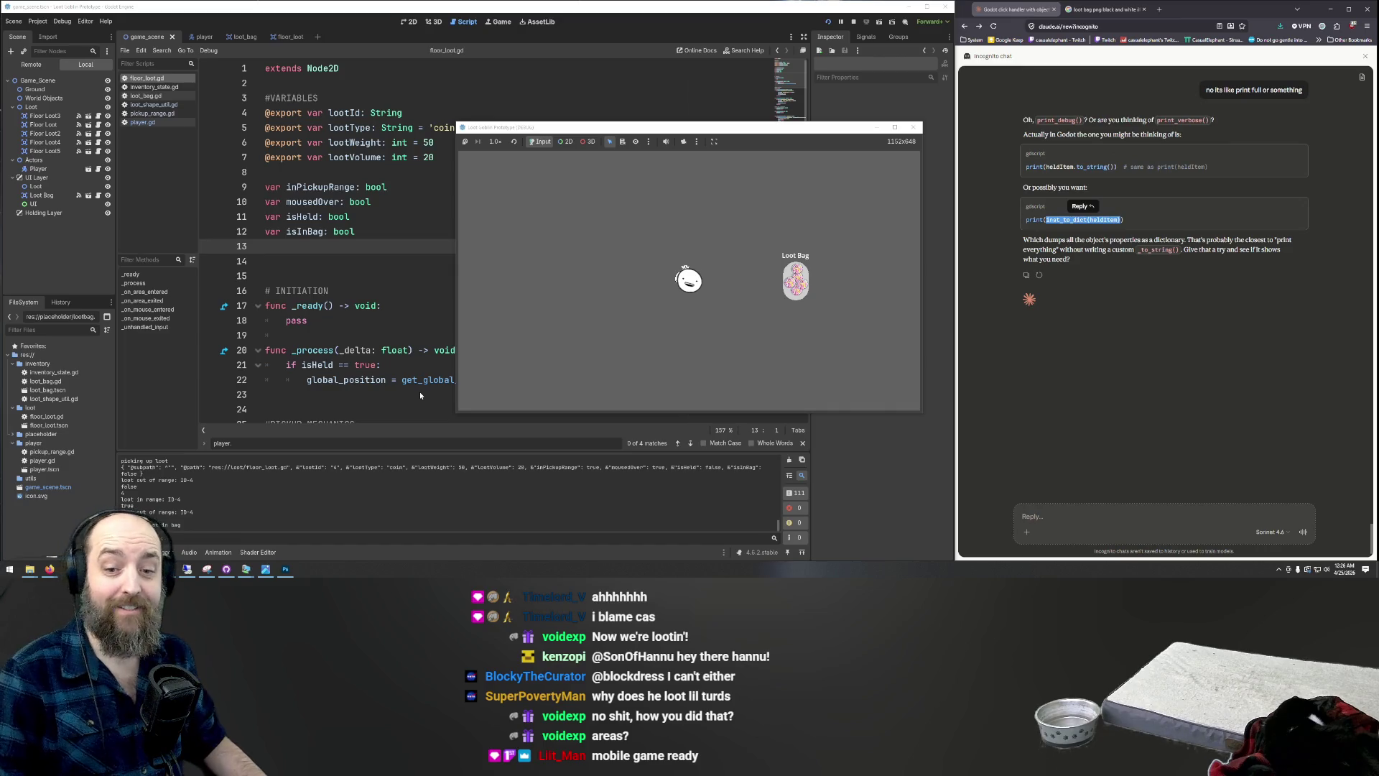
Close the game window to end the test run and go back to floor_loot.gd
left_click(156, 174)
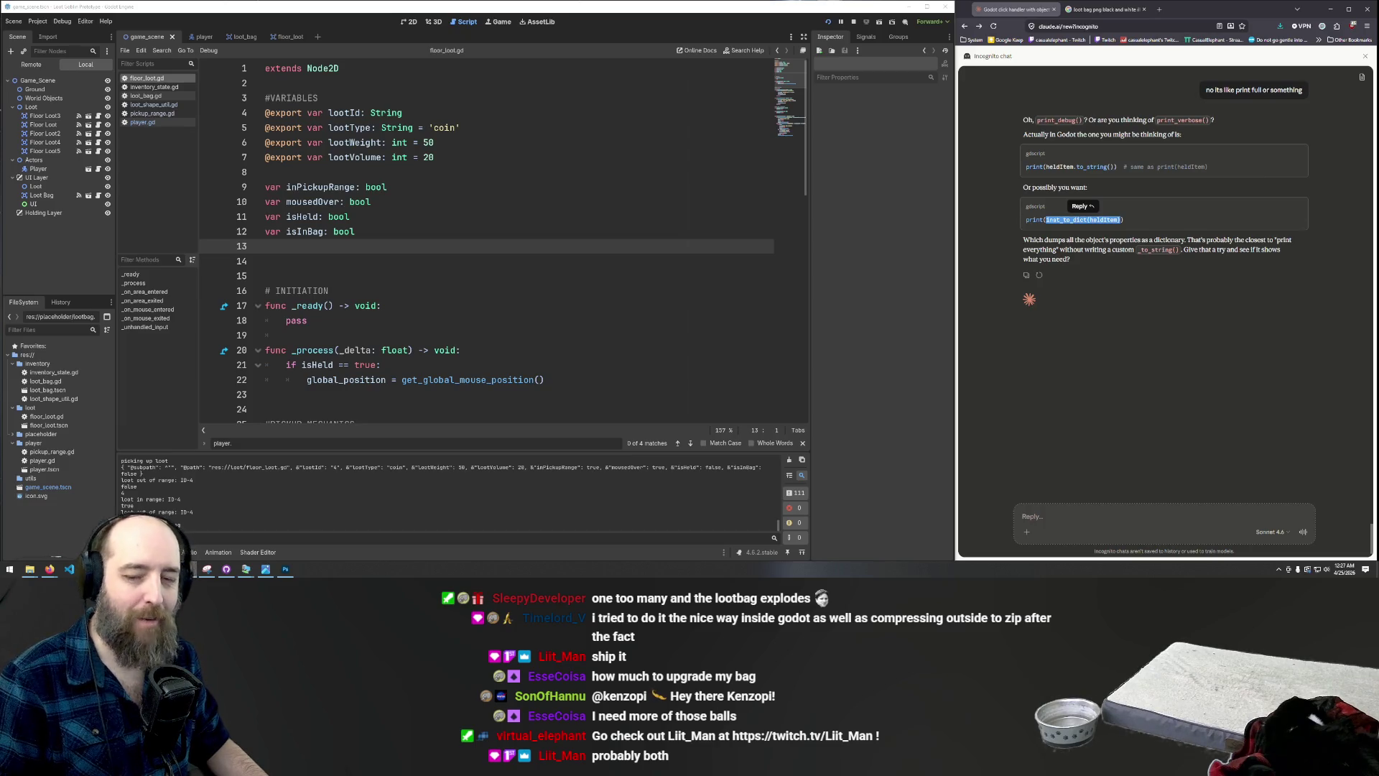
left_click(1073, 328)
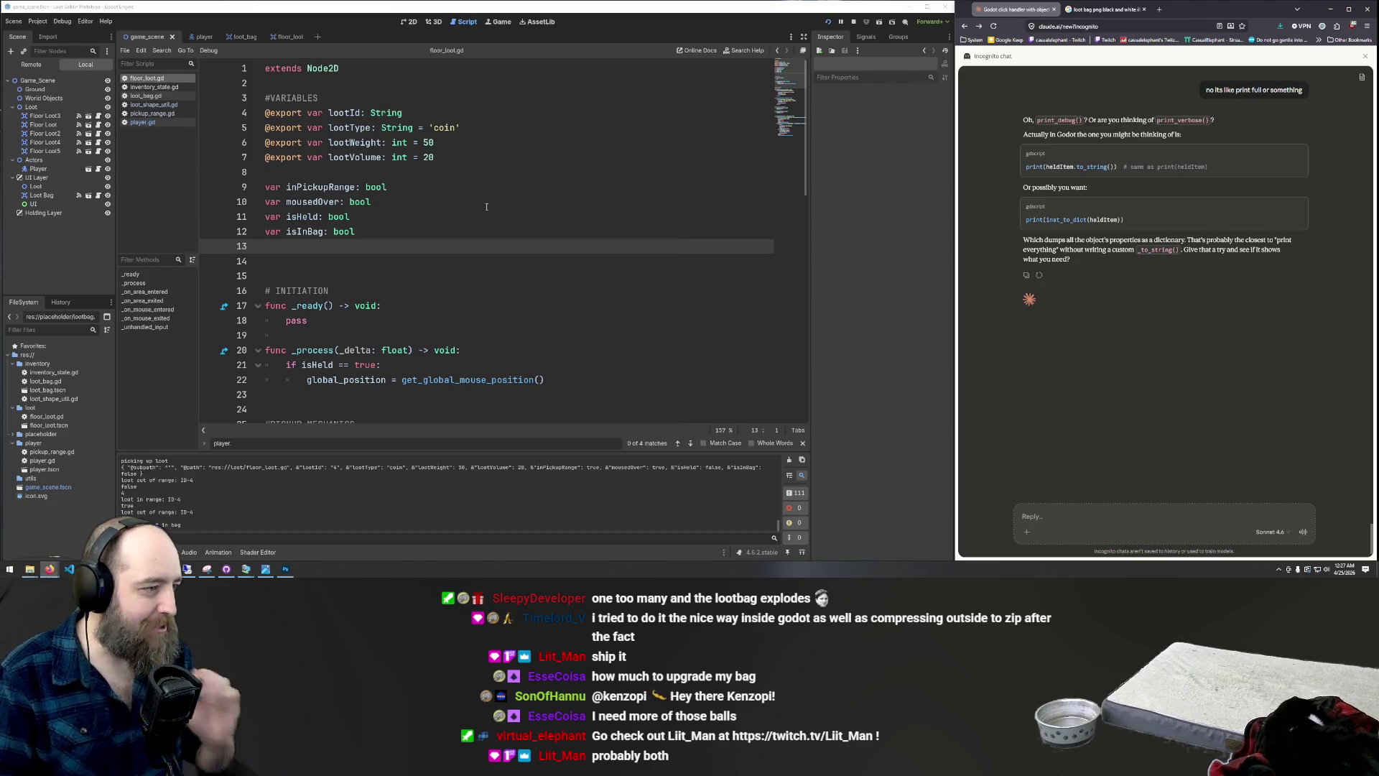
In player.gd, uncomment 'WEIGHT = WEIGHT + item.lootWeight' and comment out the inst_to_dict print
scroll(444, 305, "down", 7)
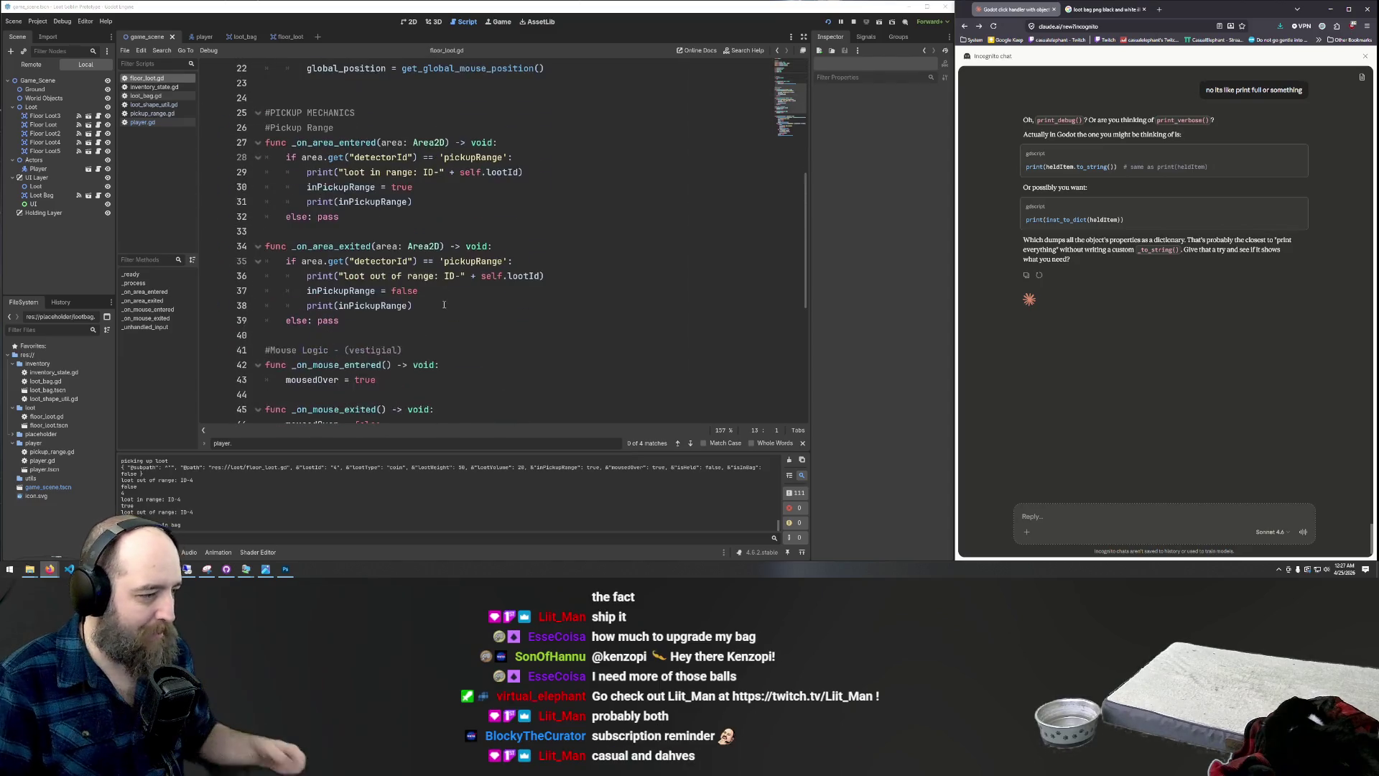
scroll(444, 306, "up", 1)
left_click(234, 37)
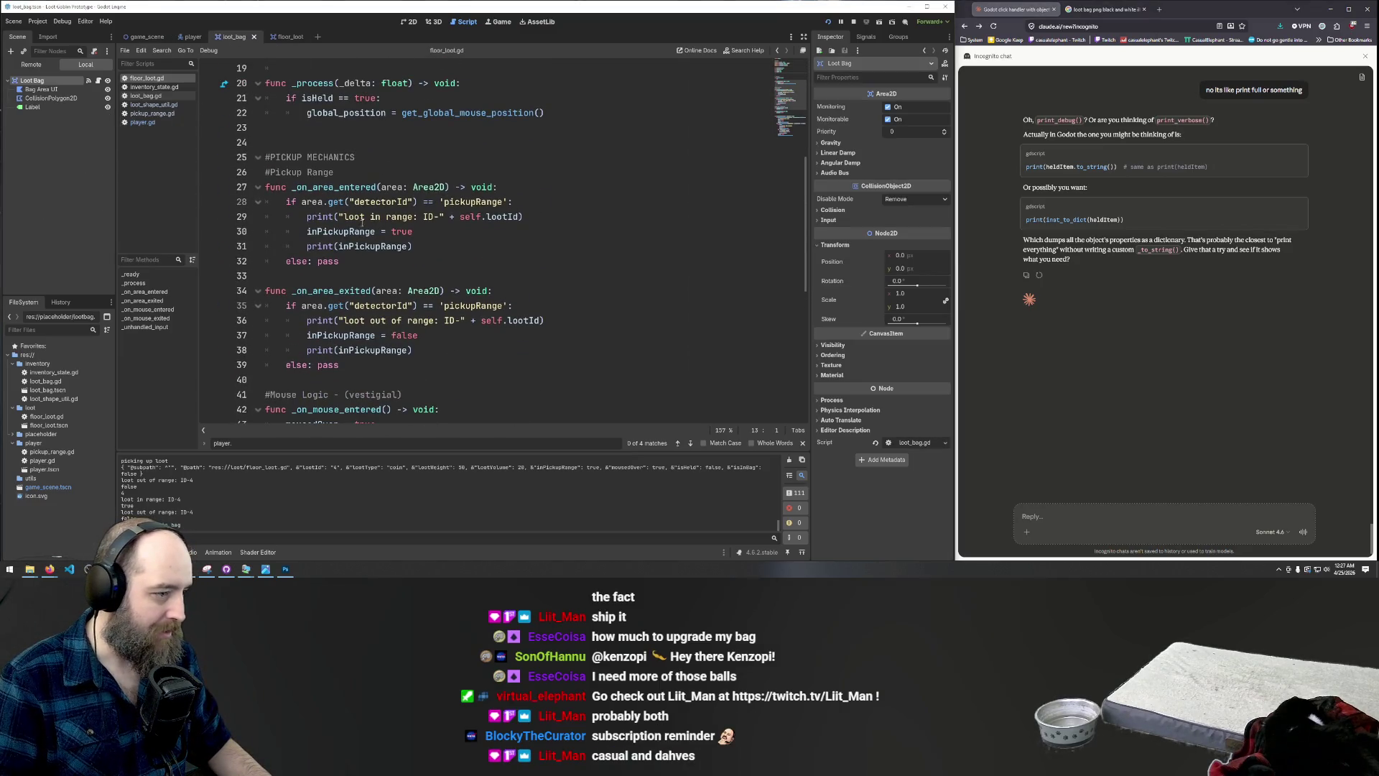
left_click(142, 122)
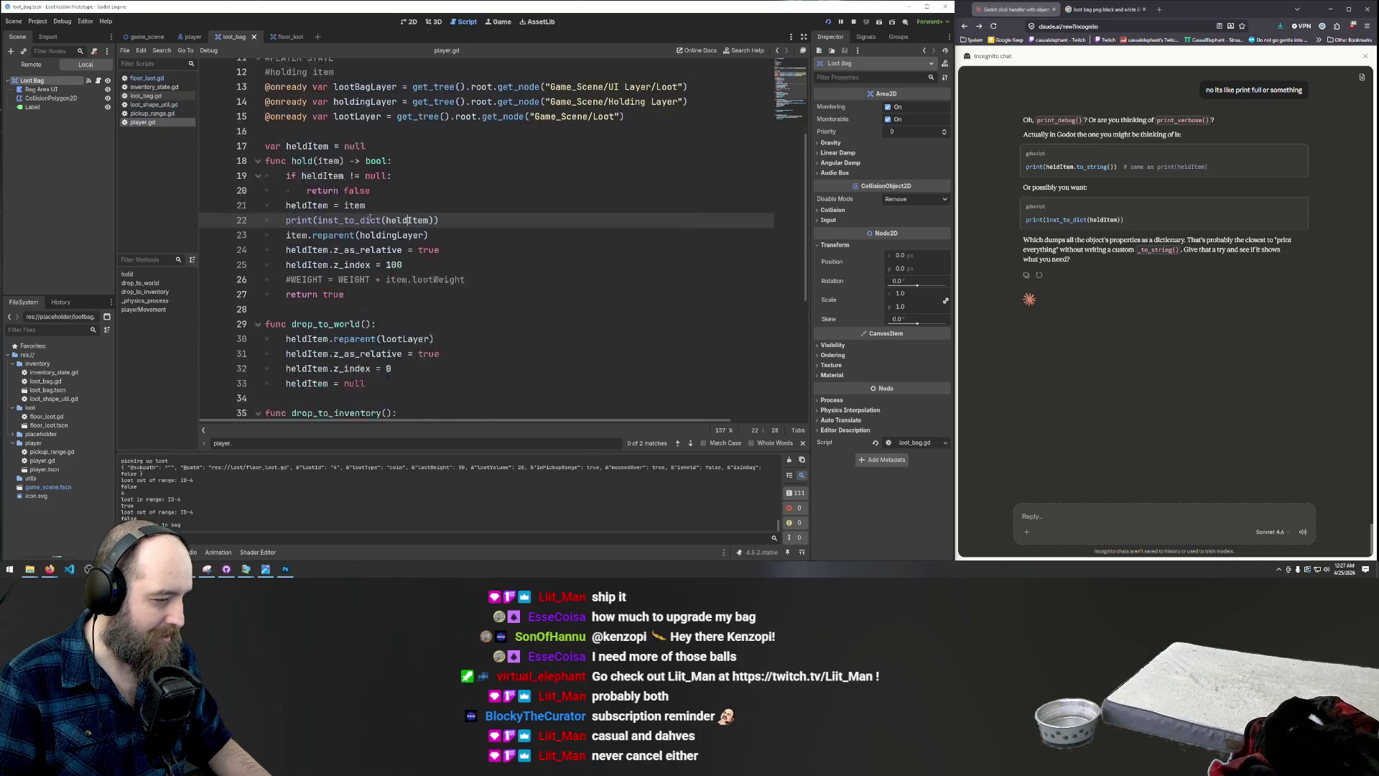
scroll(371, 217, "down", 1)
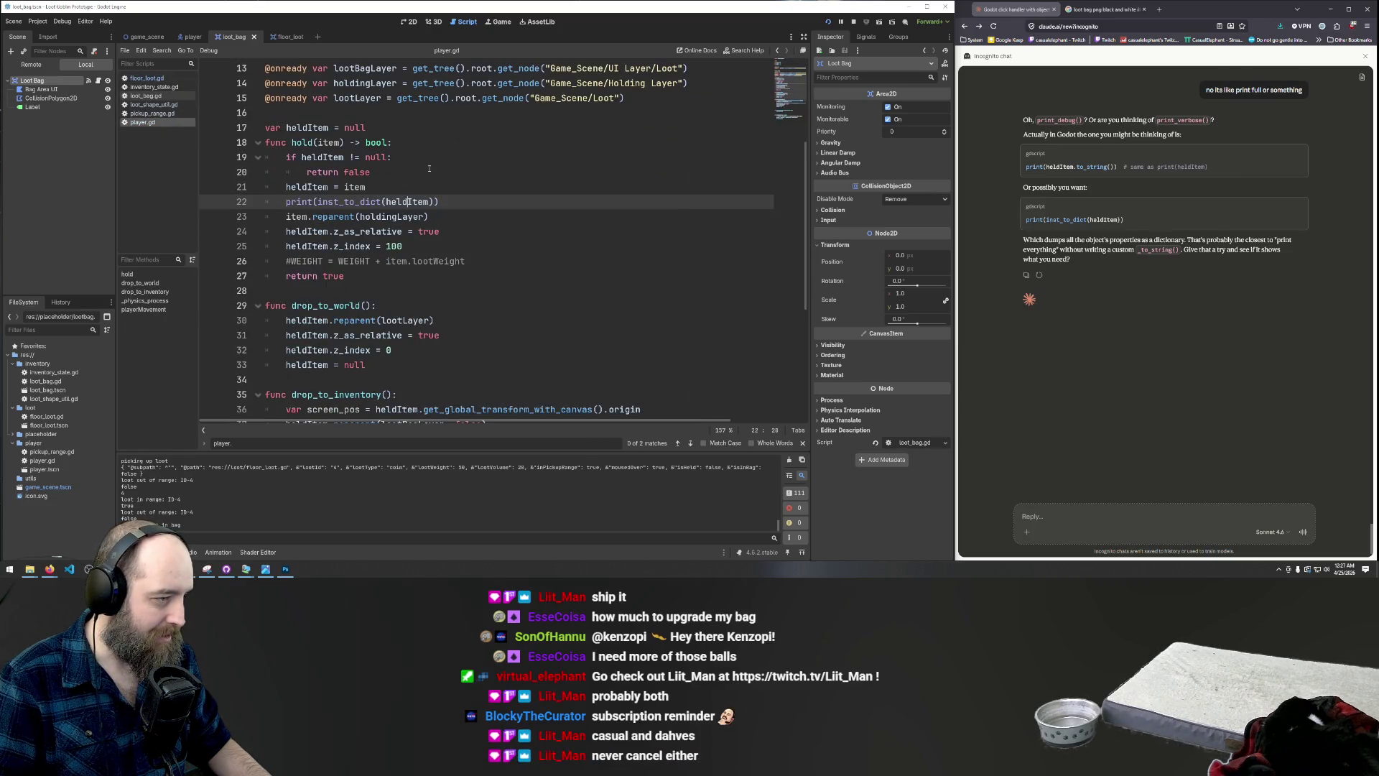
left_click(465, 260)
key("ctrl+k")
left_click_drag(461, 201, 229, 207)
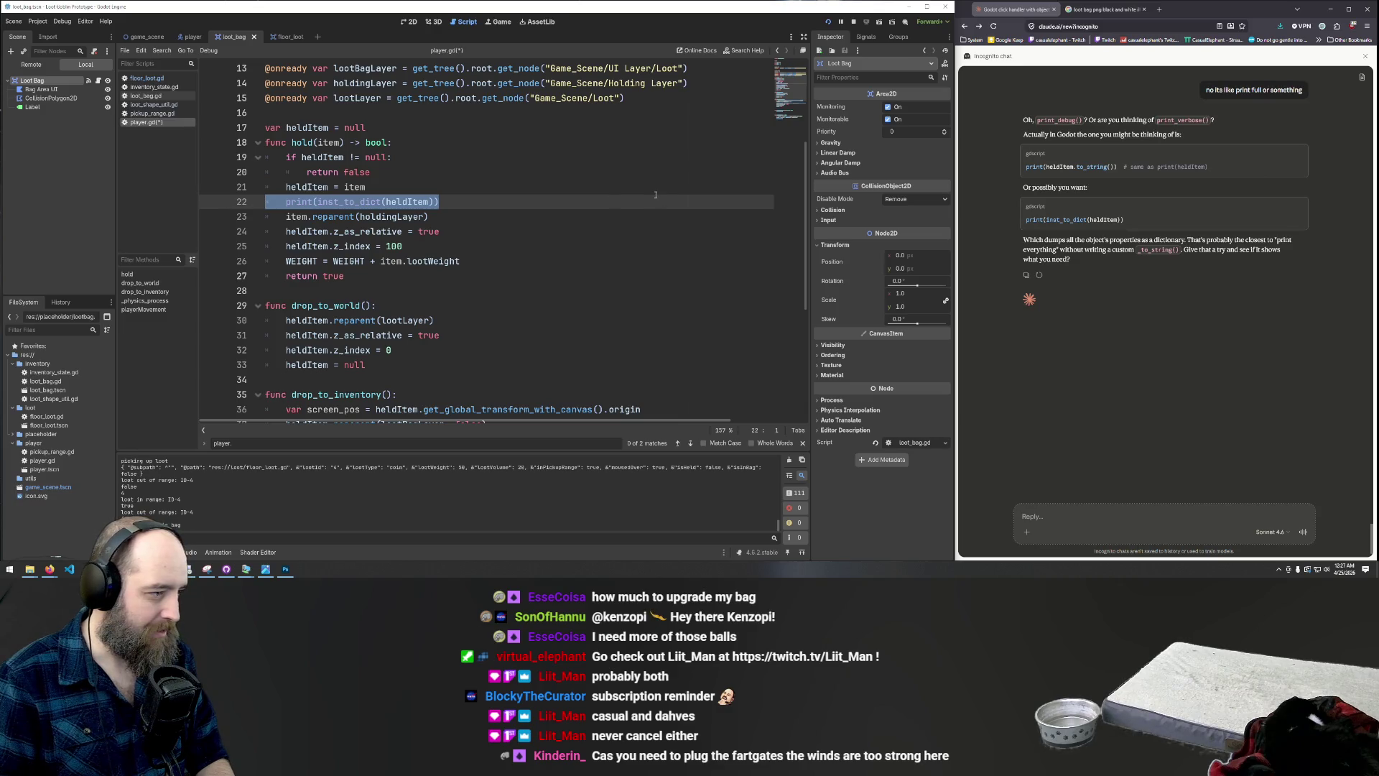
key("ctrl+k")
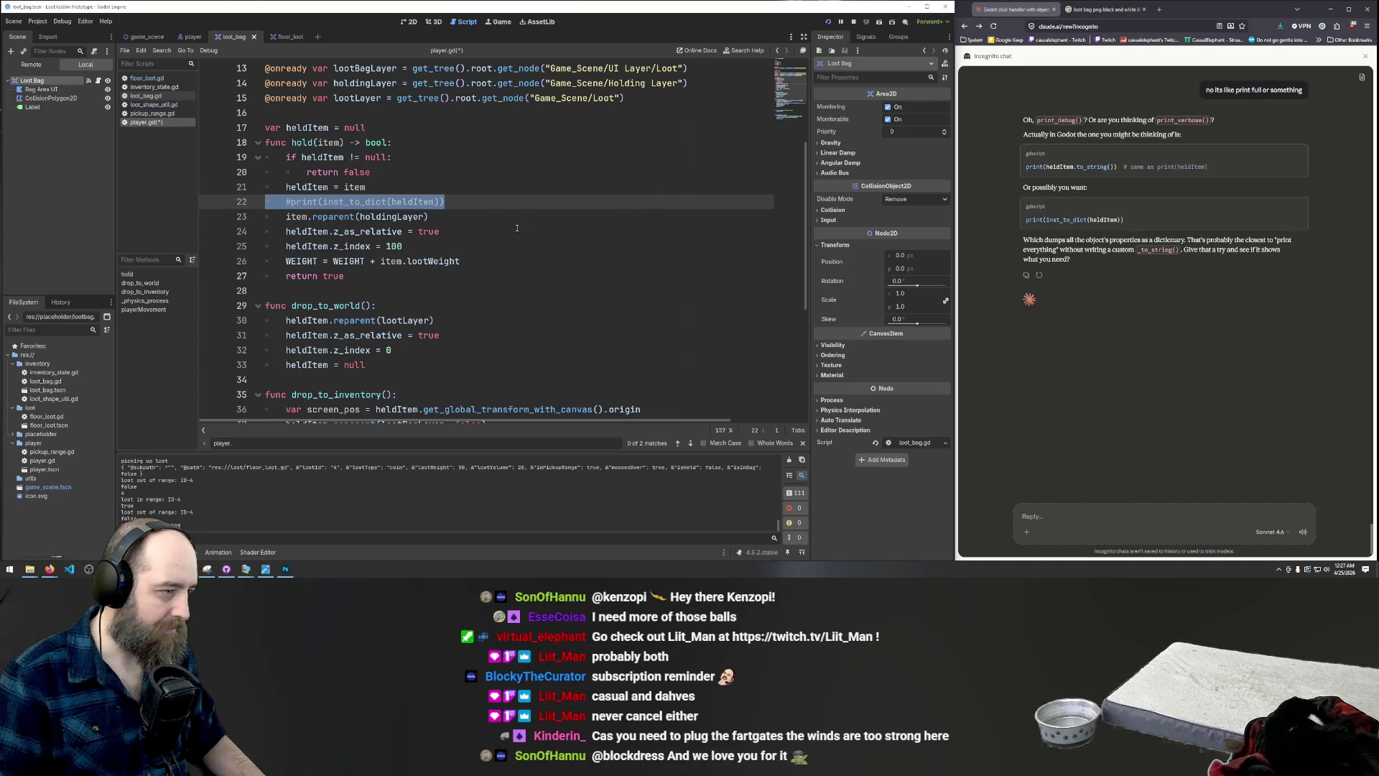
Save, test a loot pickup in the game, then add a new line after the weight update
left_click(537, 226)
key("ctrl+s")
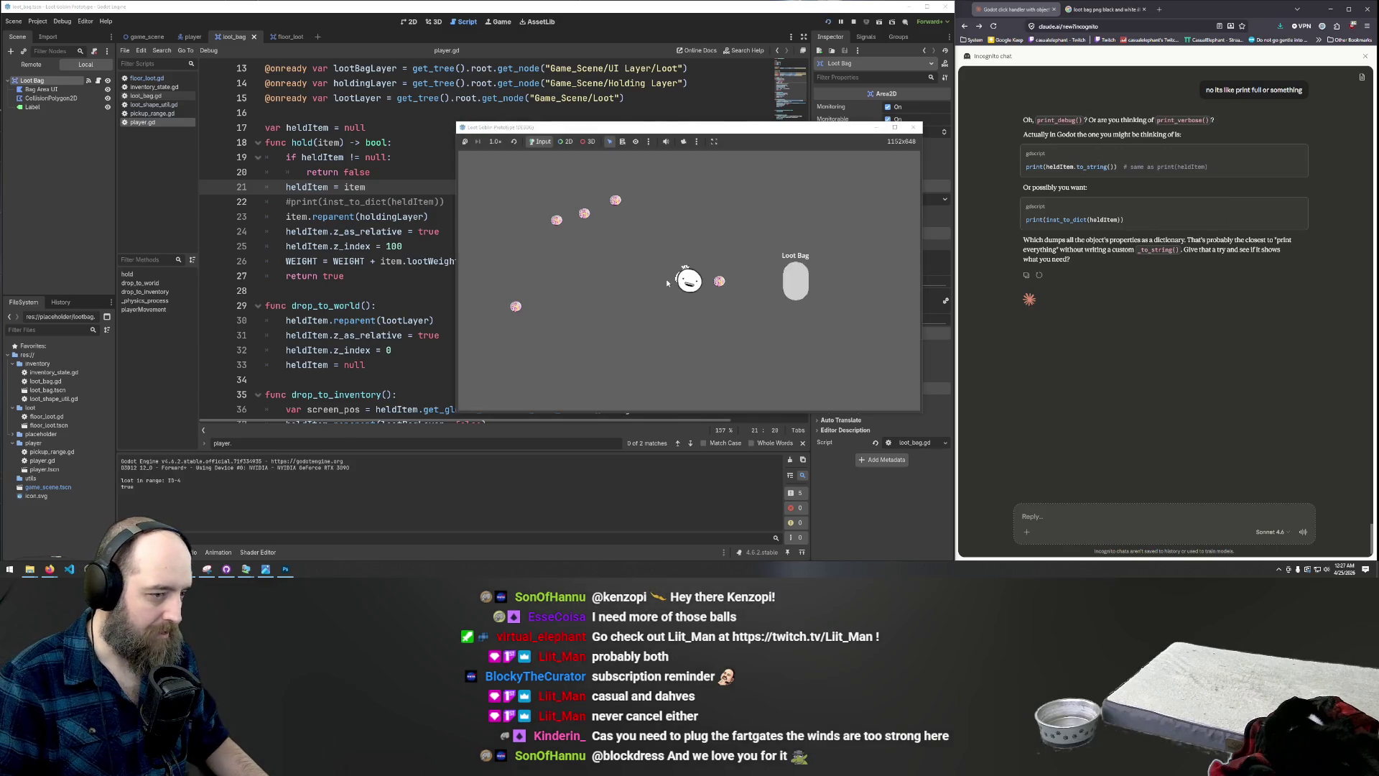
mouse_move(719, 281)
left_mouse_down()
mouse_move(705, 310)
mouse_move(719, 311)
mouse_move(719, 291)
left_mouse_up()
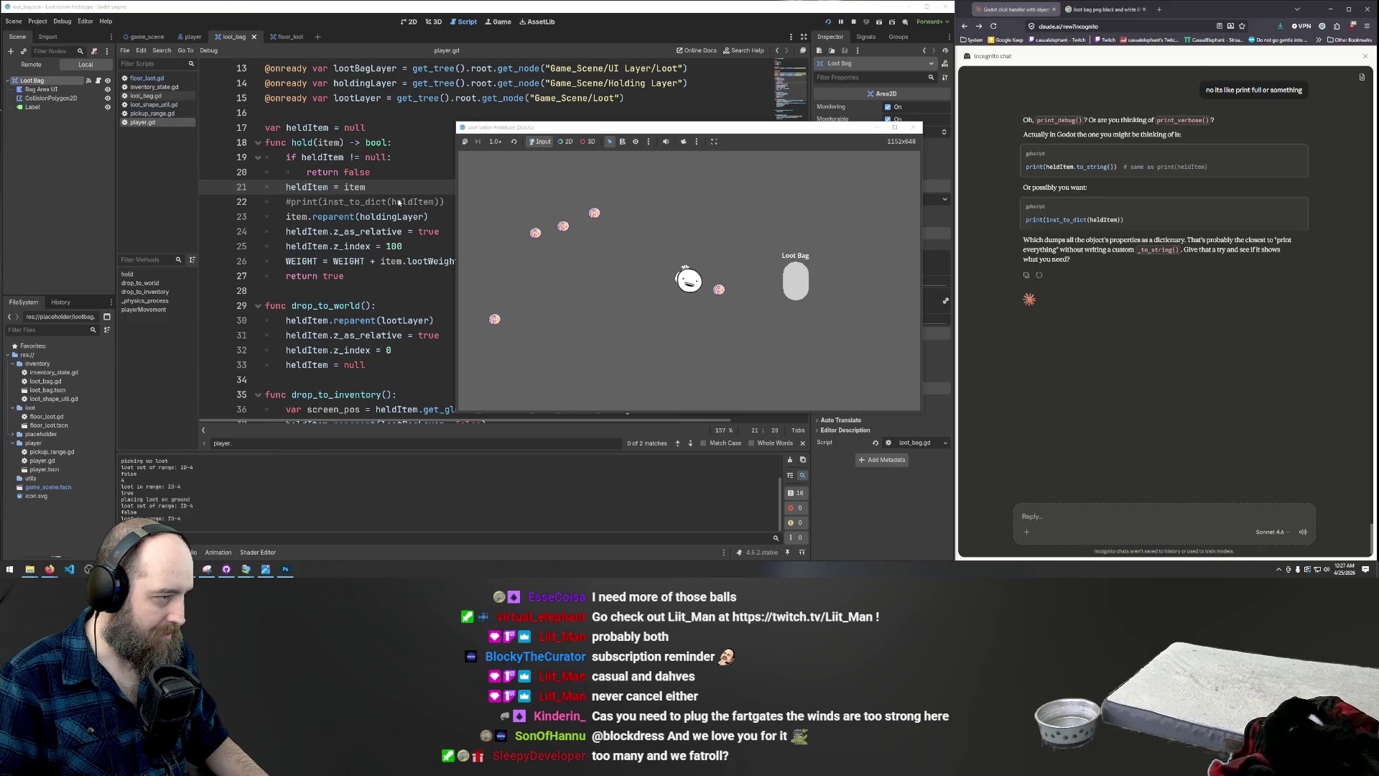
left_click(398, 202)
left_click(468, 260)
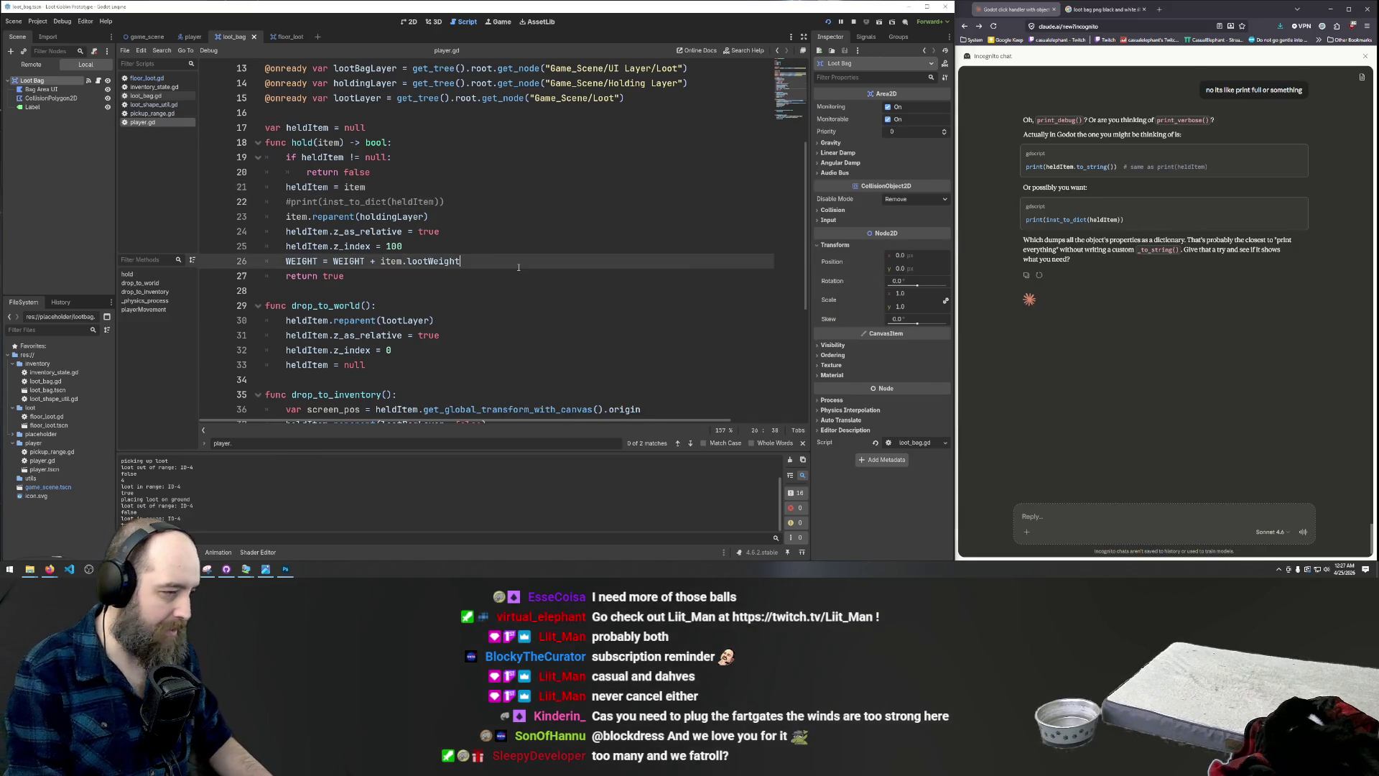
key("Return")
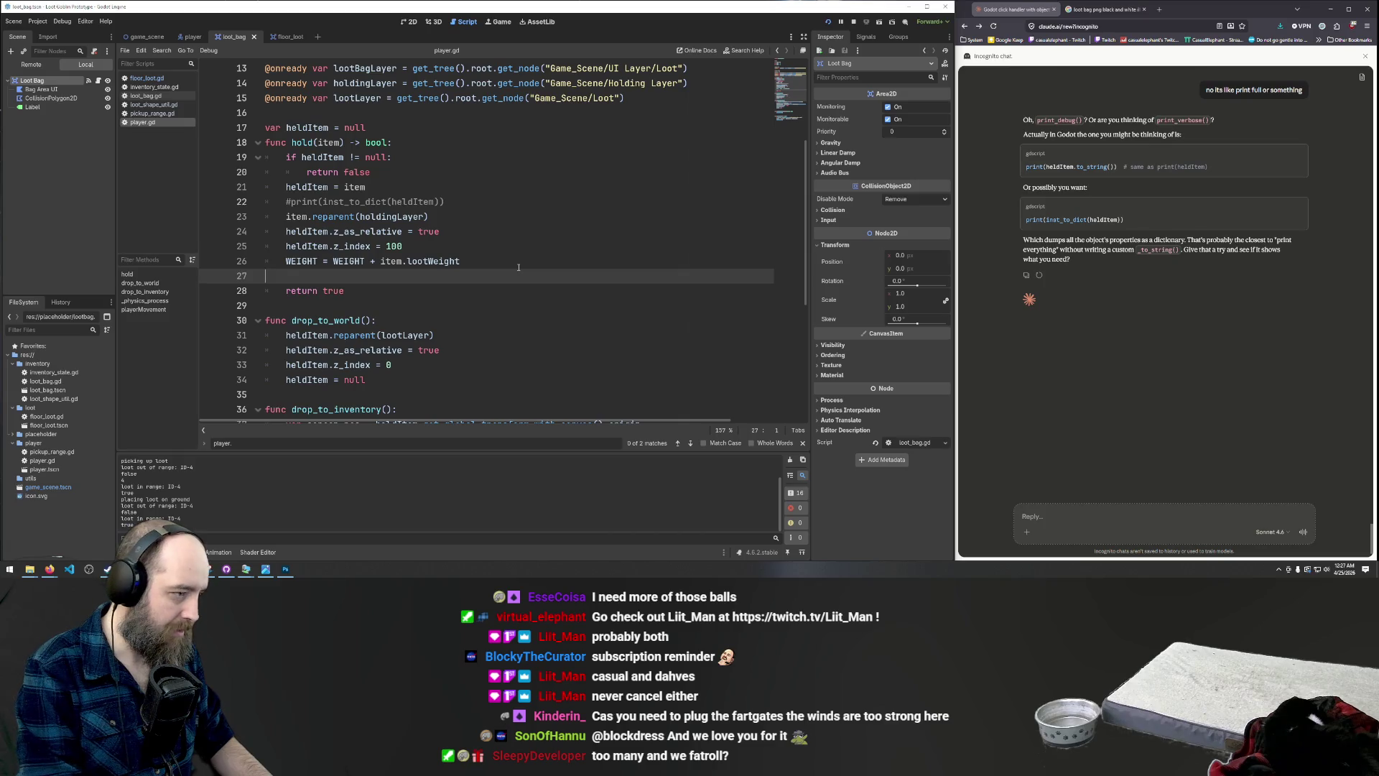
On line 27 of hold(), add a print(WEIGHT) call and run the game
type("Prin")
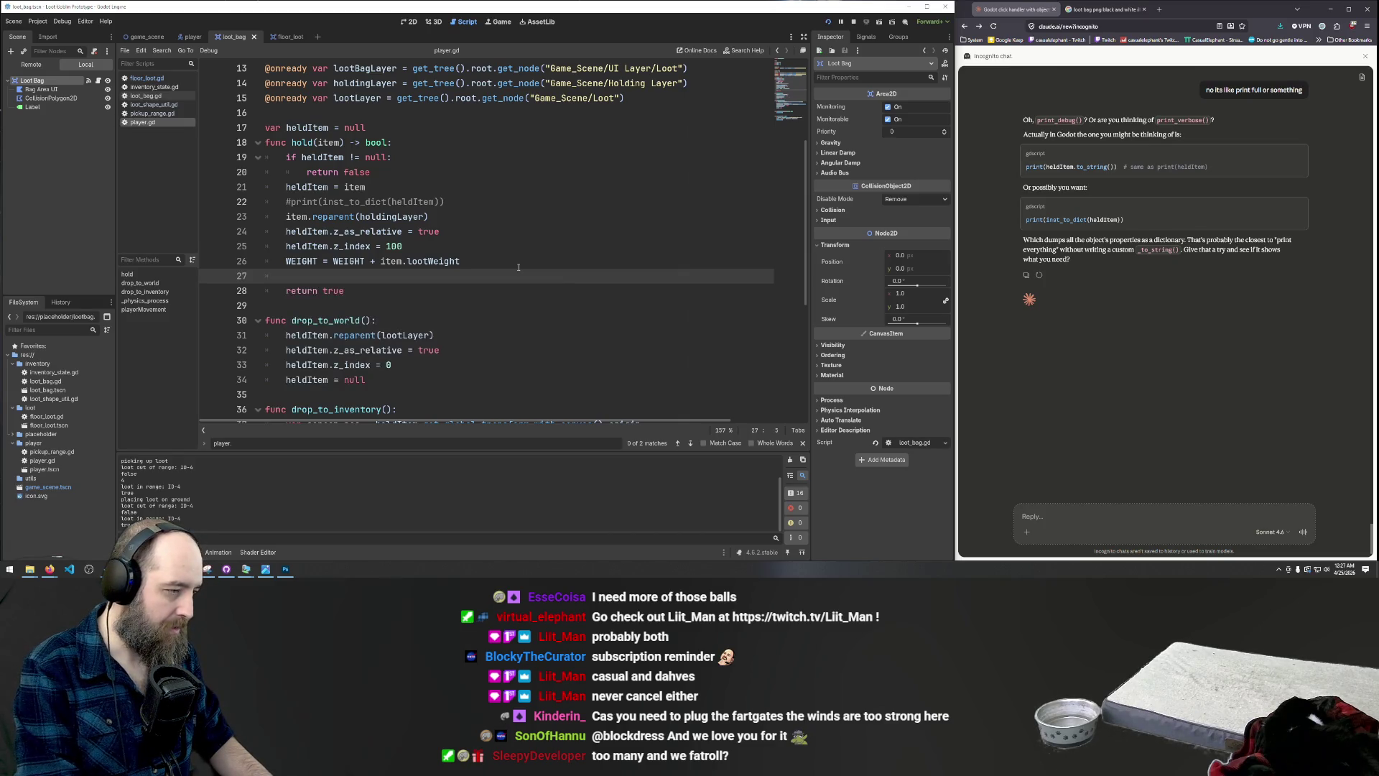
type("t")
key("BackSpace")
key("BackSpace")
key("BackSpace")
type("rrin")
key("BackSpace")
key("BackSpace")
key("BackSpace")
type("int")
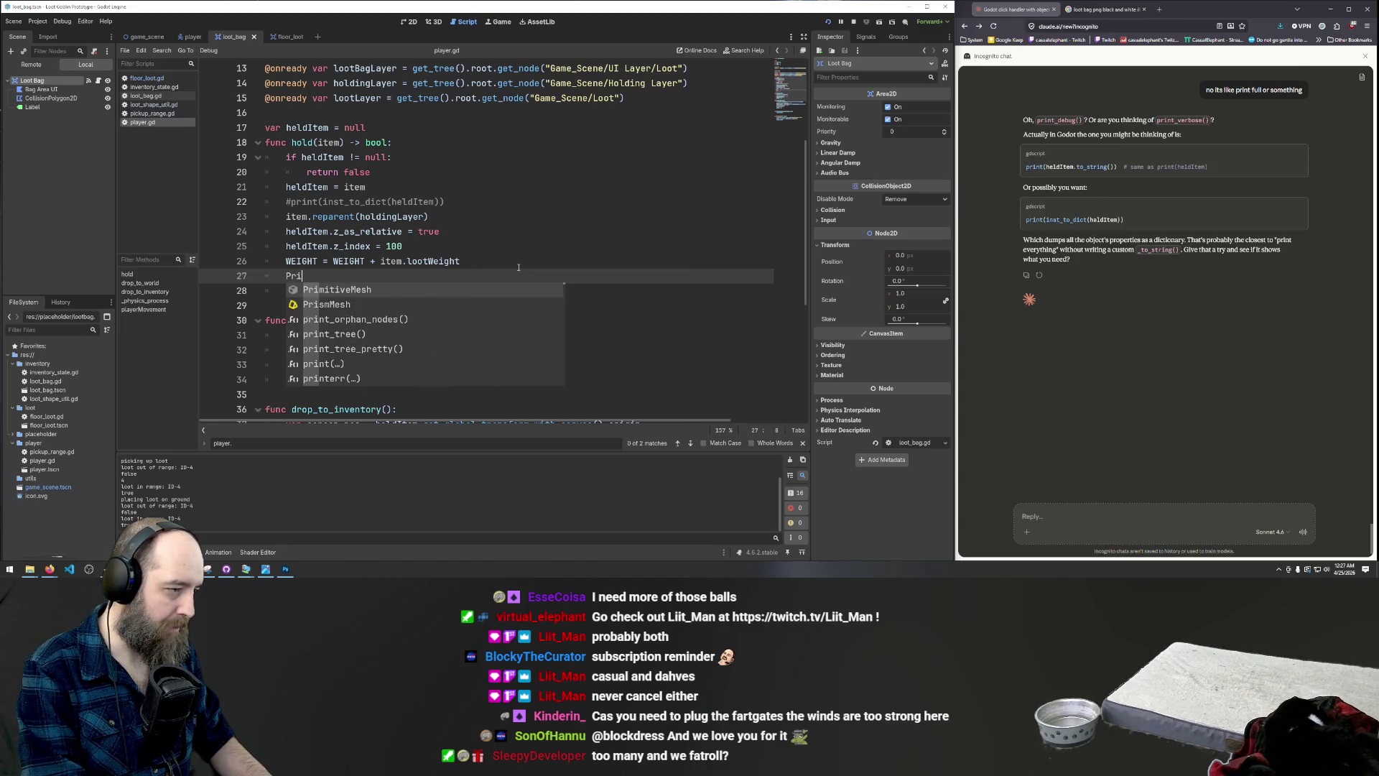
type("(W")
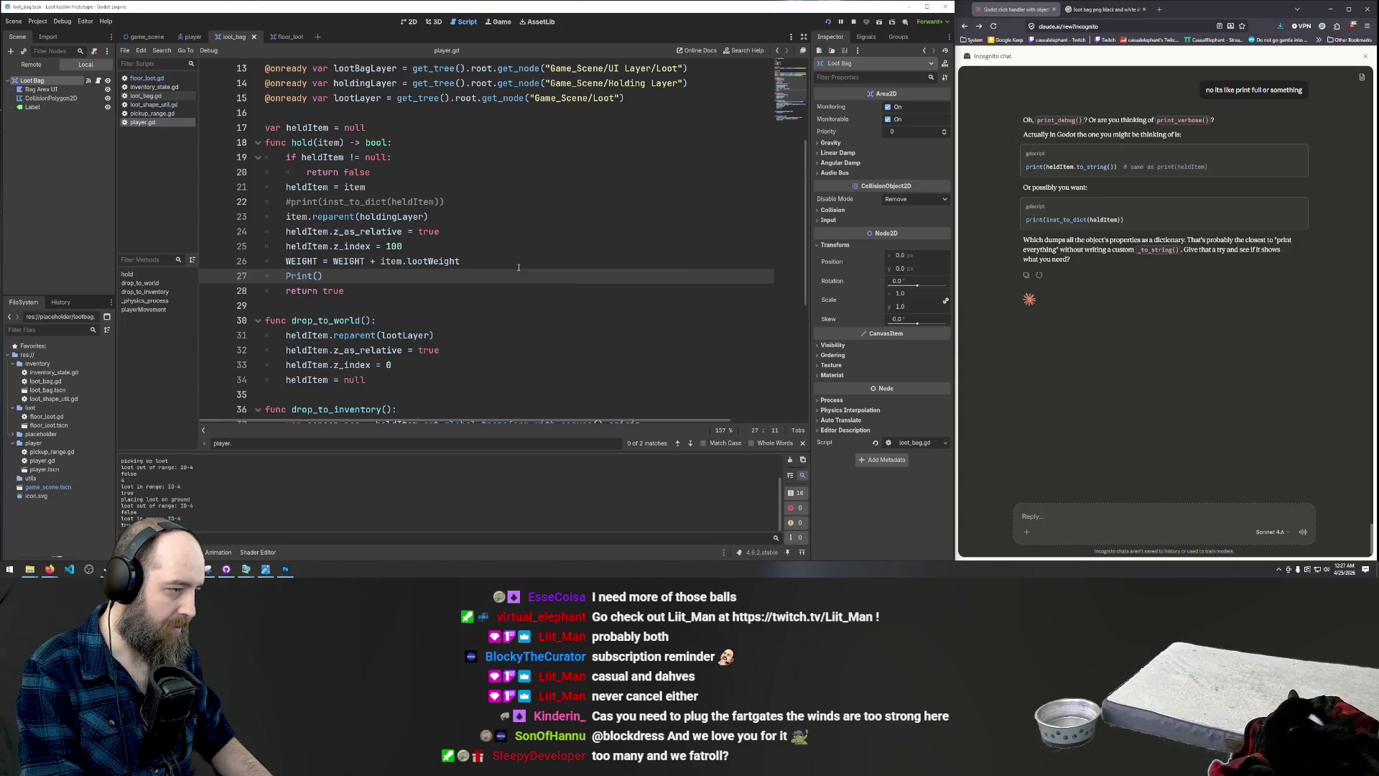
key("Return")
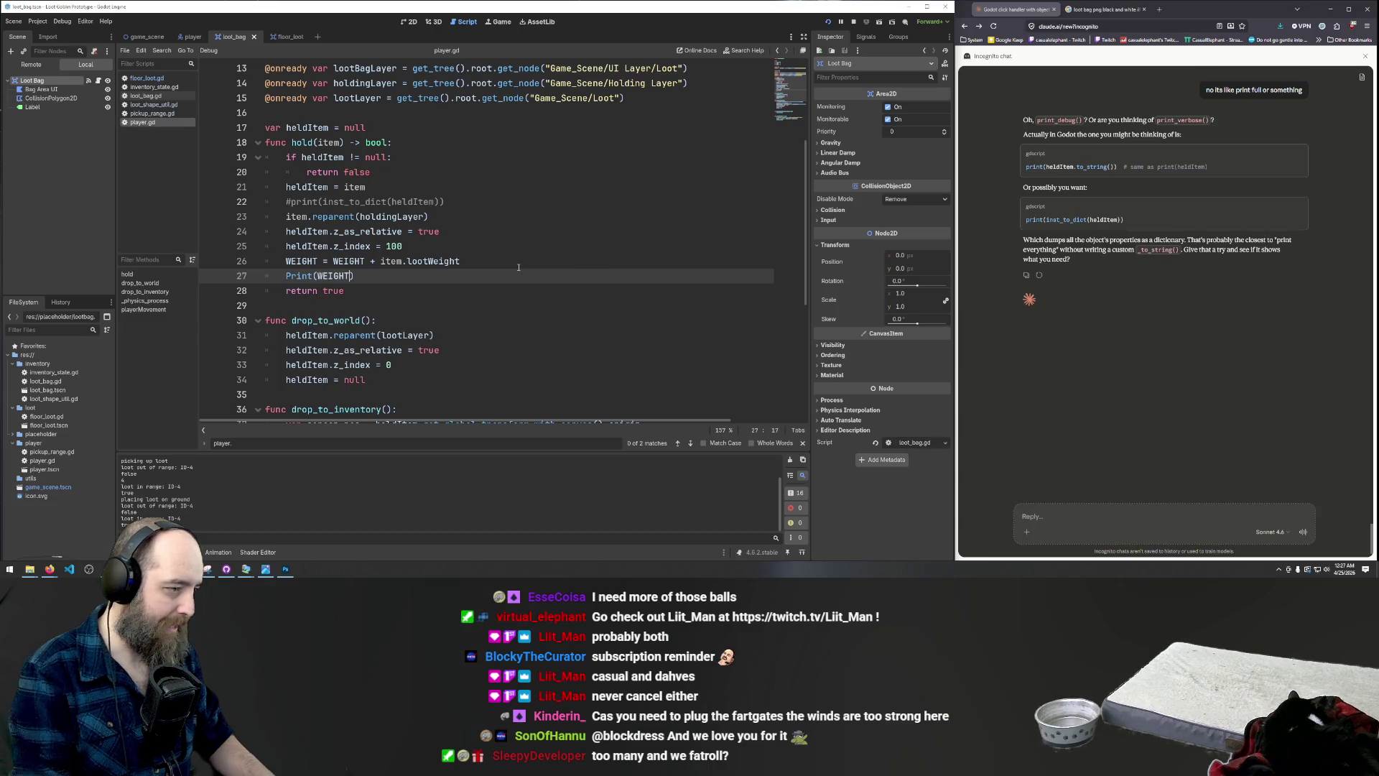
key("F5")
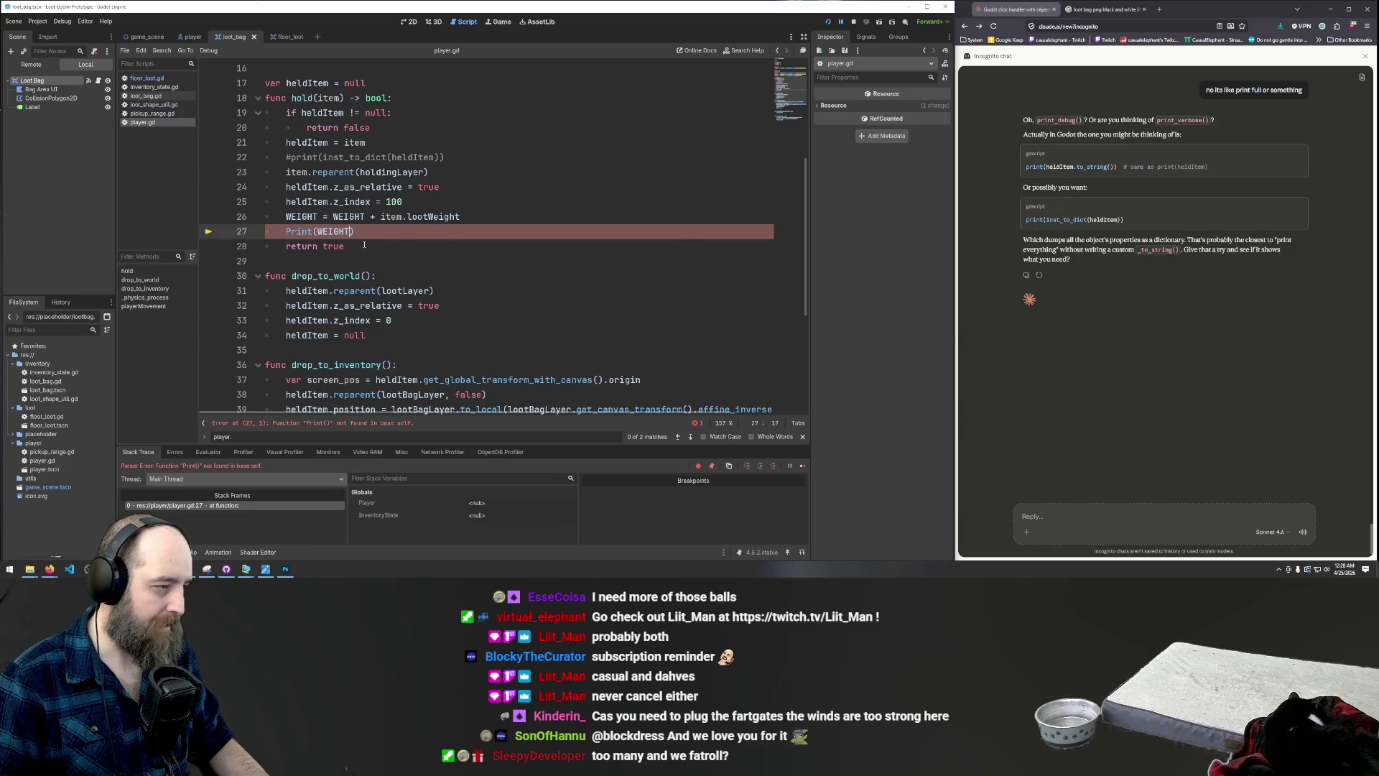
Fix the parse error by changing 'Print' to lowercase 'print', then rerun the game
left_click(287, 231)
key("Delete")
type("p")
left_click(490, 159)
key("F5")
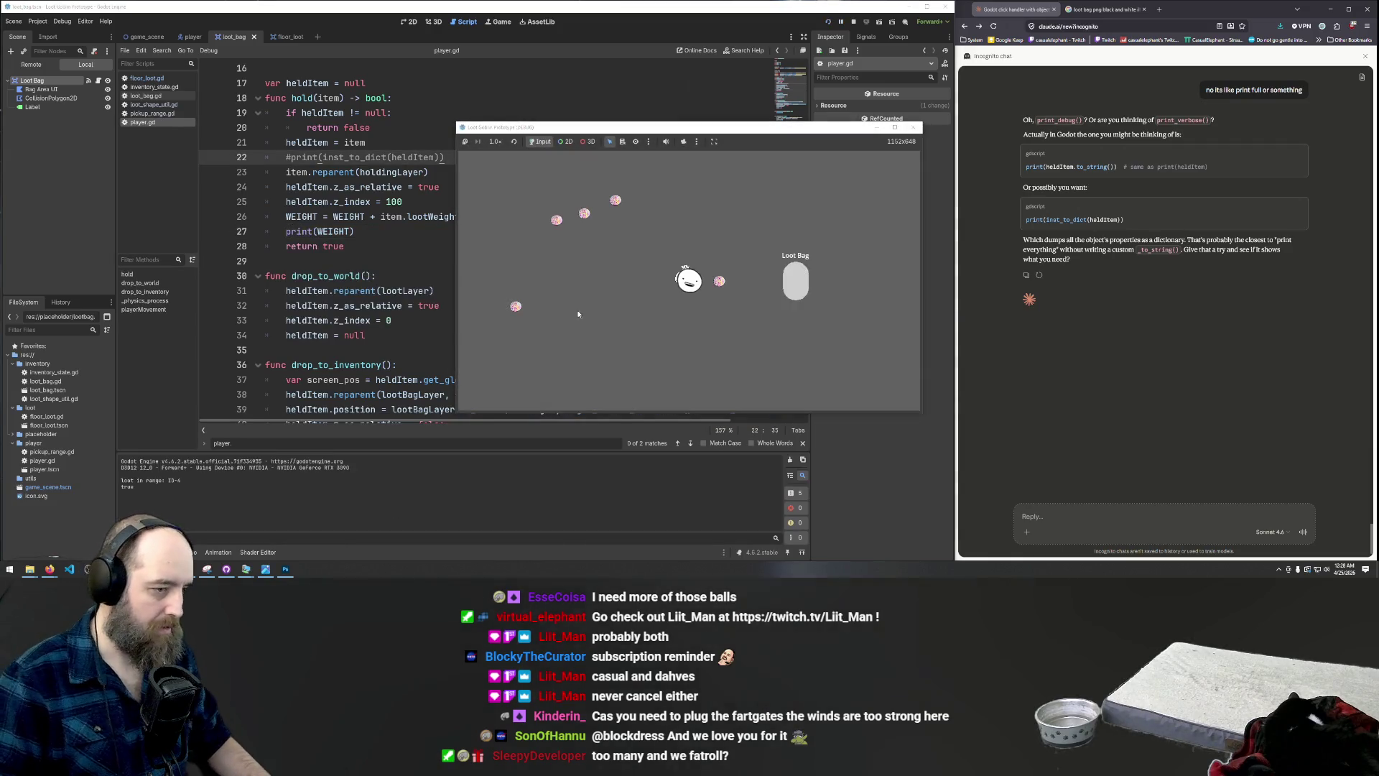
Pick up a loot ball, walk the goblin around with WASD, and drop it to check the output
left_click(717, 288)
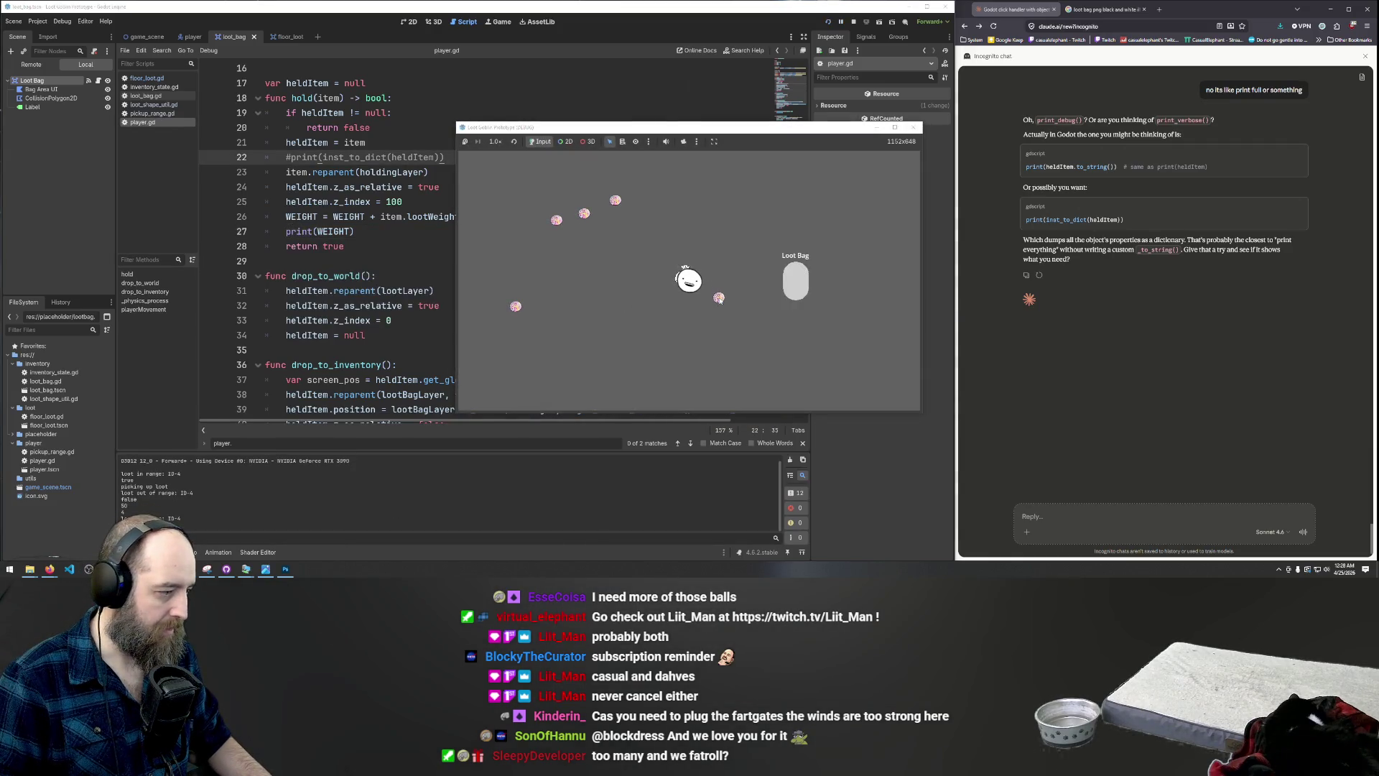
key("a")
key("s")
key("d")
key("w")
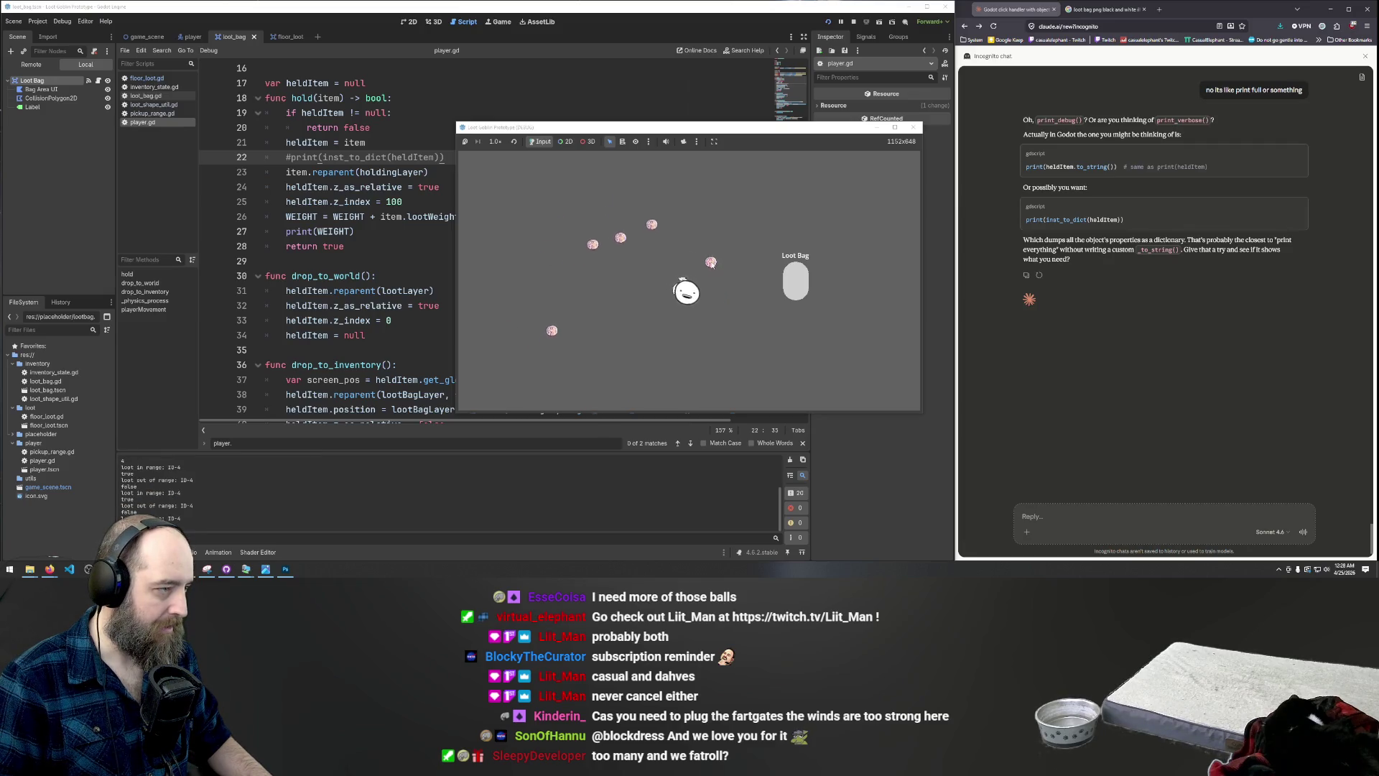
key("a")
key("w")
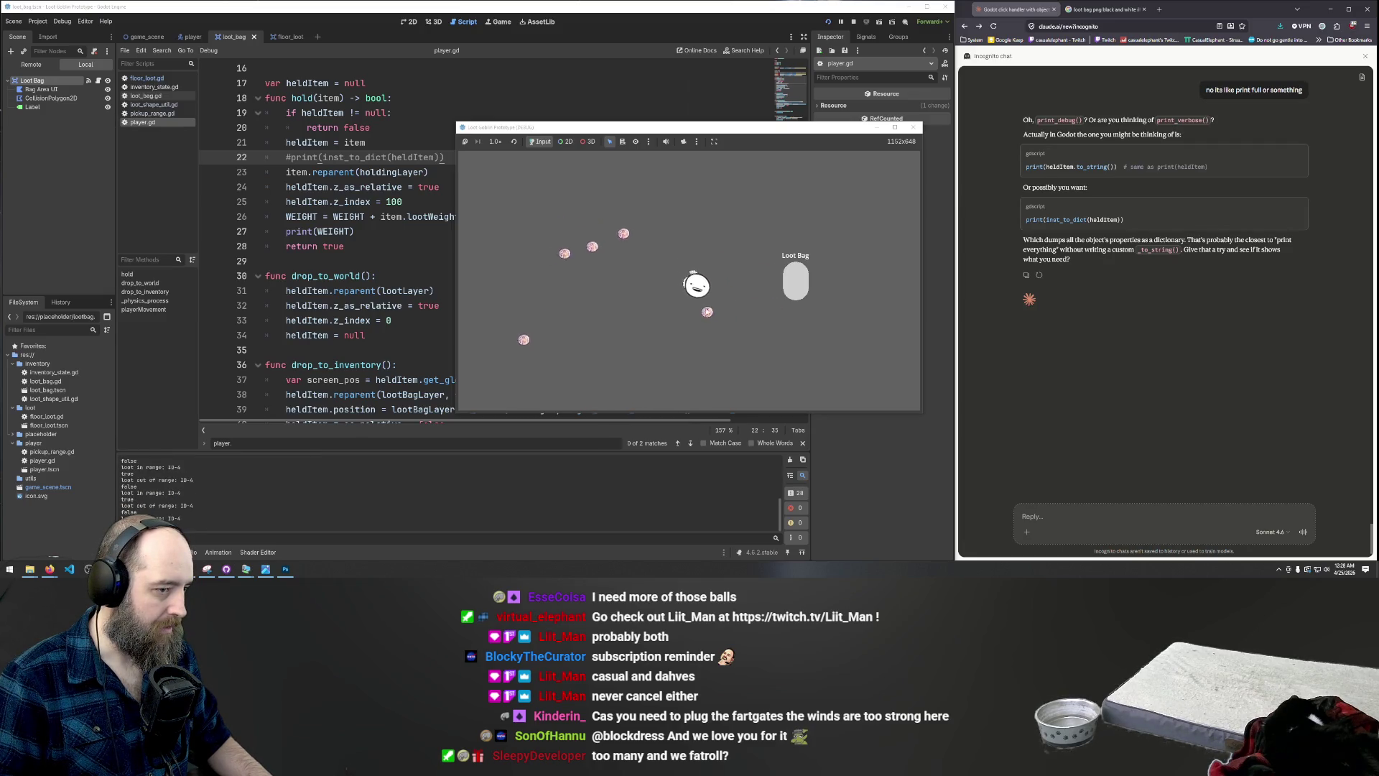
left_click(715, 324)
key("s")
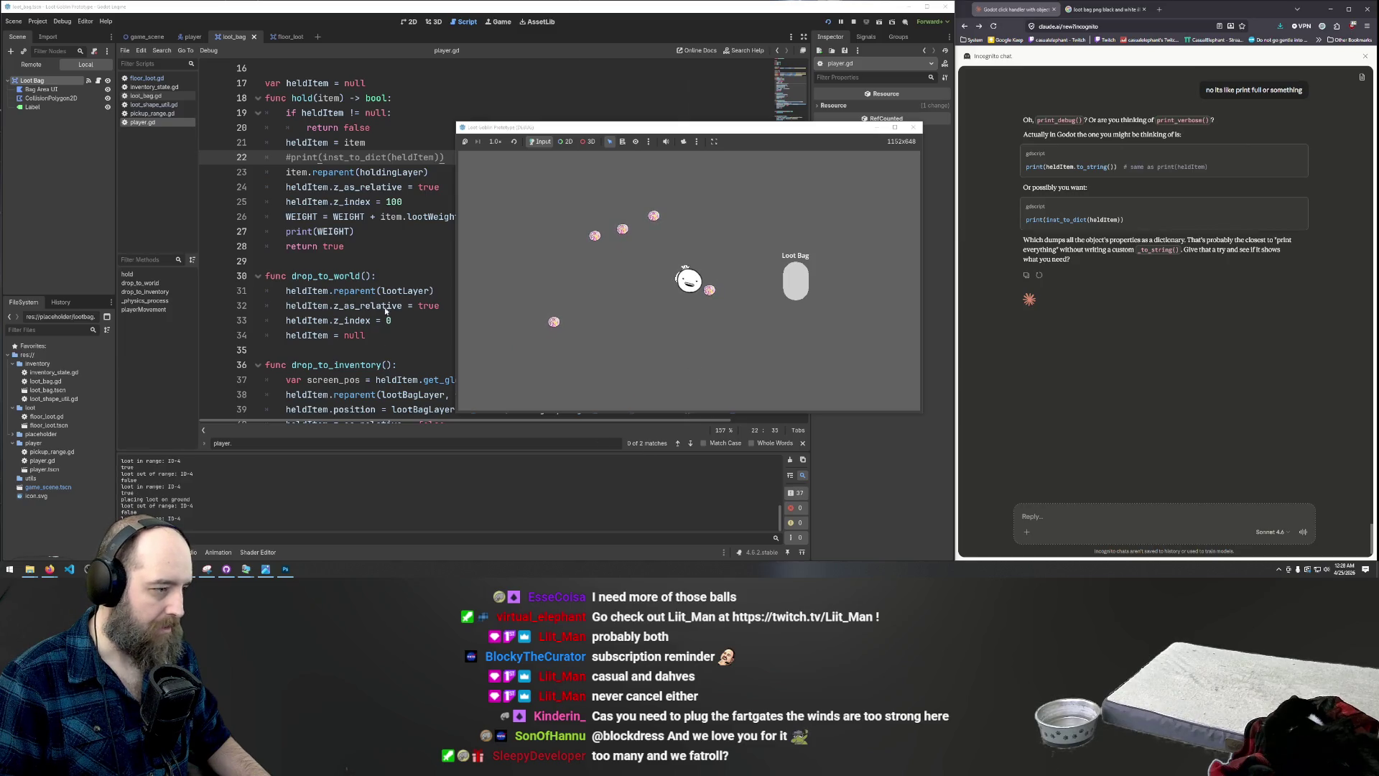
left_click(424, 260)
scroll(424, 258, "down", 5)
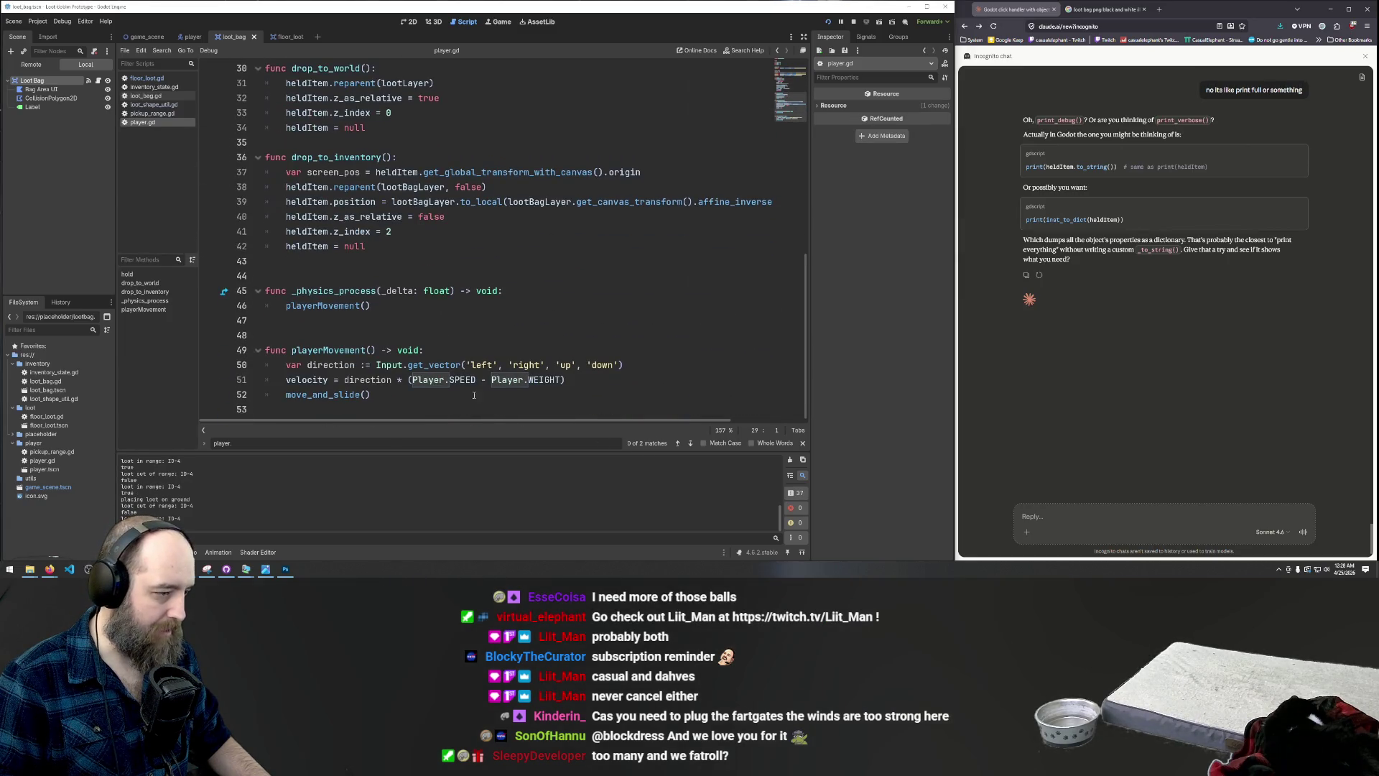
Change the print call's argument from WEIGHT to SPEED, save, and run the game
left_click(563, 380)
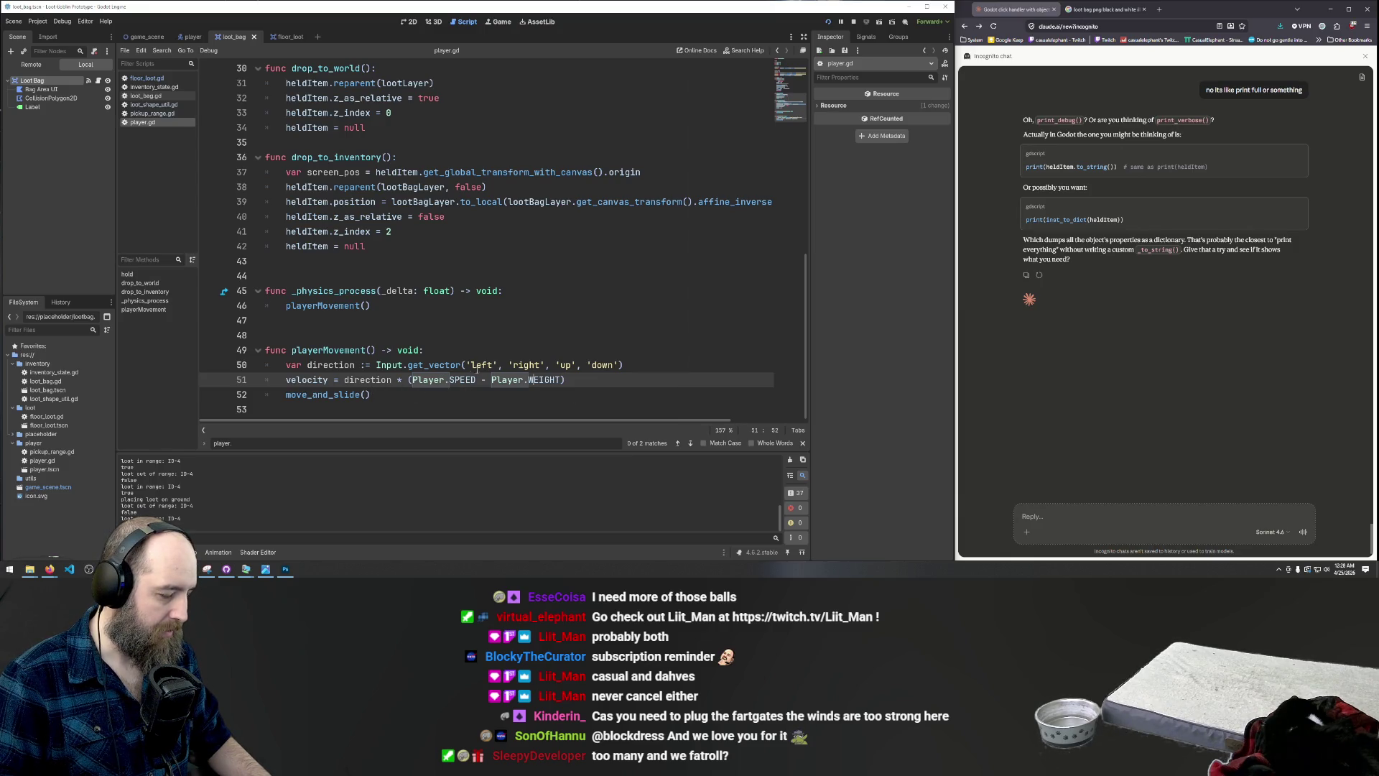
scroll(472, 374, "up", 3)
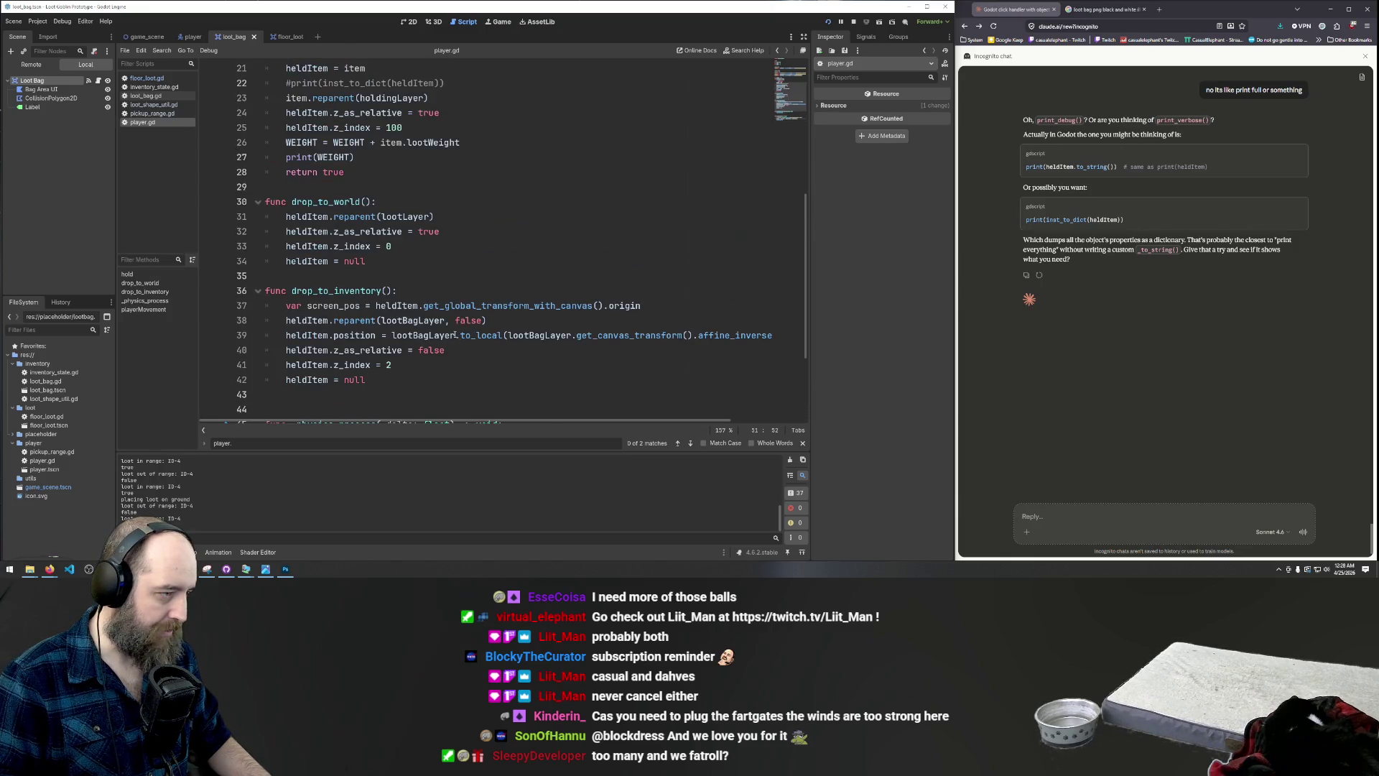
double_click(336, 156)
type("sp")
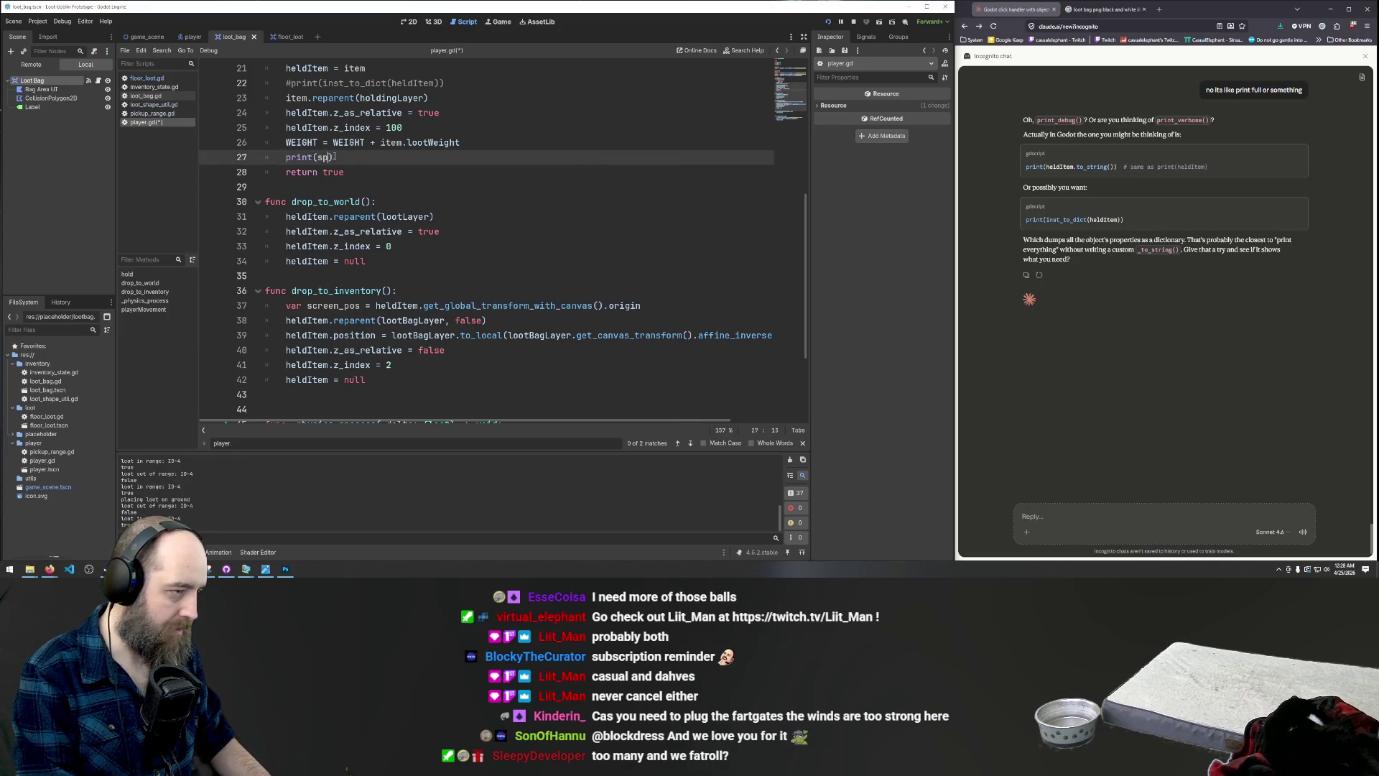
key("BackSpace")
key("BackSpace")
type("Spe")
key("Return")
key("ctrl+s")
left_click(597, 146)
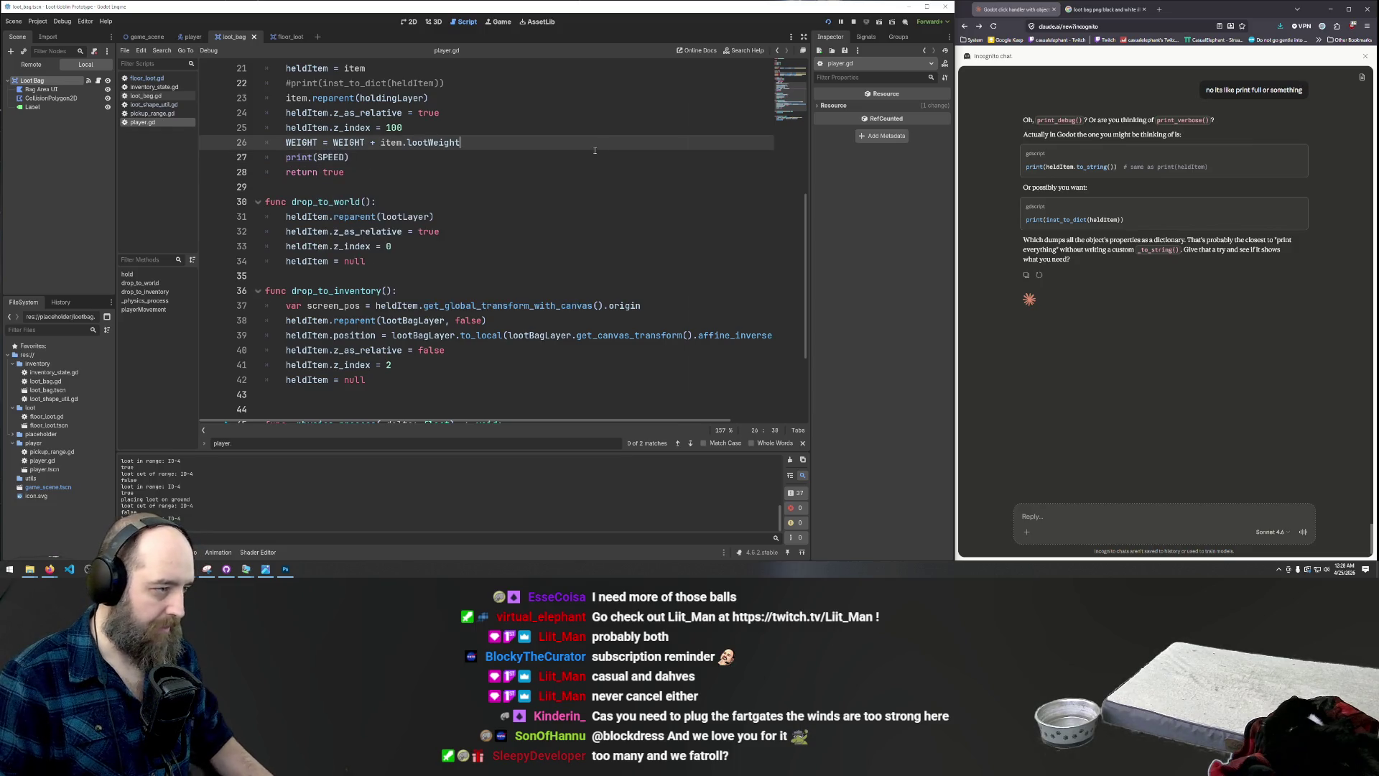
left_click(586, 201)
key("F5")
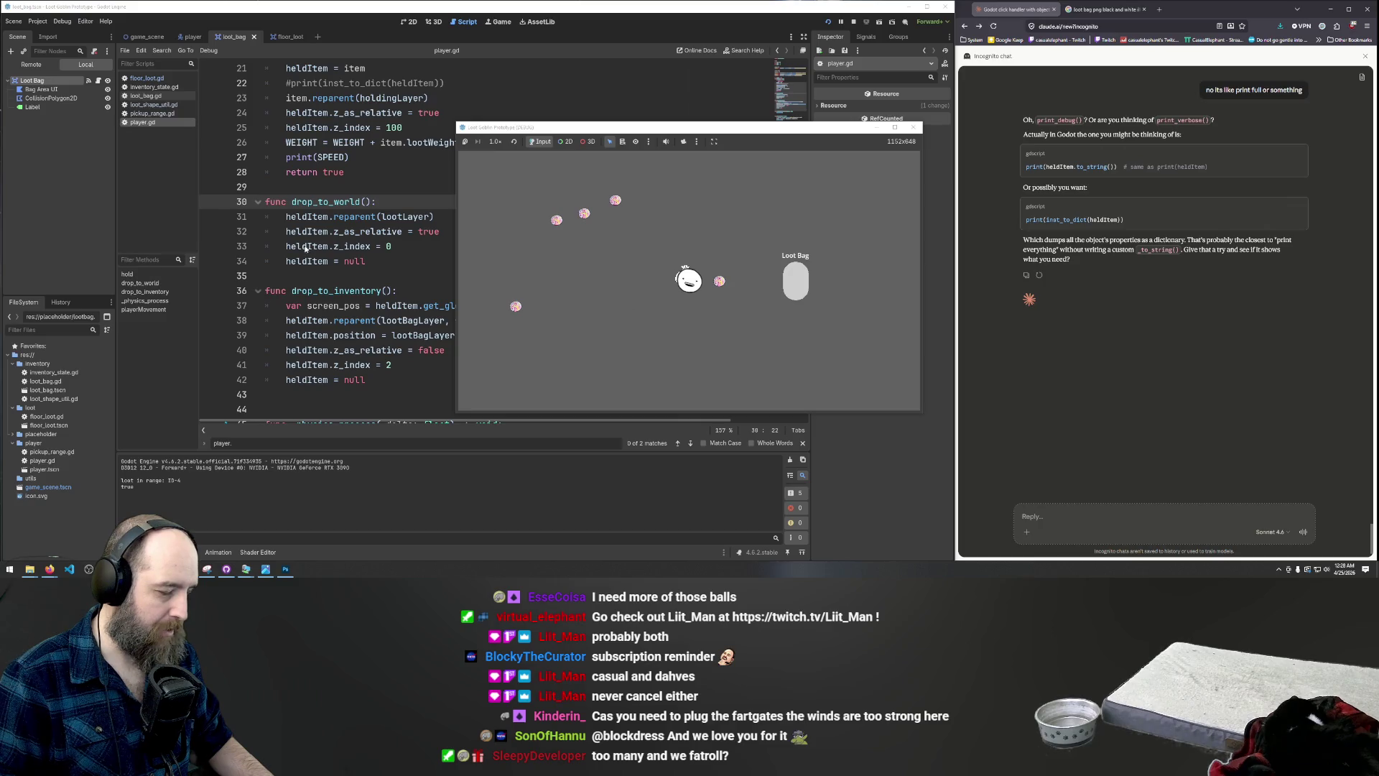
Below the direction line in playerMovement(), add 'var speed =' with the SPEED minus WEIGHT expression
left_click(348, 157)
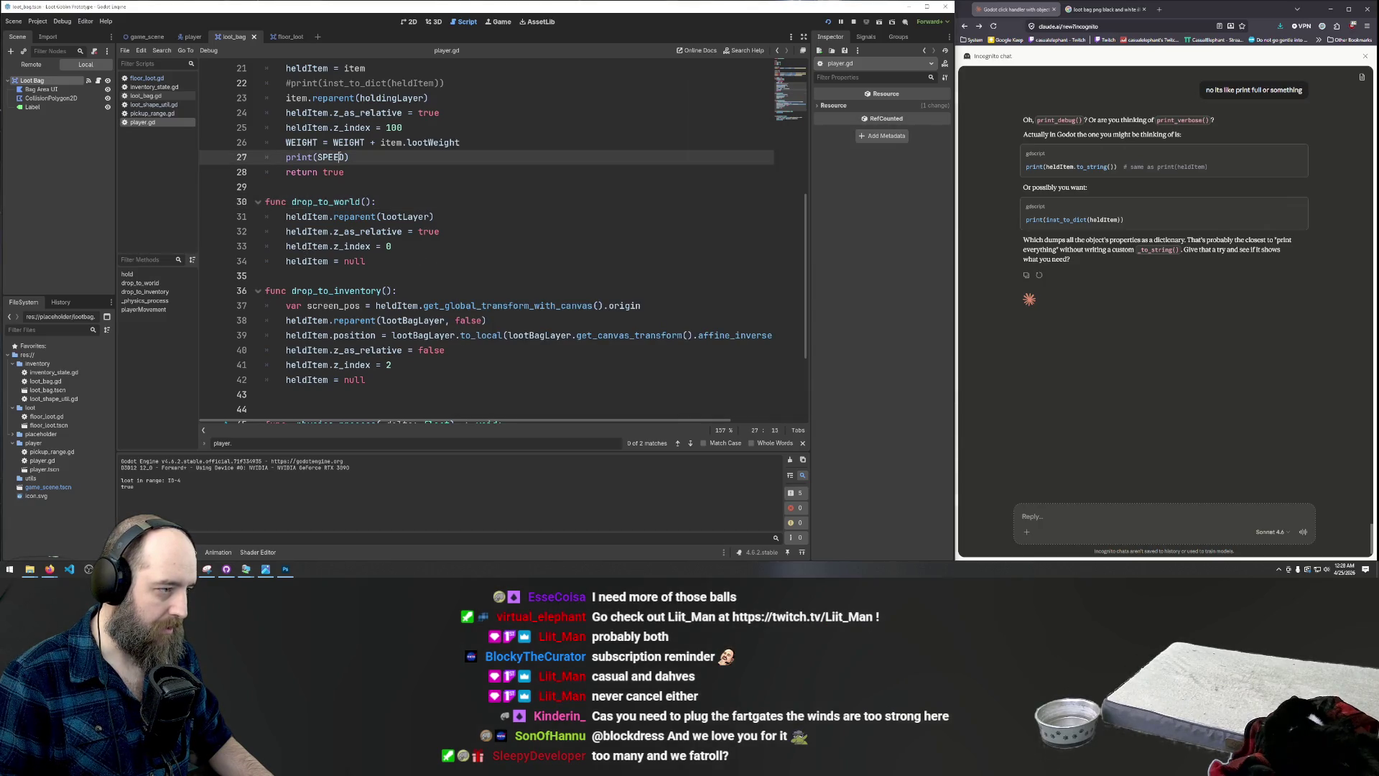
scroll(532, 296, "down", 3)
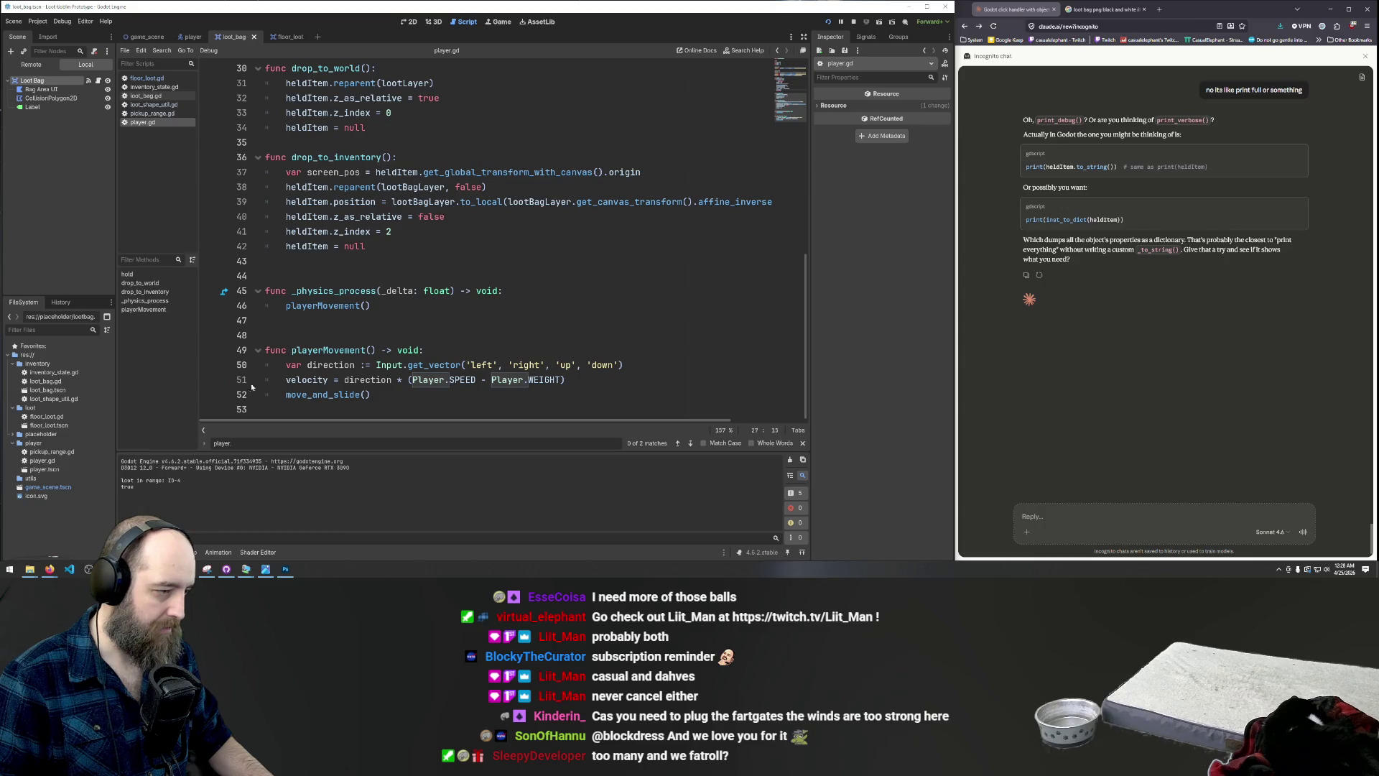
left_click(407, 365)
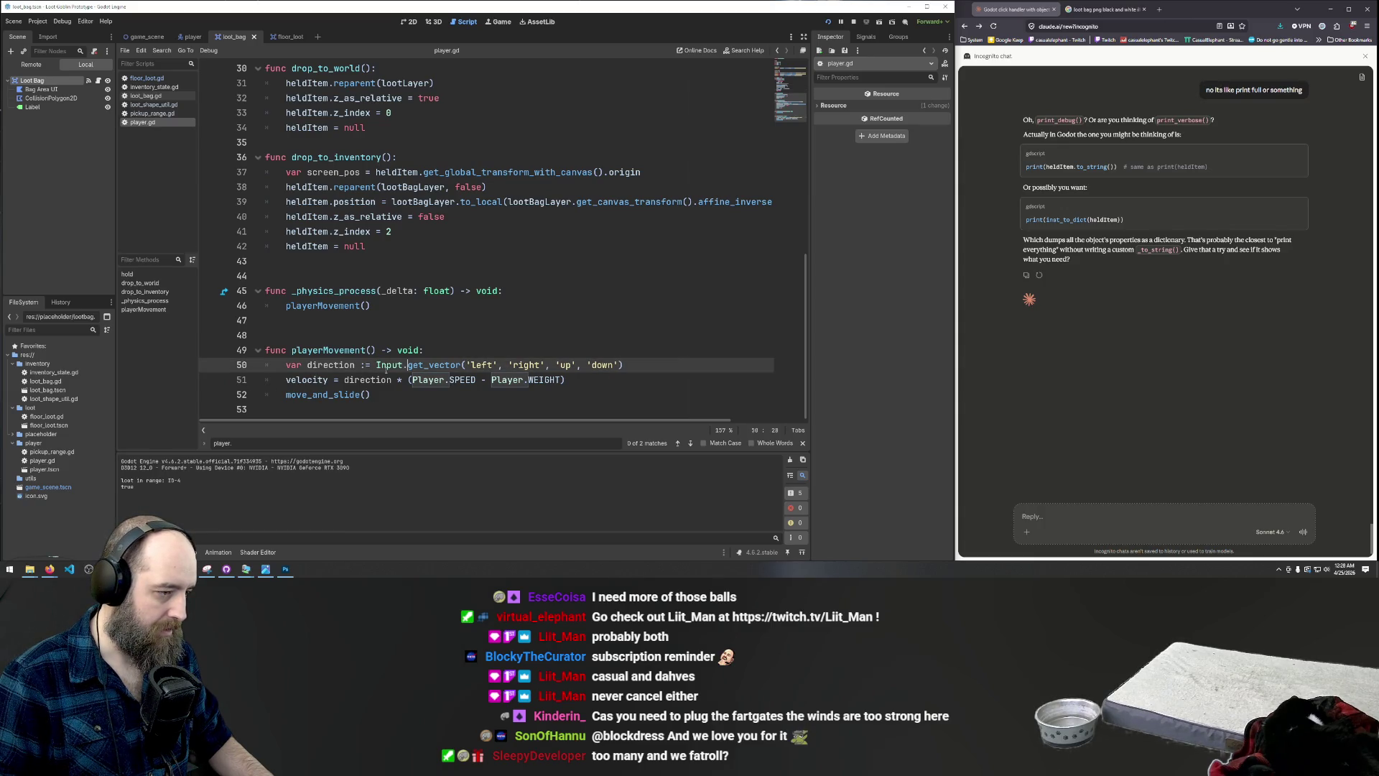
left_click(479, 380)
left_click(537, 389)
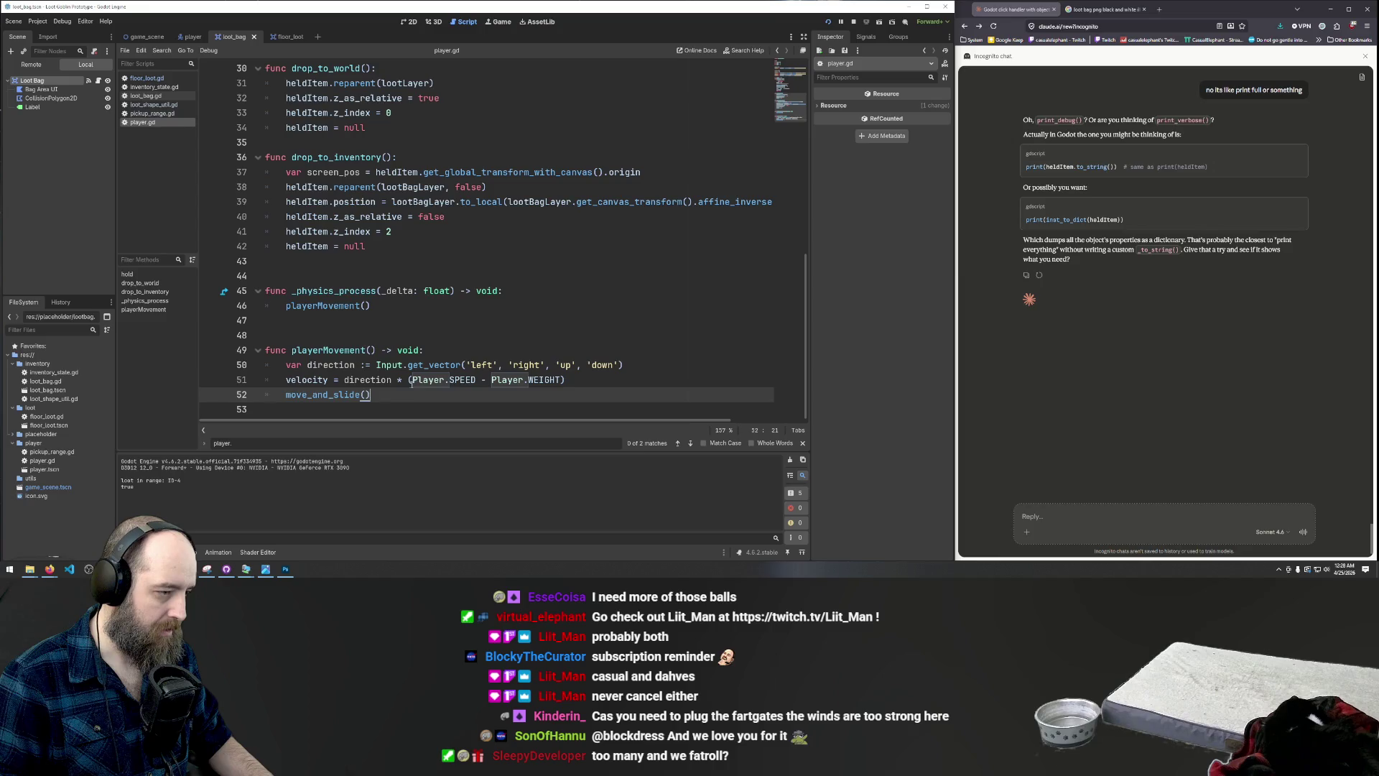
left_click(638, 366)
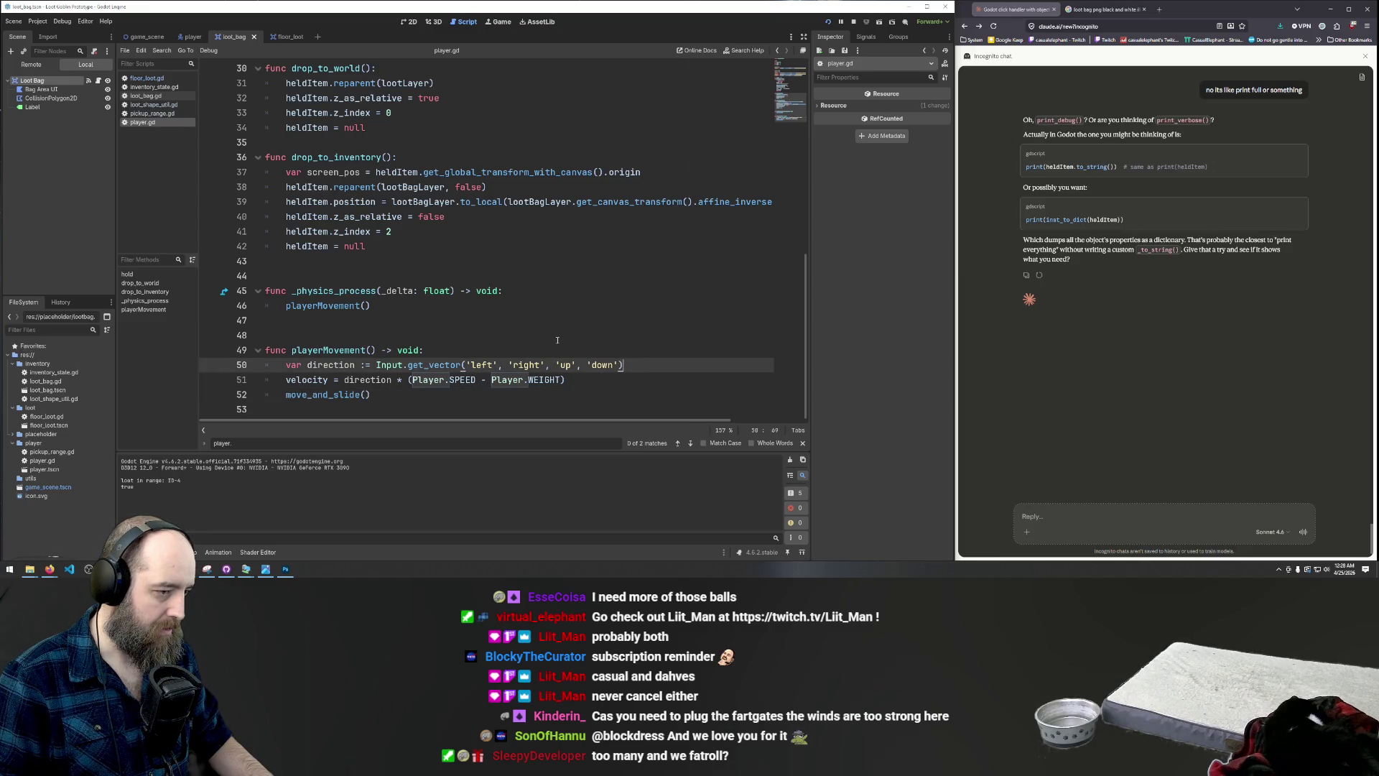
left_click_drag(562, 380, 415, 380)
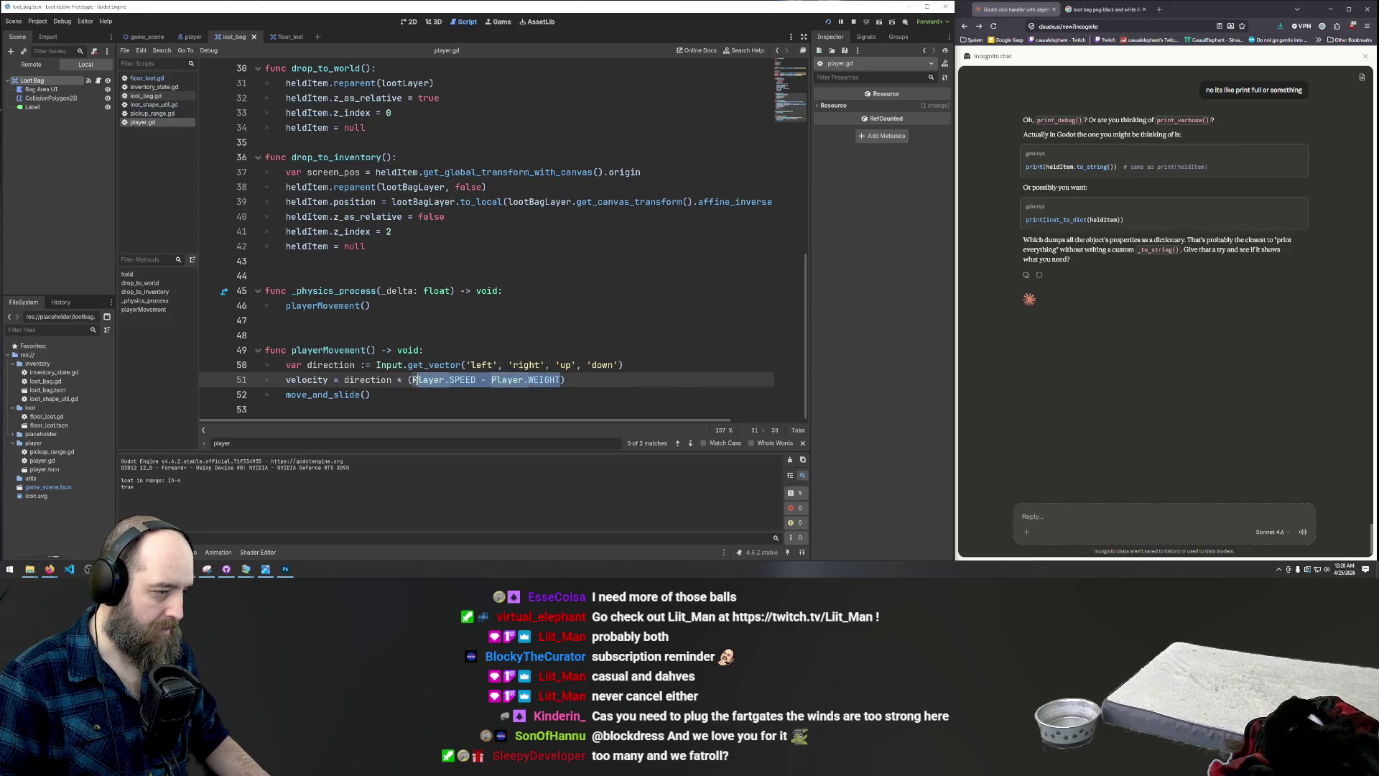
left_click(672, 361)
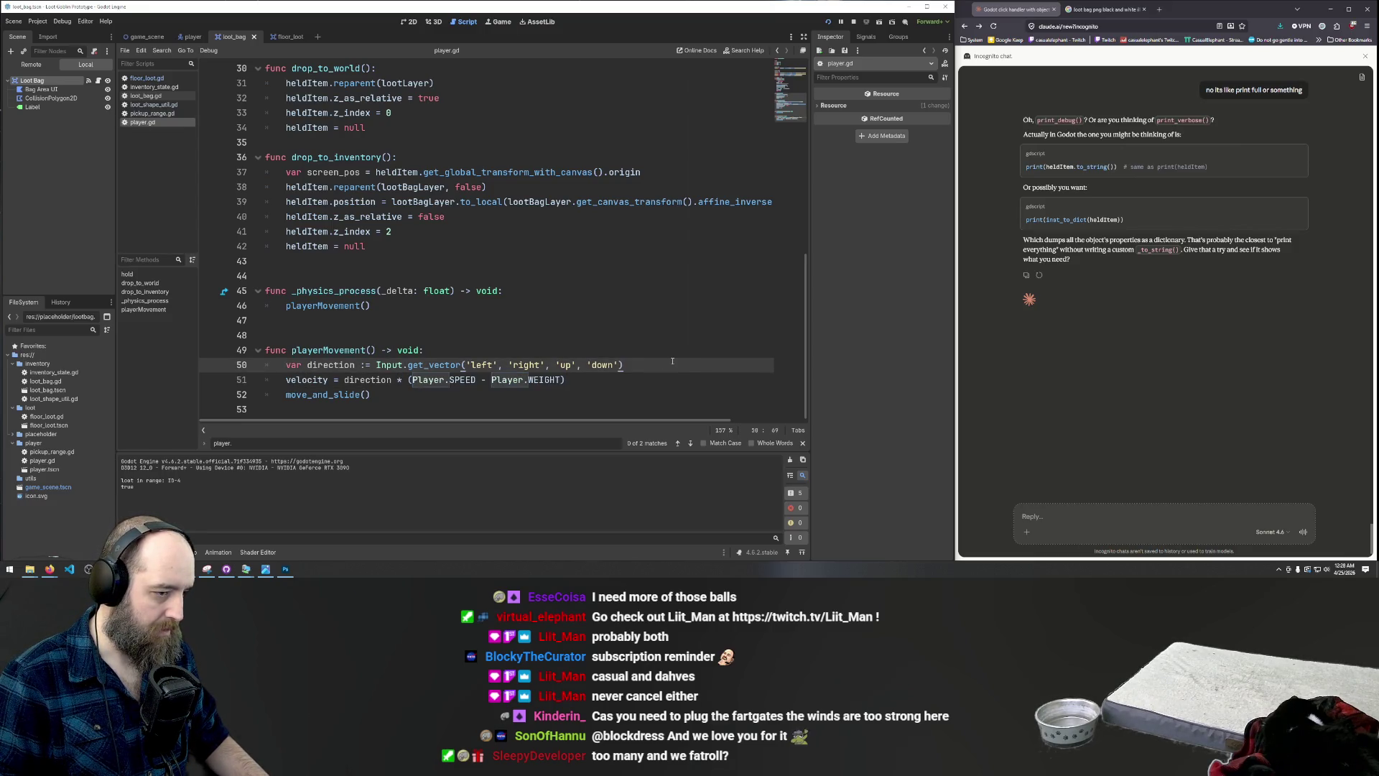
key("Return")
type("var speed =")
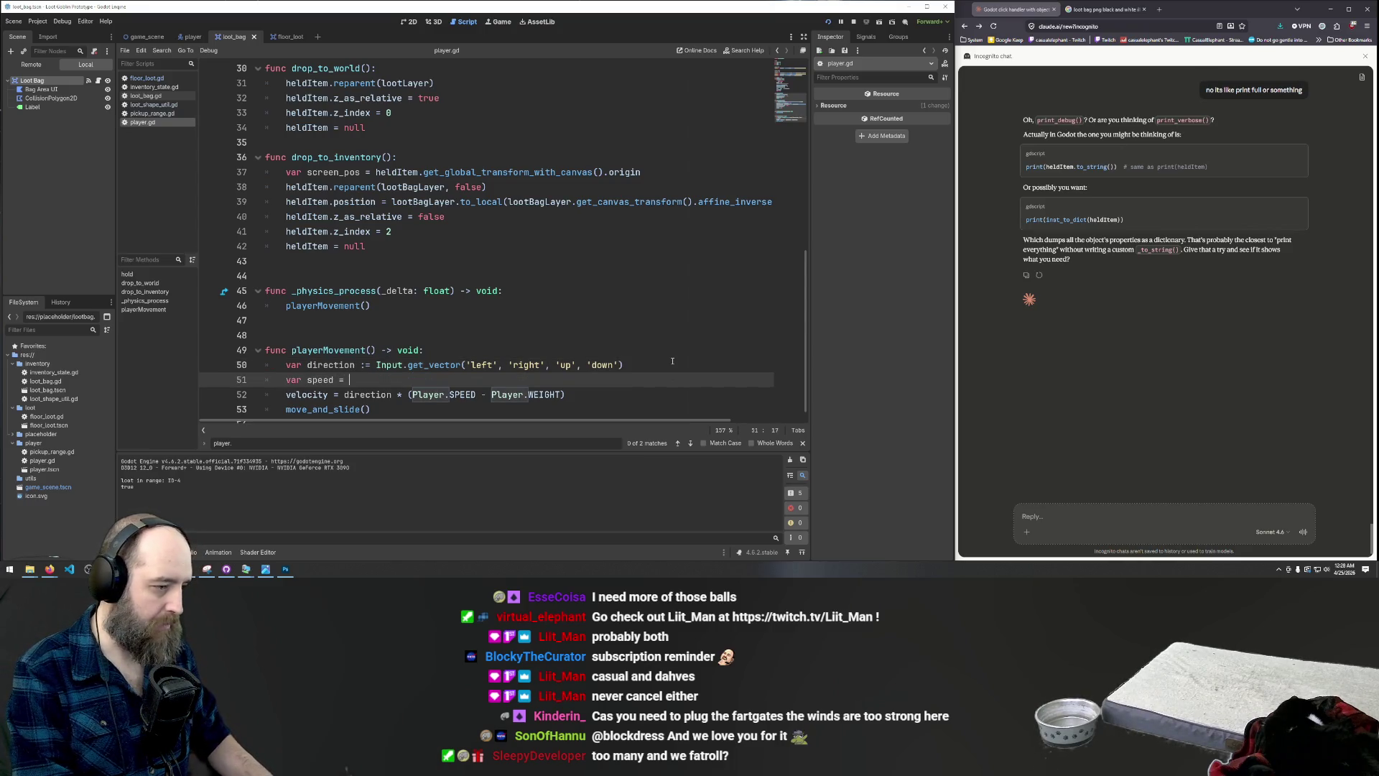
type("Player.SPEED - Player.WEIGHT")
Replace the SPEED minus WEIGHT expression in the velocity calculation with the speed variable
left_click(321, 378)
double_click(321, 380)
key("ctrl+c")
left_click_drag(408, 394, 565, 395)
key("ctrl+v")
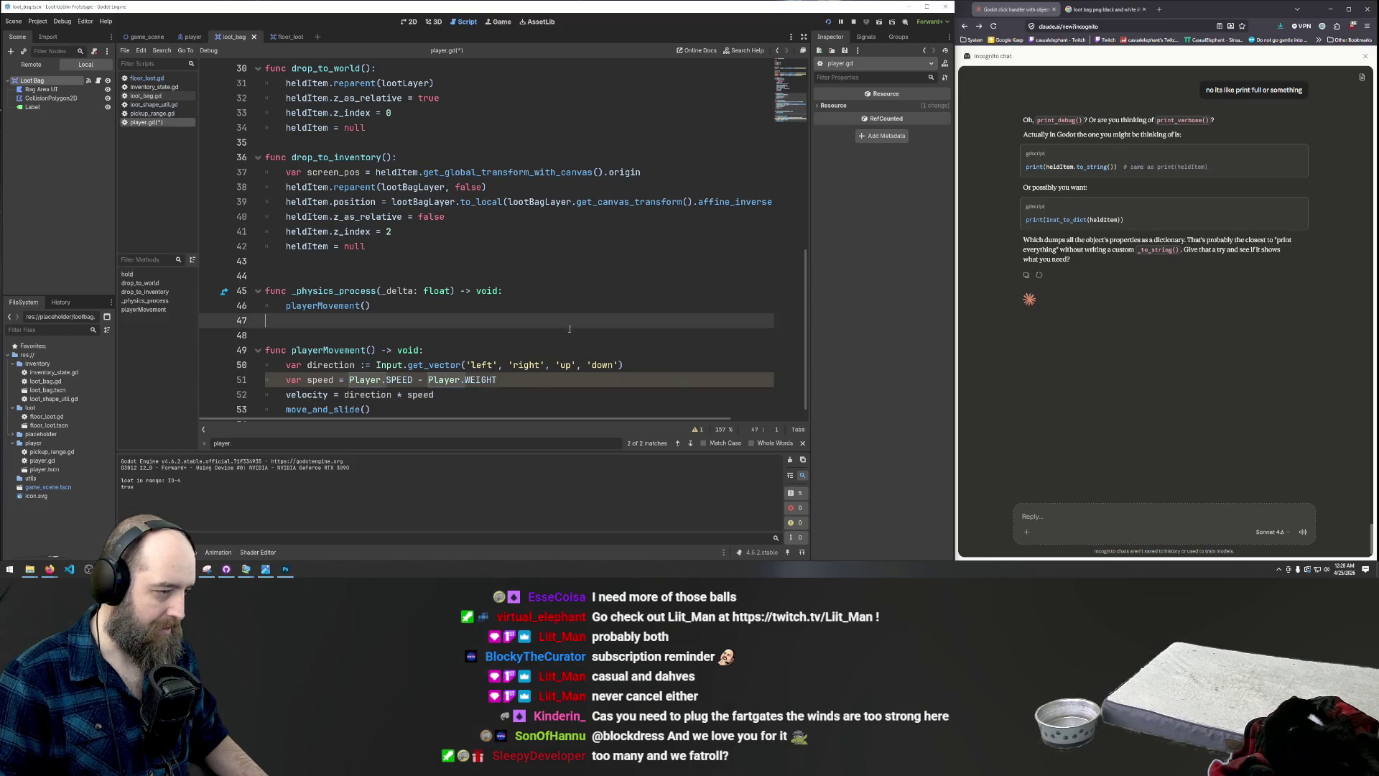
Add print(speed) after the speed line, correct 'Print' to lowercase, and run the game
left_click(537, 381)
key("Return")
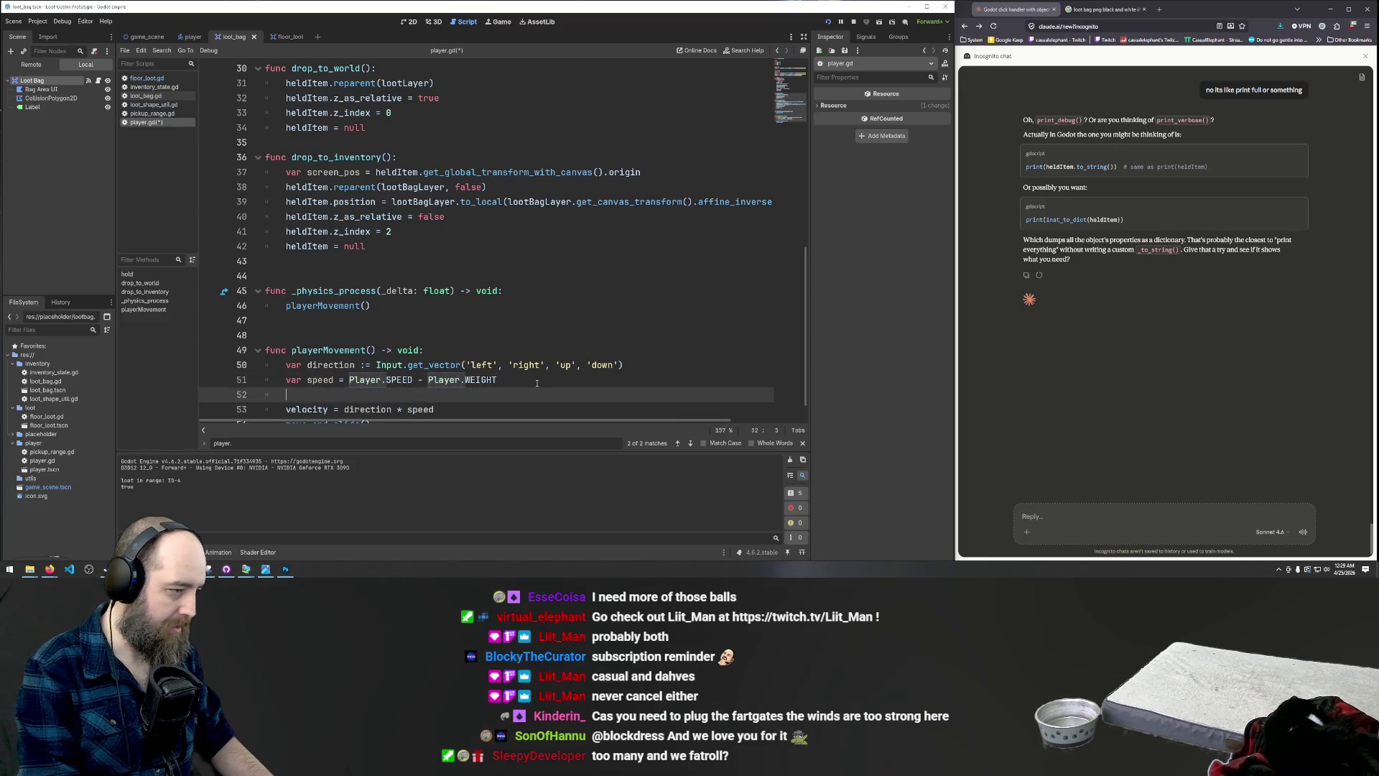
type("Pribnt")
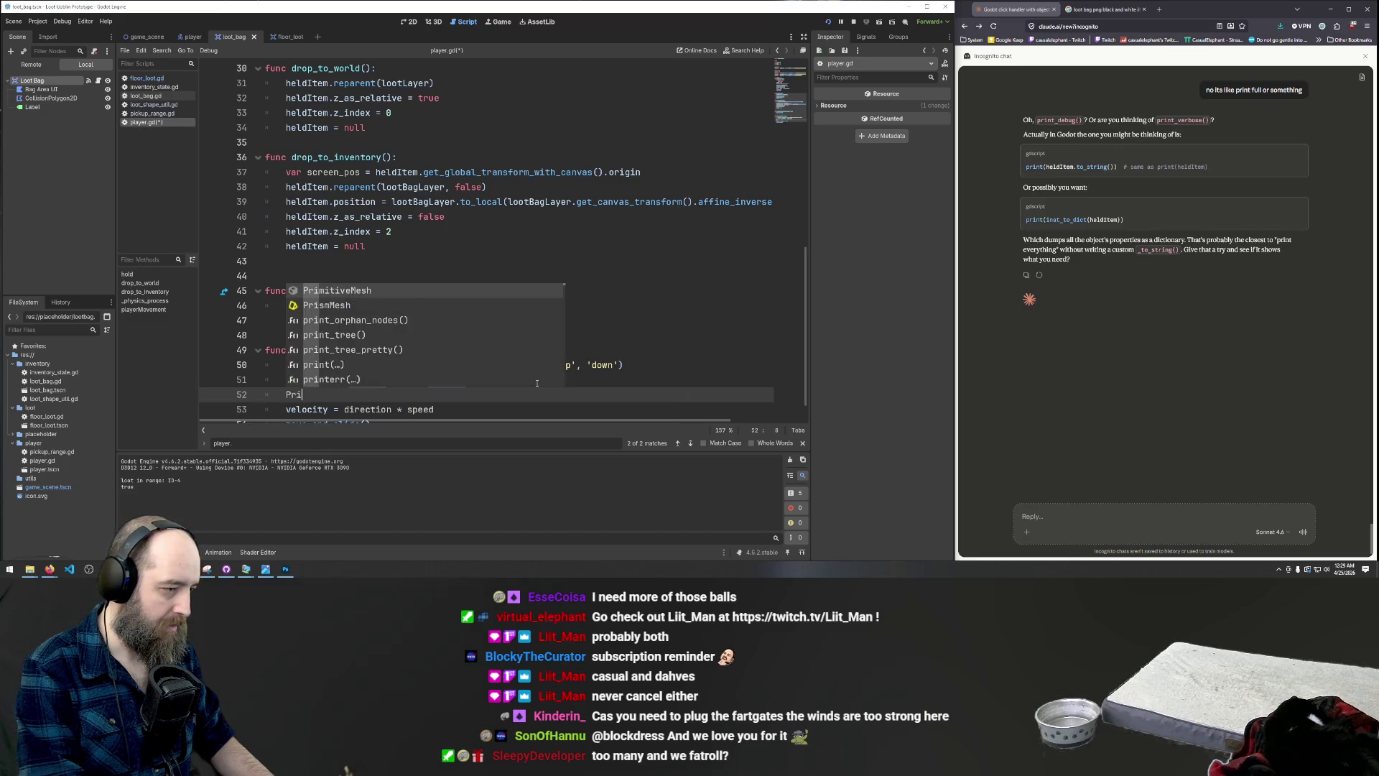
key("BackSpace")
key("BackSpace")
key("BackSpace")
type("nt(")
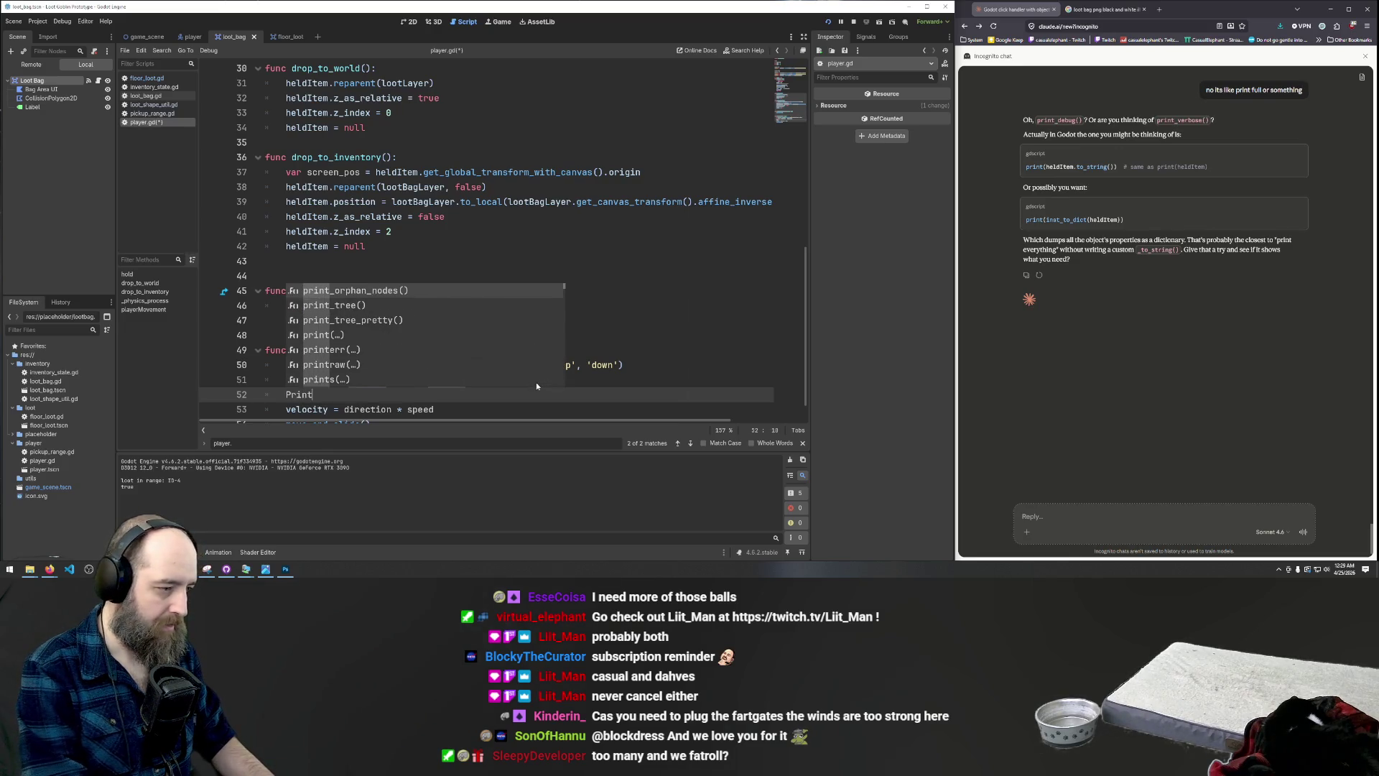
type("speed")
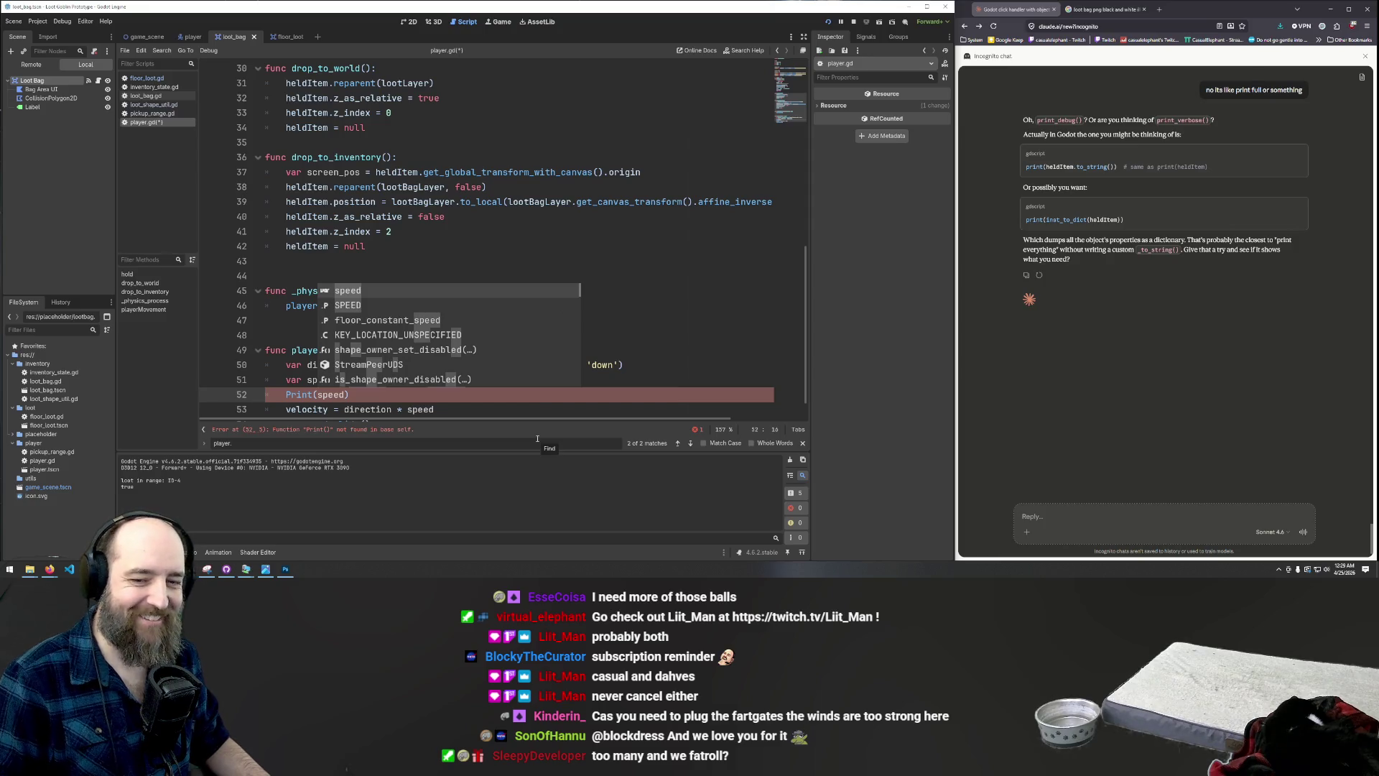
left_click(266, 394)
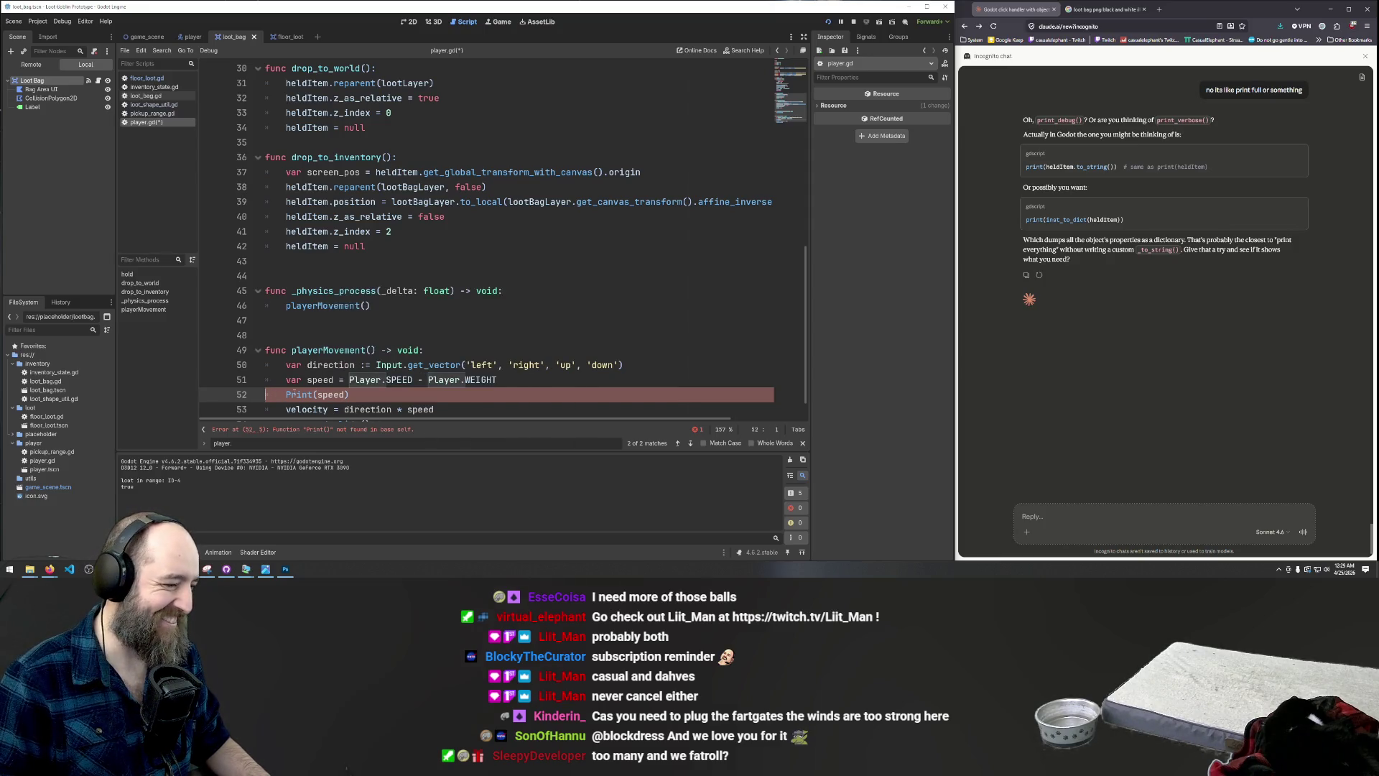
key("BackSpace")
type("p")
left_click(479, 231)
key("F5")
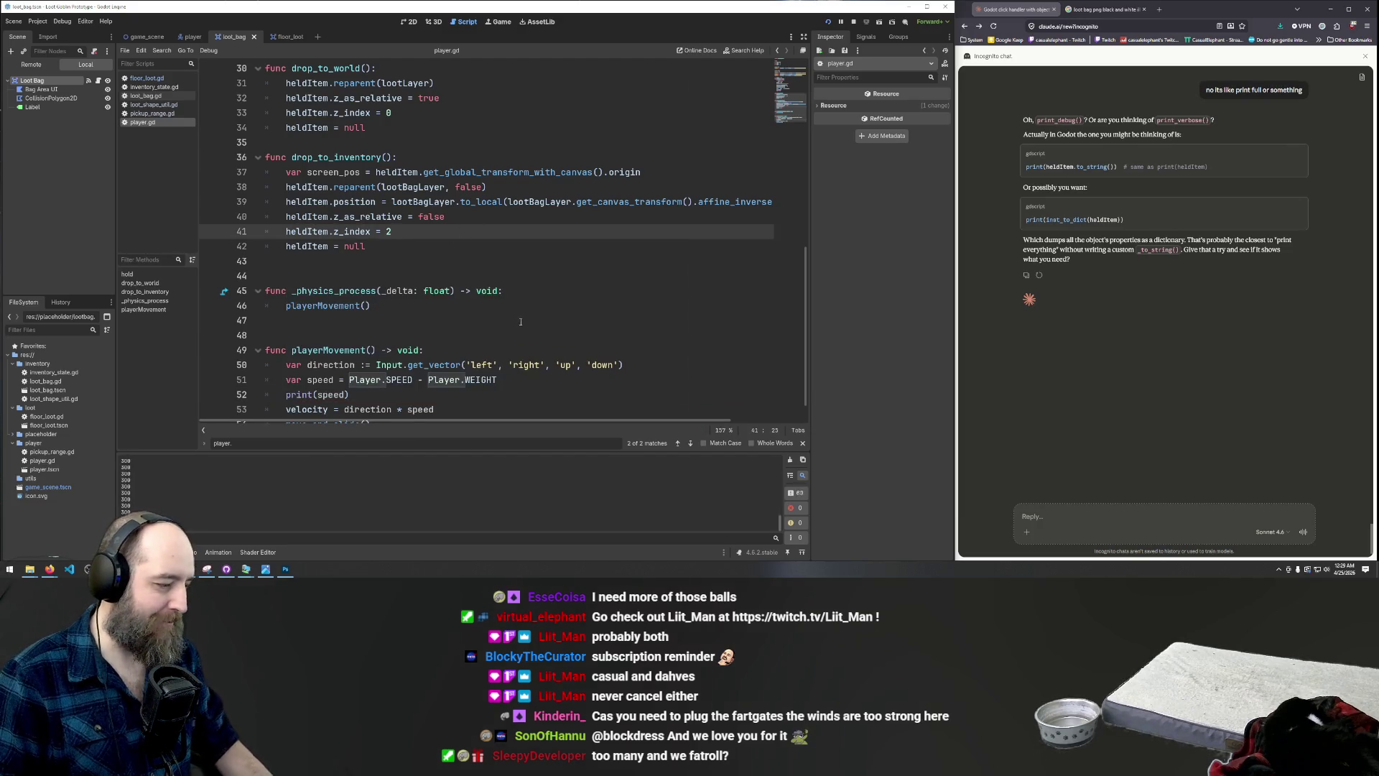
scroll(479, 298, "down", 1)
left_click(474, 263)
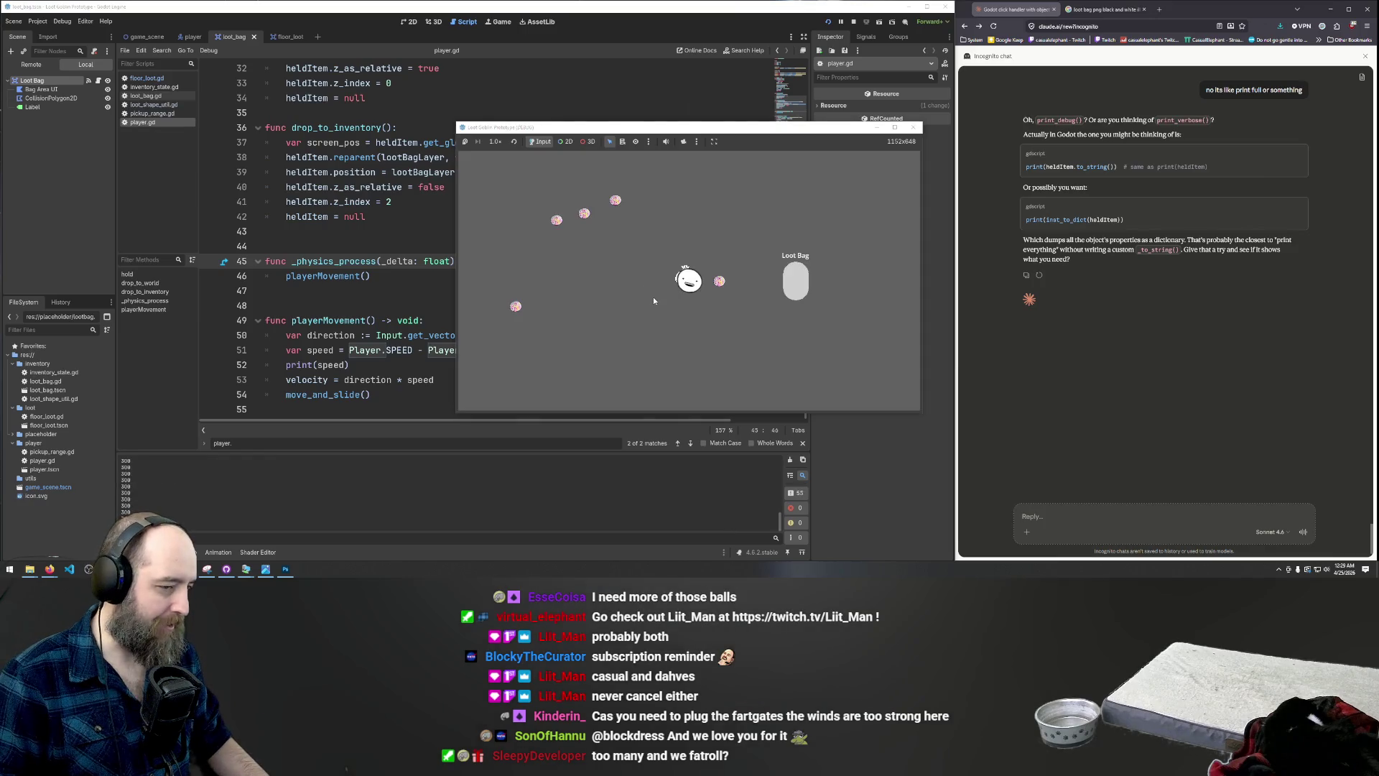
Drag the first two loot balls into the Loot Bag while moving the player
left_click(713, 286)
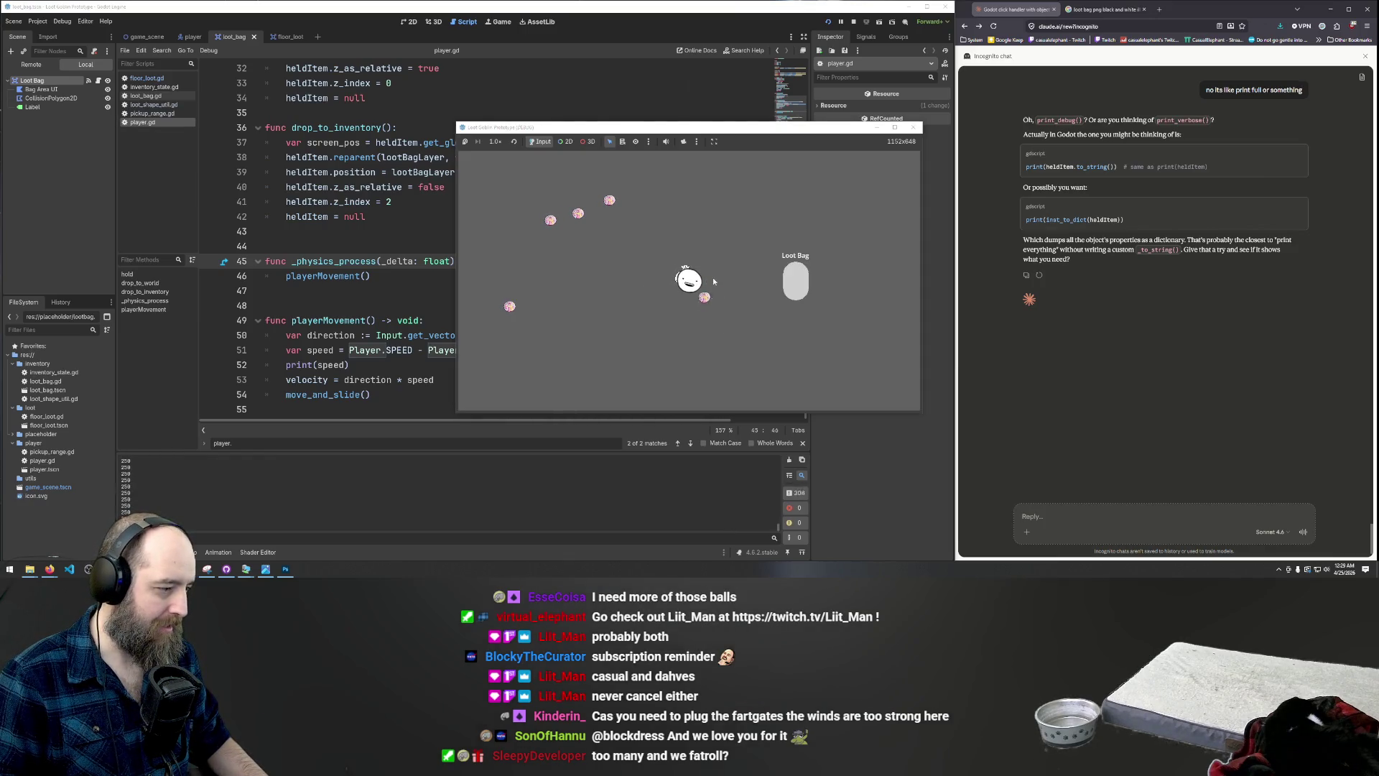
key("w")
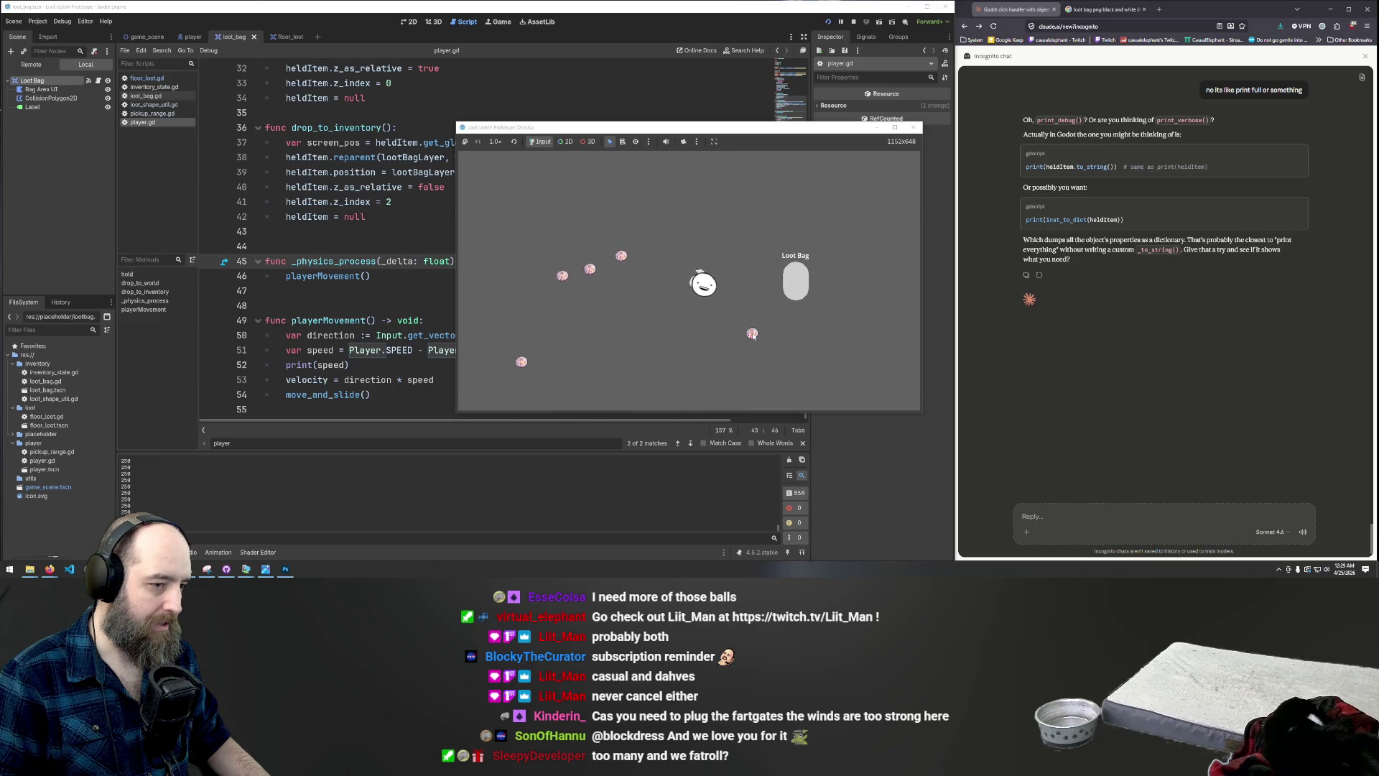
left_click(790, 287)
key("w")
key("a")
left_click(682, 273)
left_click(799, 273)
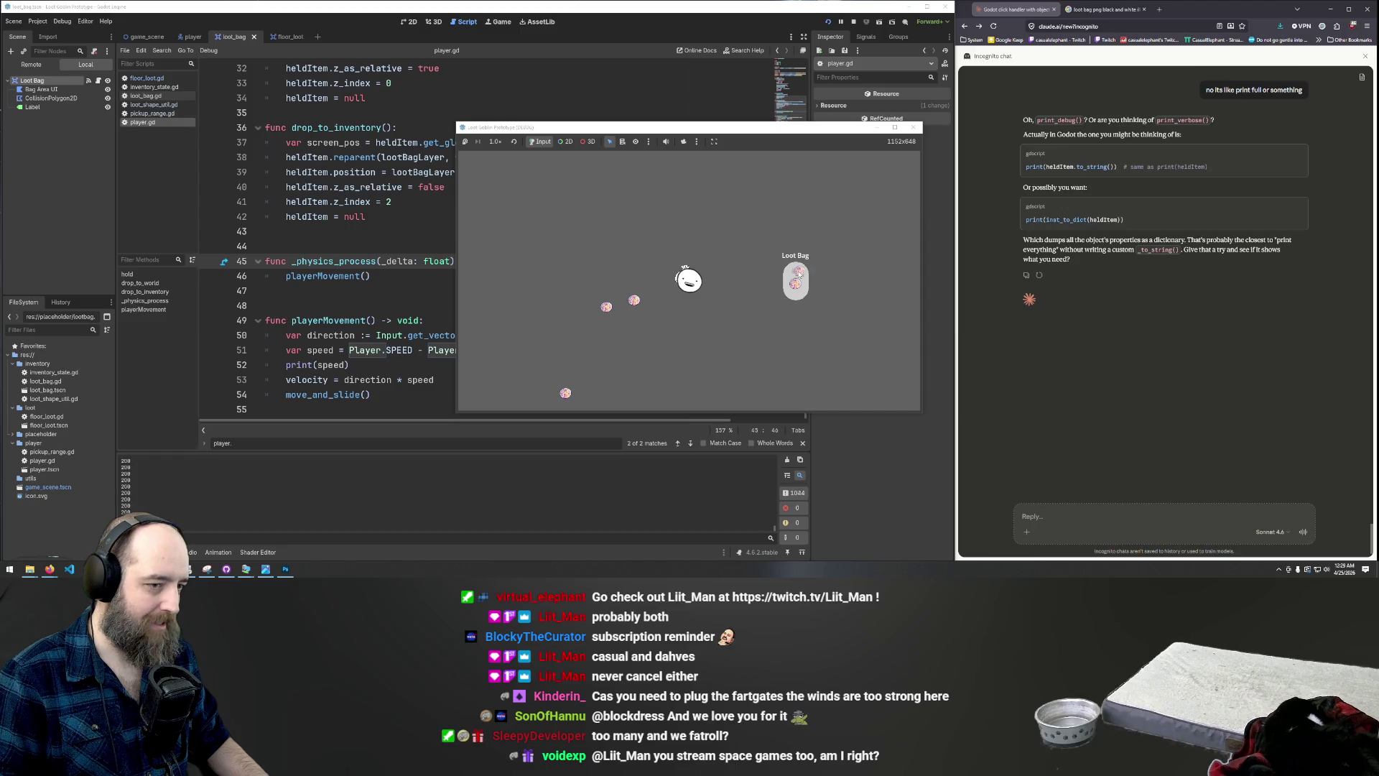
Drop the remaining three loot balls into the Loot Bag, filling it completely
key("s")
key("a")
left_click(679, 256)
key("w")
key("d")
left_click(796, 300)
key("a")
left_click(655, 291)
left_click(795, 284)
key("s")
key("a")
left_click(691, 318)
left_click(796, 280)
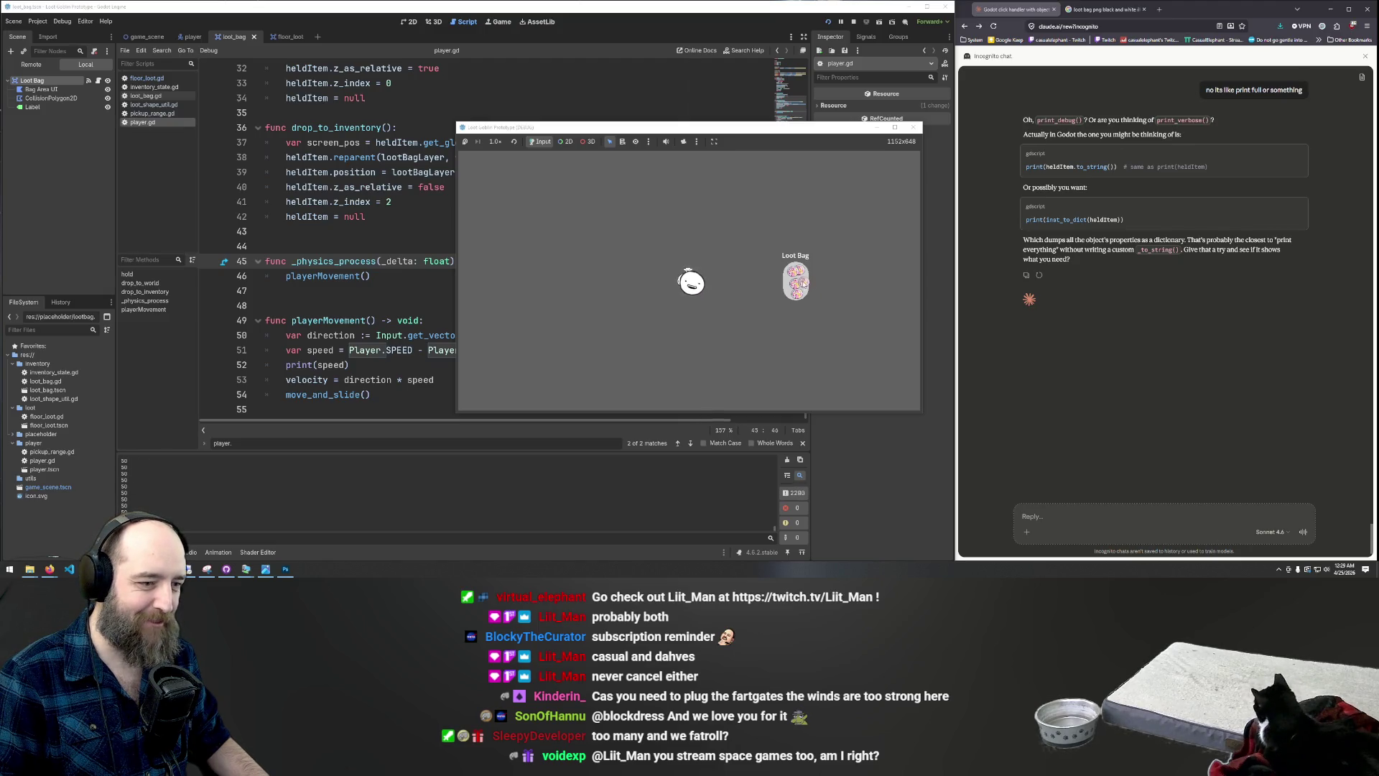
Walk the loaded player around with WASD, checking the printed speed has dropped to 90
key("w")
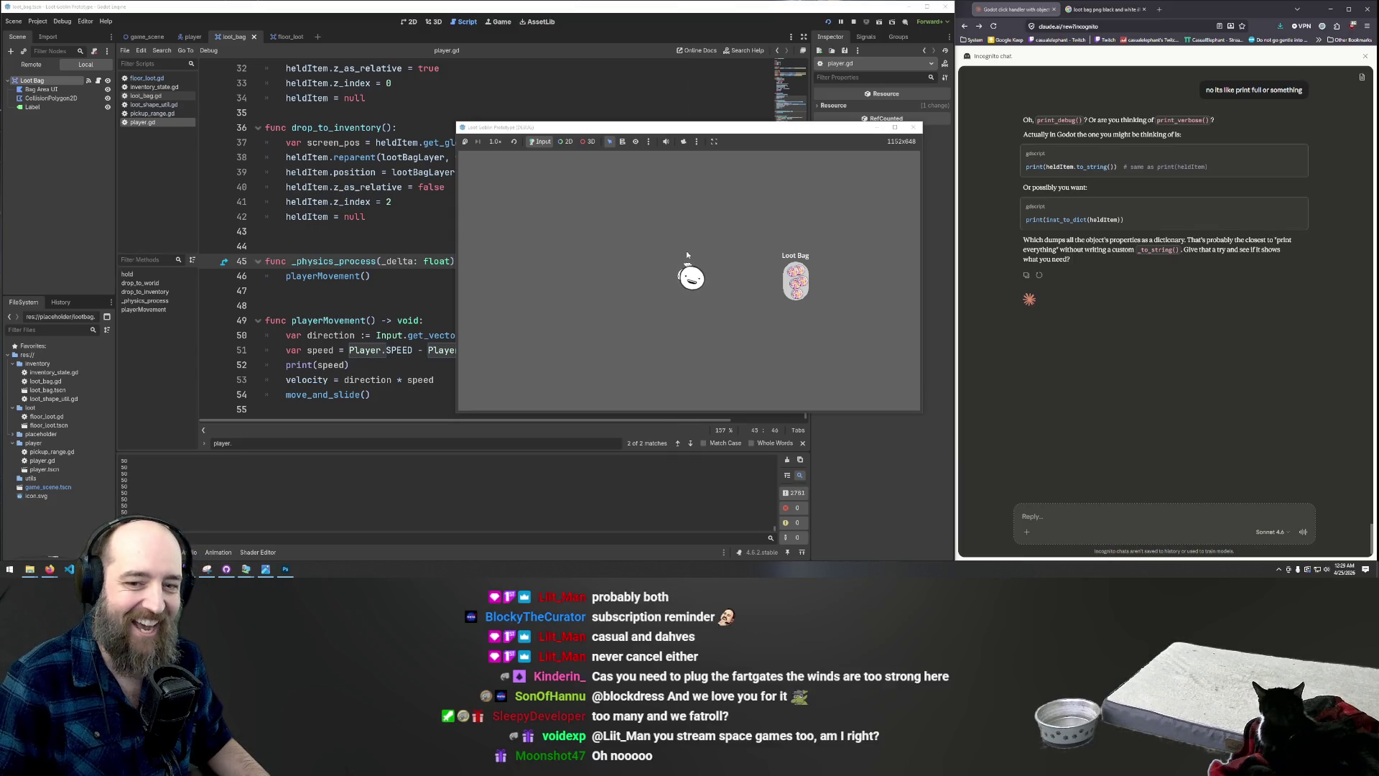
key("a")
key("s")
key("d")
key("w")
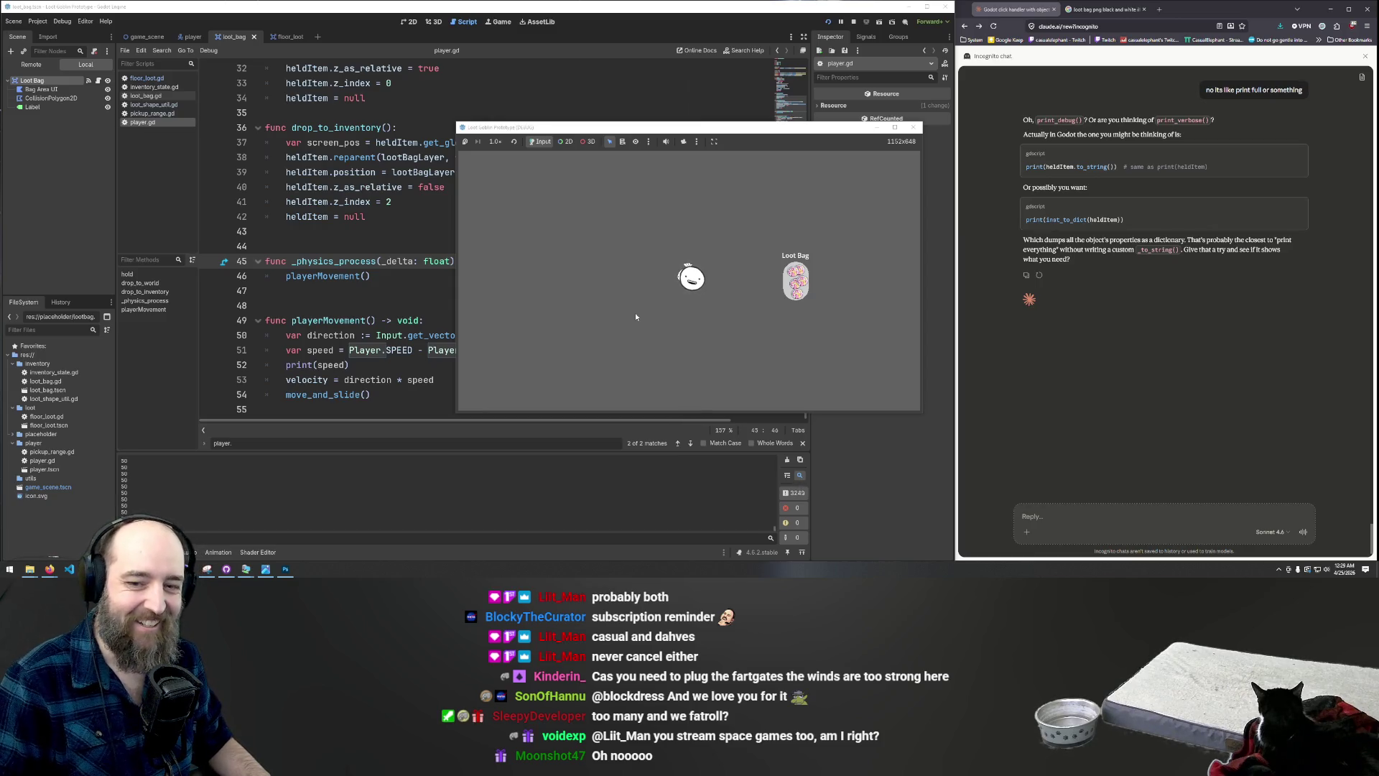
key("a")
key("s")
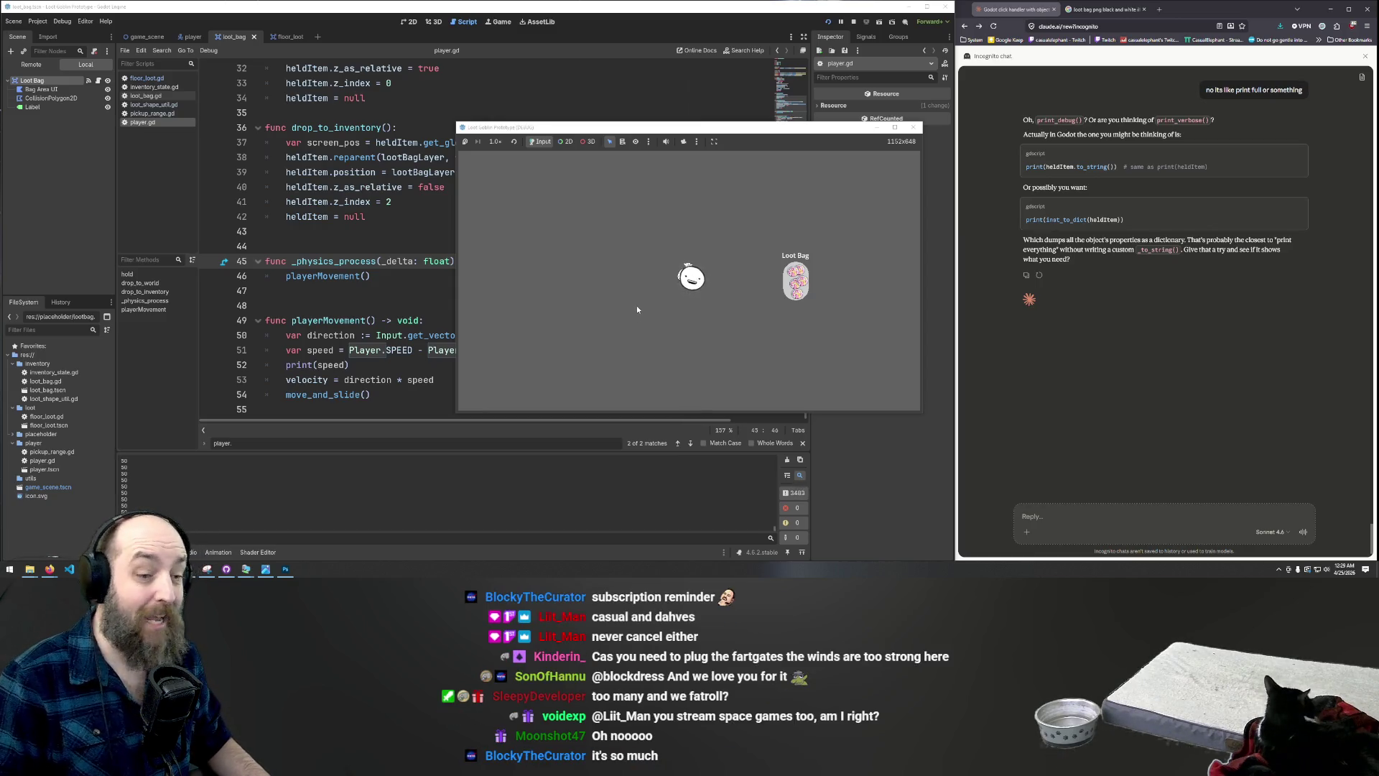
key("a")
key("s")
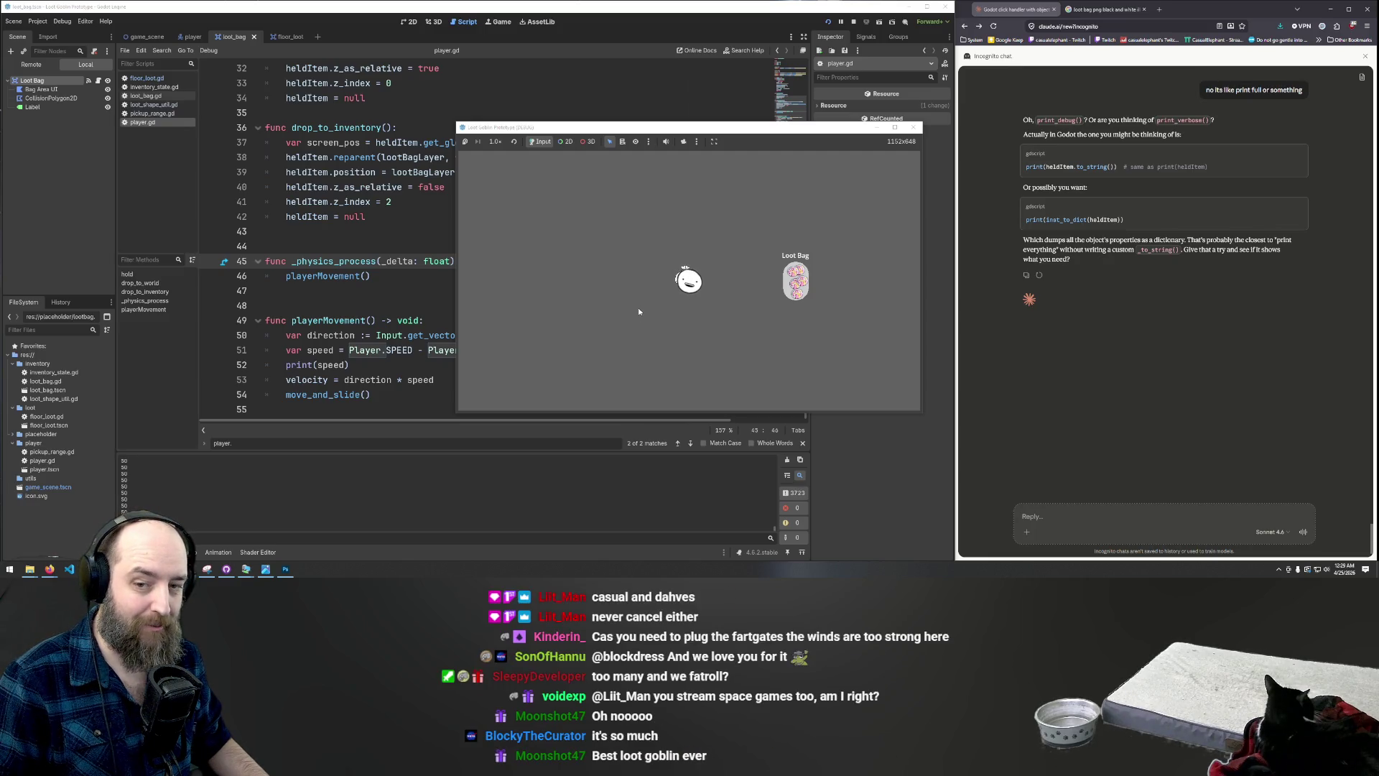
key("a")
key("w")
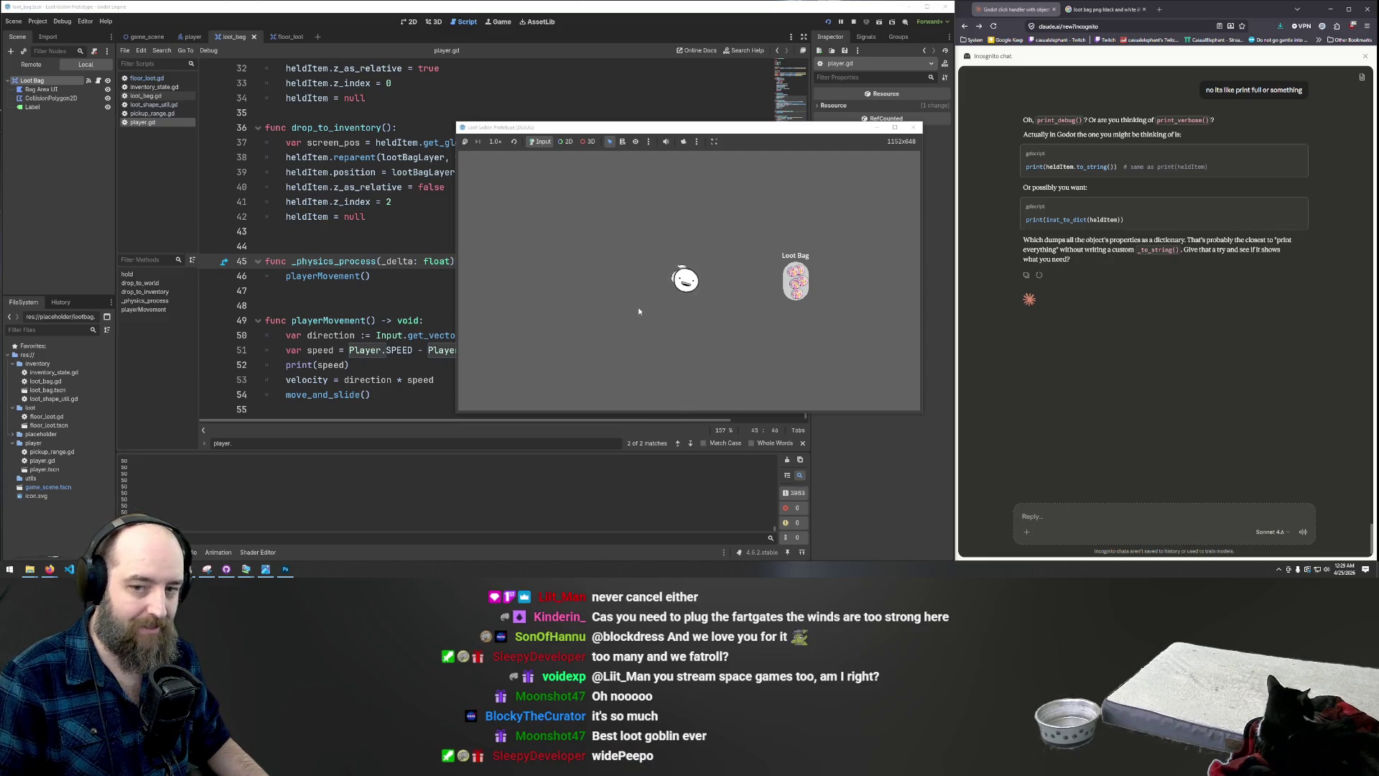
key("d")
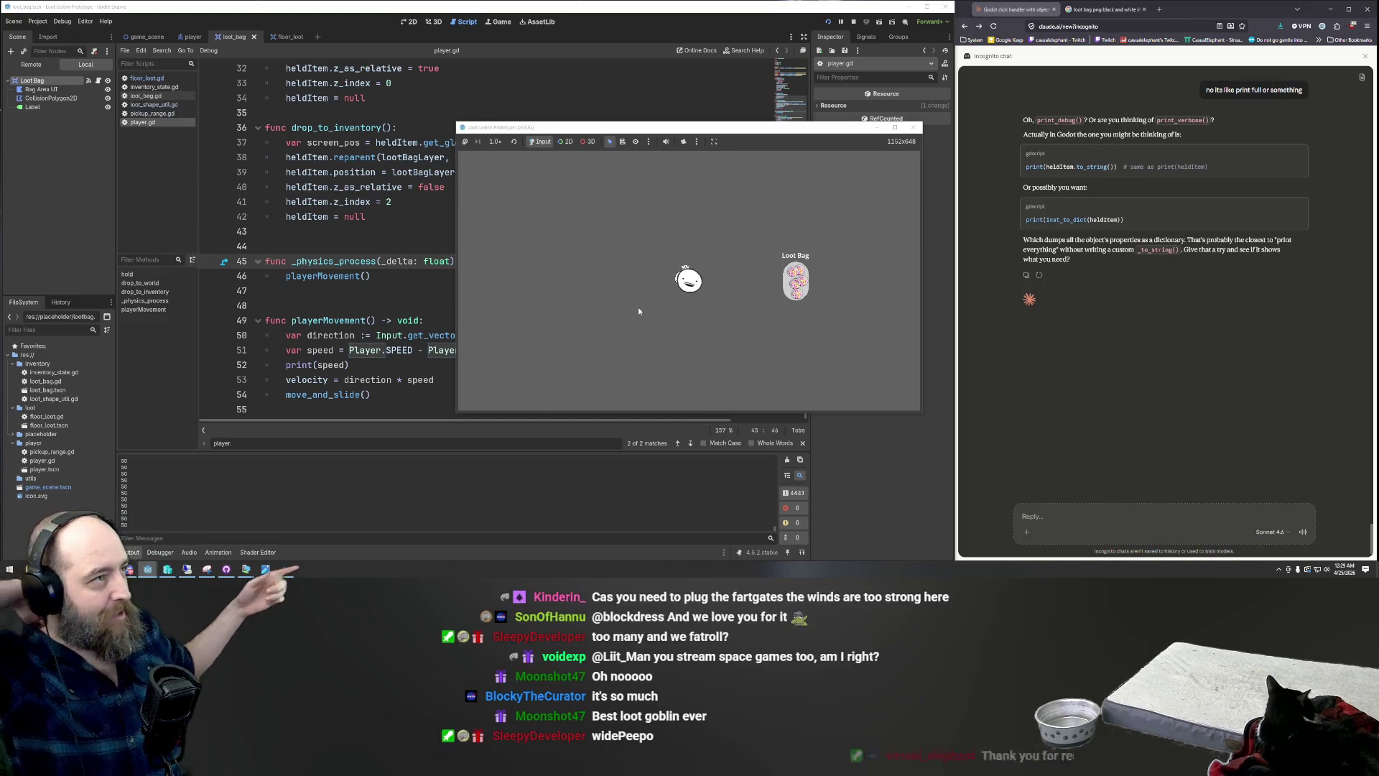
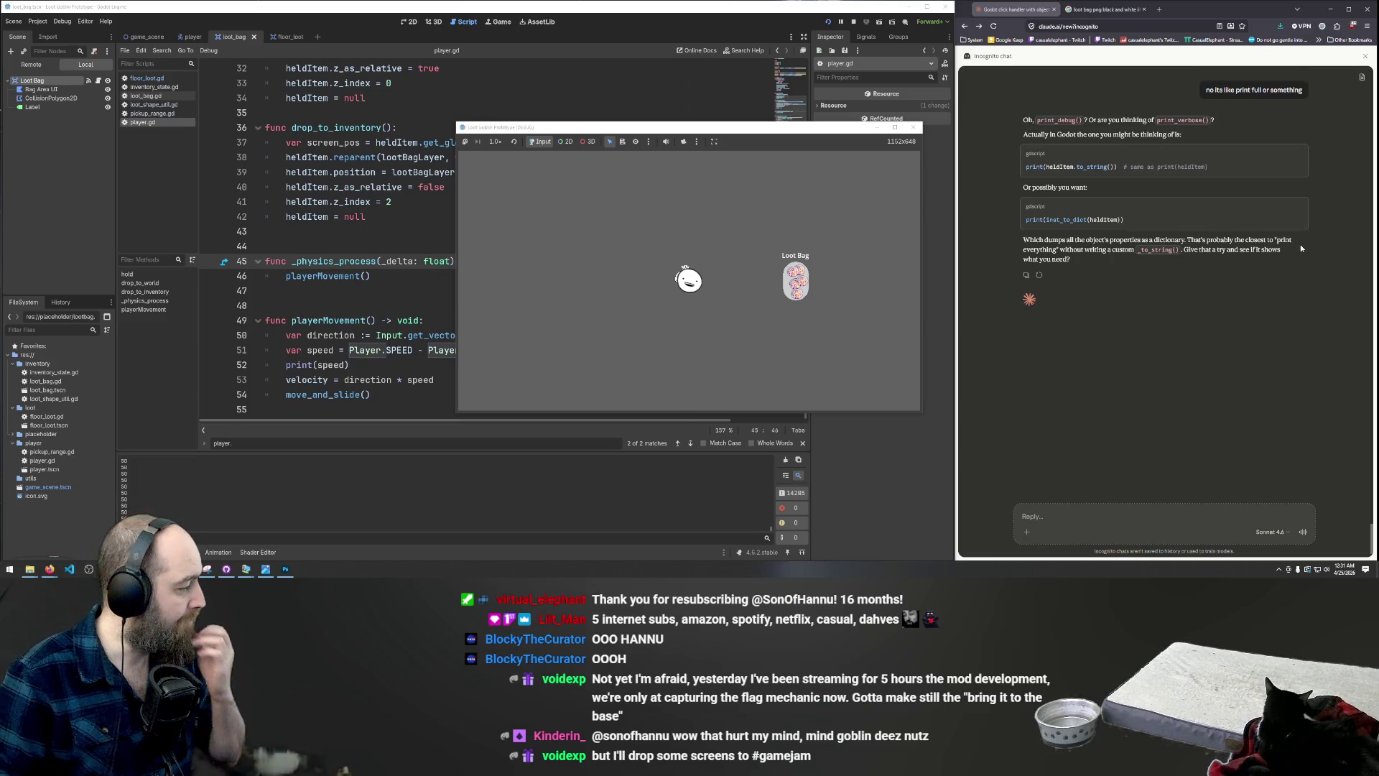
Take two loot items out of the Loot Bag and drag one up beside the player
scroll(1300, 248, "down", 1)
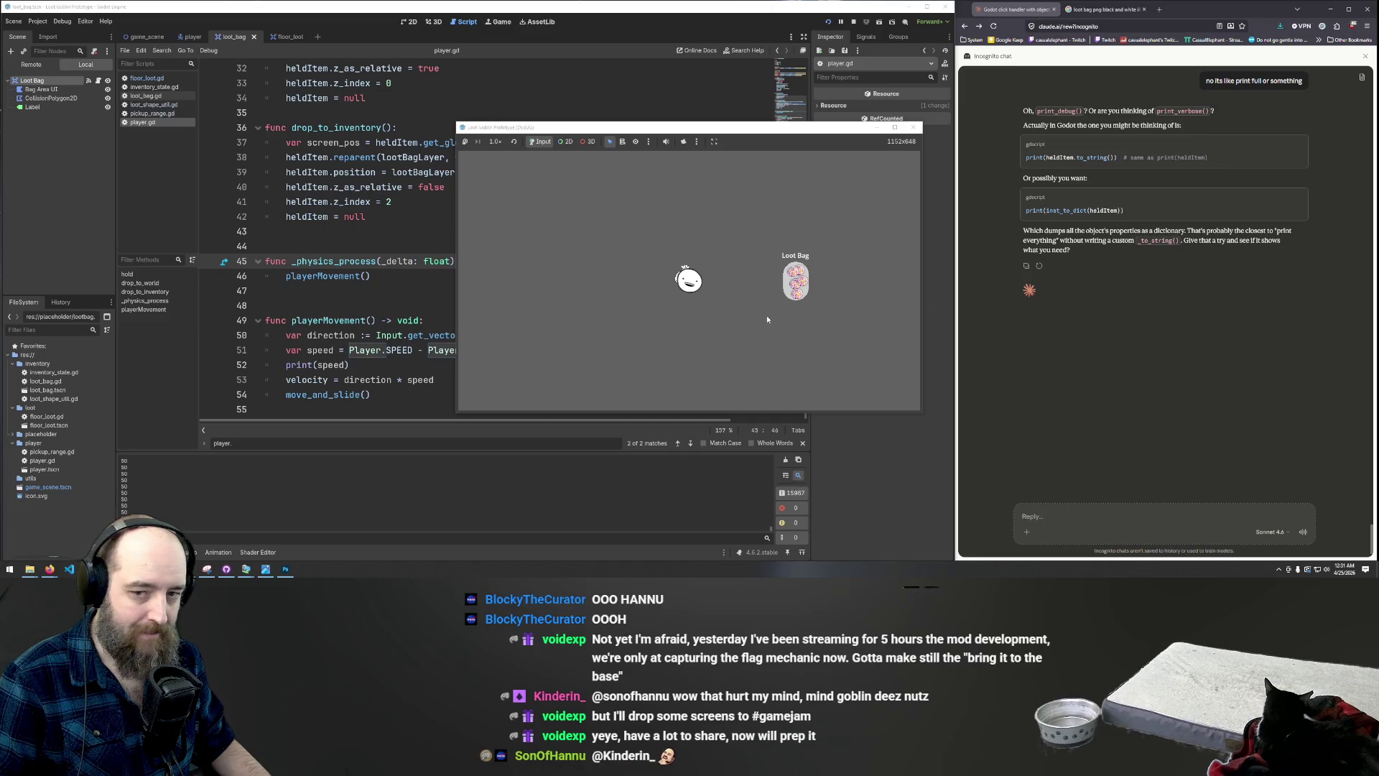
left_click(653, 307)
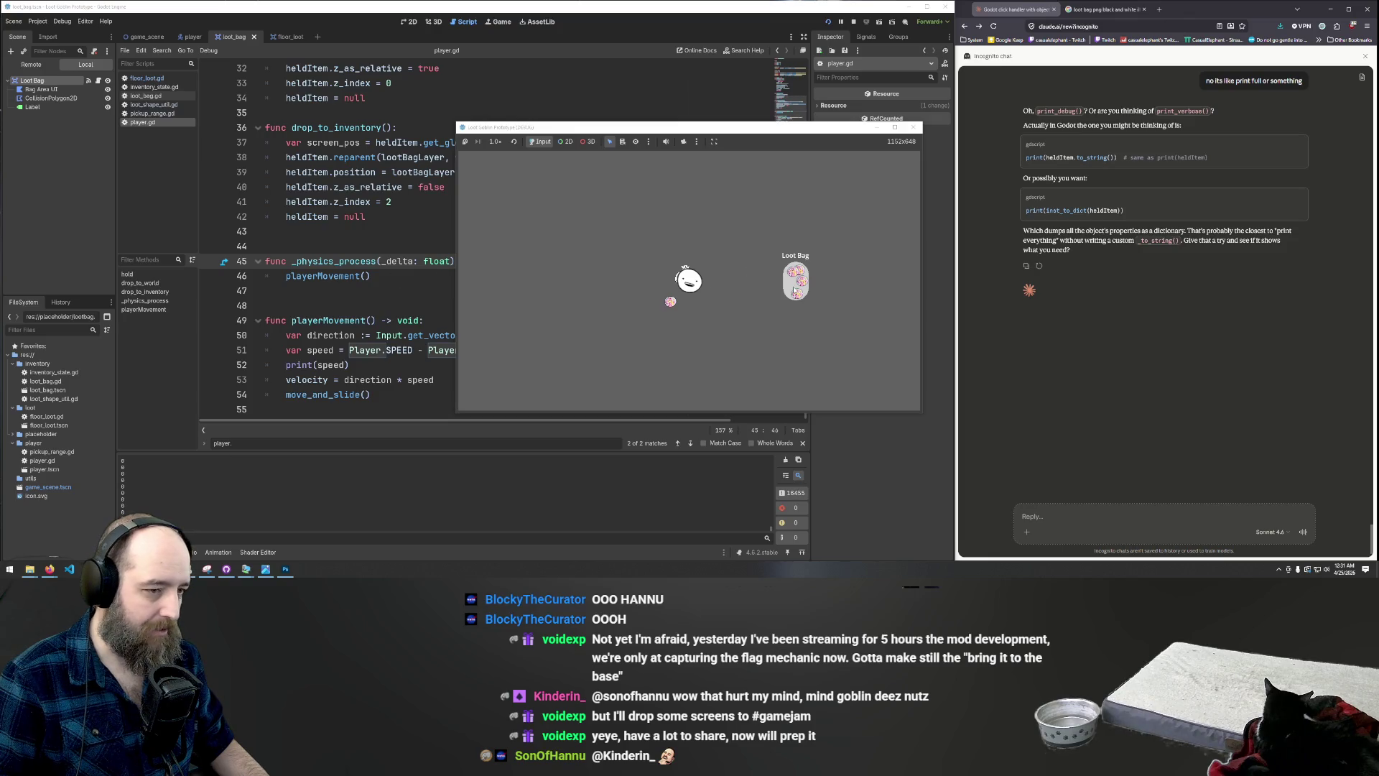
left_click(659, 324)
mouse_move(676, 319)
left_mouse_down()
mouse_move(749, 293)
mouse_move(696, 294)
left_mouse_up()
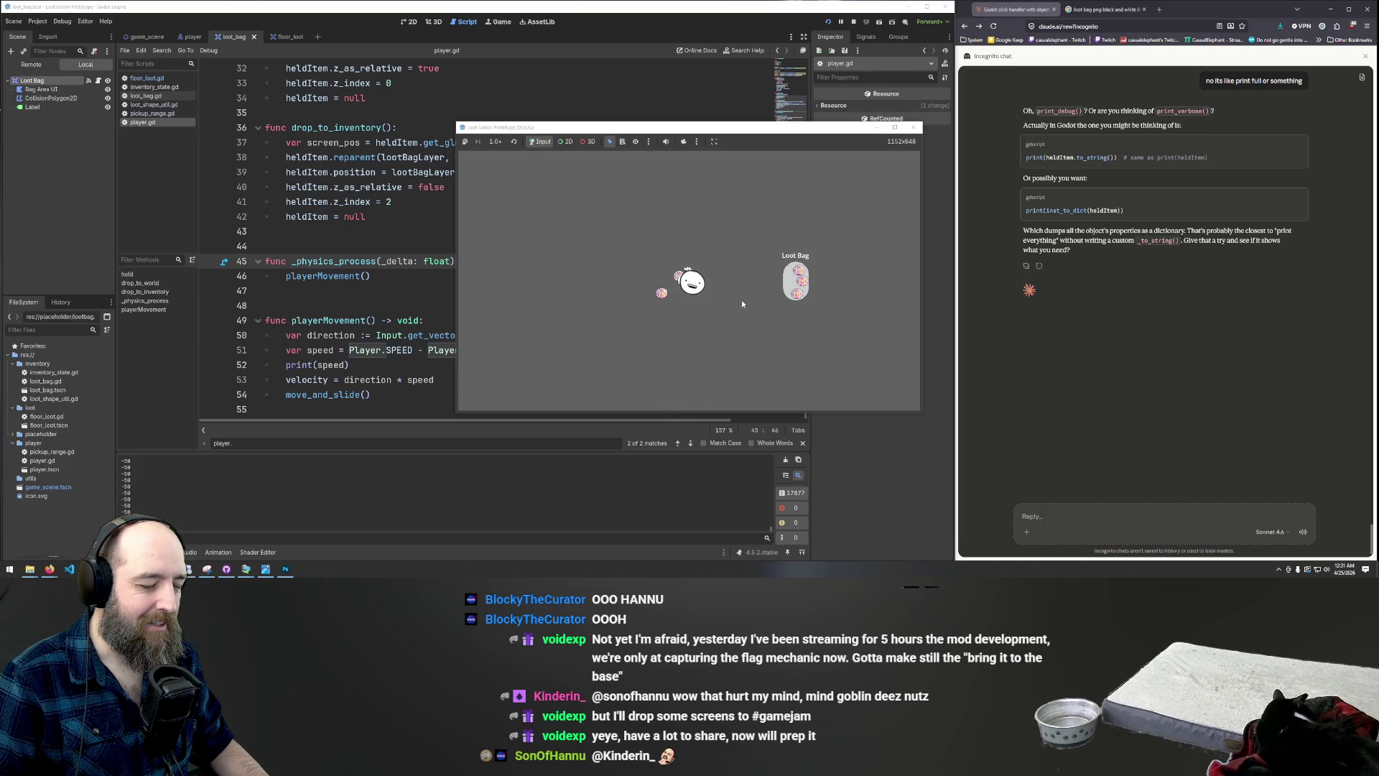
Add an 'if speed < 10' check after line 51 of playerMovement, beginning 'speed = 10' beneath it
left_click(410, 296)
left_click(351, 364)
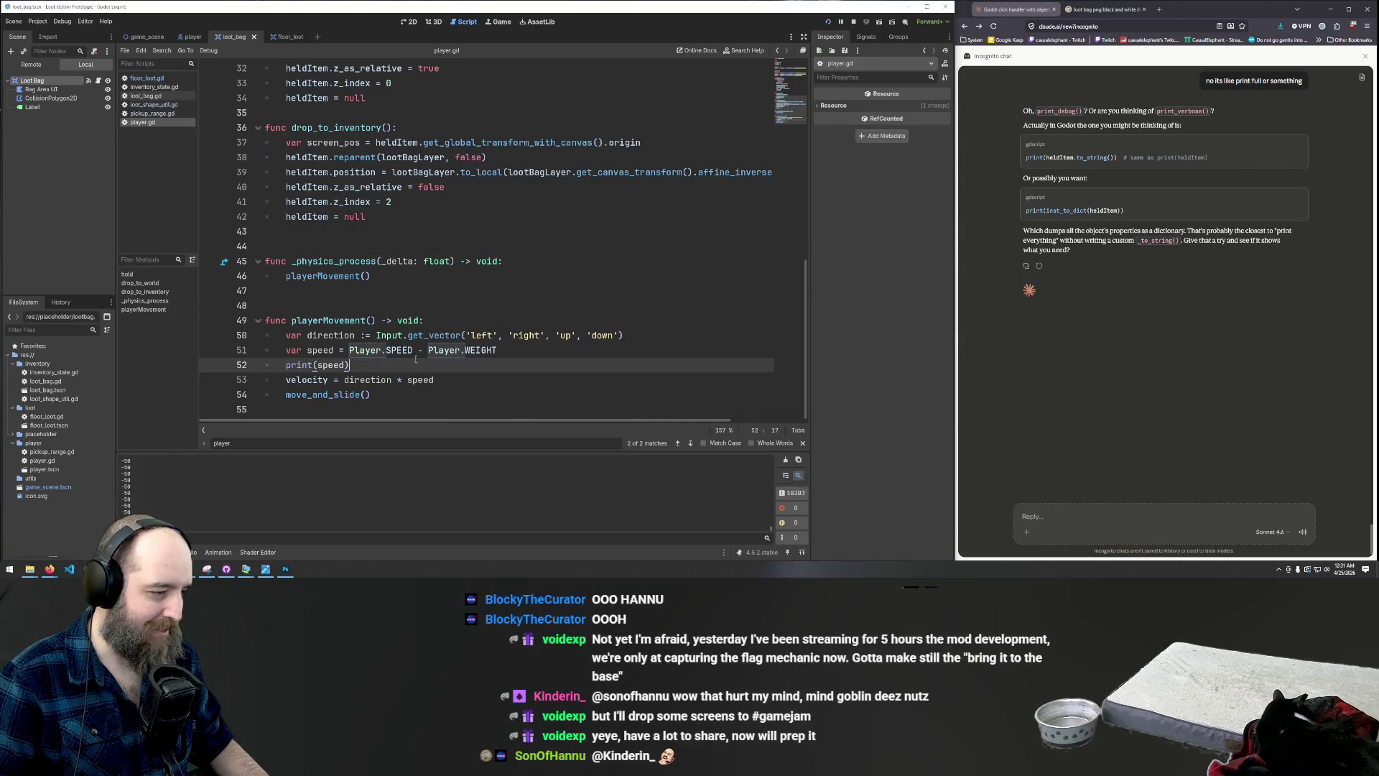
left_click(527, 349)
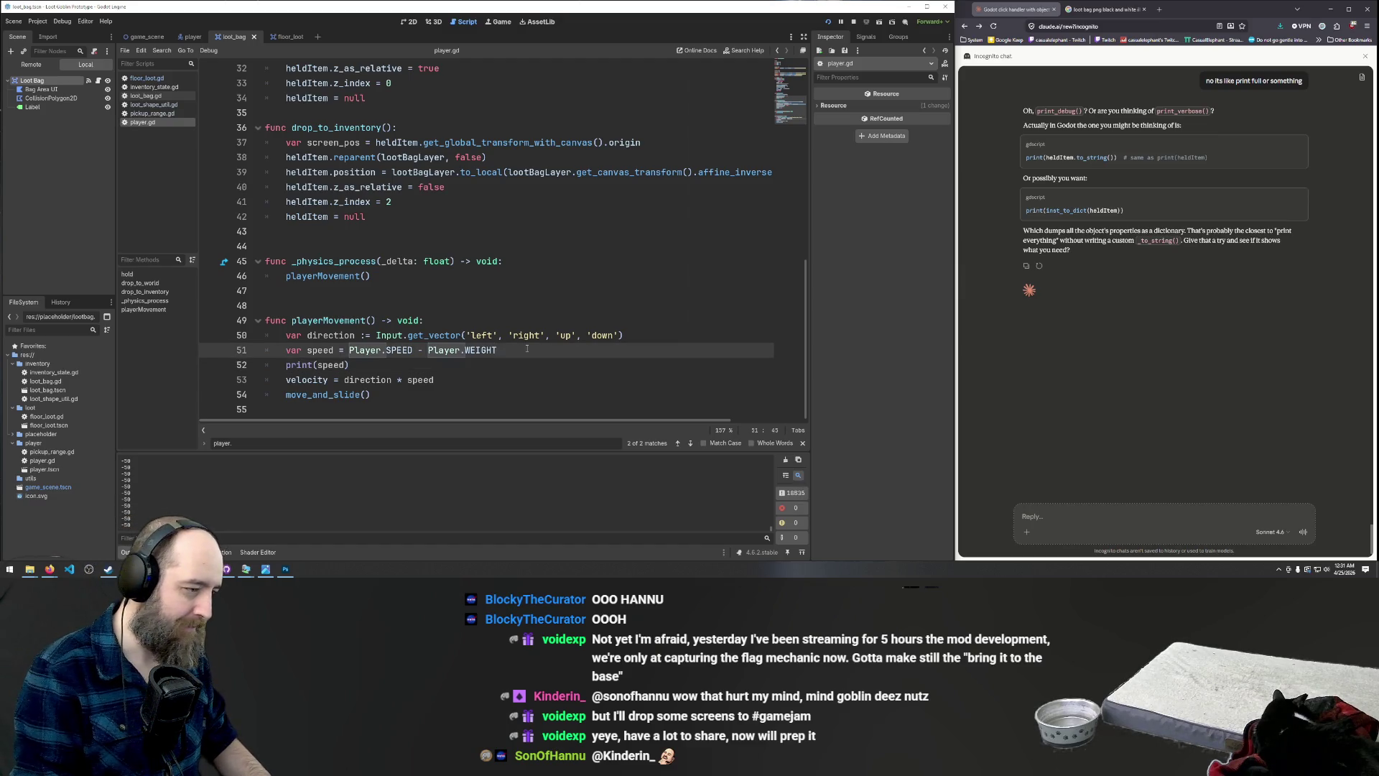
key("Return")
type("if ")
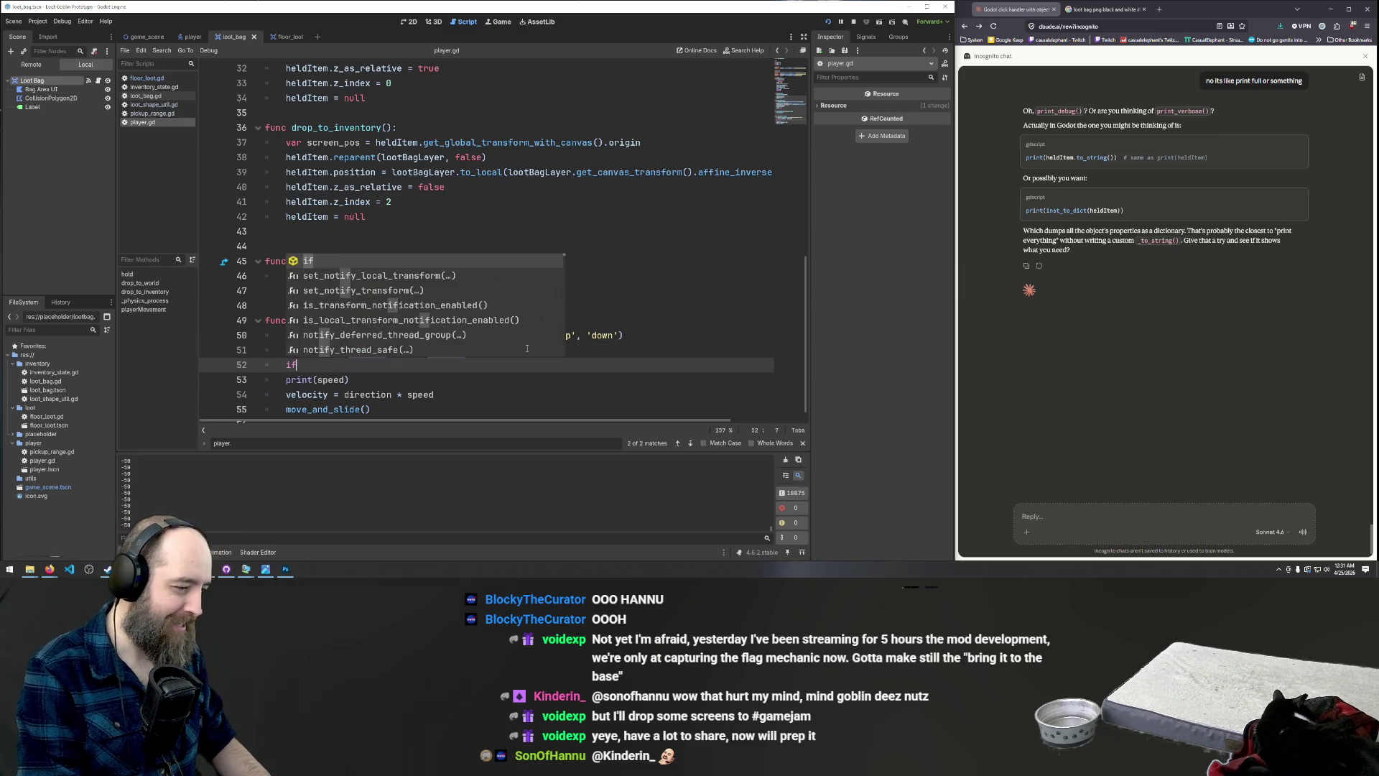
type("speed ")
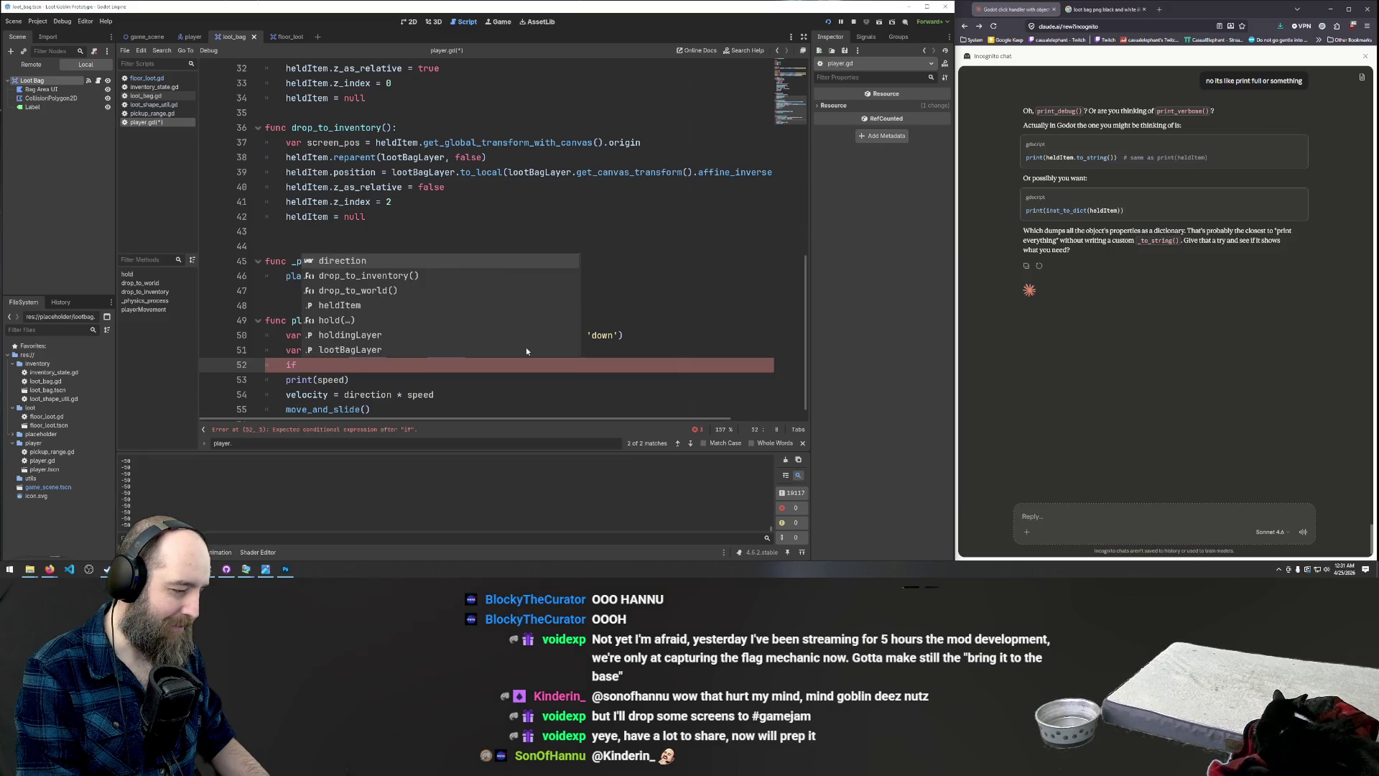
type("<")
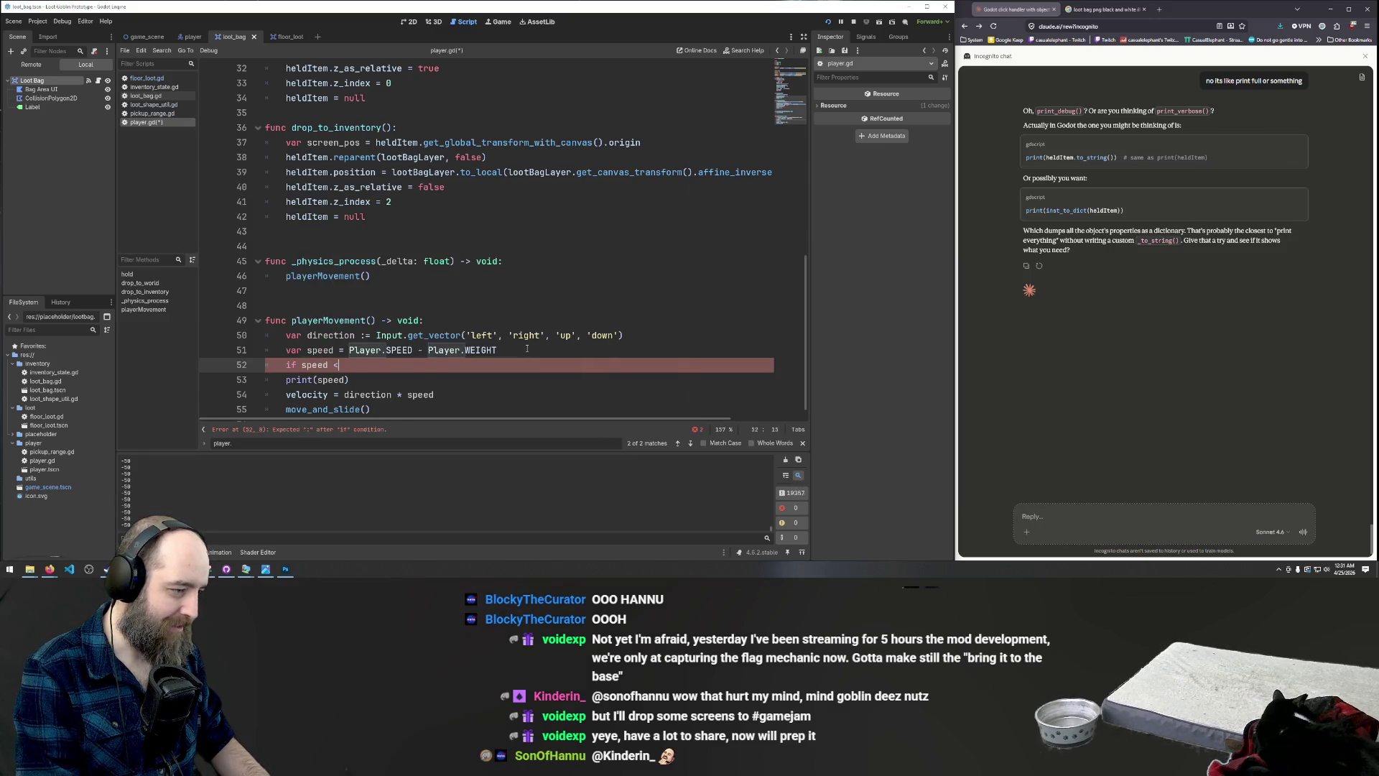
type(" 1")
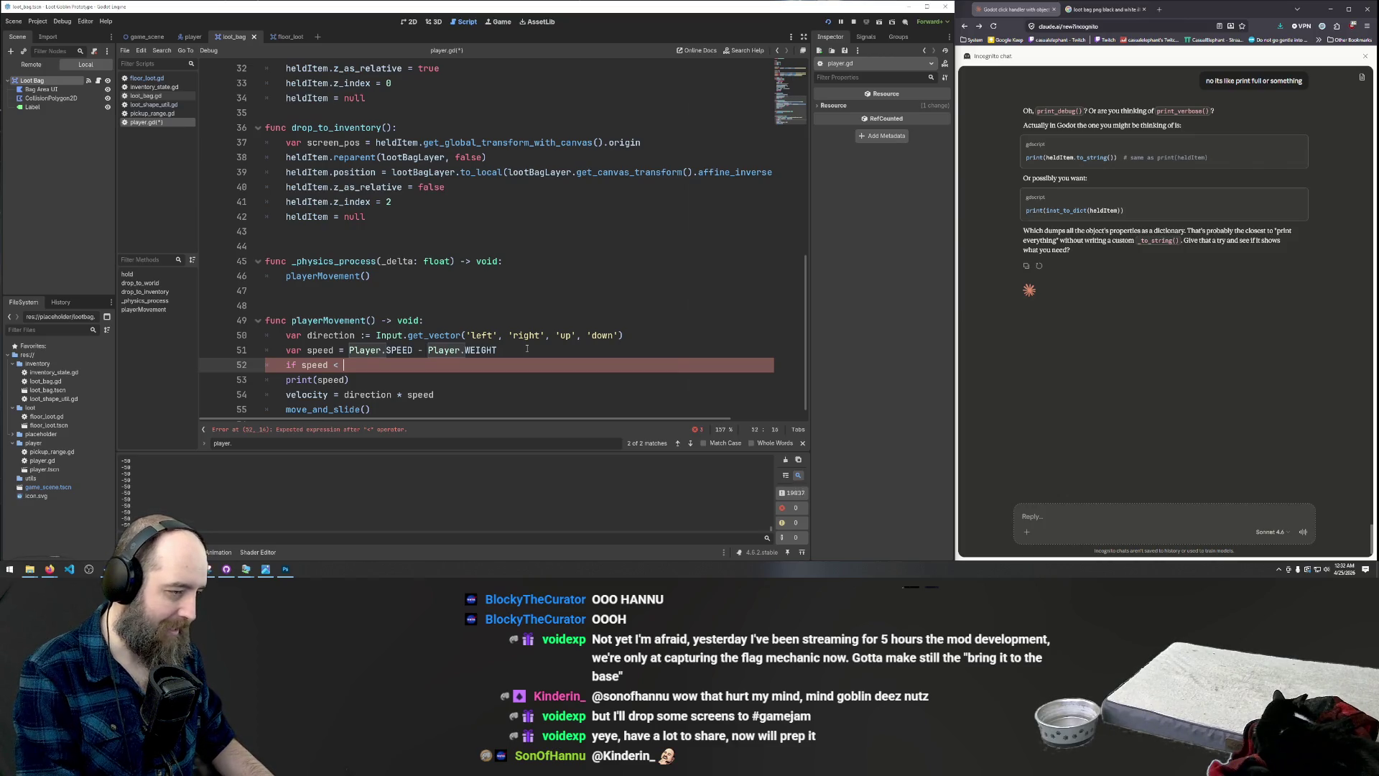
type("0")
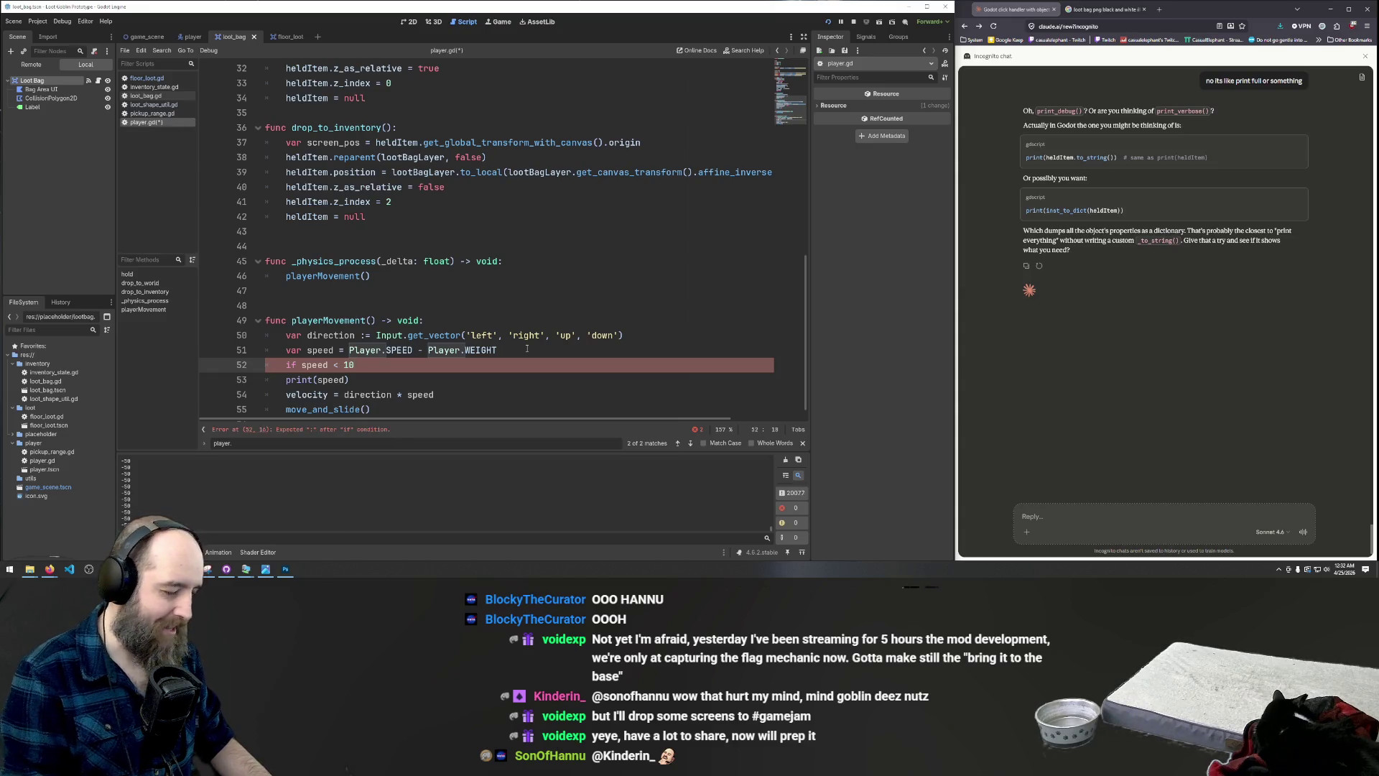
key("Return")
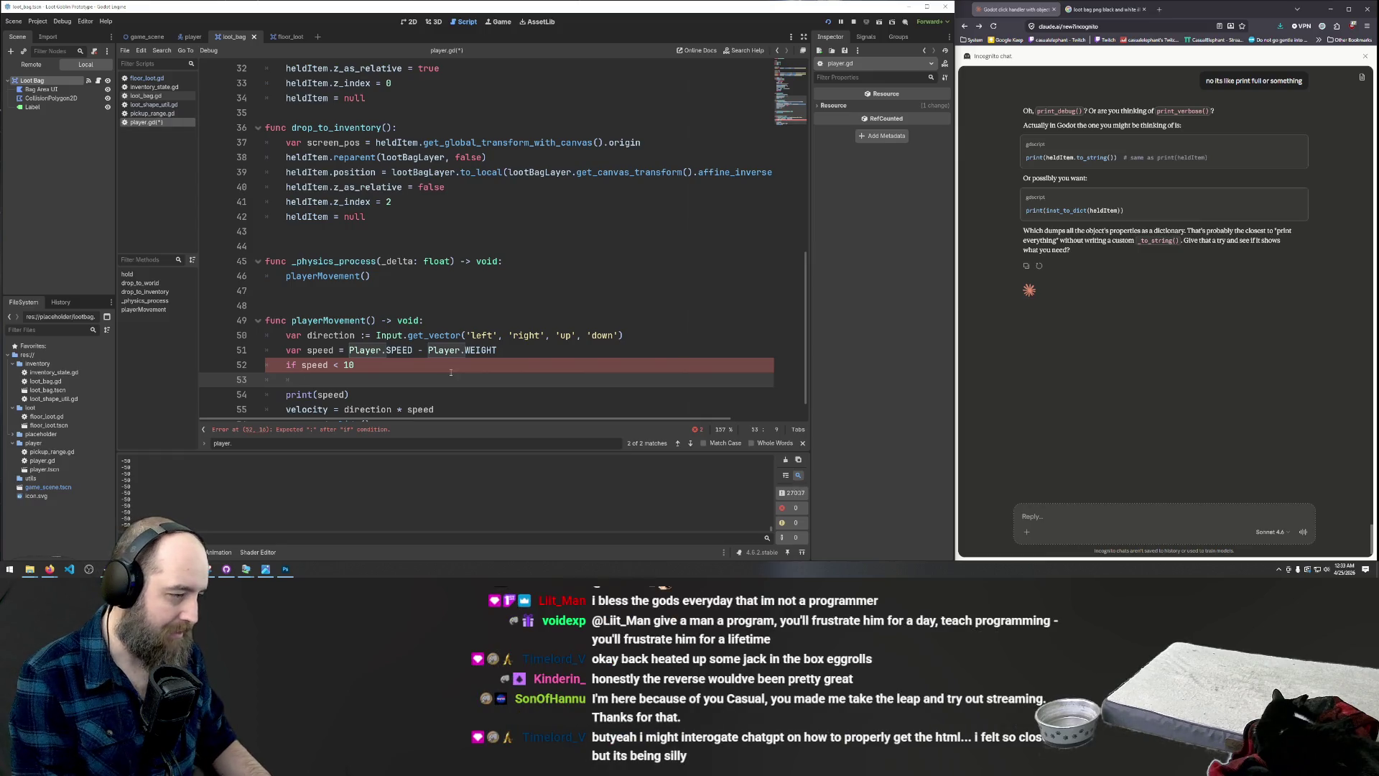
type("speed")
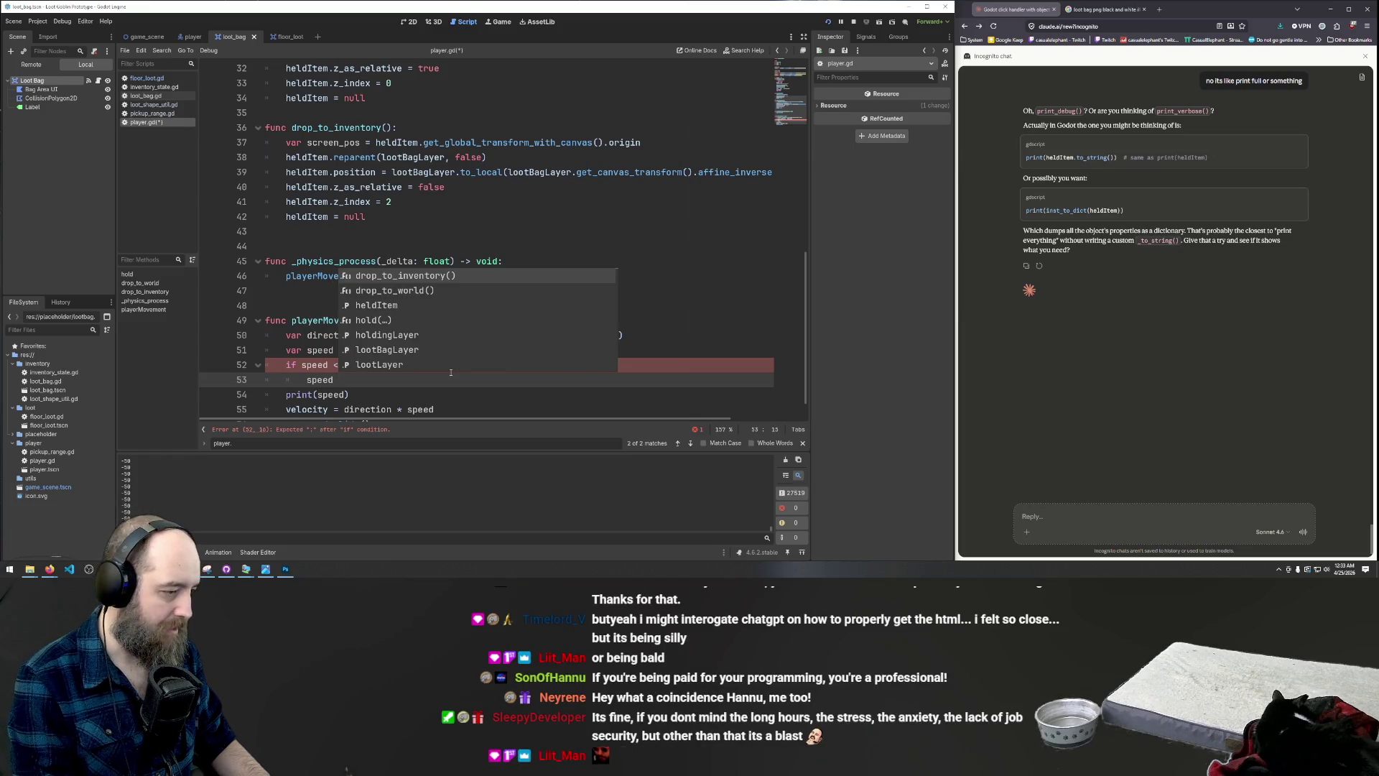
type(" = 10")
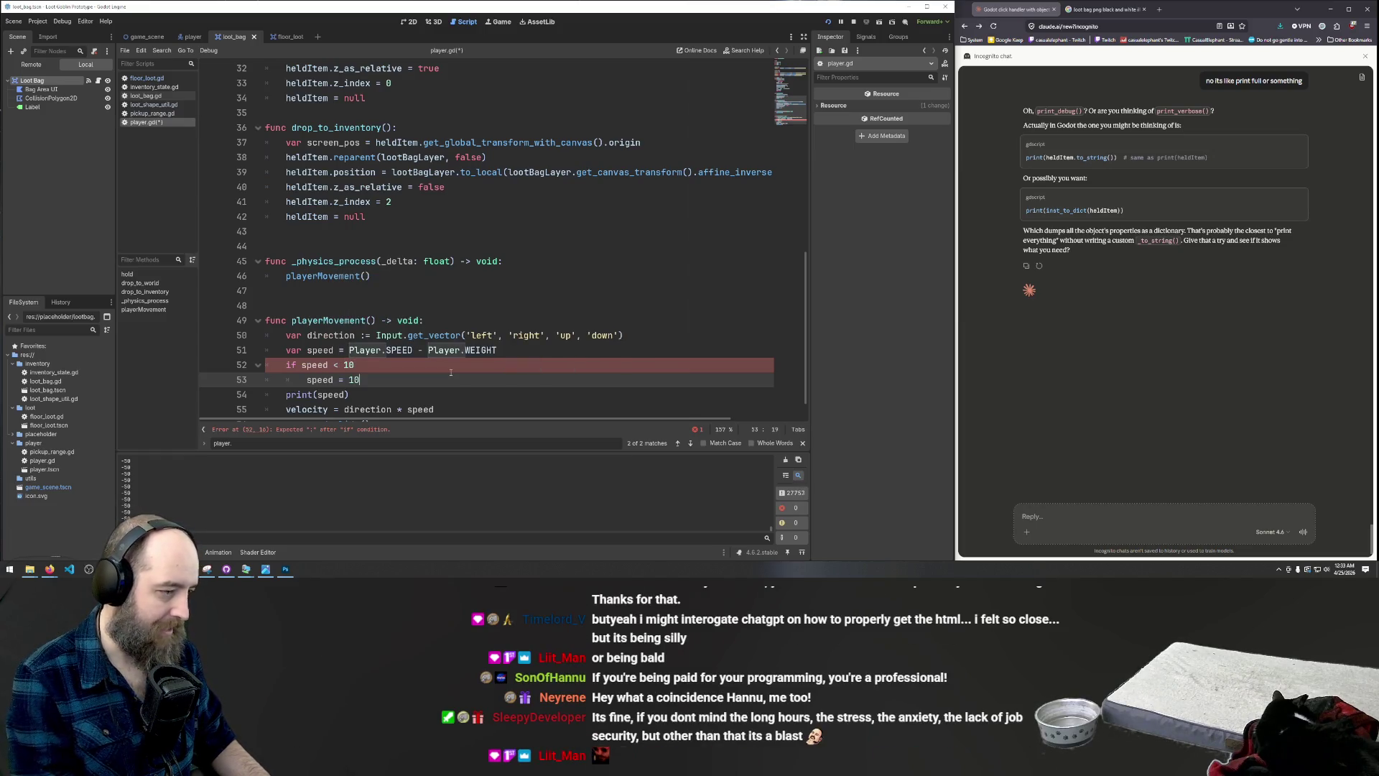
Add the missing colon after 'if speed < 10' and save player.gd
left_click(362, 367)
type(":")
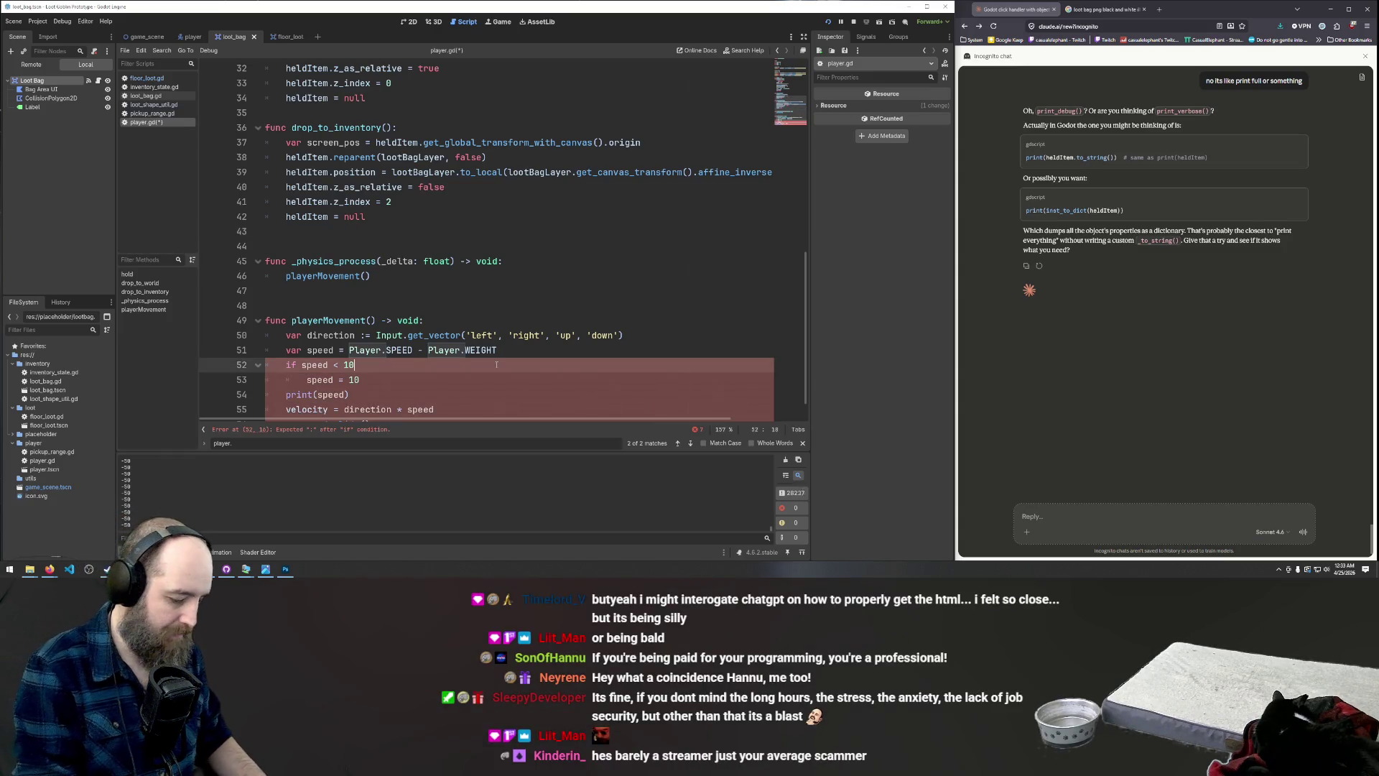
key("ctrl+s")
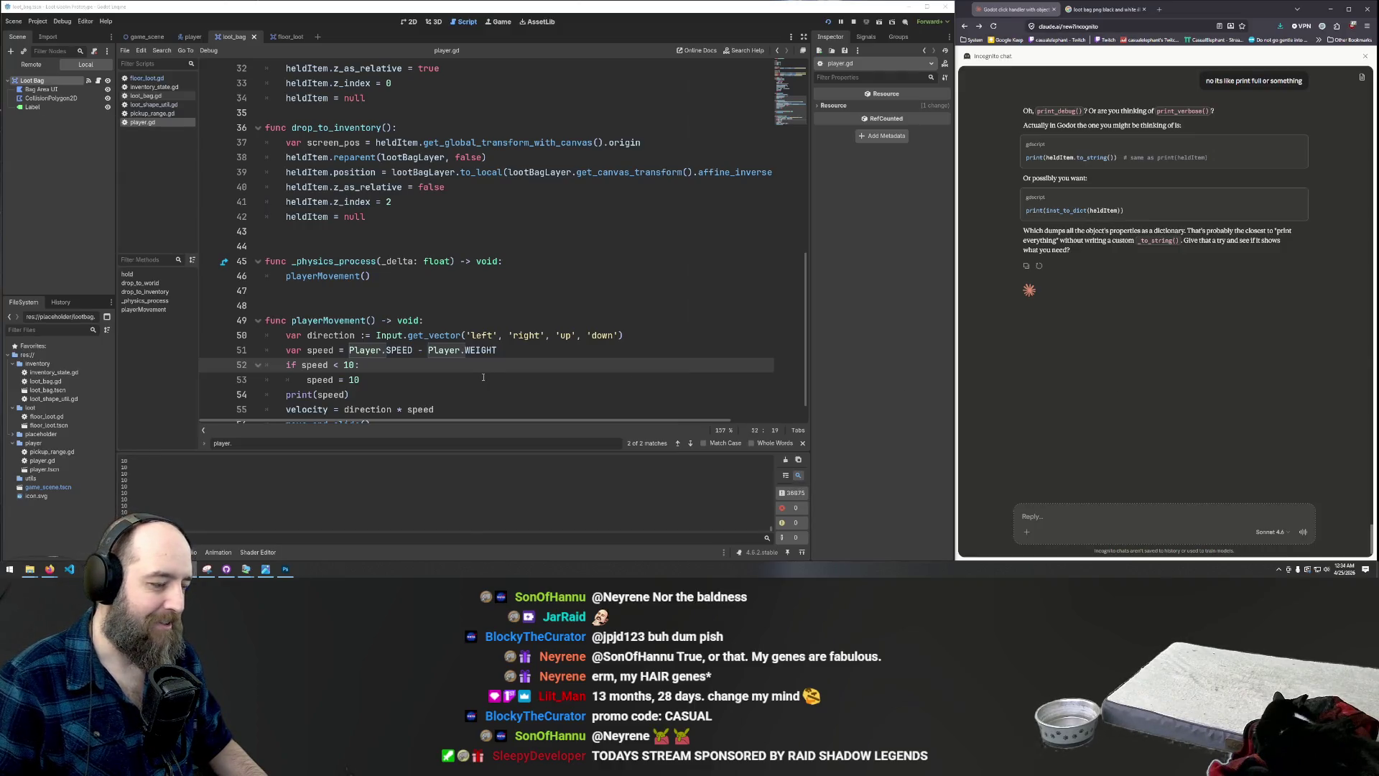
left_click(575, 261)
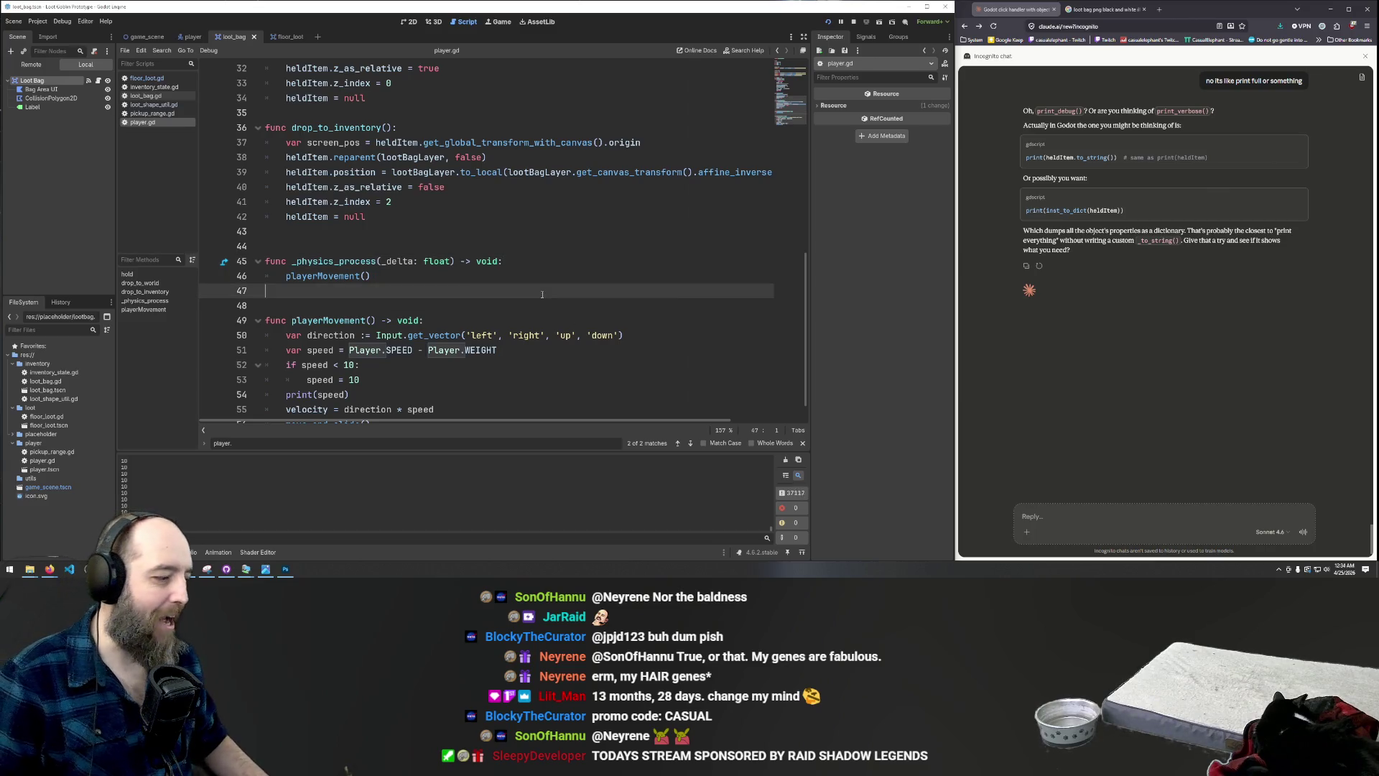
Run the game with F5 and walk the player upward with W to check the speed floor
left_click(630, 281)
key("F5")
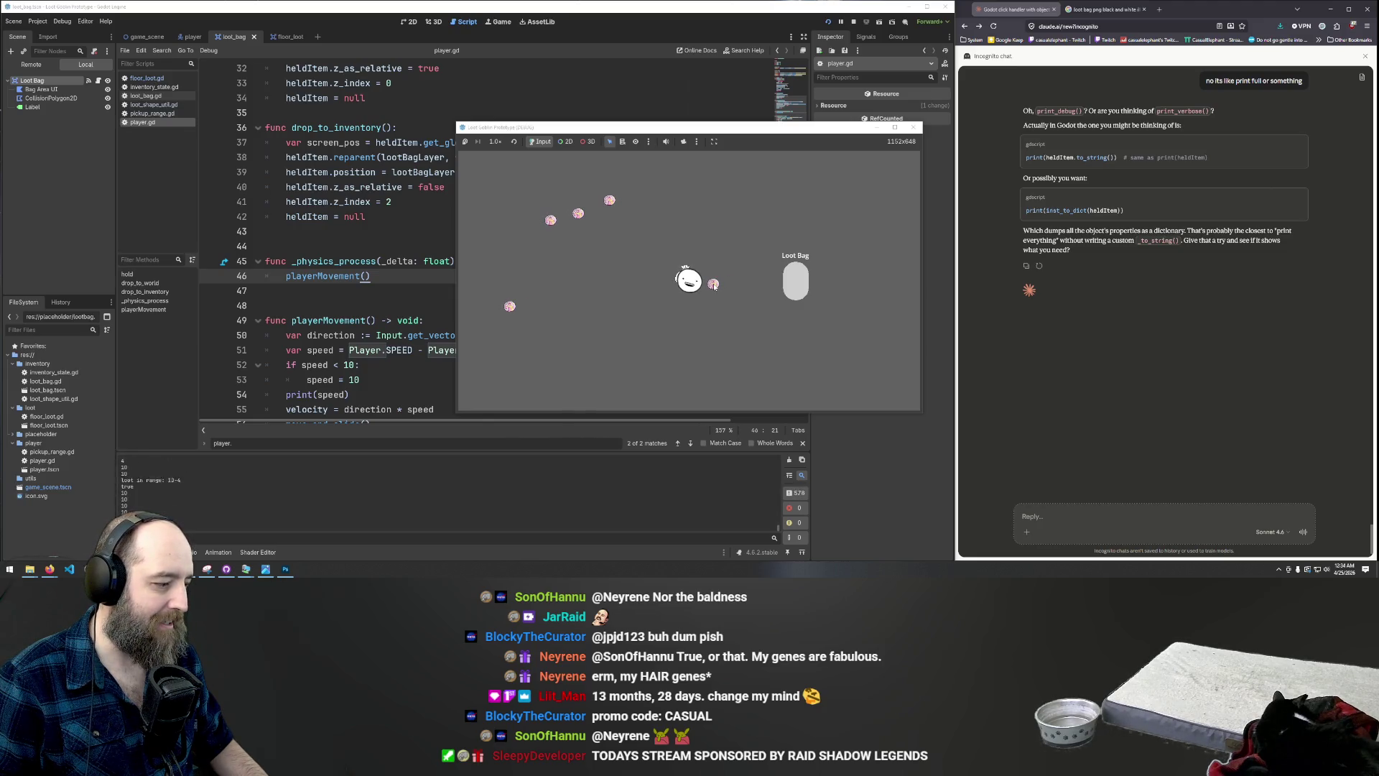
key("w")
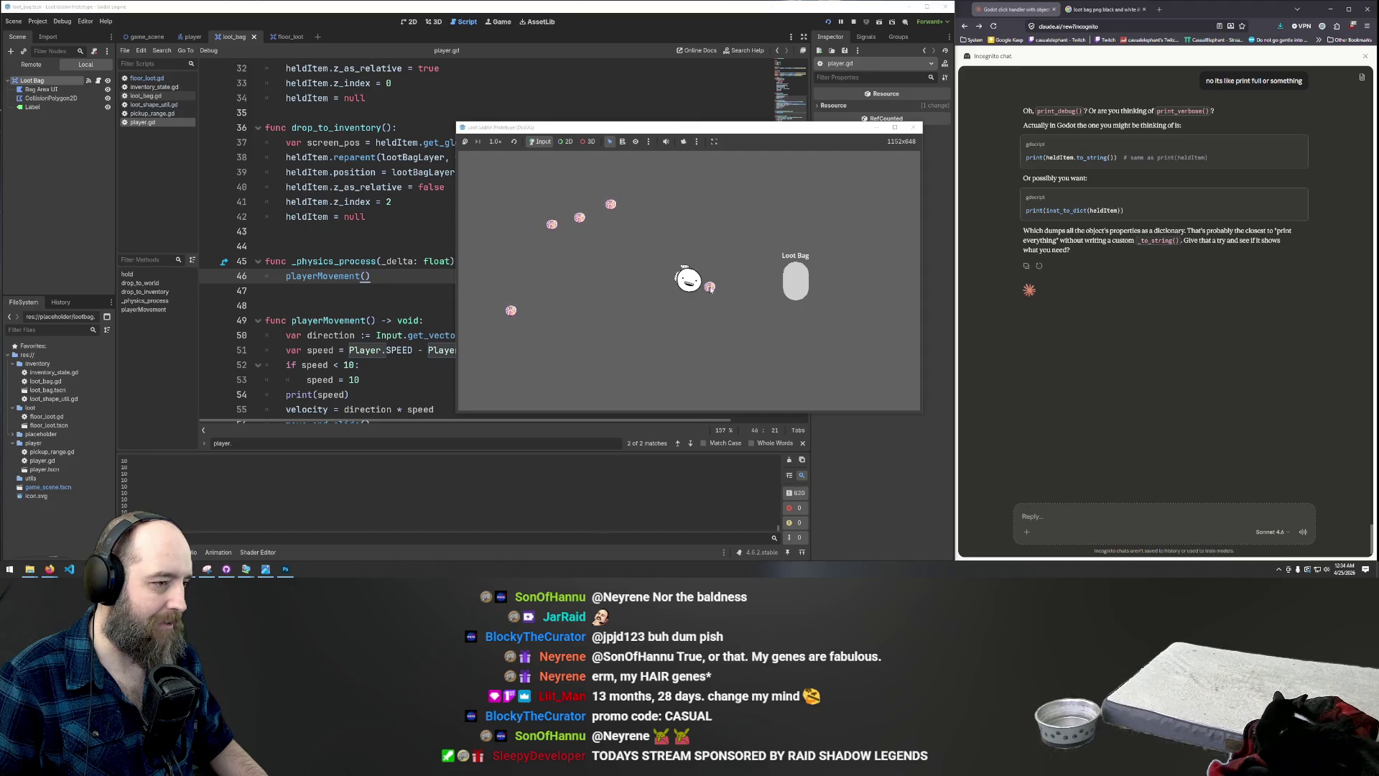
key("w")
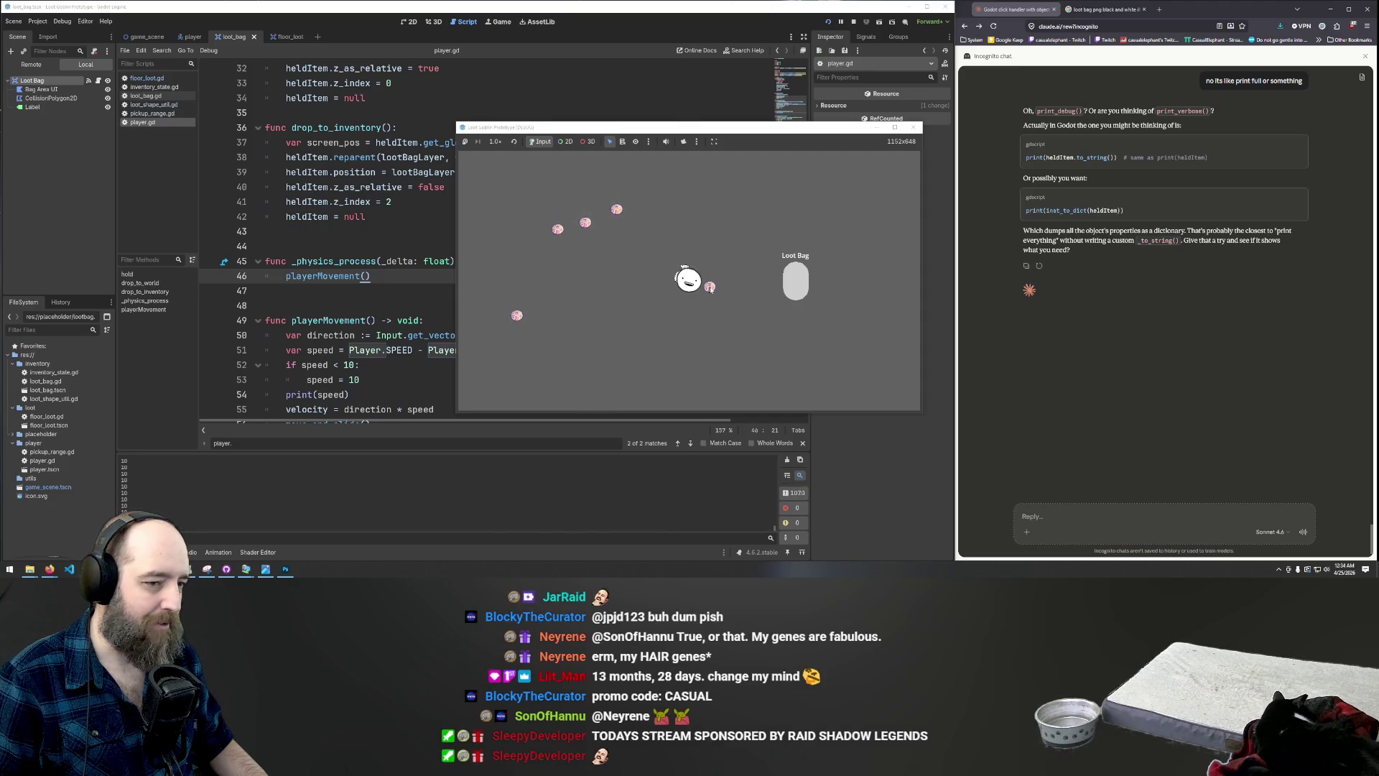
key("w")
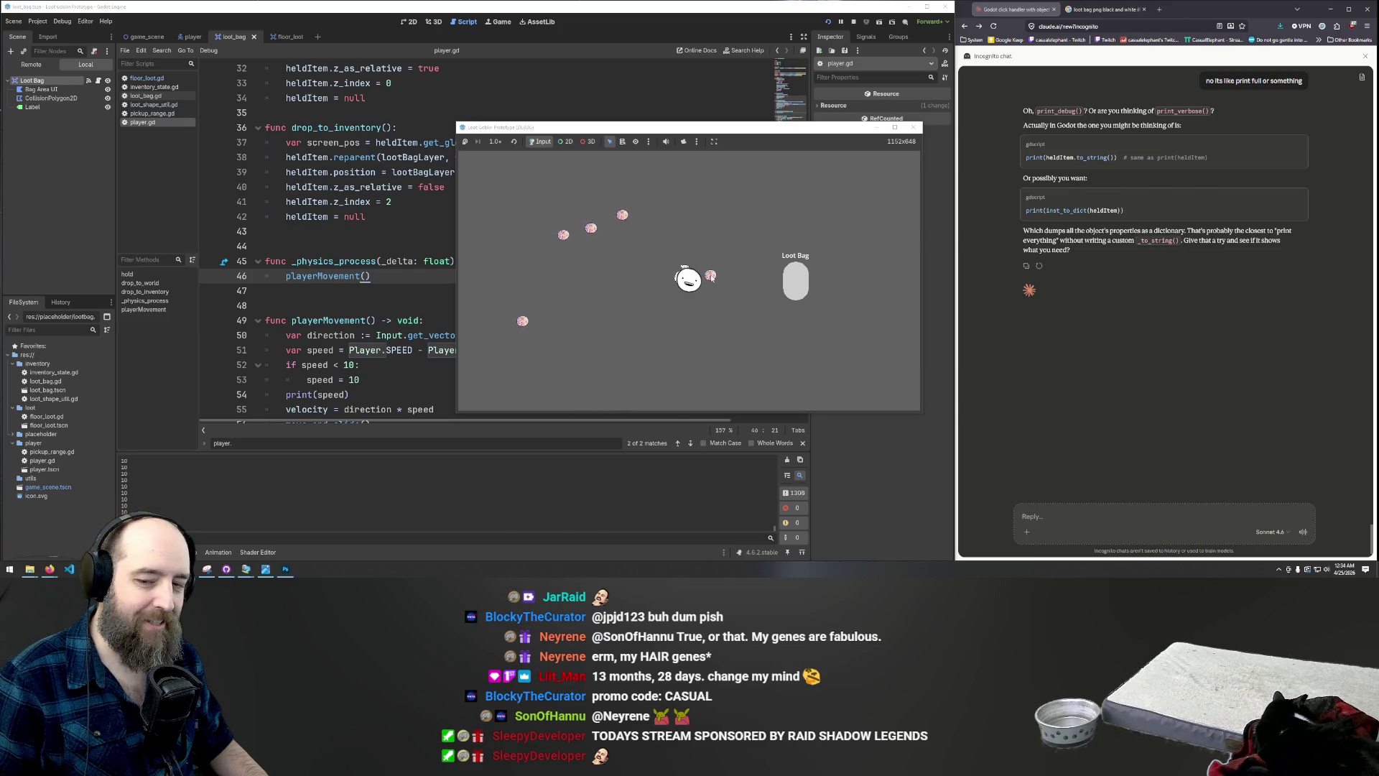
key("w")
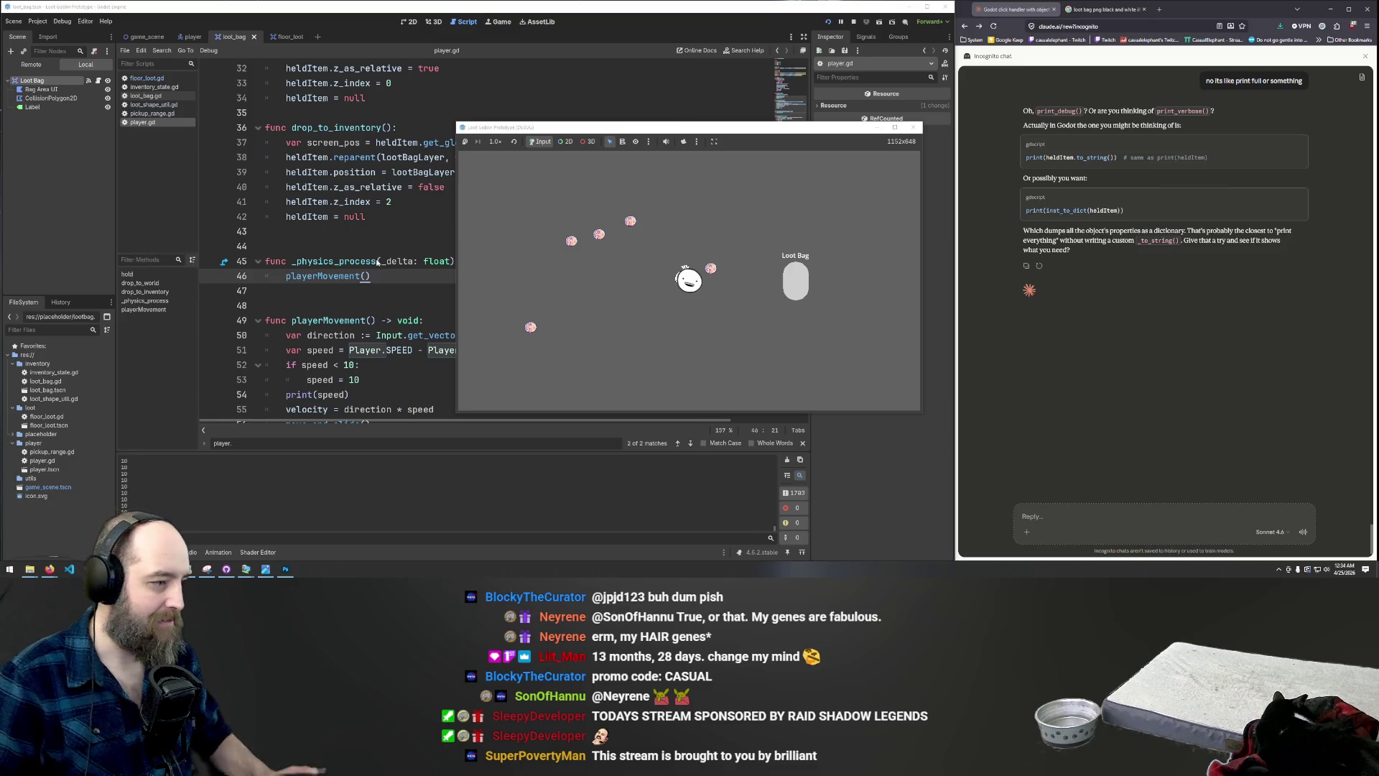
Change both 10 values in the speed check to 20 and save player.gd
left_click(370, 298)
double_click(349, 365)
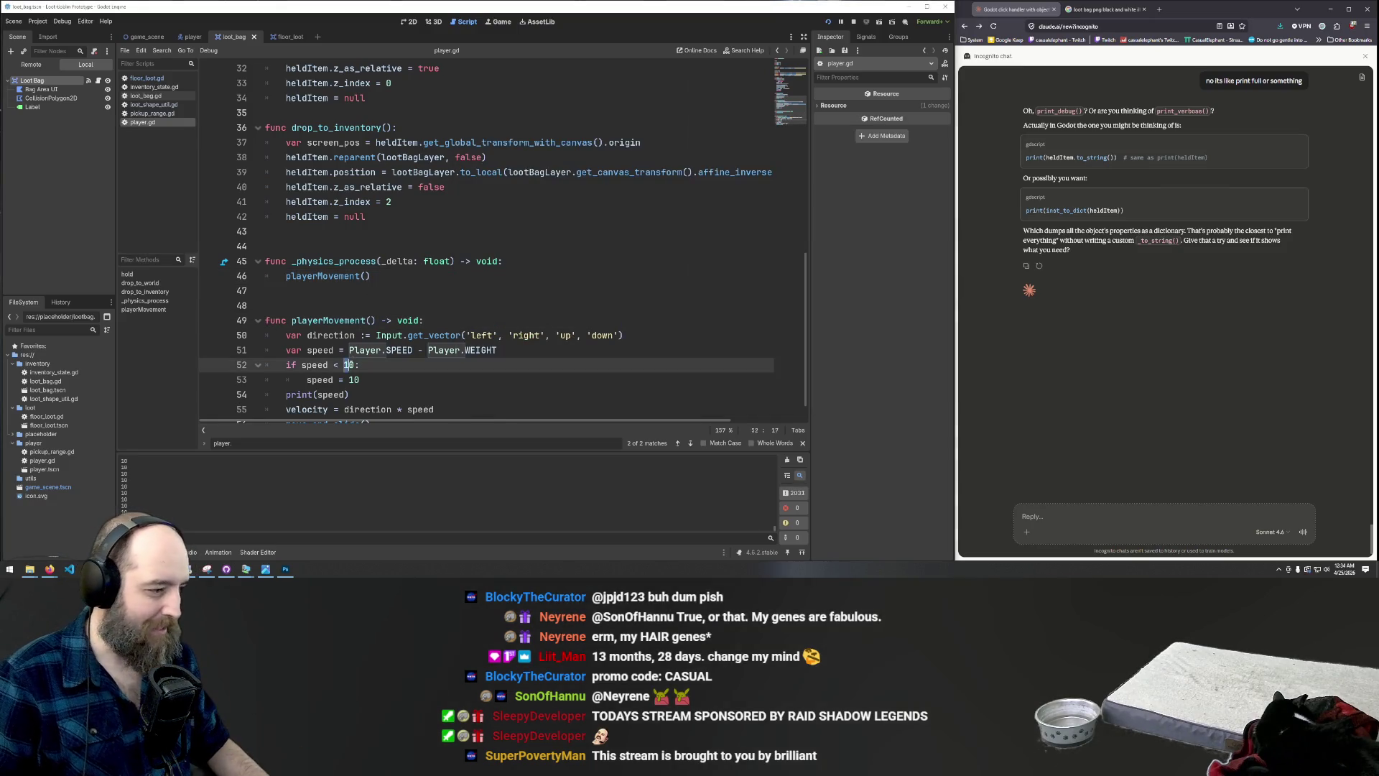
type("20")
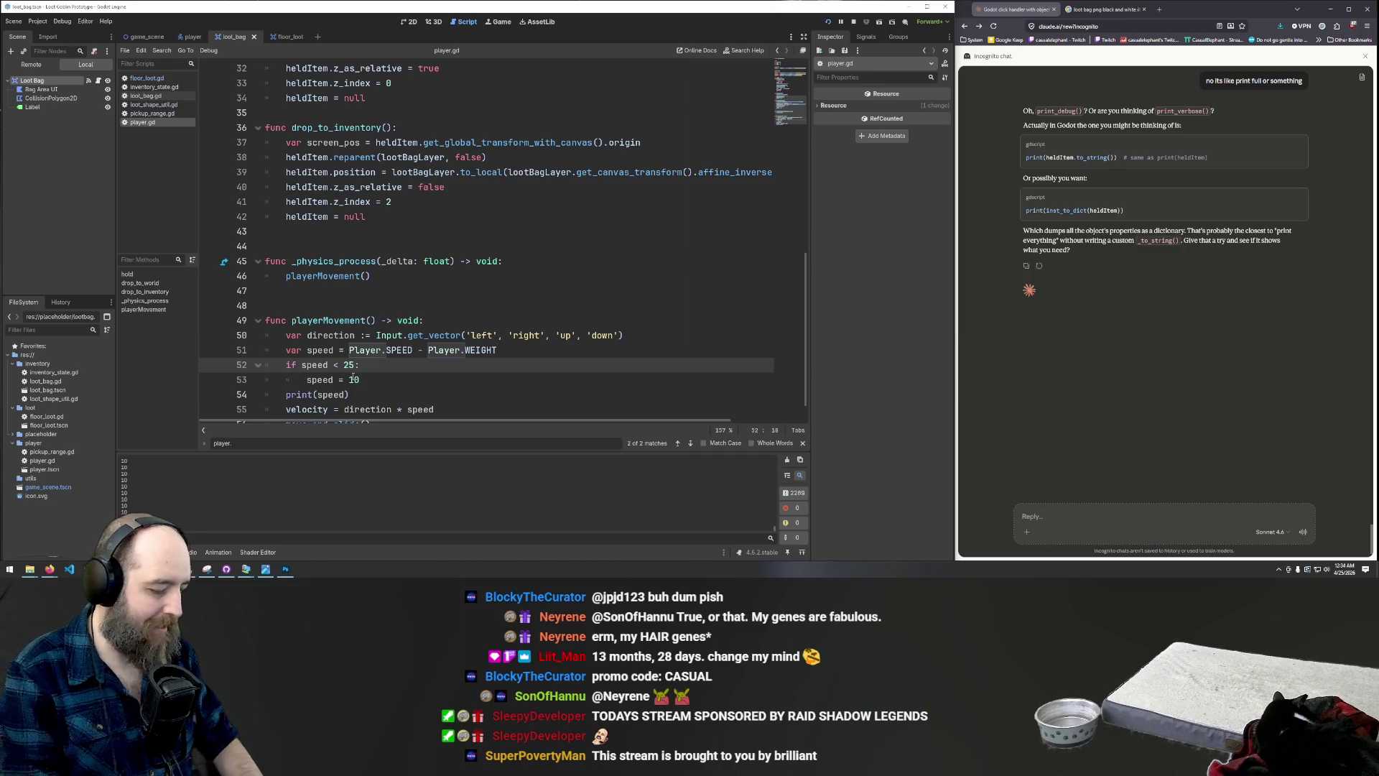
double_click(354, 379)
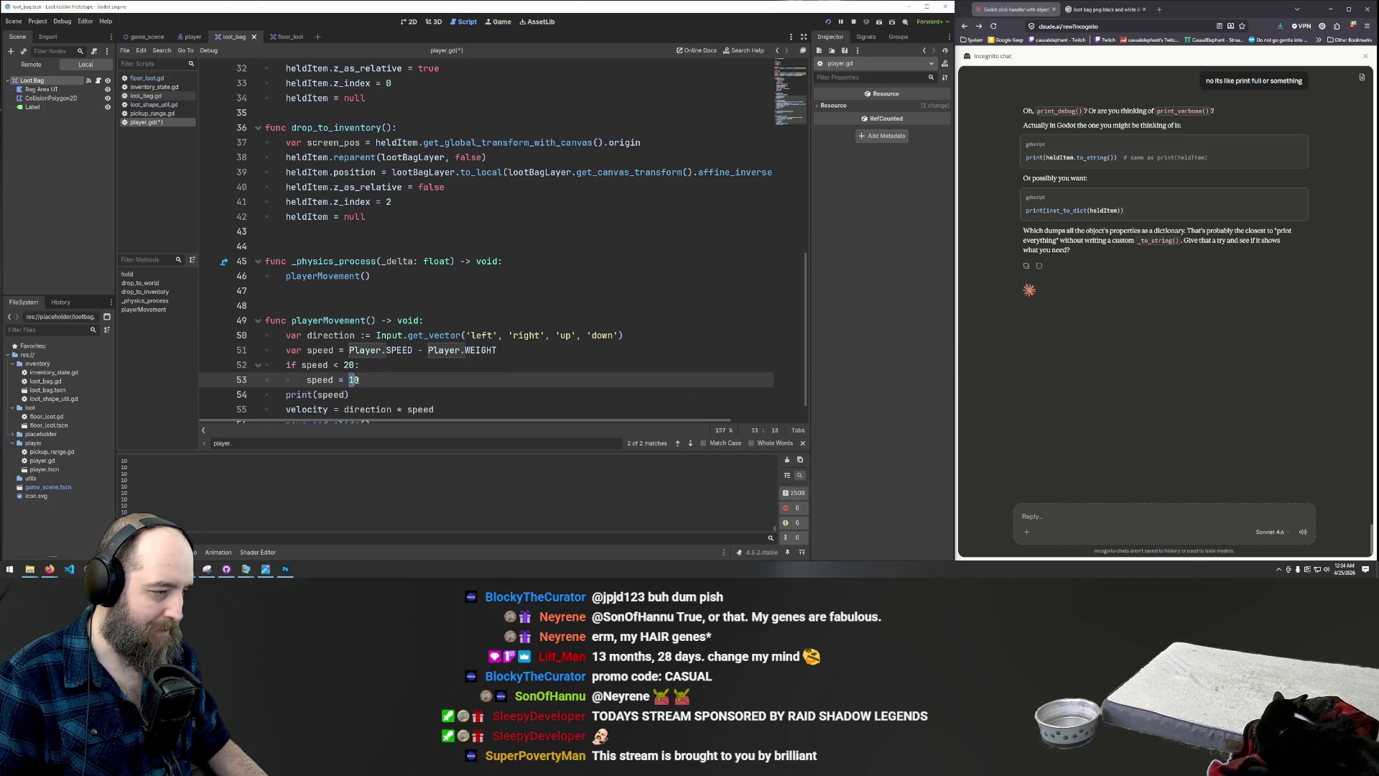
type("20")
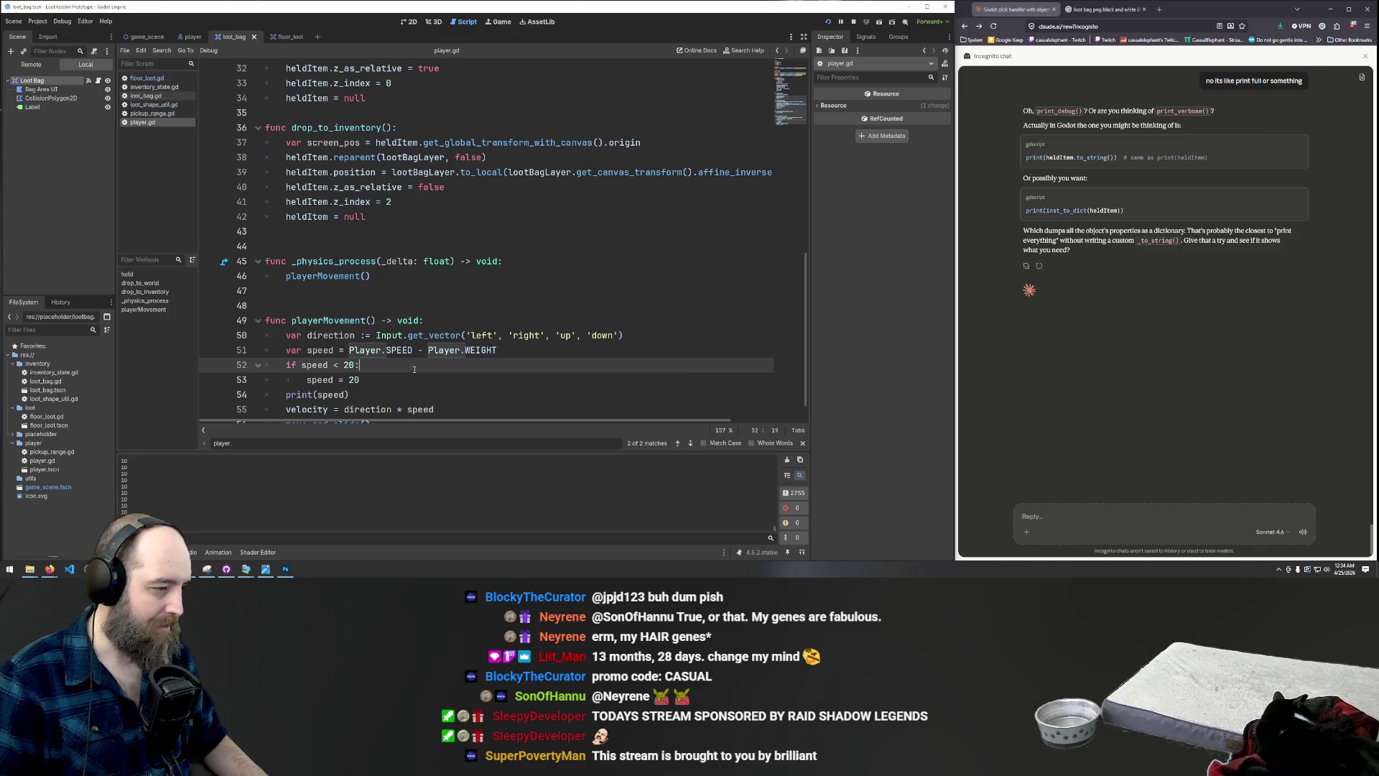
key("ctrl+s")
left_click(574, 237)
Run the game, pick up a loot item and walk around to confirm speed bottoms out at 20
key("F5")
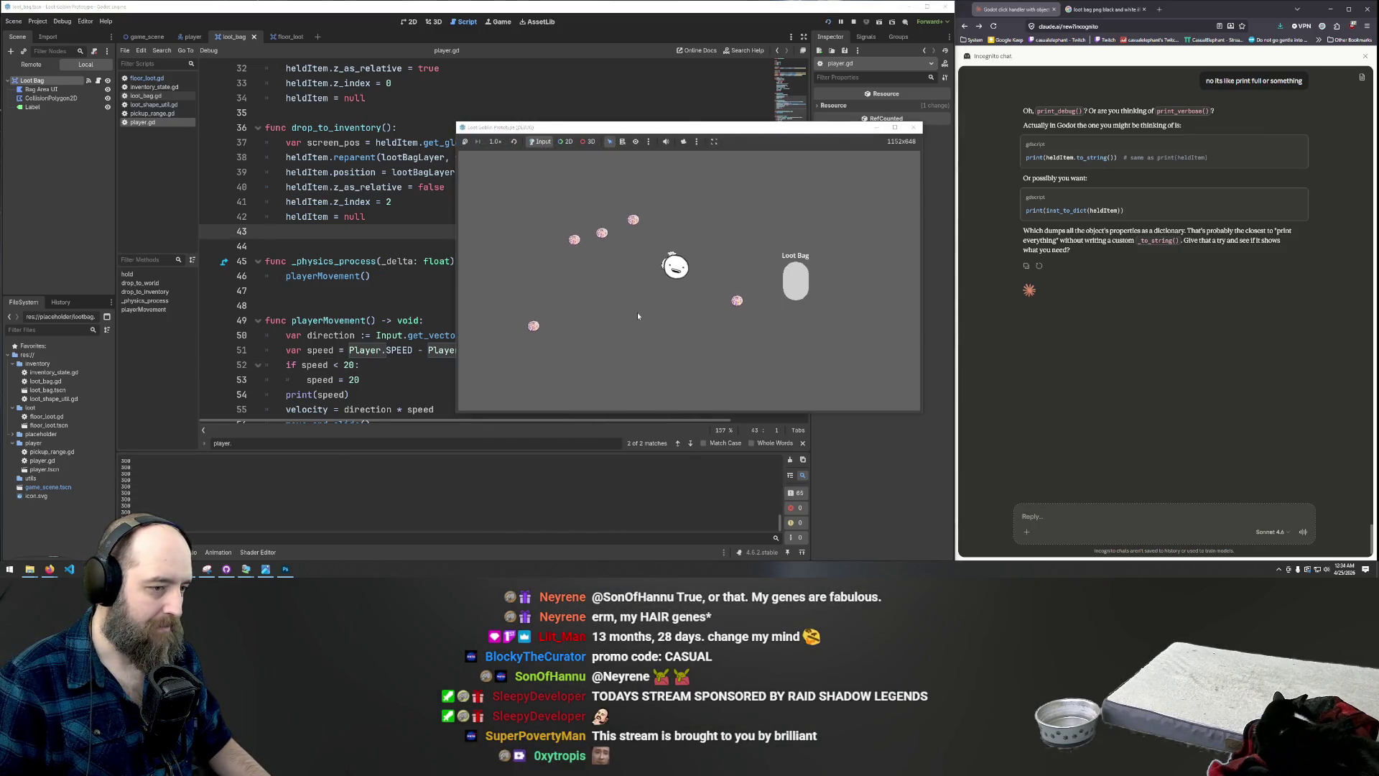
key("w")
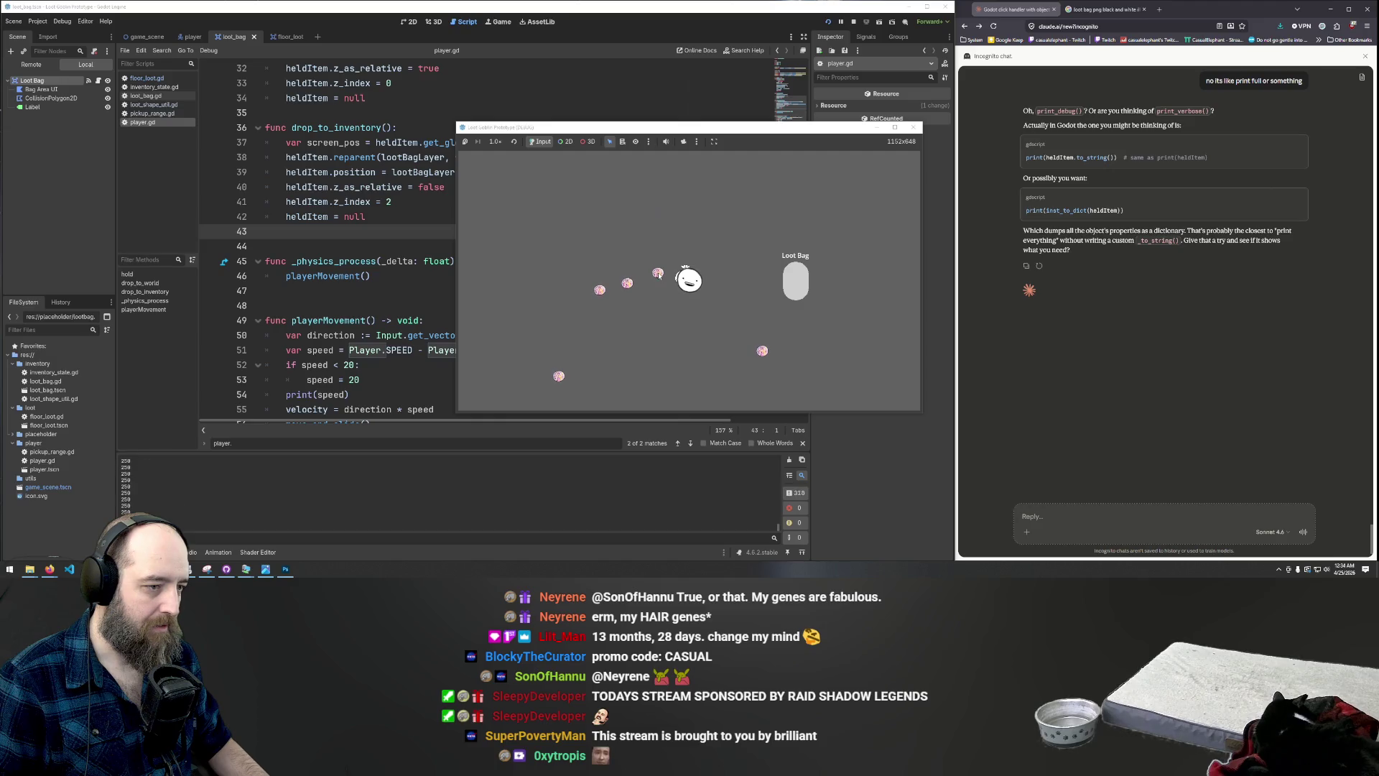
left_click(659, 274)
key("a")
key("s")
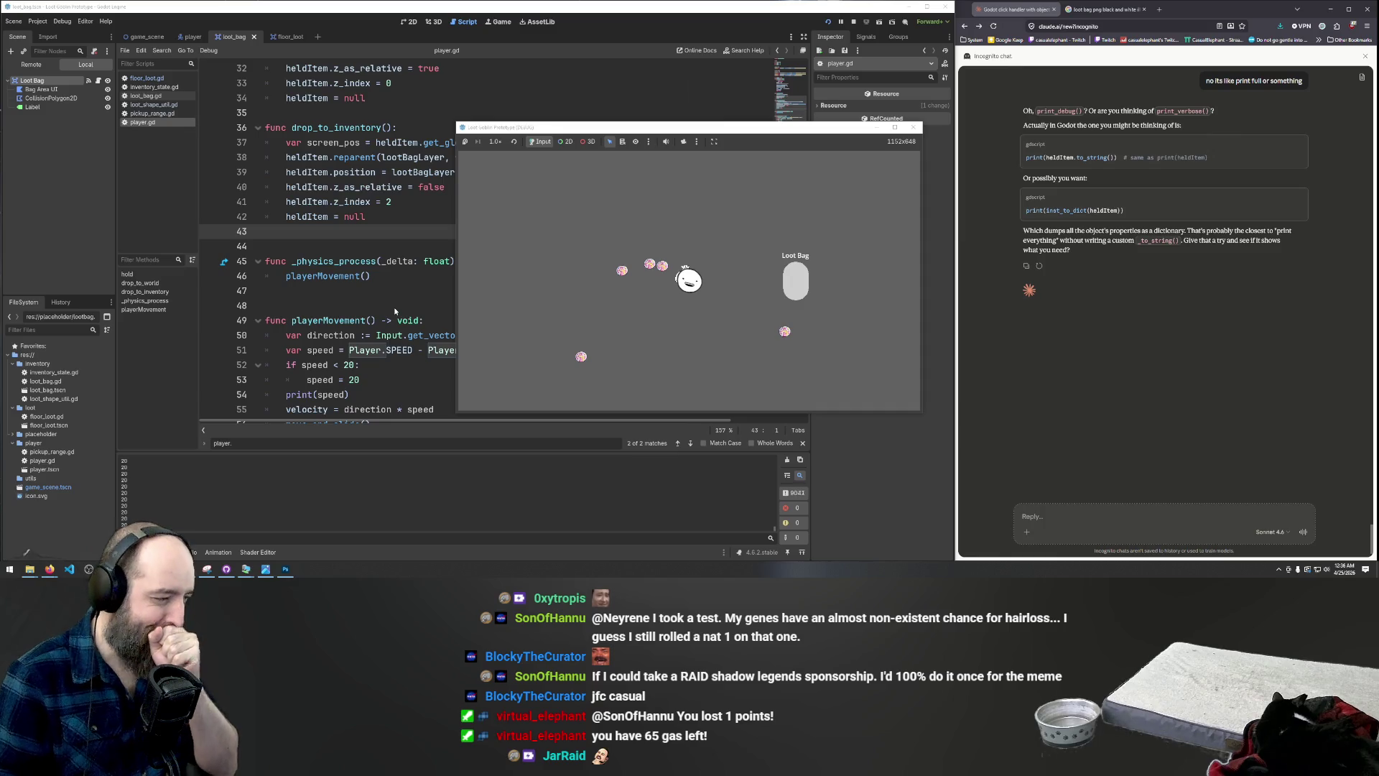
left_click(398, 232)
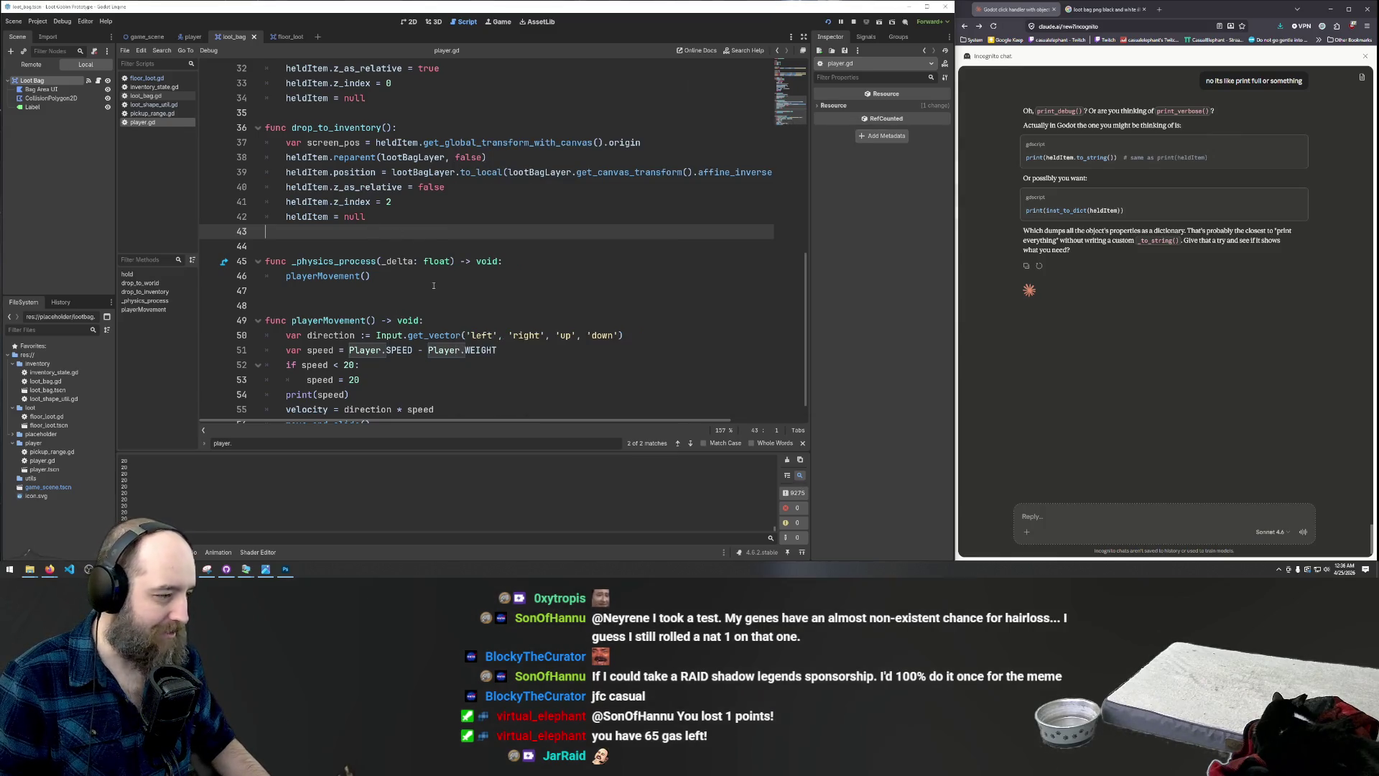
Delete the commented-out #print(inst_to_dict(heldItem)) line from the hold function
scroll(362, 284, "down", 1)
scroll(373, 262, "up", 5)
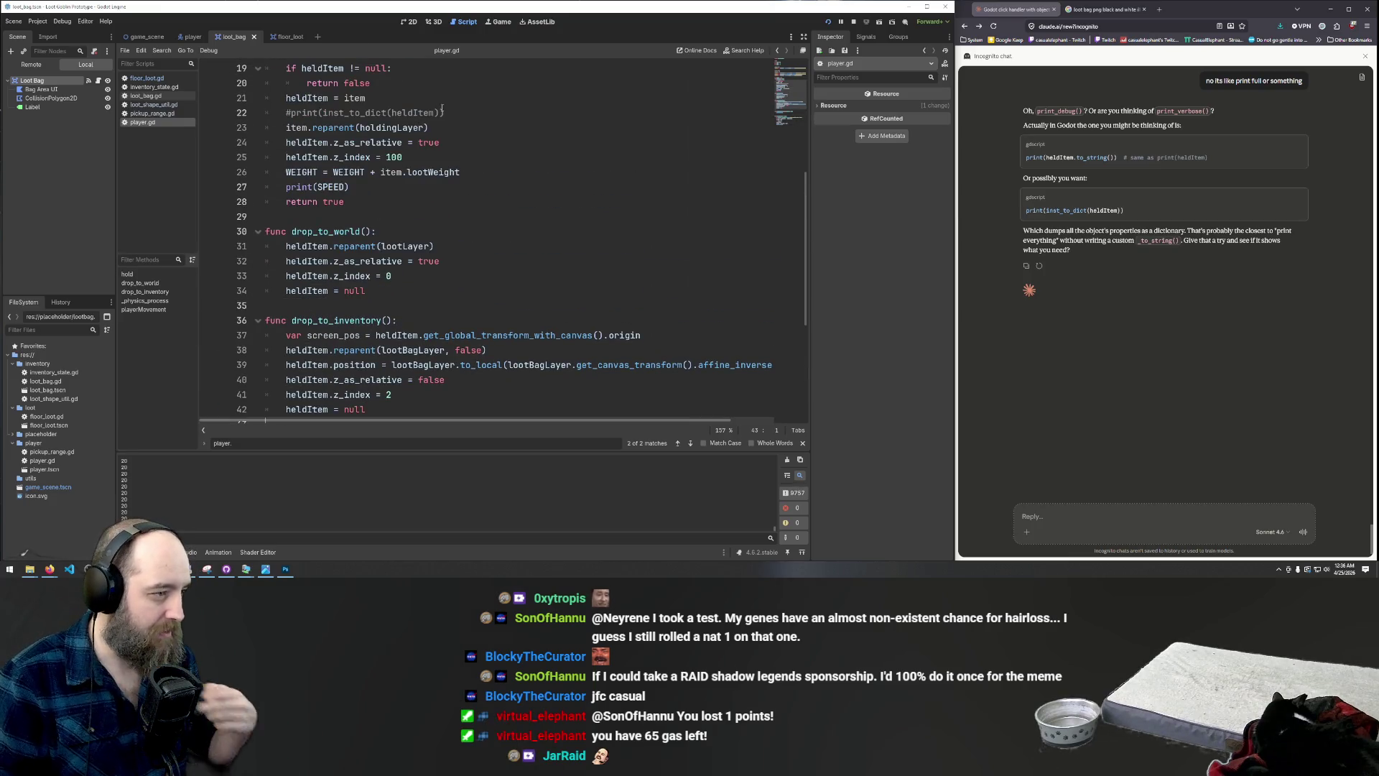
left_click_drag(448, 113, 213, 123)
key("shift+Up")
key("shift+Left")
key("BackSpace")
Select the WEIGHT = WEIGHT + item.lootWeight line for reuse
scroll(451, 170, "up", 1)
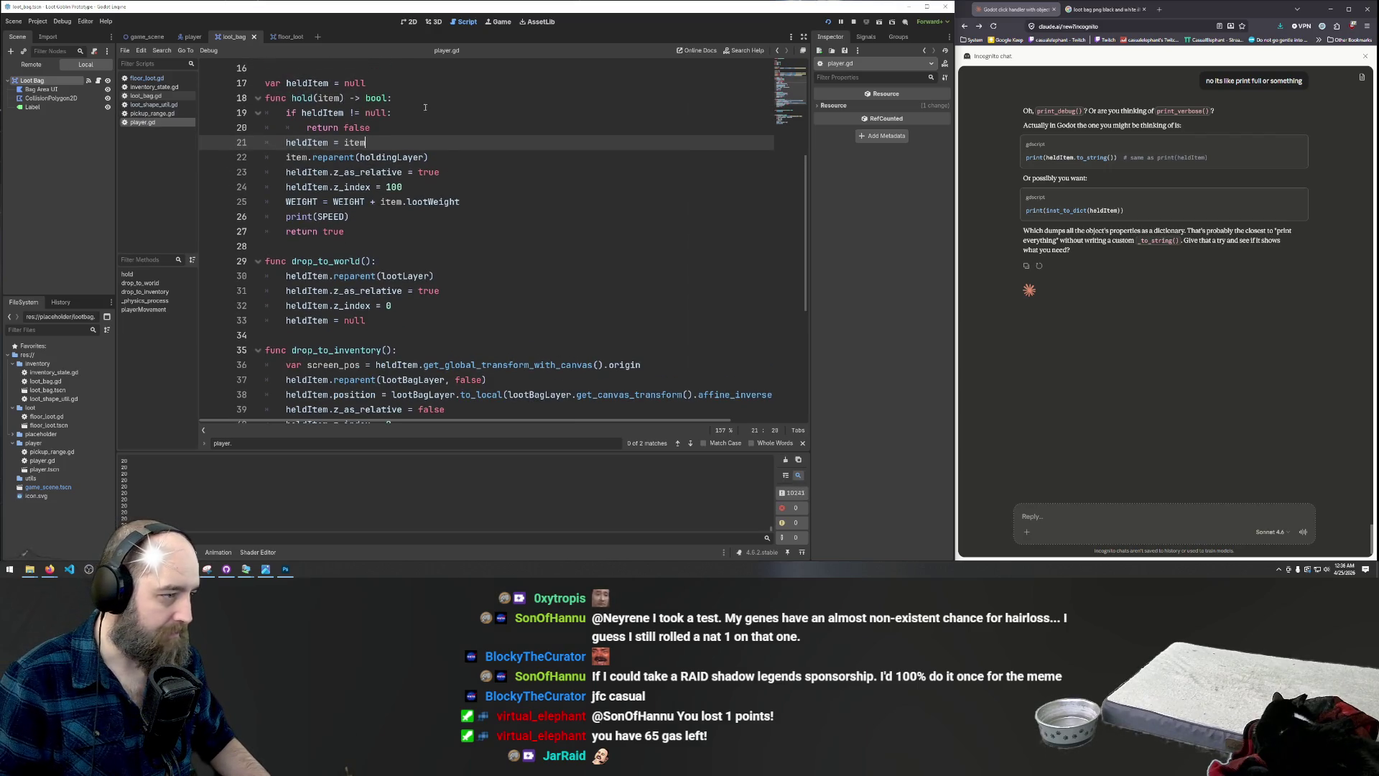
left_click(484, 201)
key("ctrl+shift+Left")
key("ctrl+shift+Left")
key("ctrl+shift+Left")
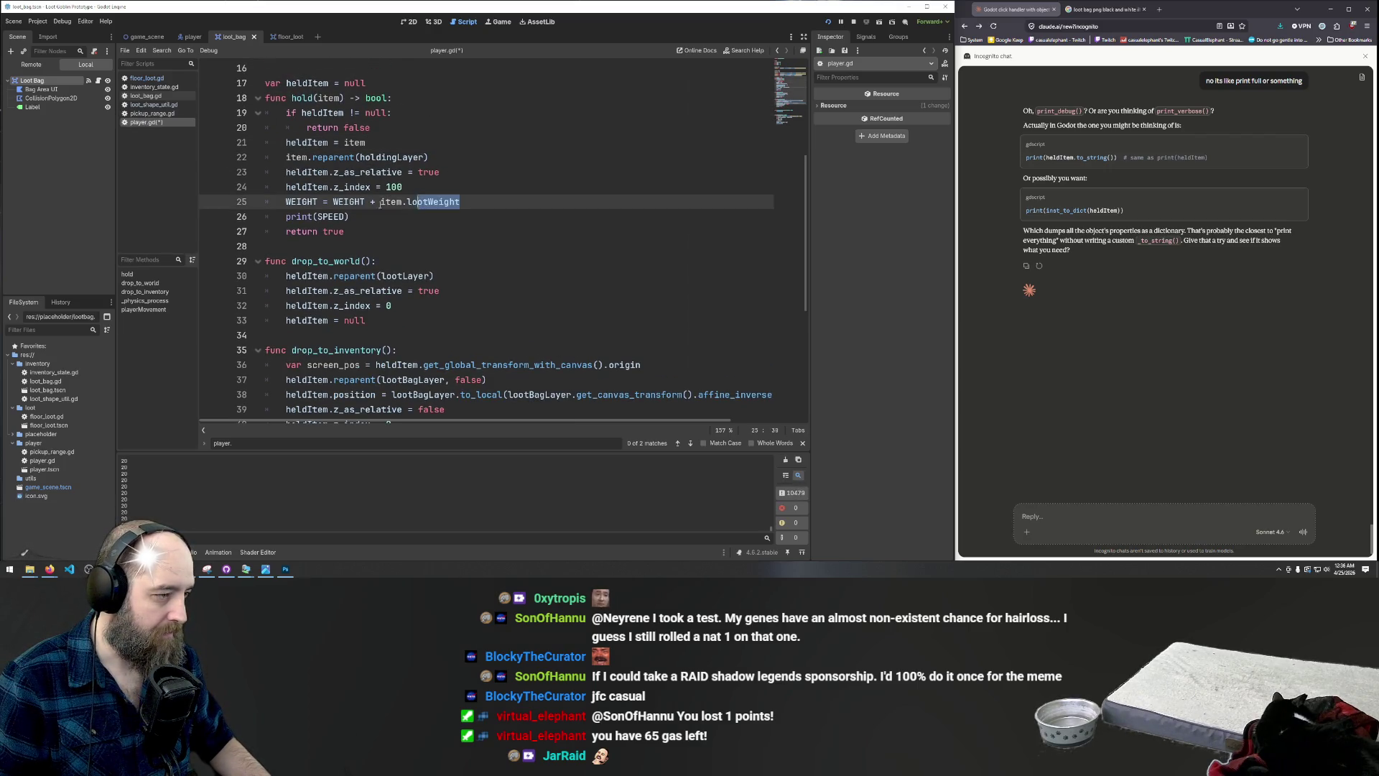
left_click_drag(471, 200, 286, 202)
key("ctrl+c")
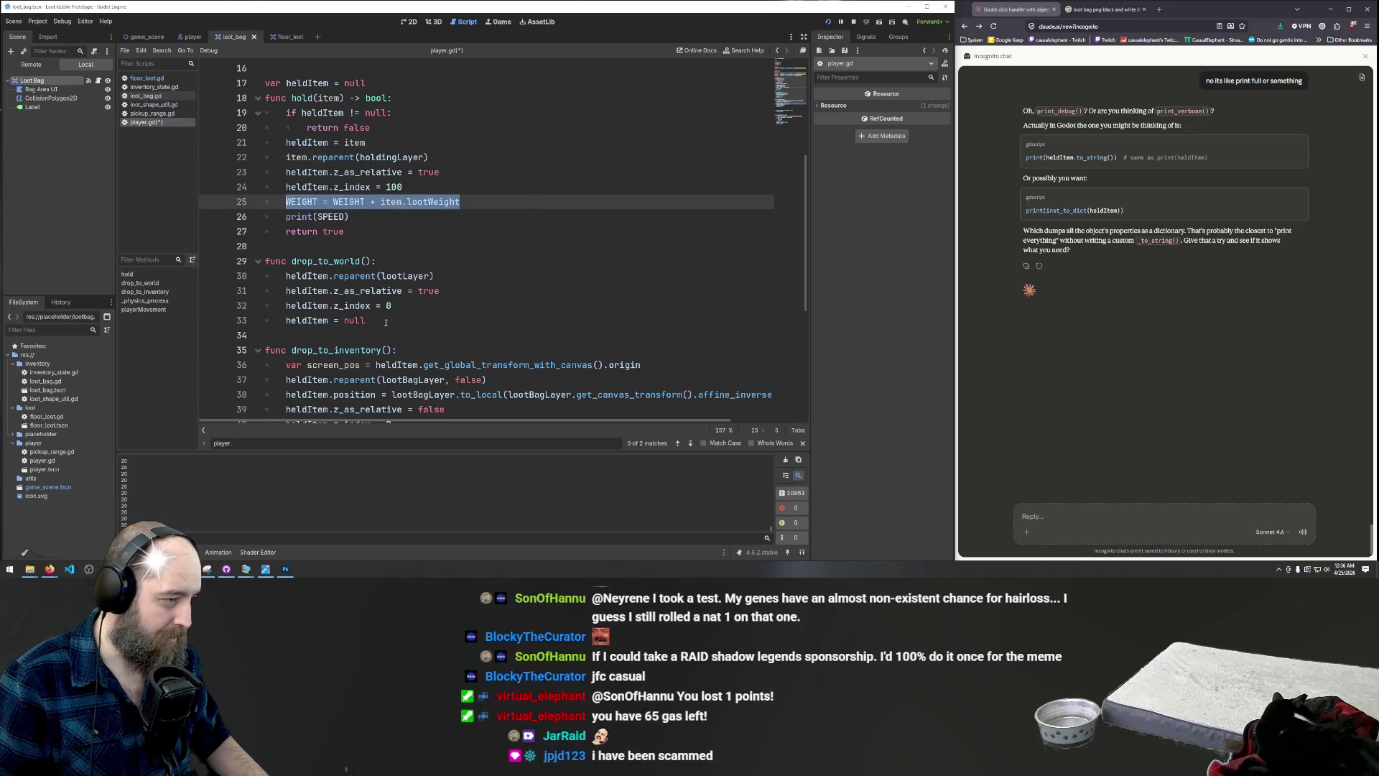
Place the caret on the last line of drop_to_world, after heldItem = null
left_click(407, 320)
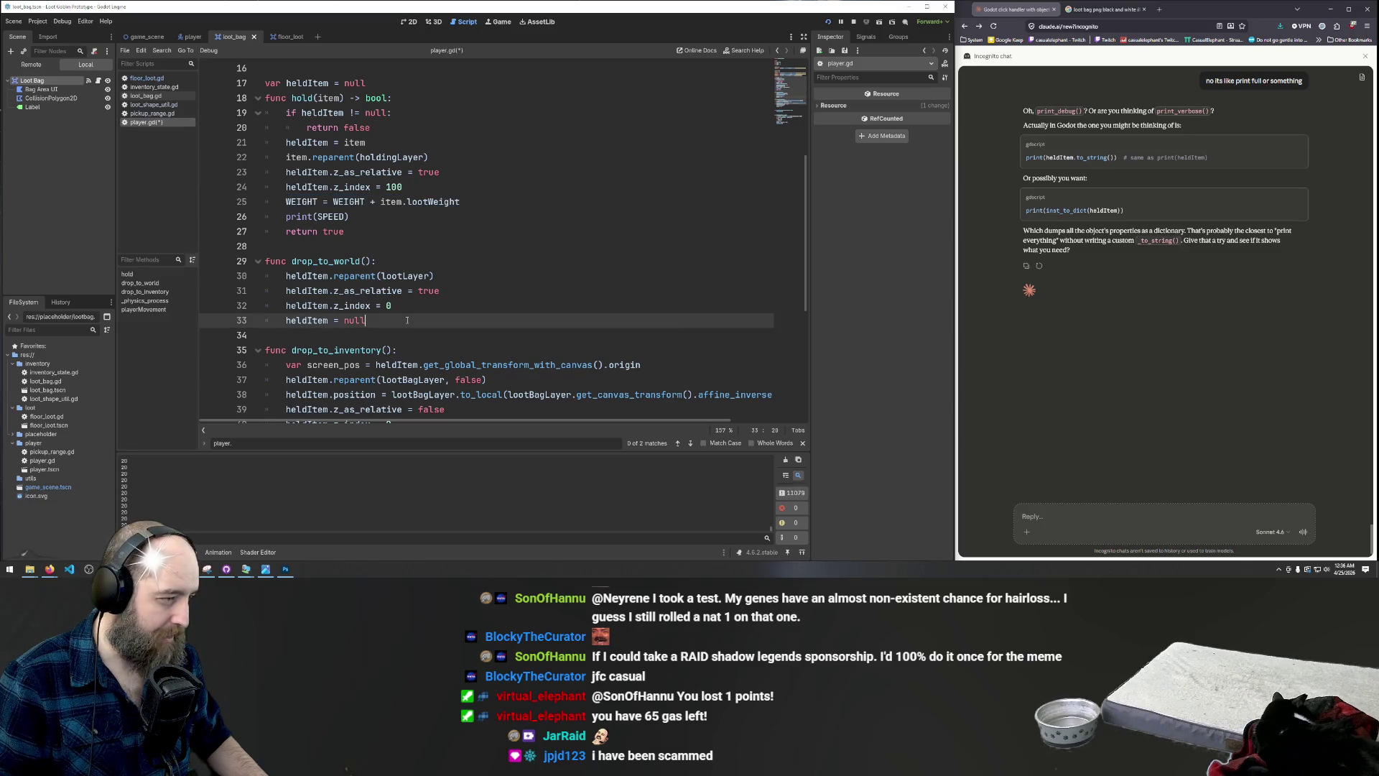
left_click(353, 217)
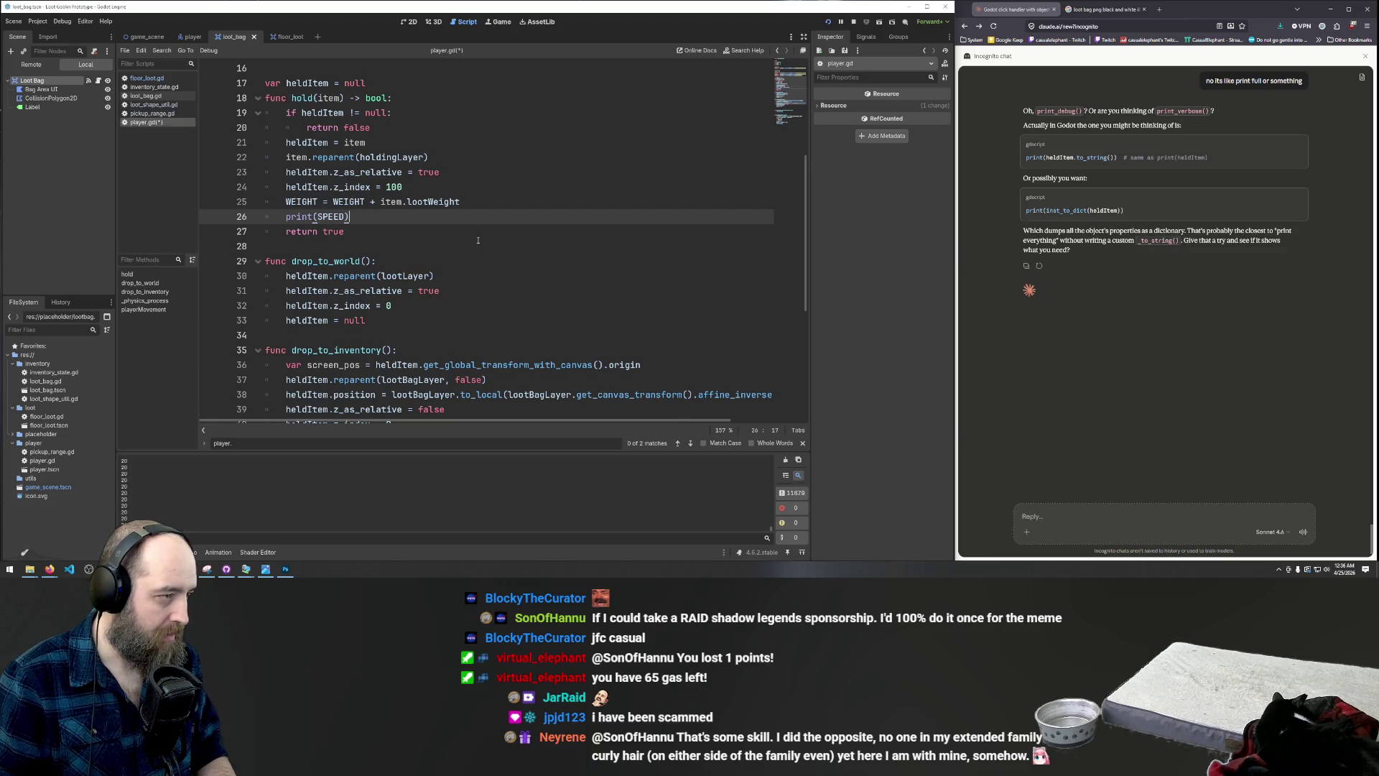
scroll(478, 241, "up", 2)
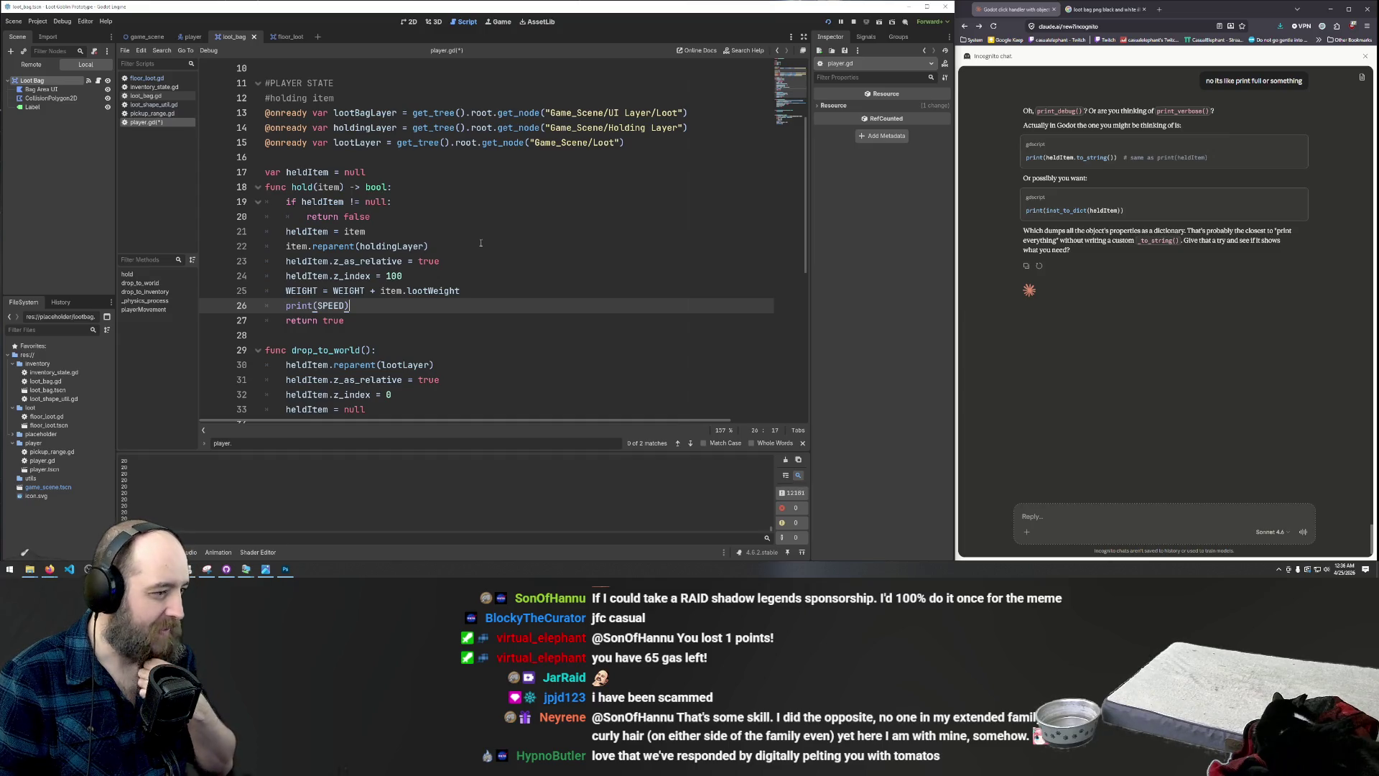
scroll(407, 291, "down", 3)
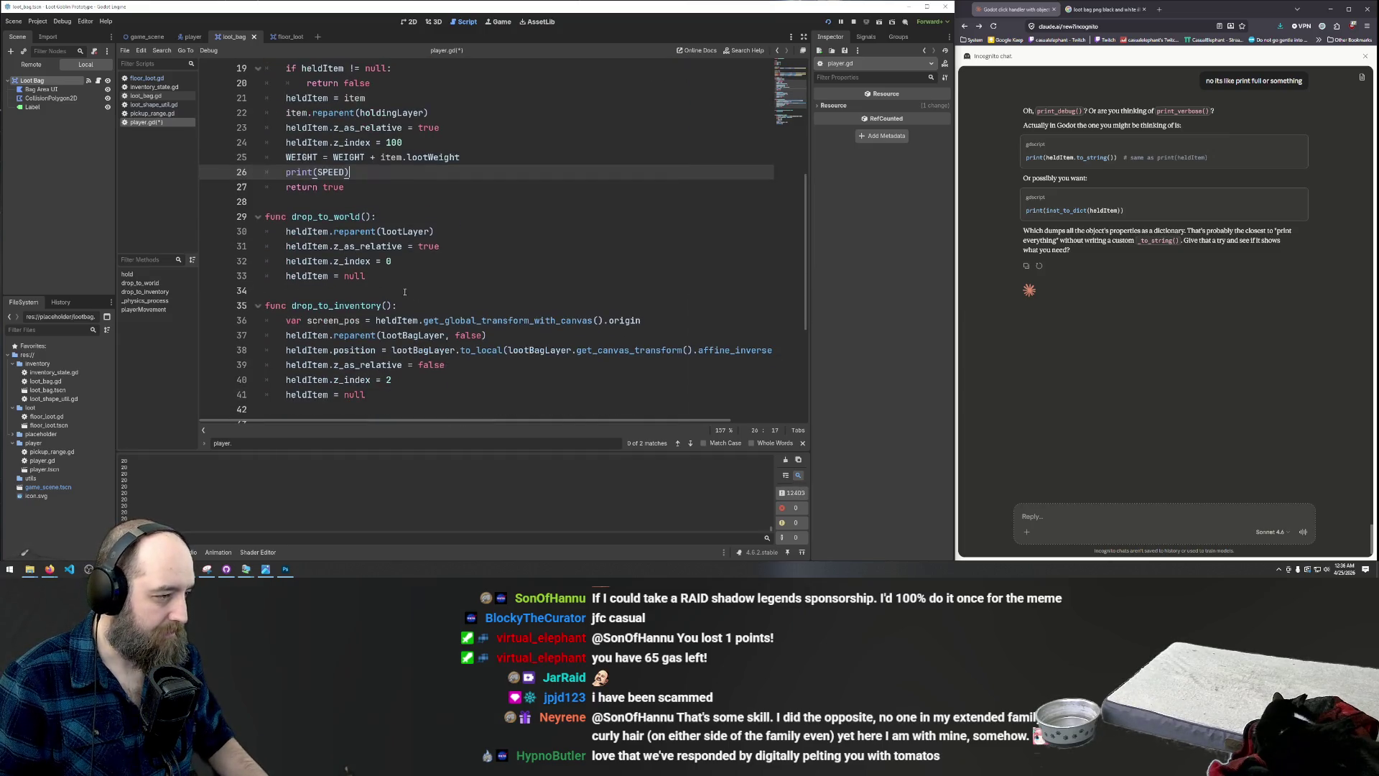
left_click(401, 276)
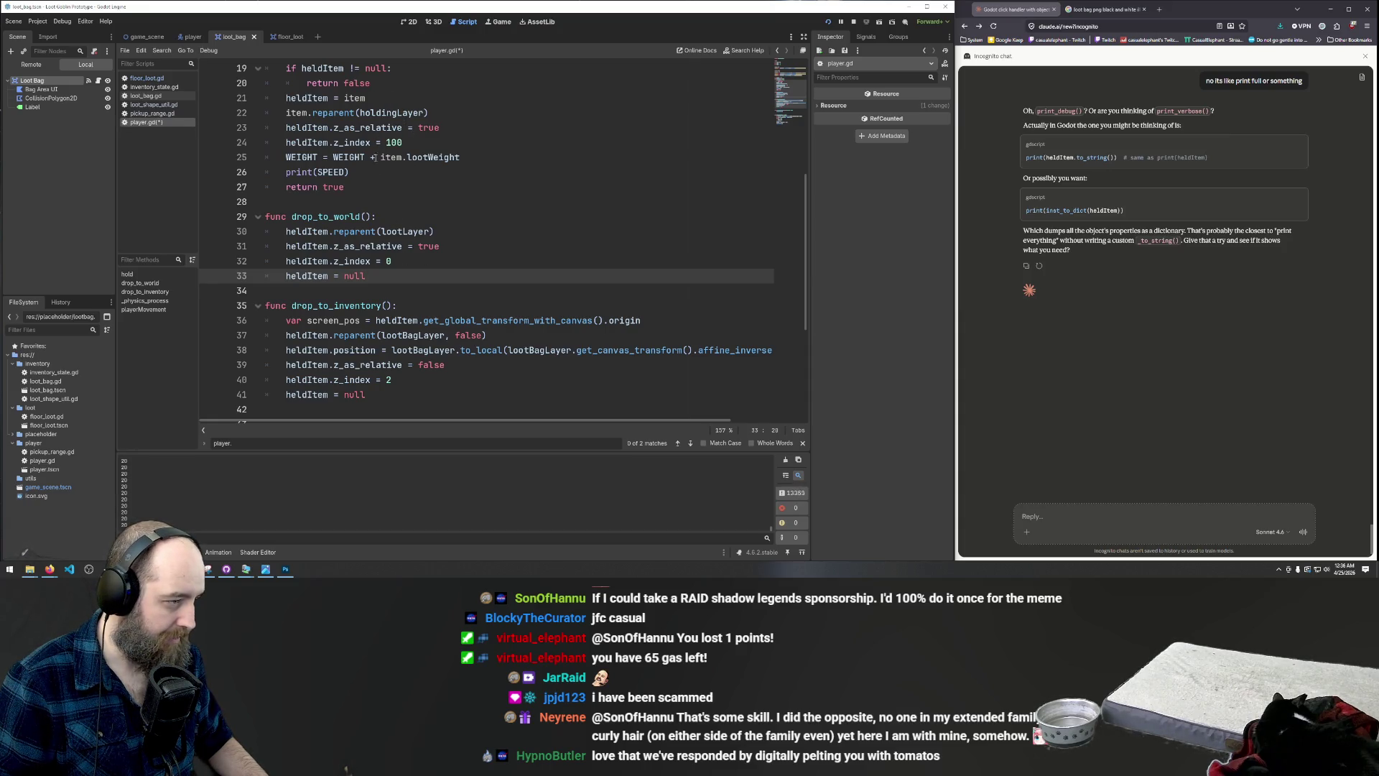
left_click(425, 260)
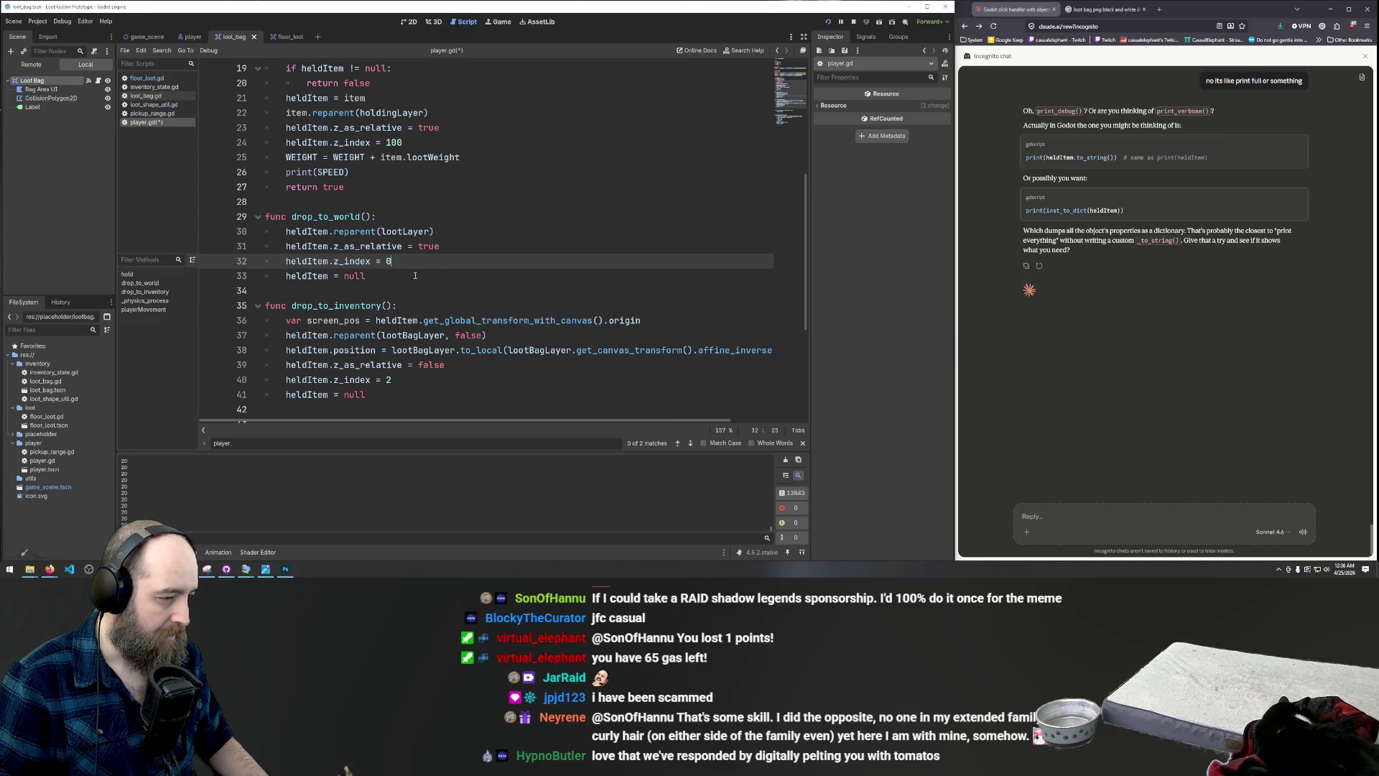
scroll(503, 309, "down", 3)
scroll(446, 258, "up", 3)
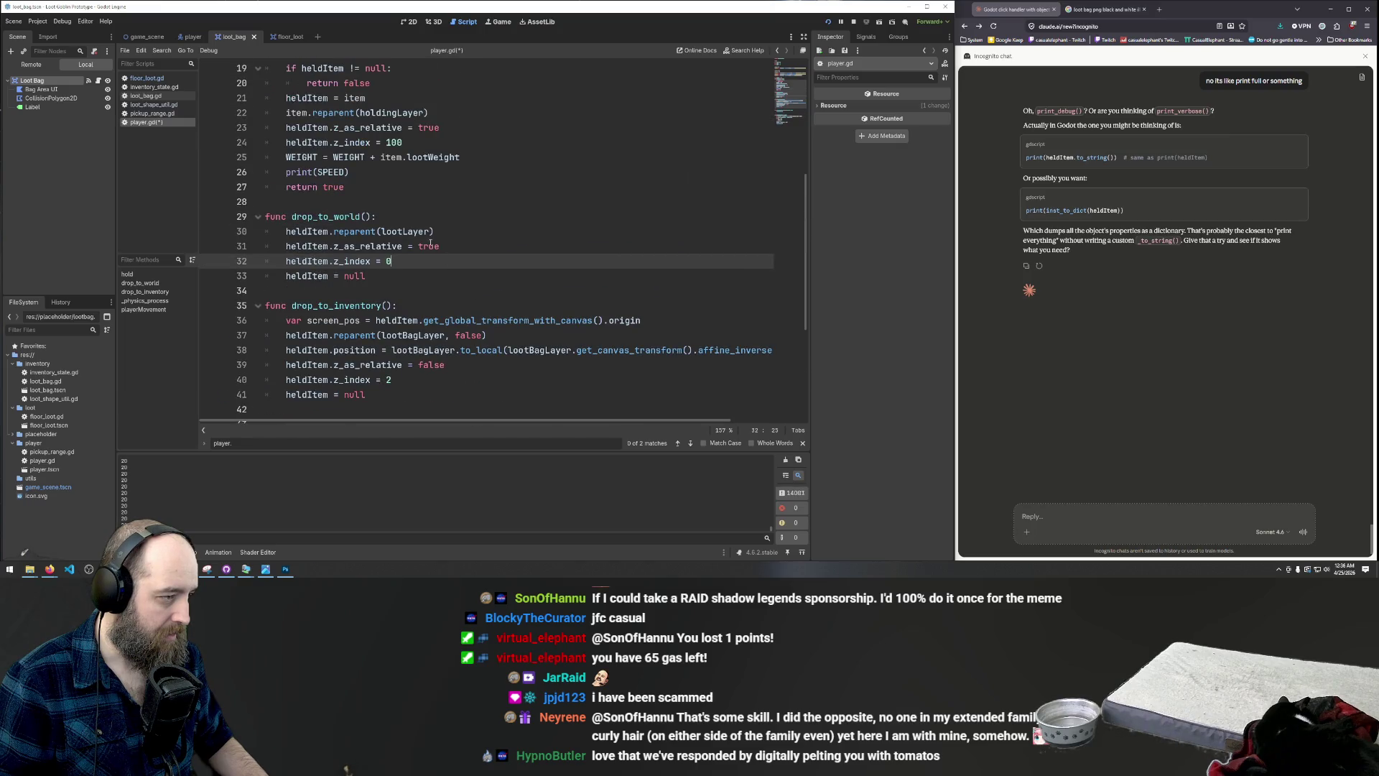
left_click(425, 274)
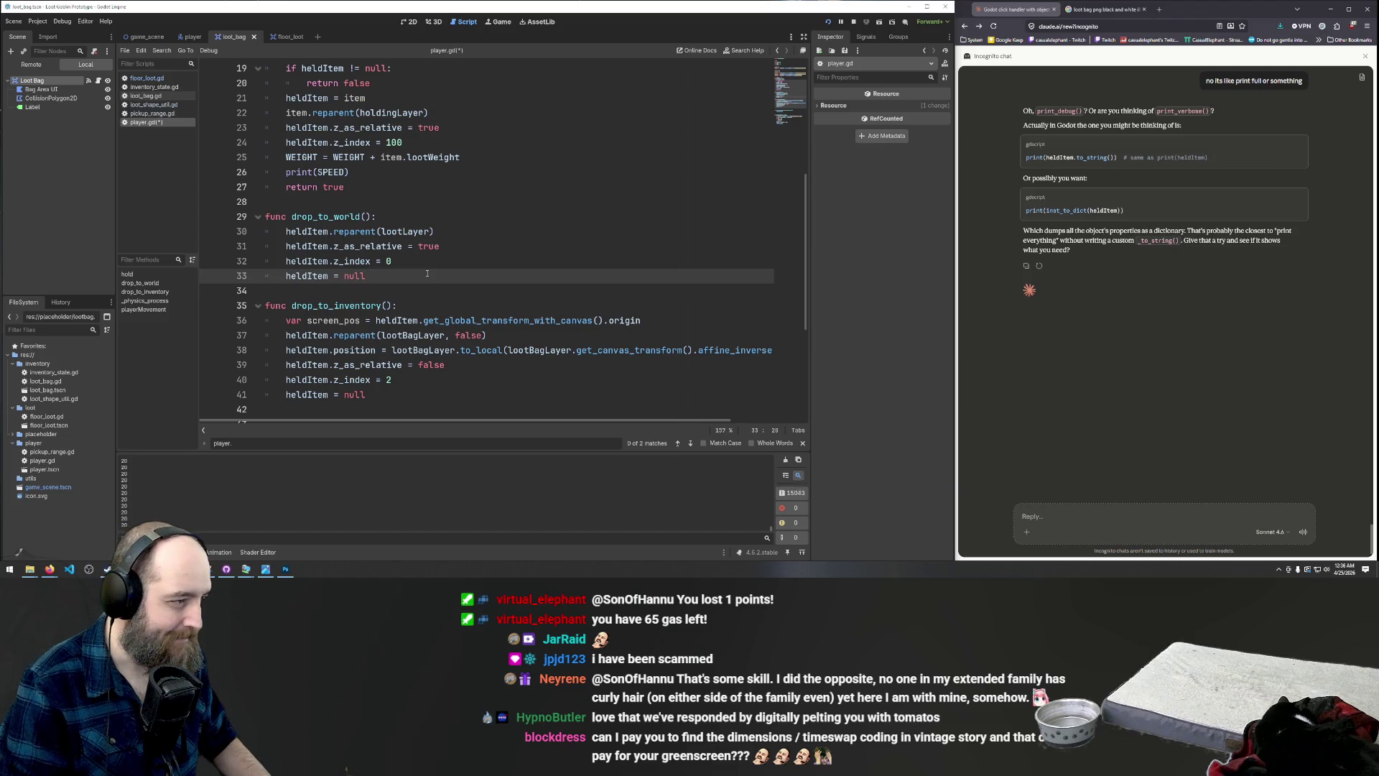
Paste the weight line into drop_to_world and change its plus to a minus
key("Return")
key("ctrl+v")
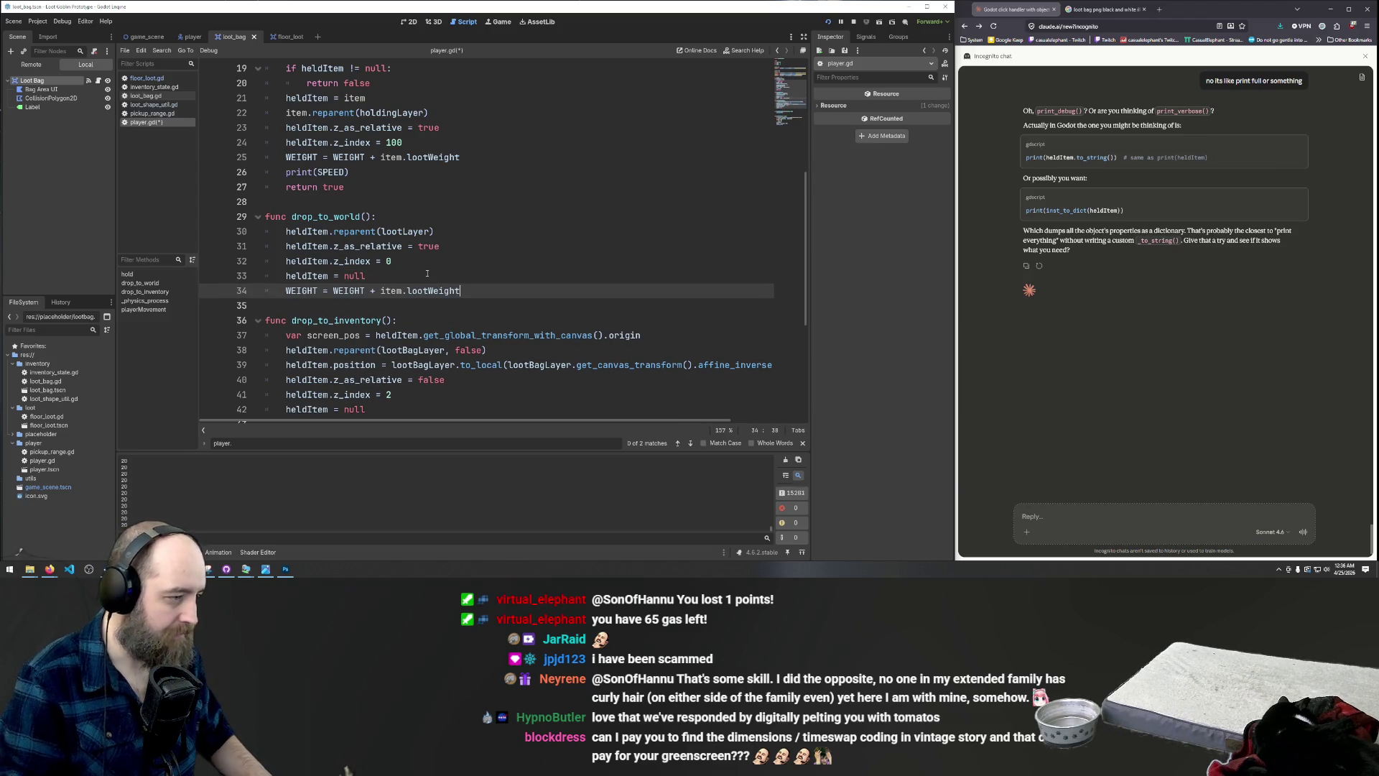
double_click(372, 290)
type("-")
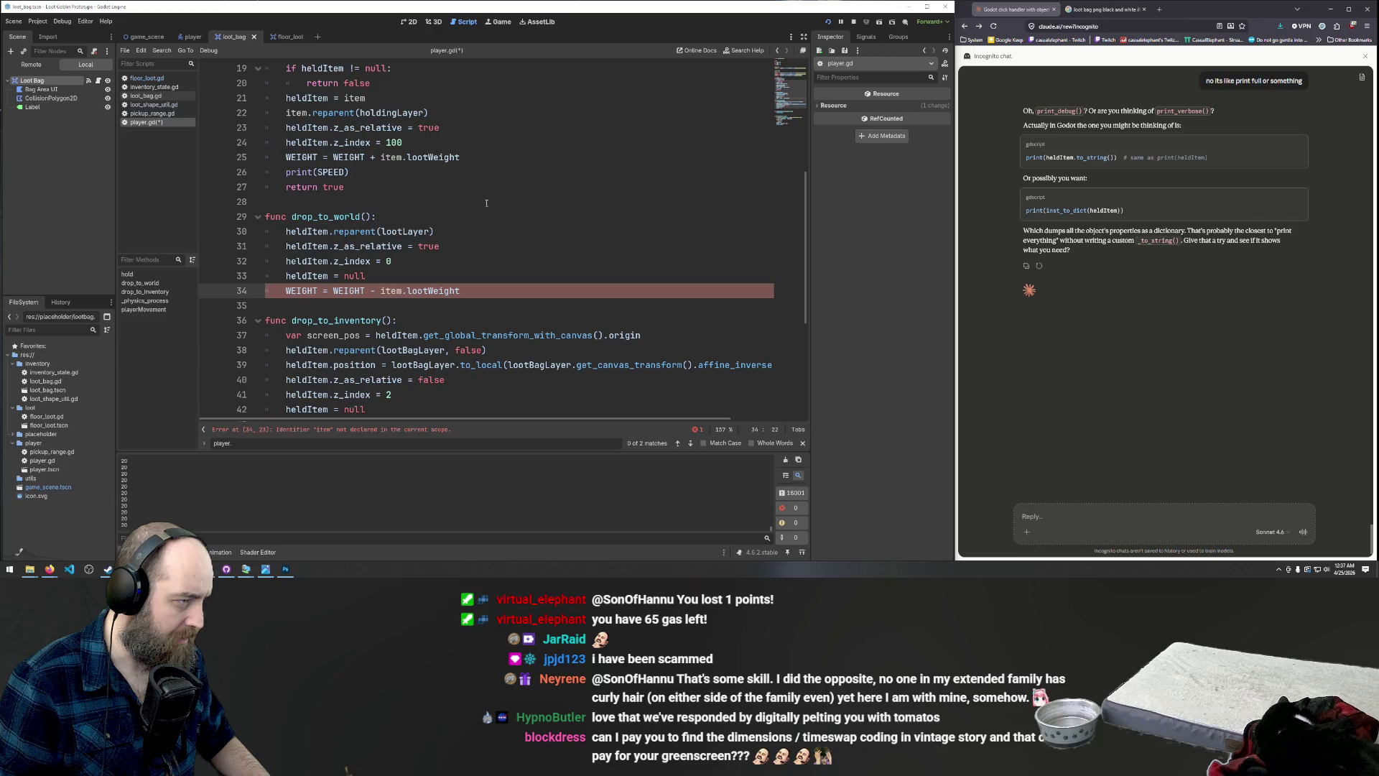
Replace 'item' with heldItem in the weight lines on lines 25 and 34
scroll(486, 203, "up", 1)
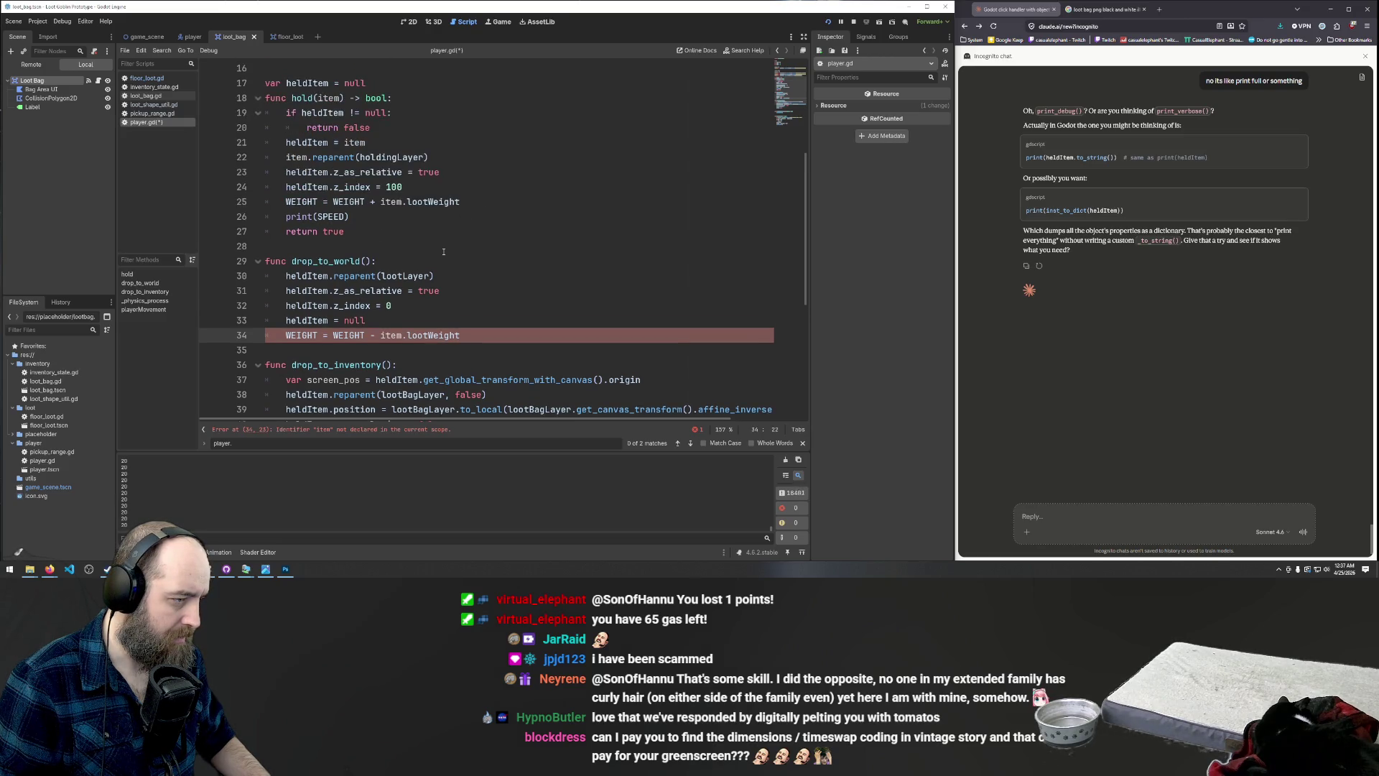
scroll(424, 252, "down", 1)
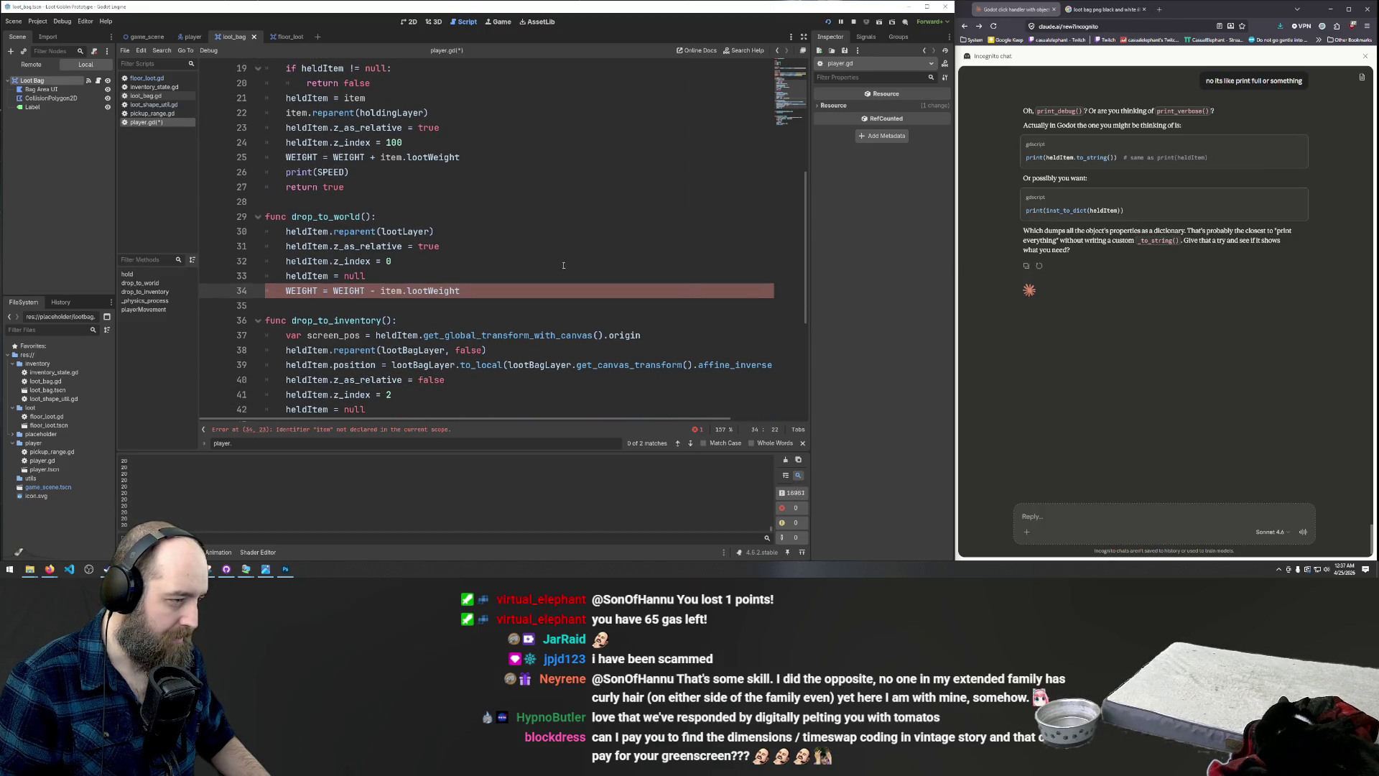
scroll(405, 248, "up", 1)
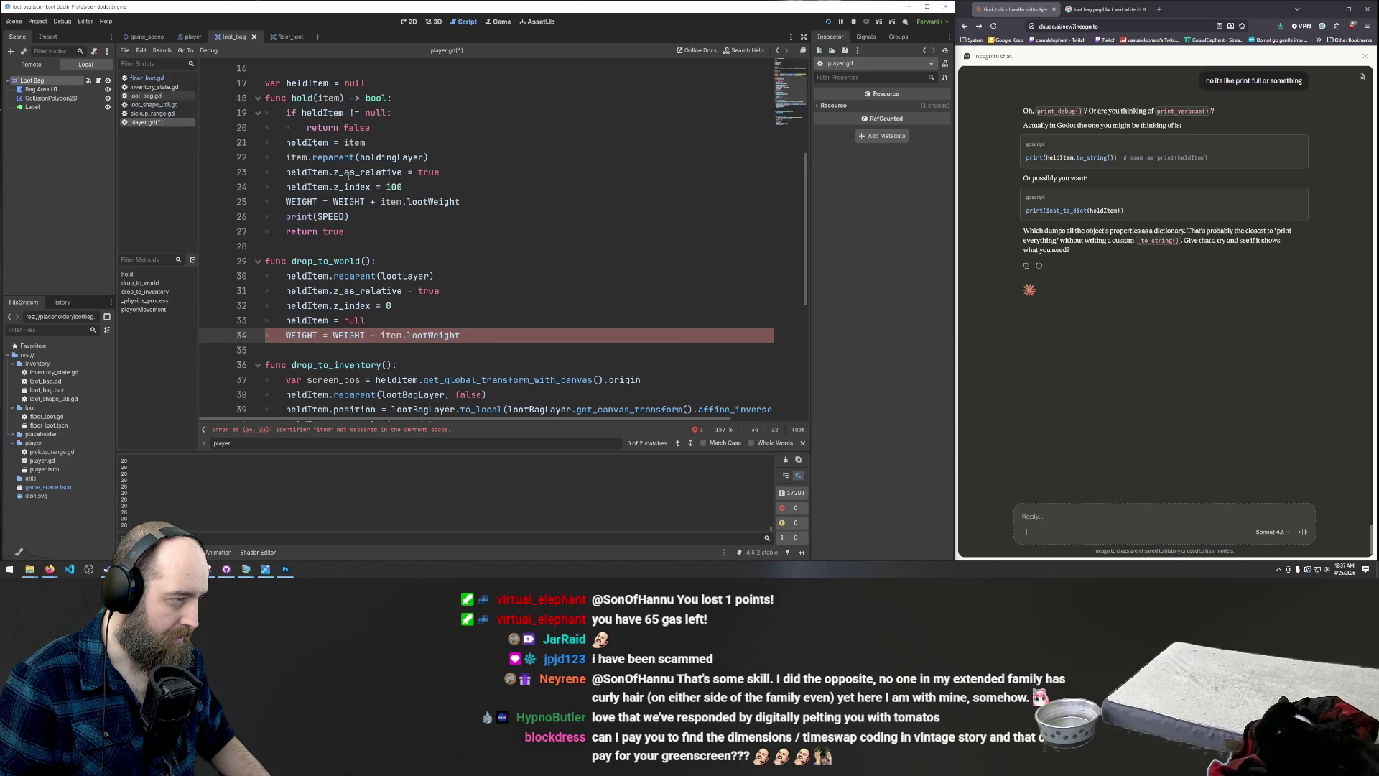
double_click(299, 83)
key("ctrl+c")
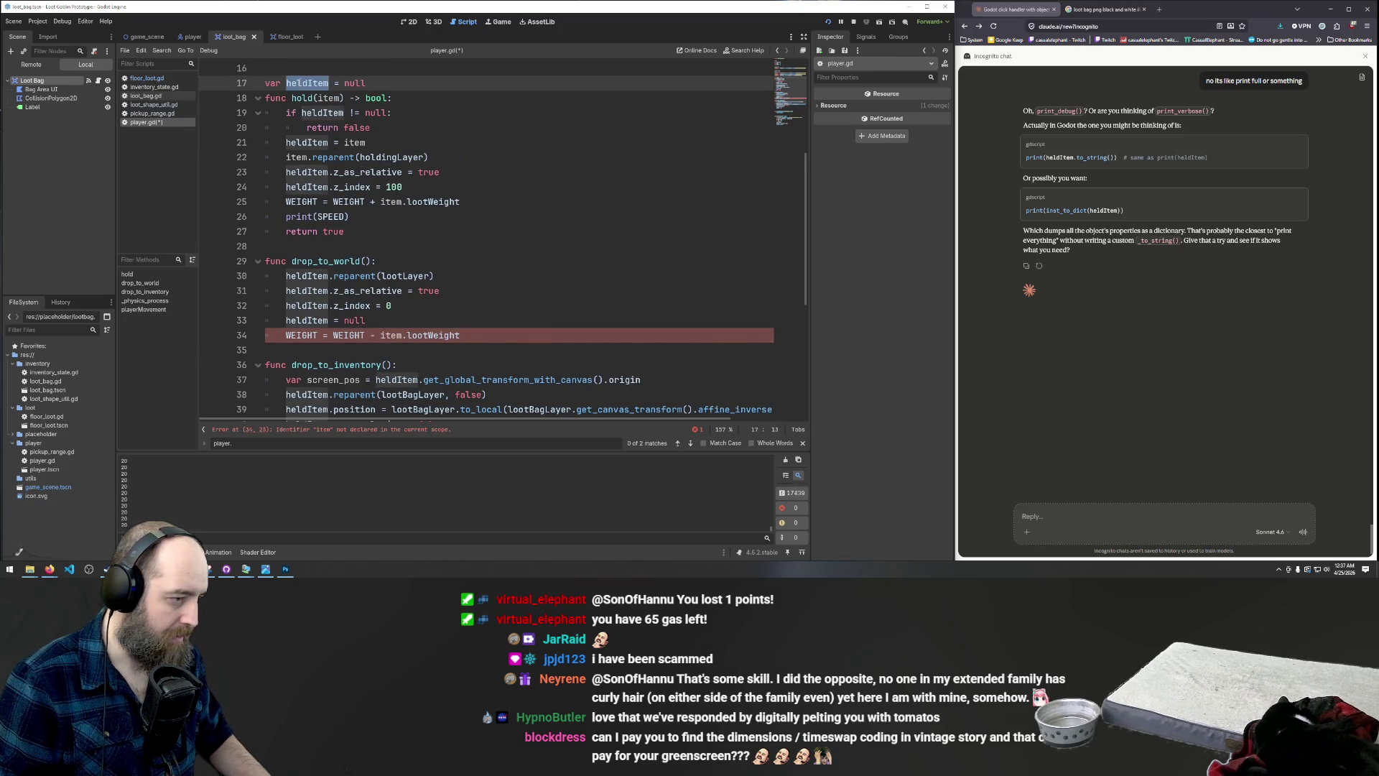
double_click(392, 336)
key("ctrl+v")
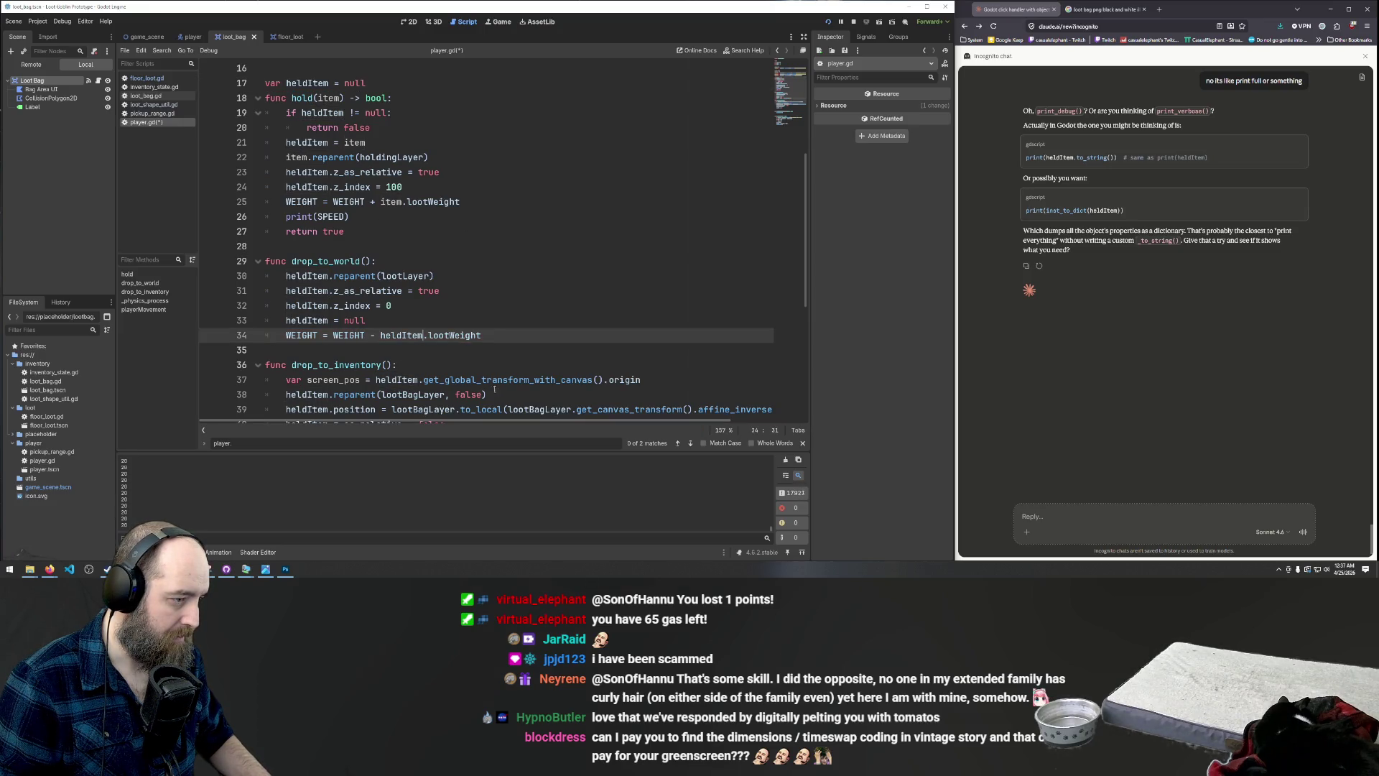
double_click(394, 202)
key("ctrl+v")
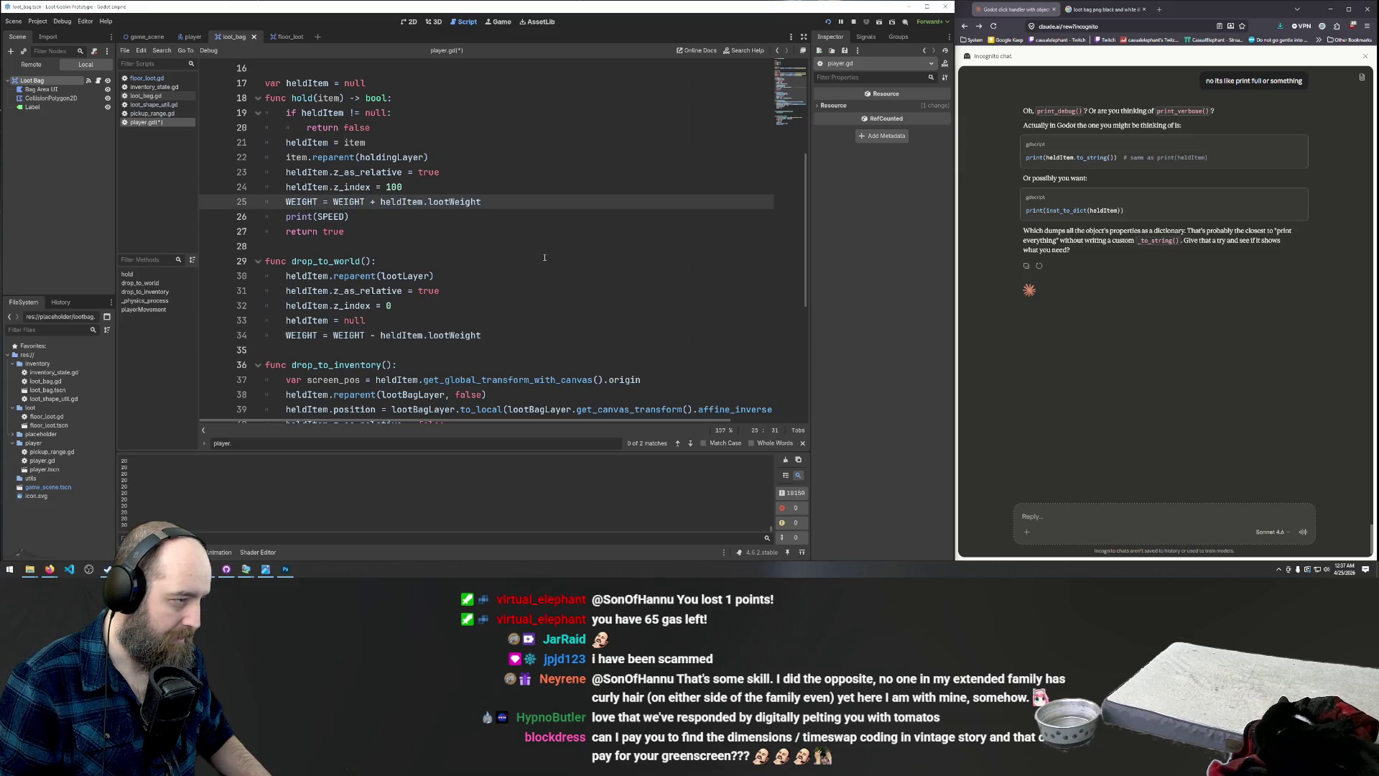
Save player.gd, run the game and move the player with W and D
left_click(544, 257)
scroll(461, 267, "down", 5)
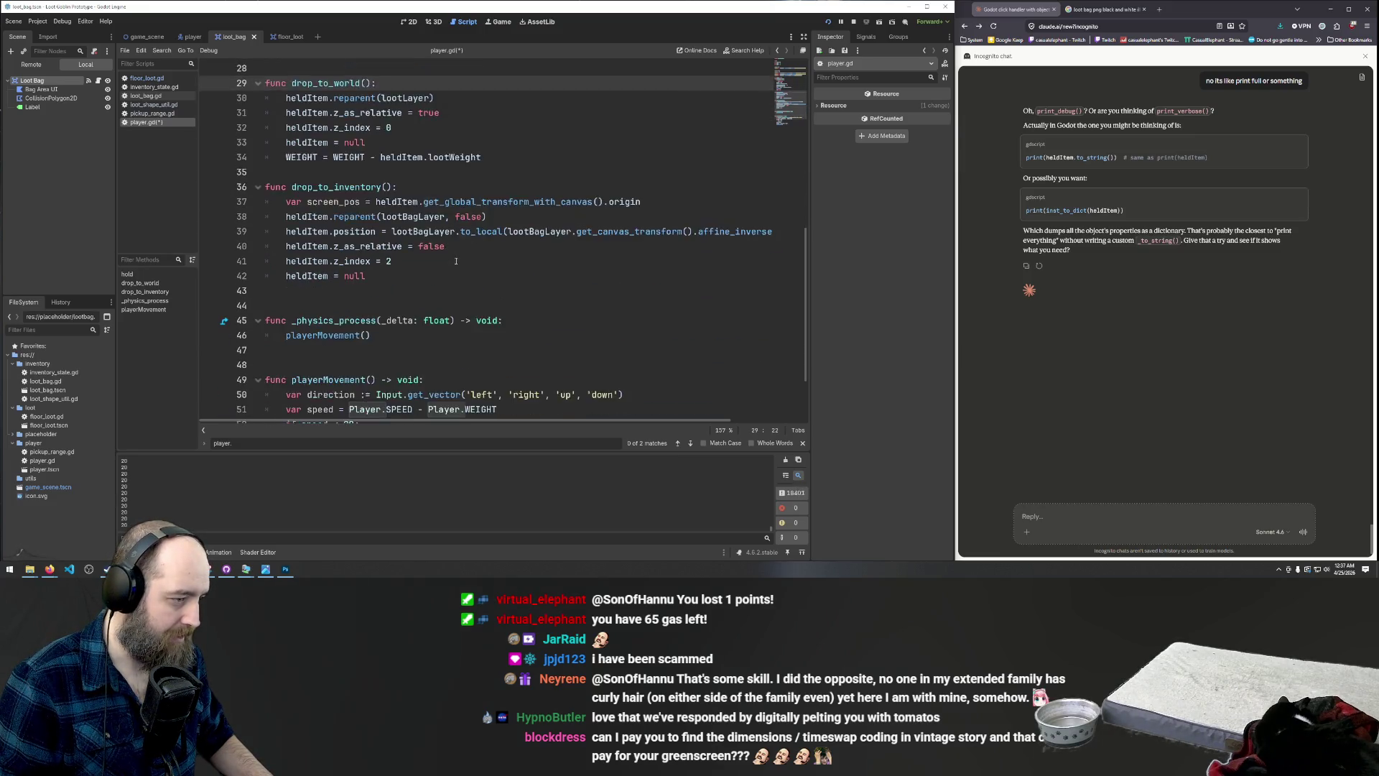
scroll(455, 263, "up", 1)
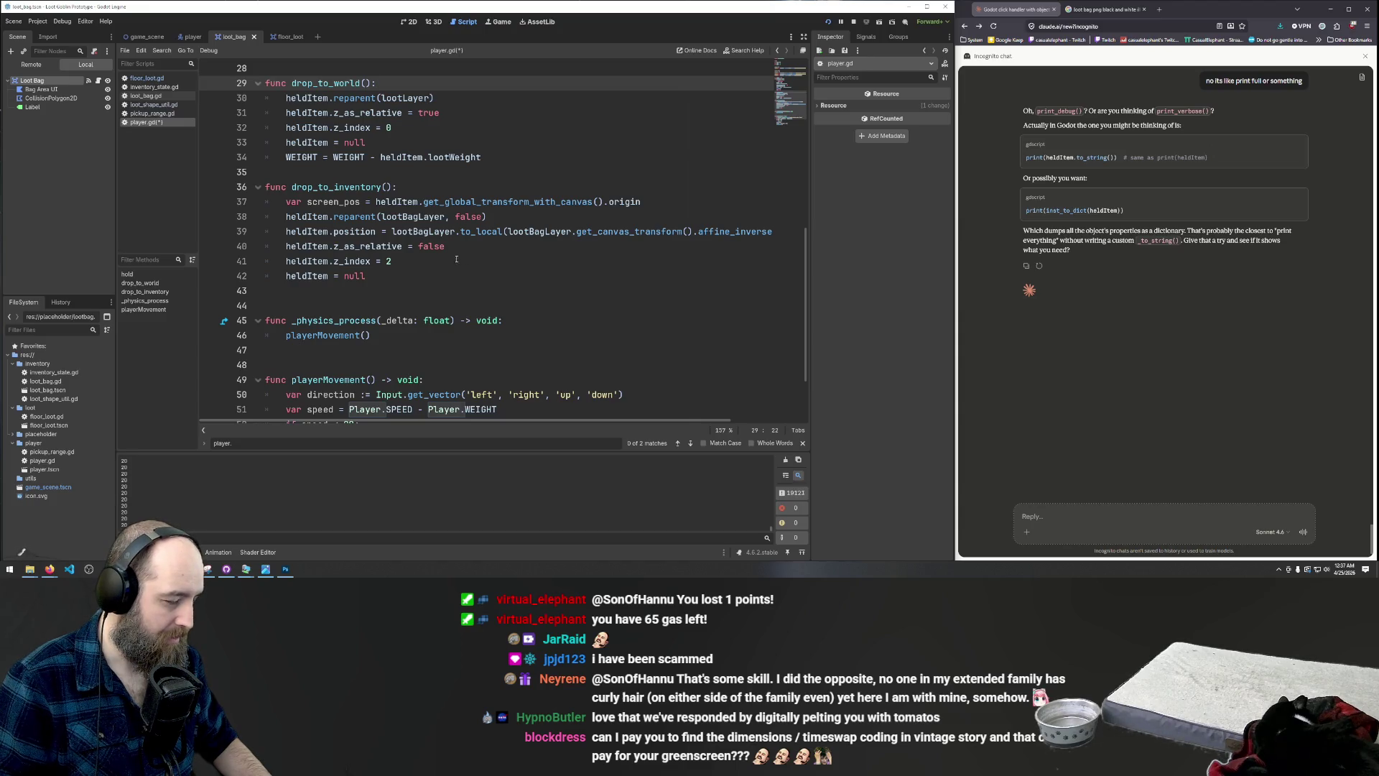
scroll(478, 252, "up", 2)
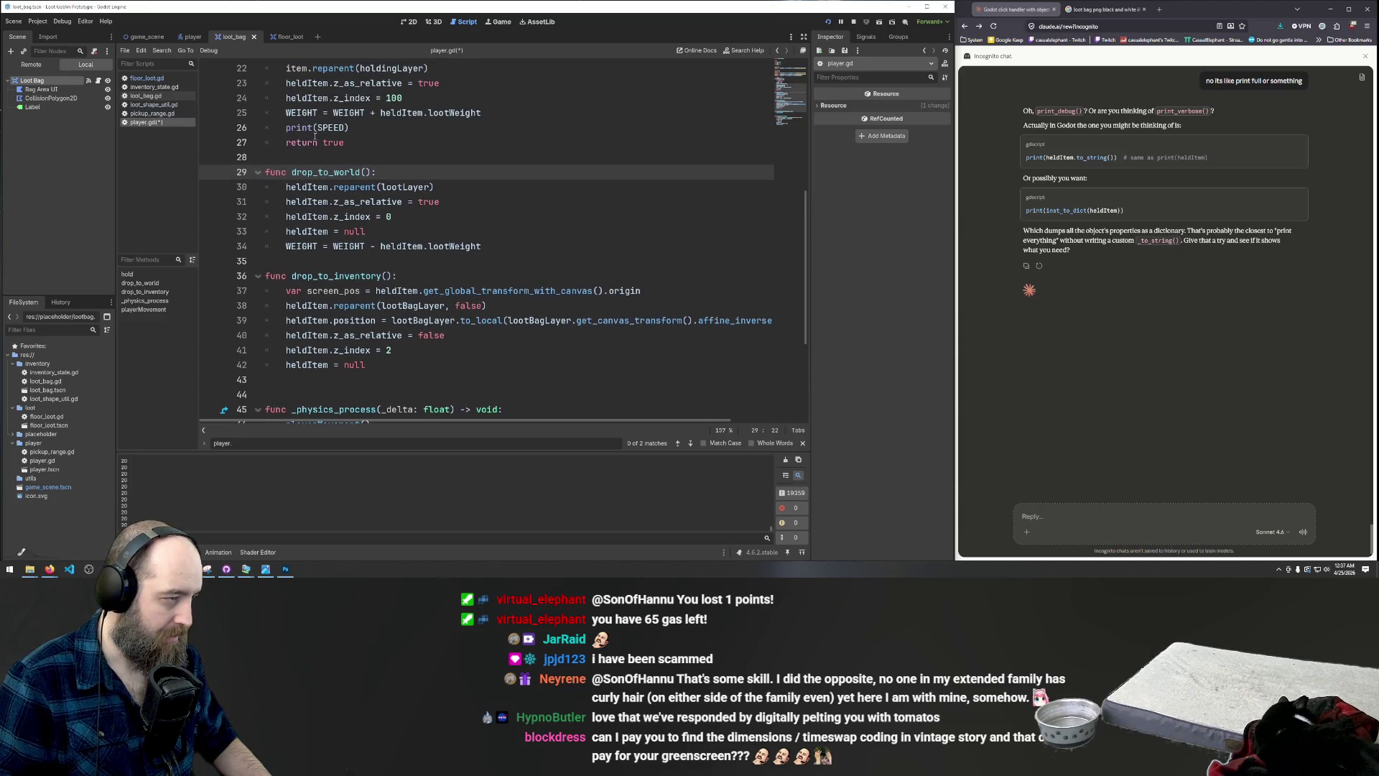
scroll(436, 191, "up", 2)
scroll(503, 191, "down", 2)
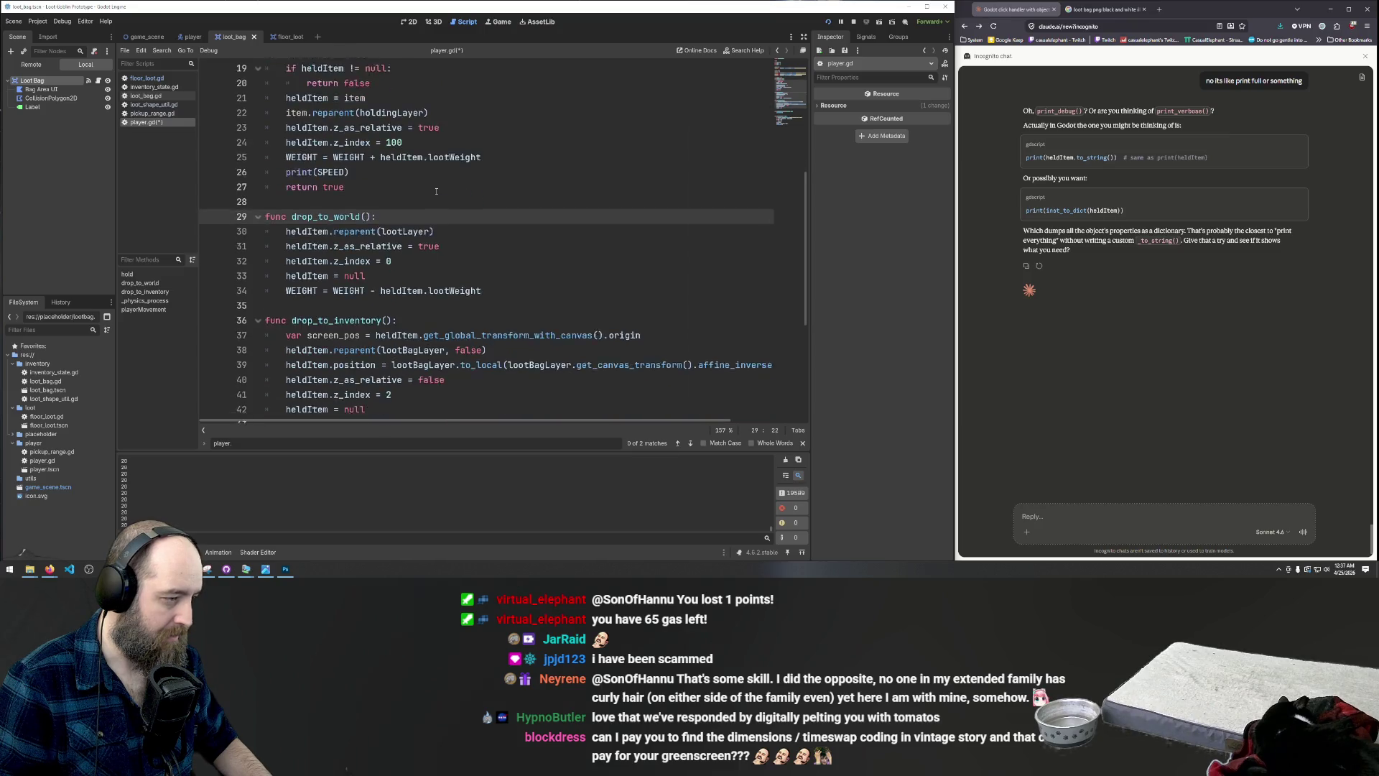
key("ctrl+s")
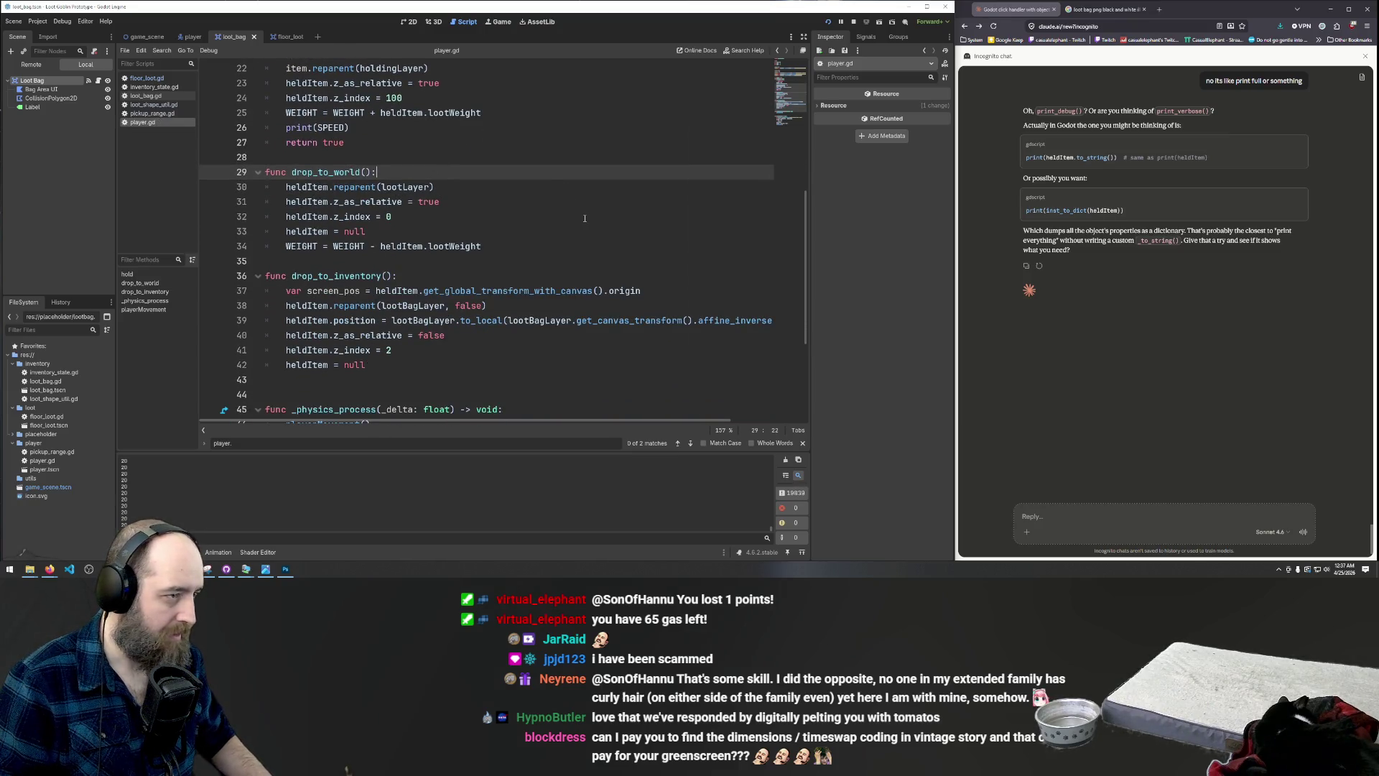
key("w")
key("d")
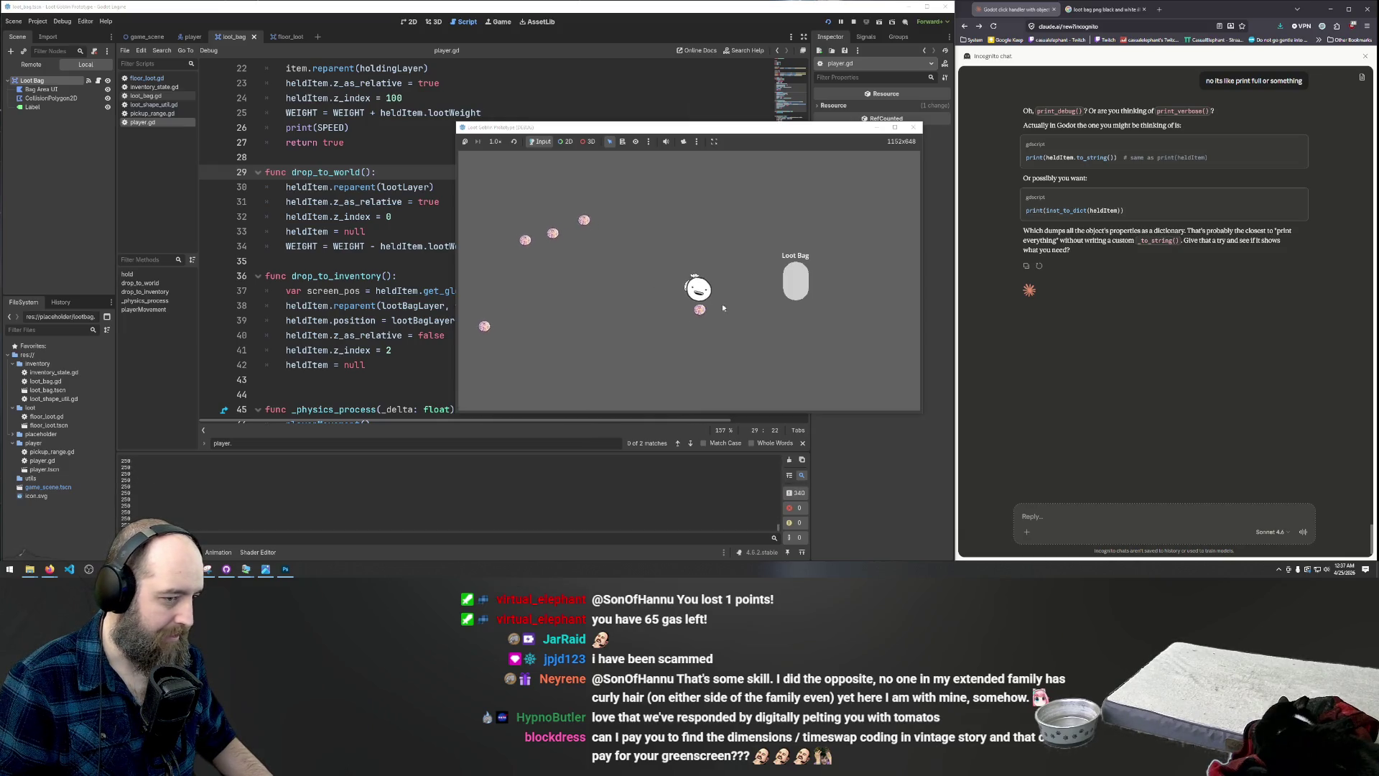
Drop the held loot, triggering the Nil lootWeight break, then dismiss autocomplete and go to line 34
left_click(723, 308)
type("a")
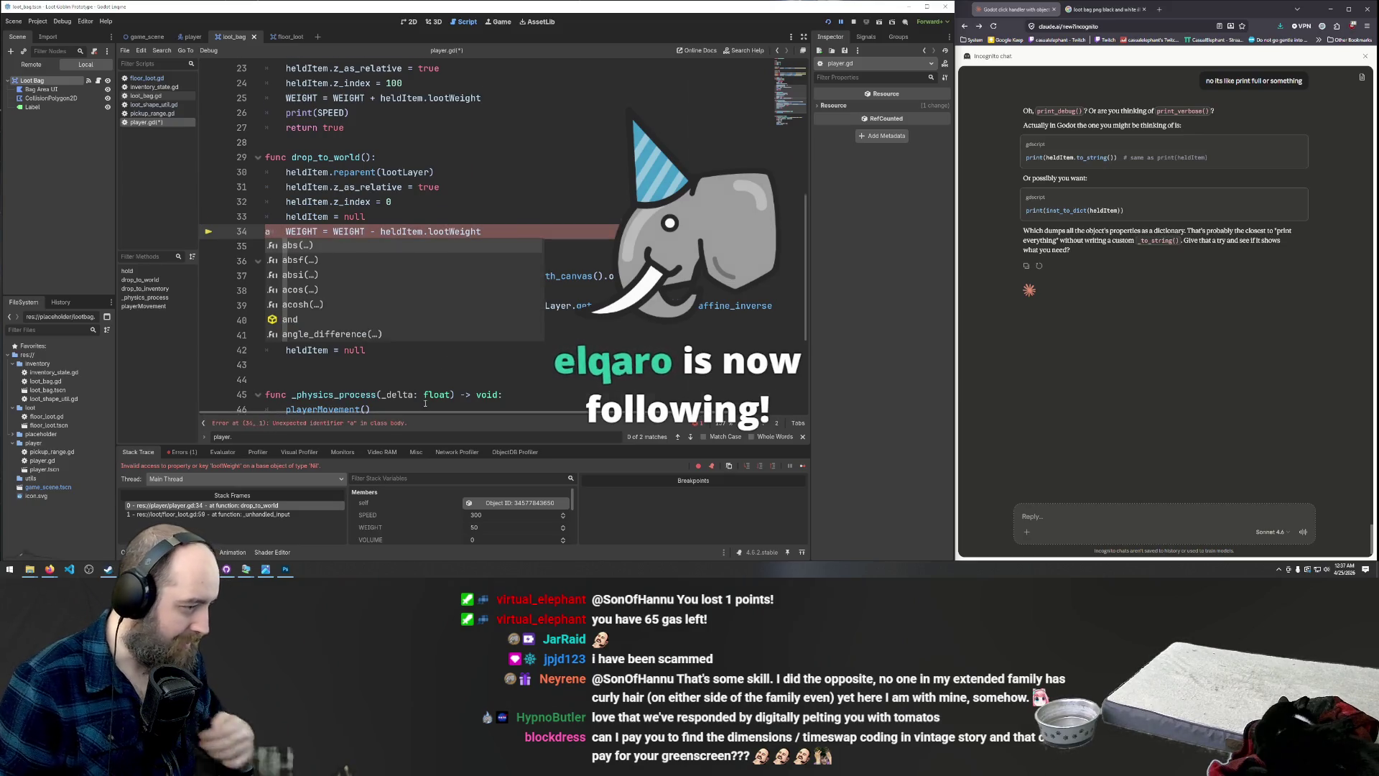
key("Escape")
scroll(467, 221, "down", 1)
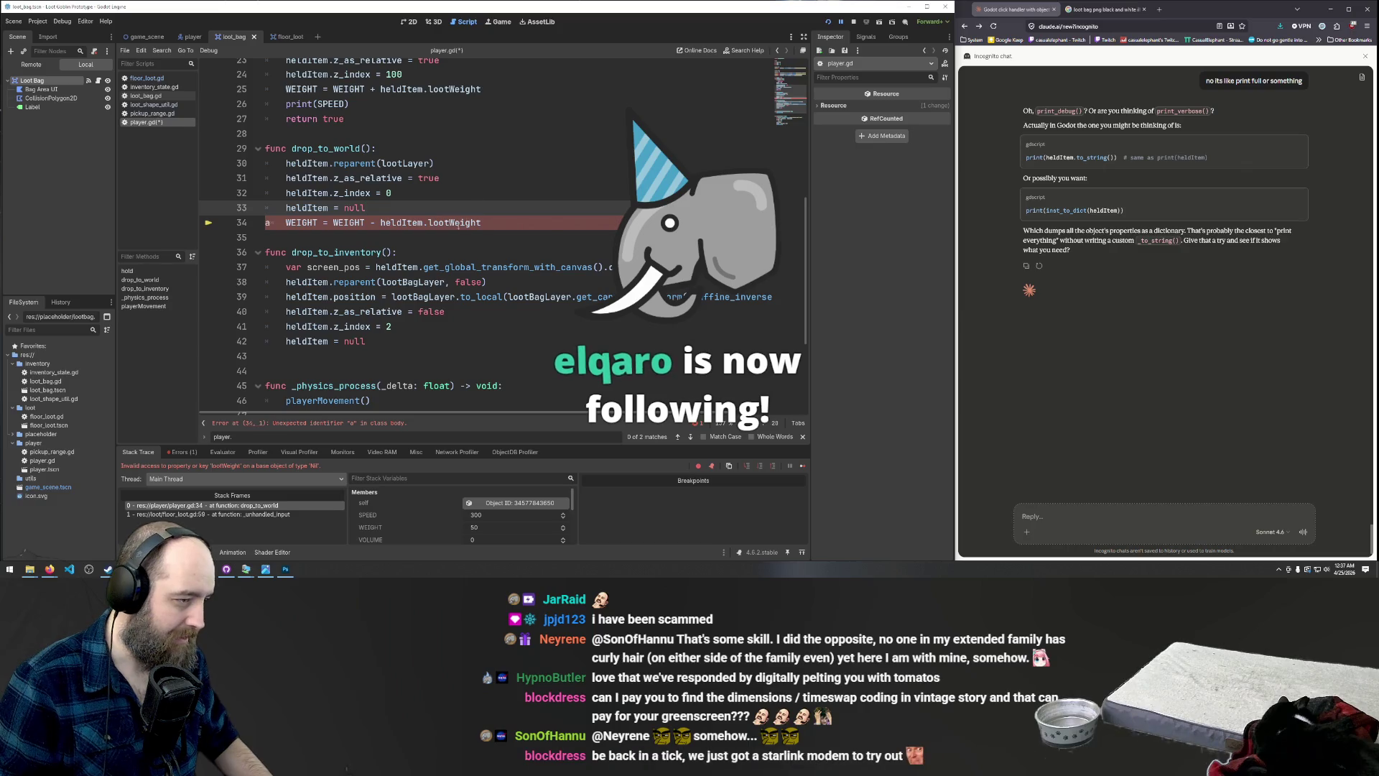
left_click(467, 222)
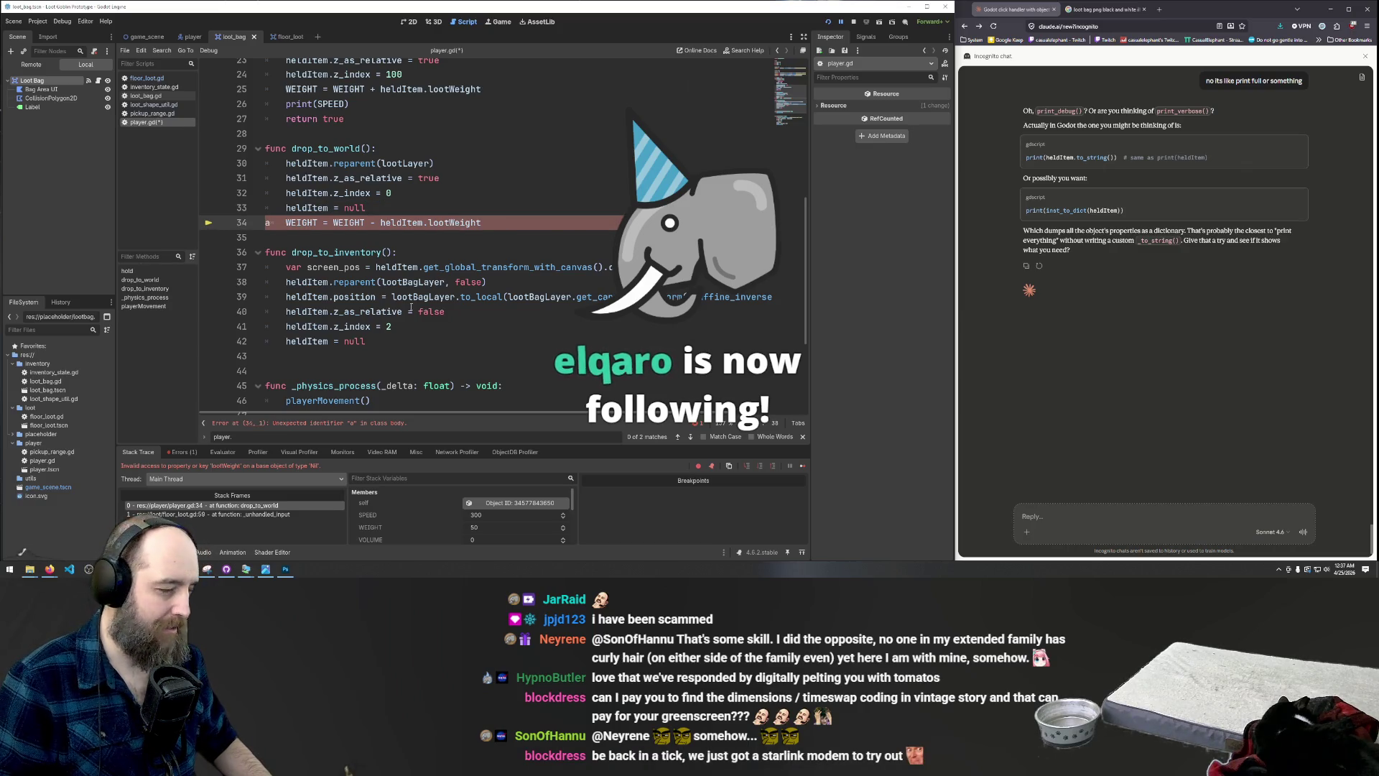
Delete the stray 'a' at the start of line 34 and save player.gd
key("Home")
key("Delete")
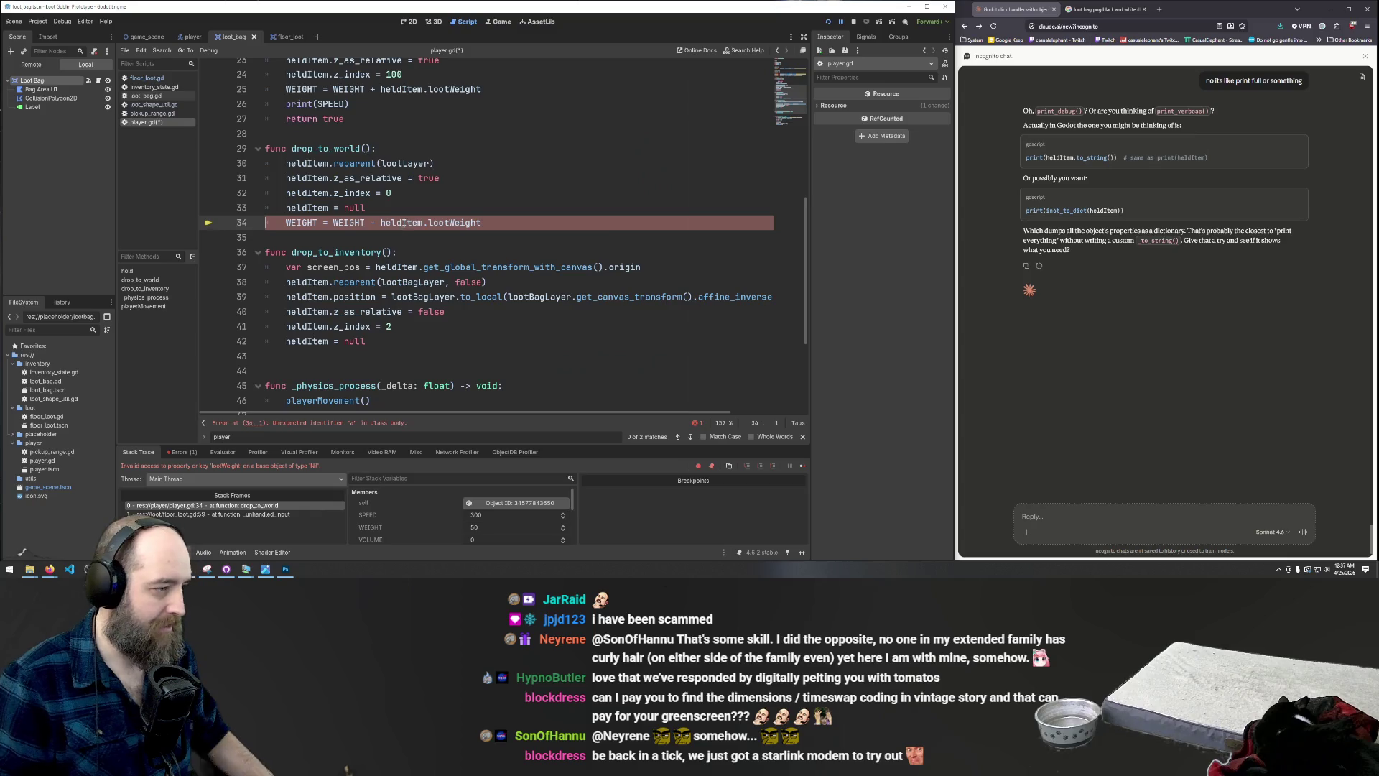
key("ctrl+s")
left_click(503, 161)
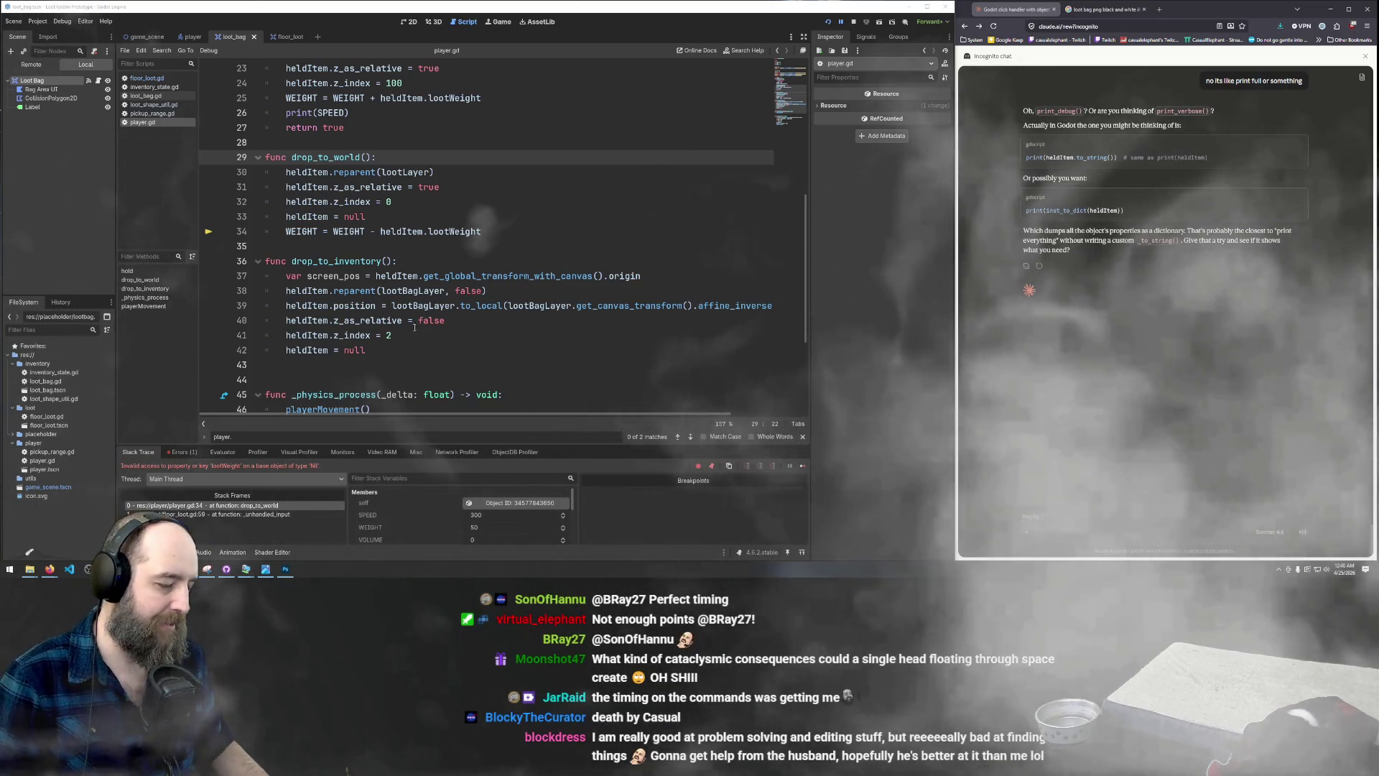
Inspect the WEIGHT and heldItem uses in drop_to_world, including the heldItem declaration on line 17
scroll(466, 354, "down", 2)
scroll(466, 355, "down", 2)
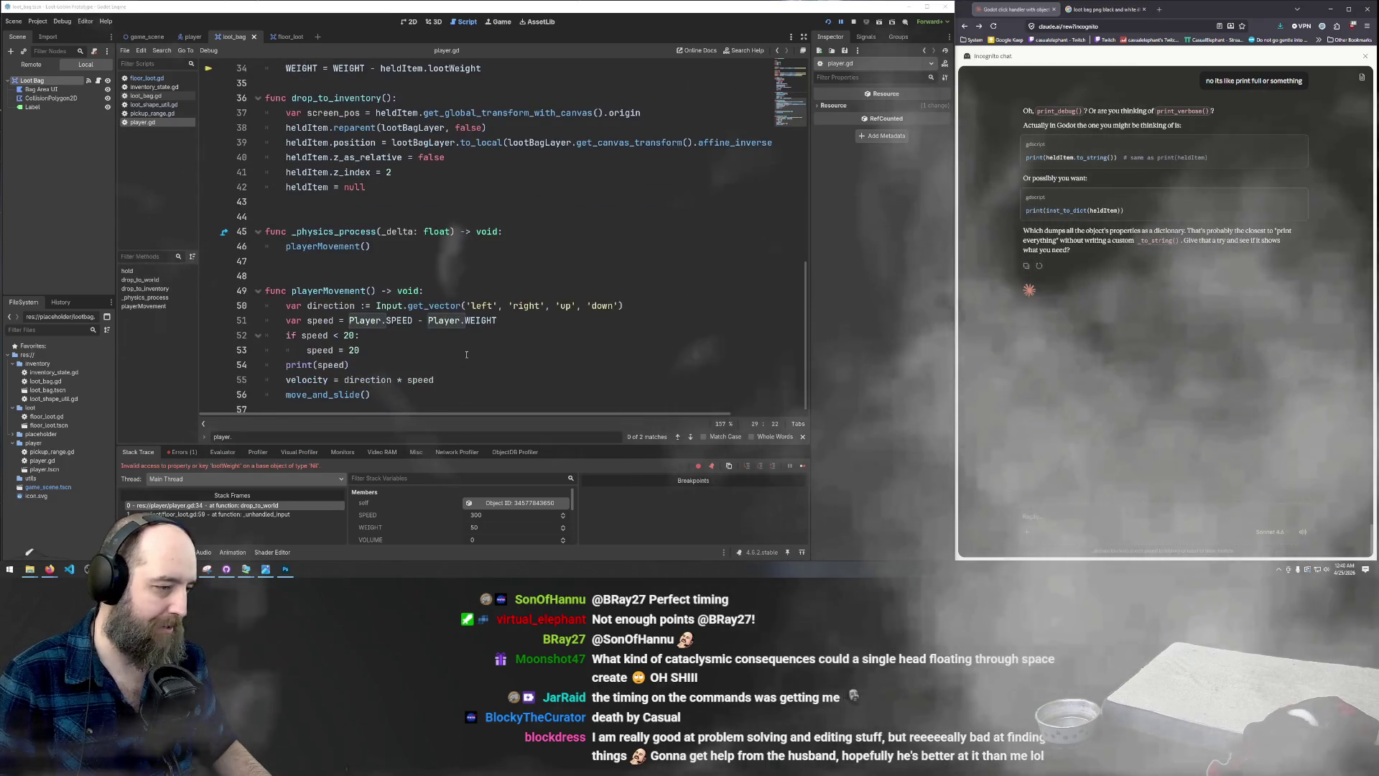
left_click(408, 380)
left_click(531, 216)
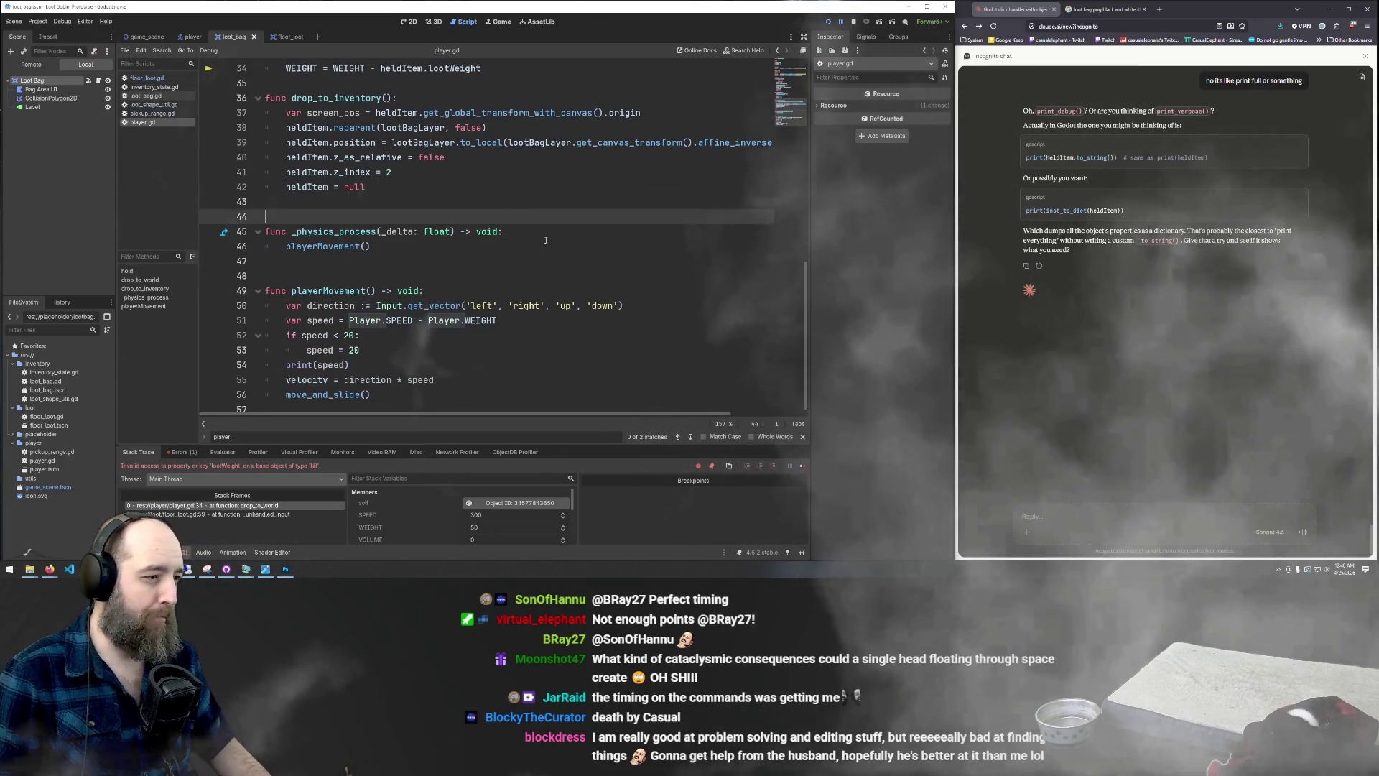
scroll(546, 239, "up", 3)
scroll(546, 240, "up", 1)
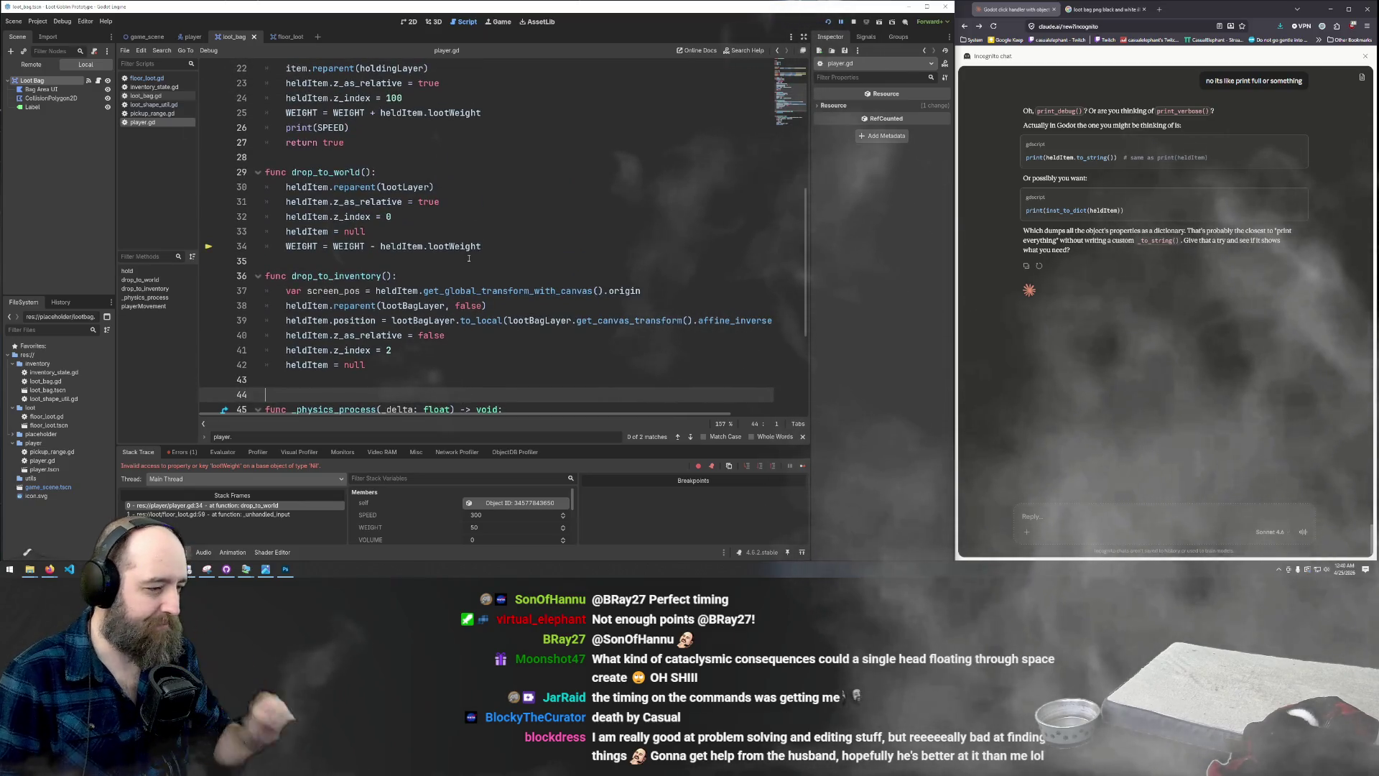
scroll(278, 293, "up", 1)
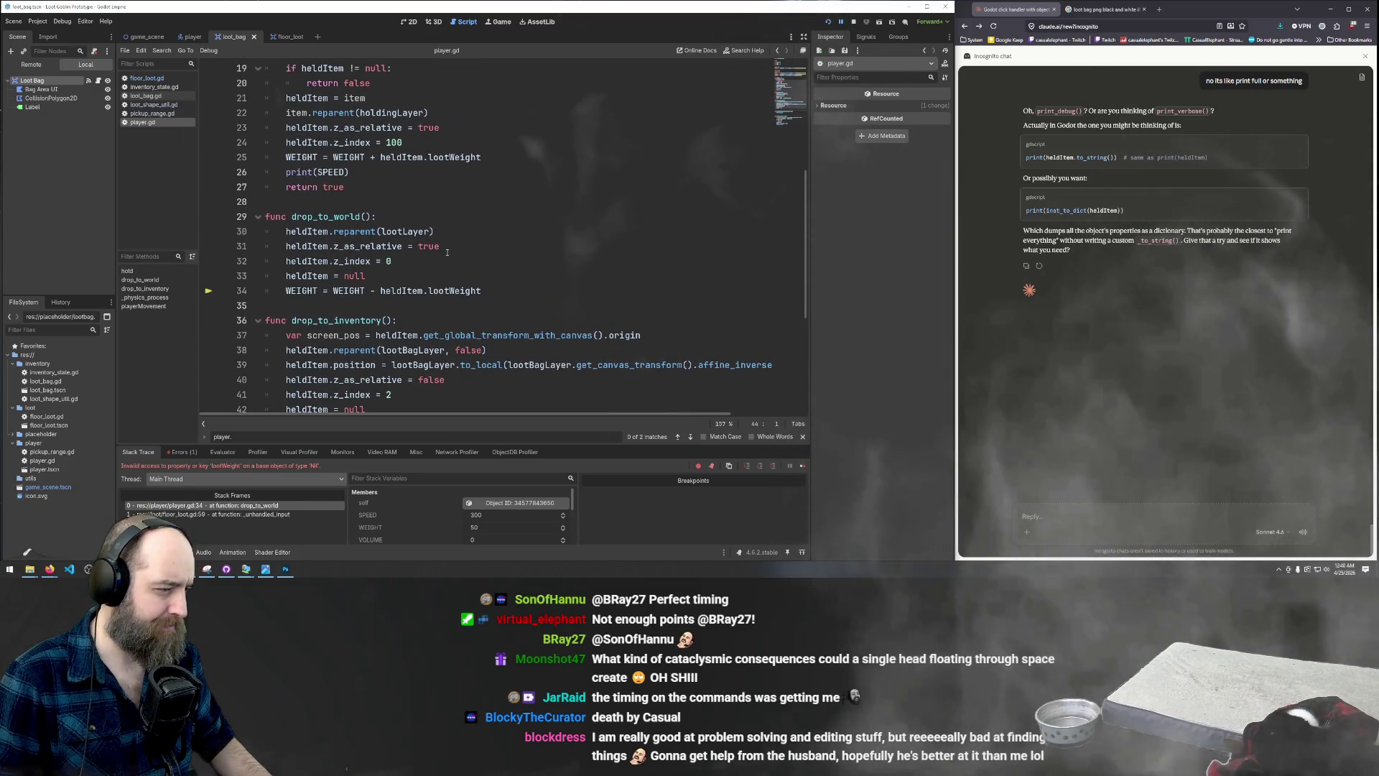
double_click(301, 291)
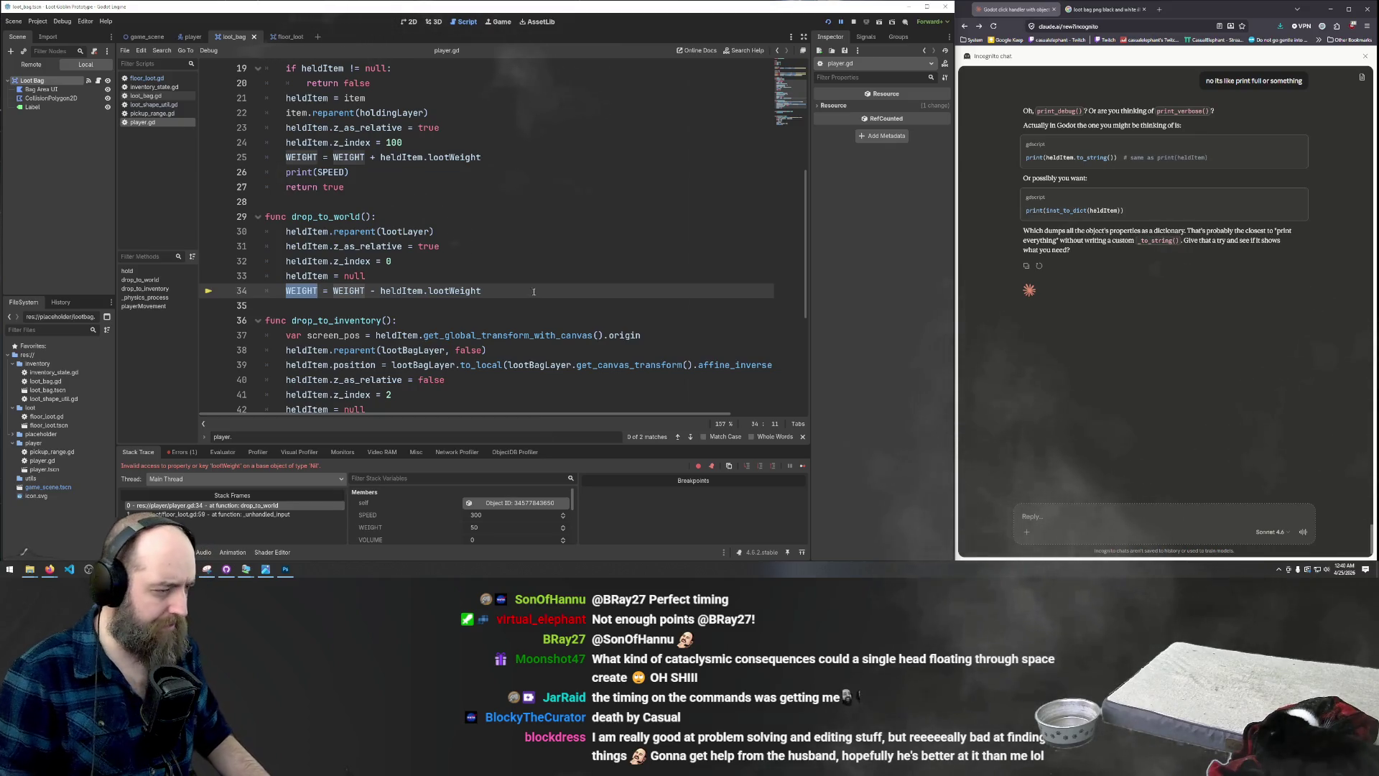
left_click(449, 204)
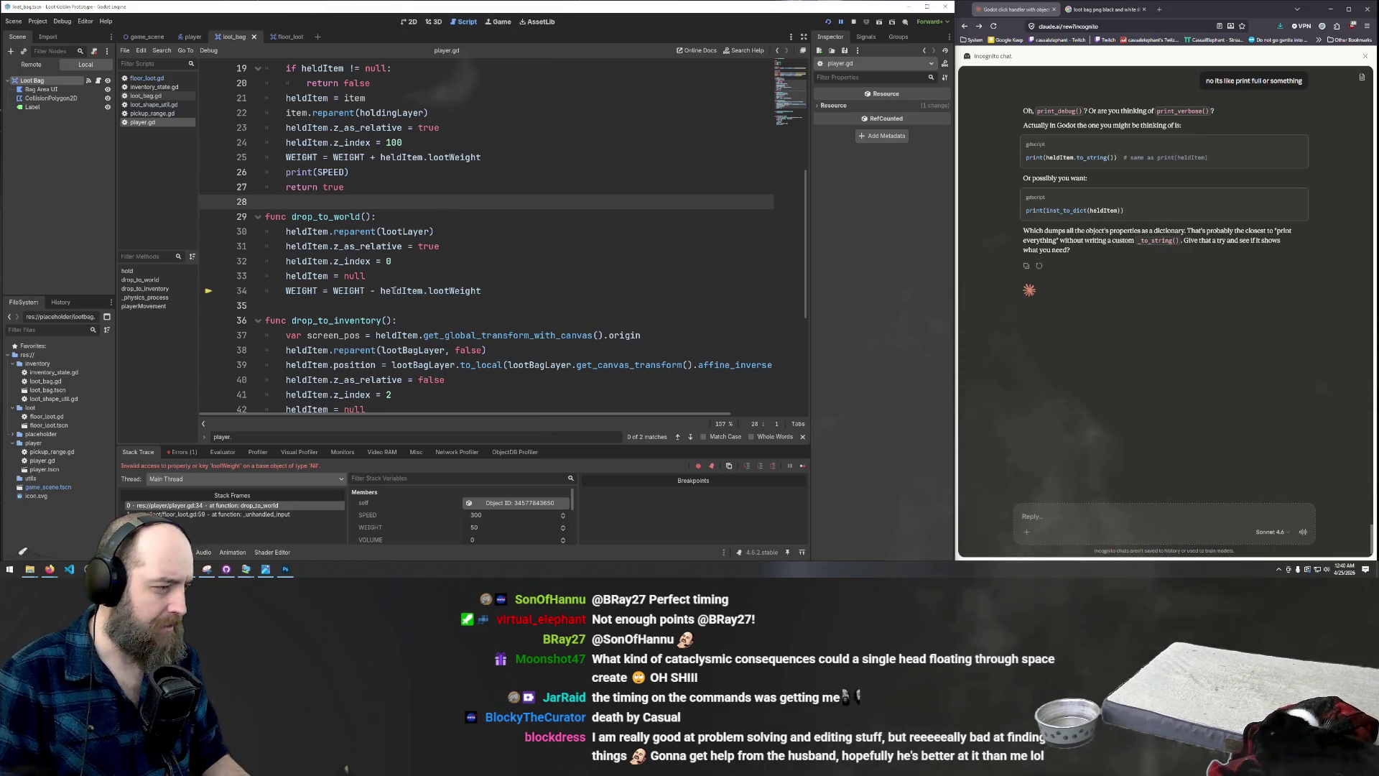
left_click(375, 301)
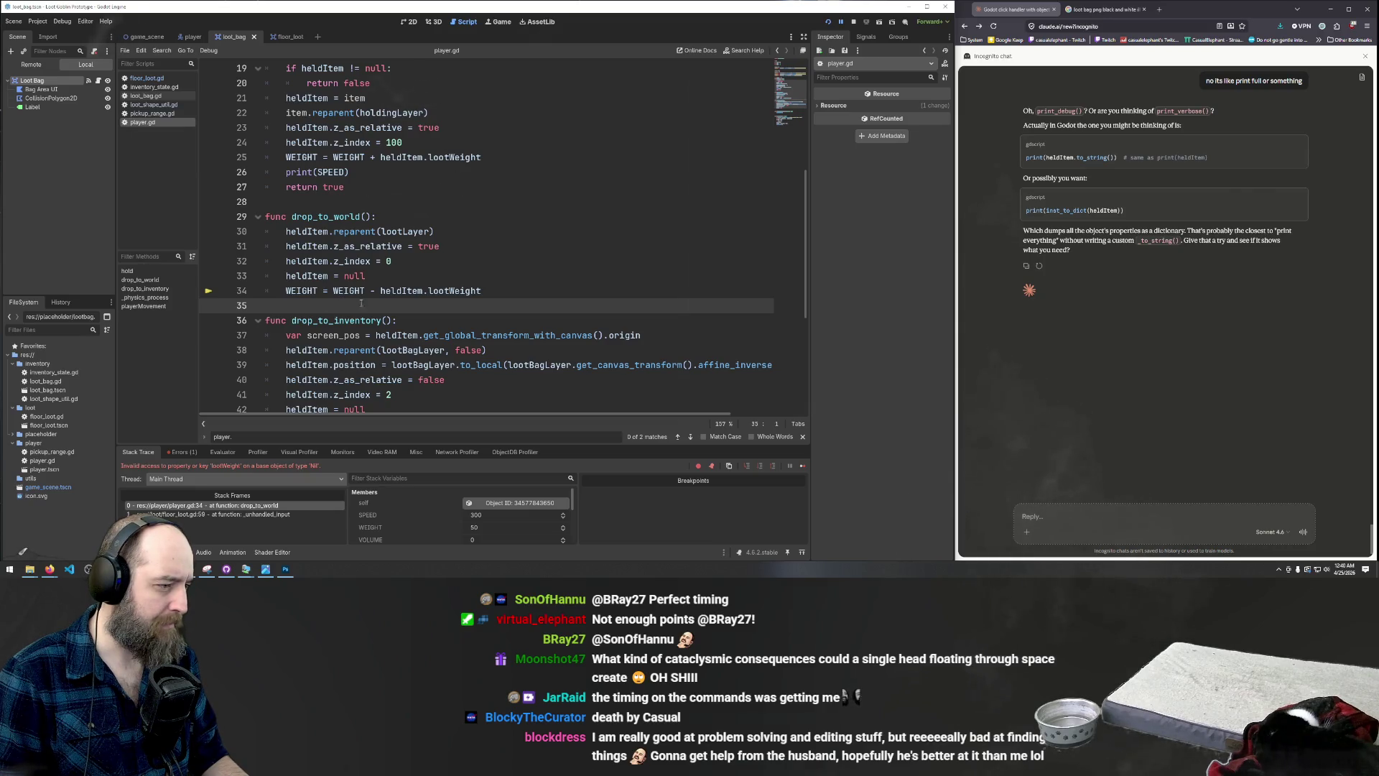
double_click(398, 291)
scroll(528, 178, "up", 4)
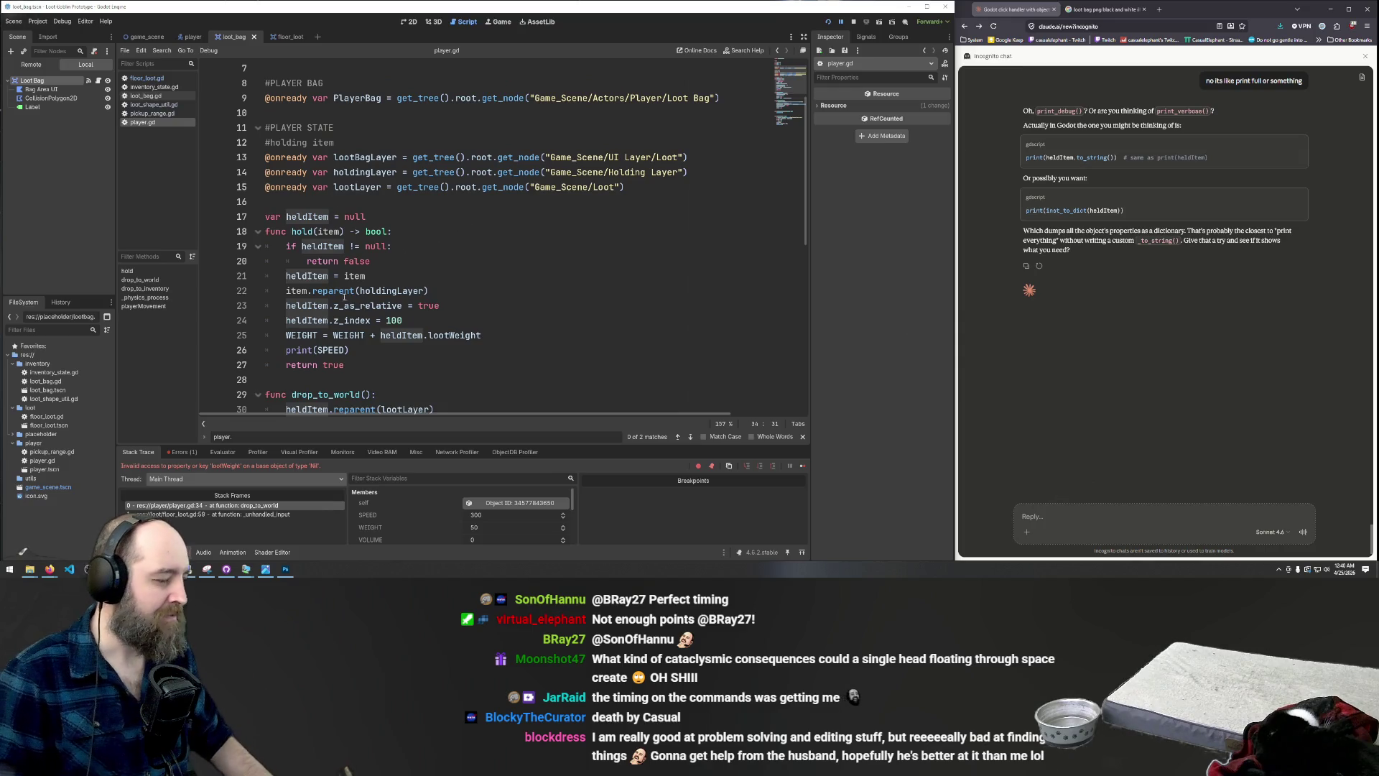
double_click(307, 216)
scroll(558, 292, "down", 1)
scroll(558, 292, "down", 3)
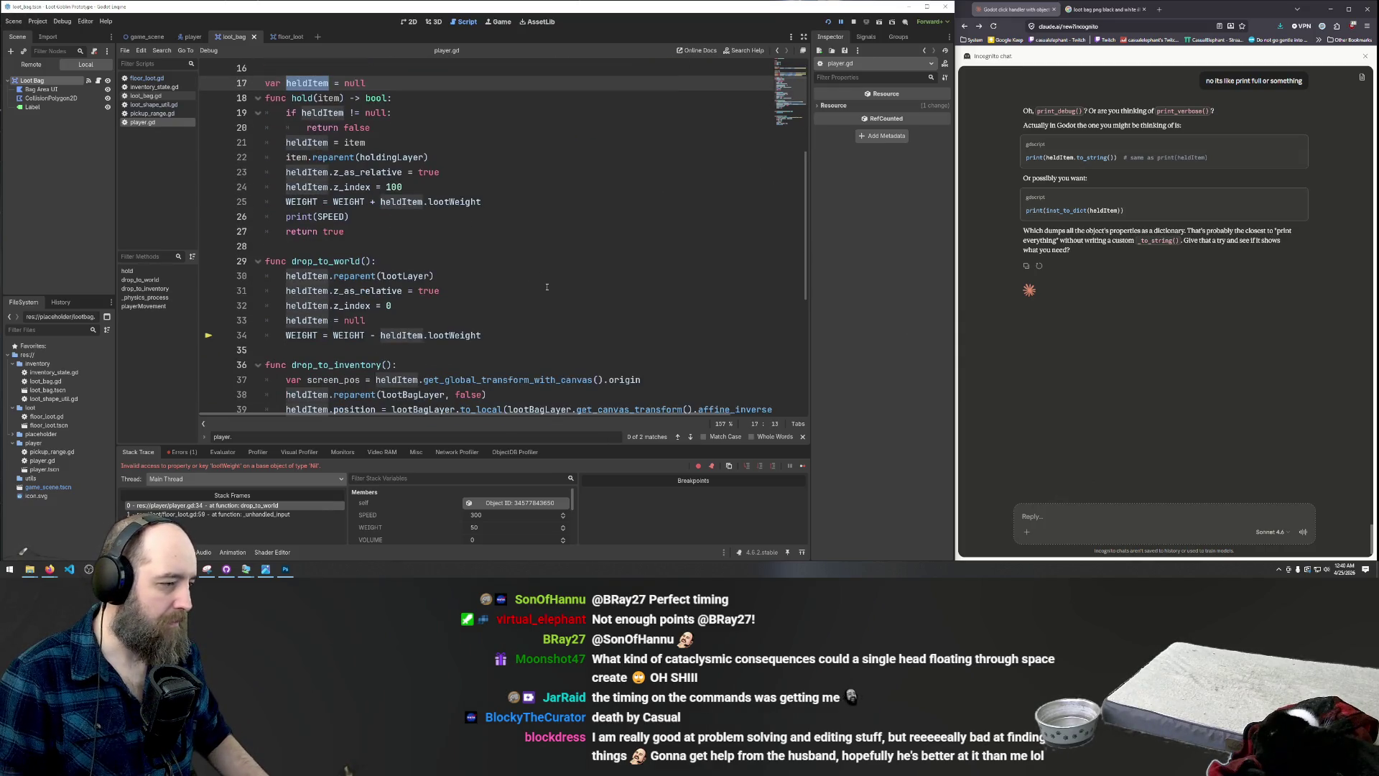
scroll(532, 281, "up", 5)
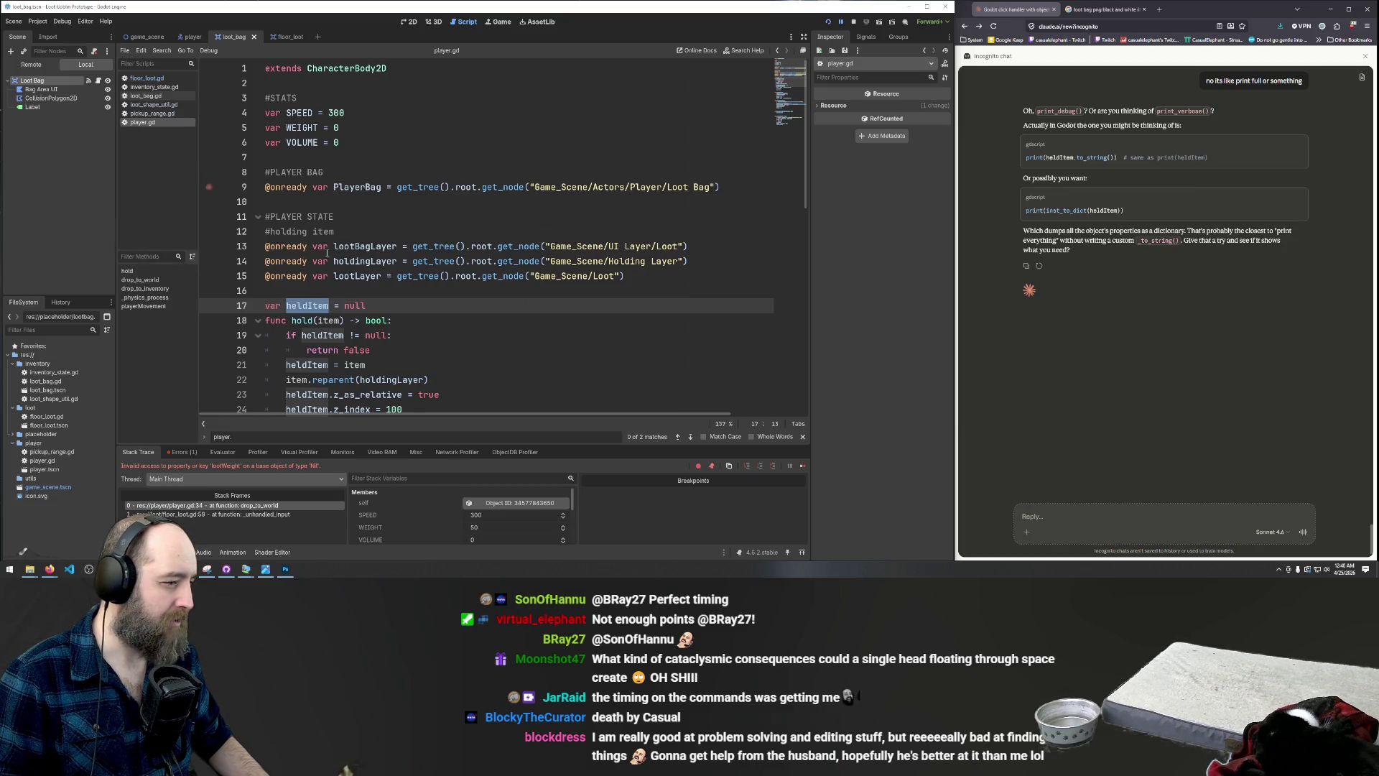
scroll(280, 223, "down", 6)
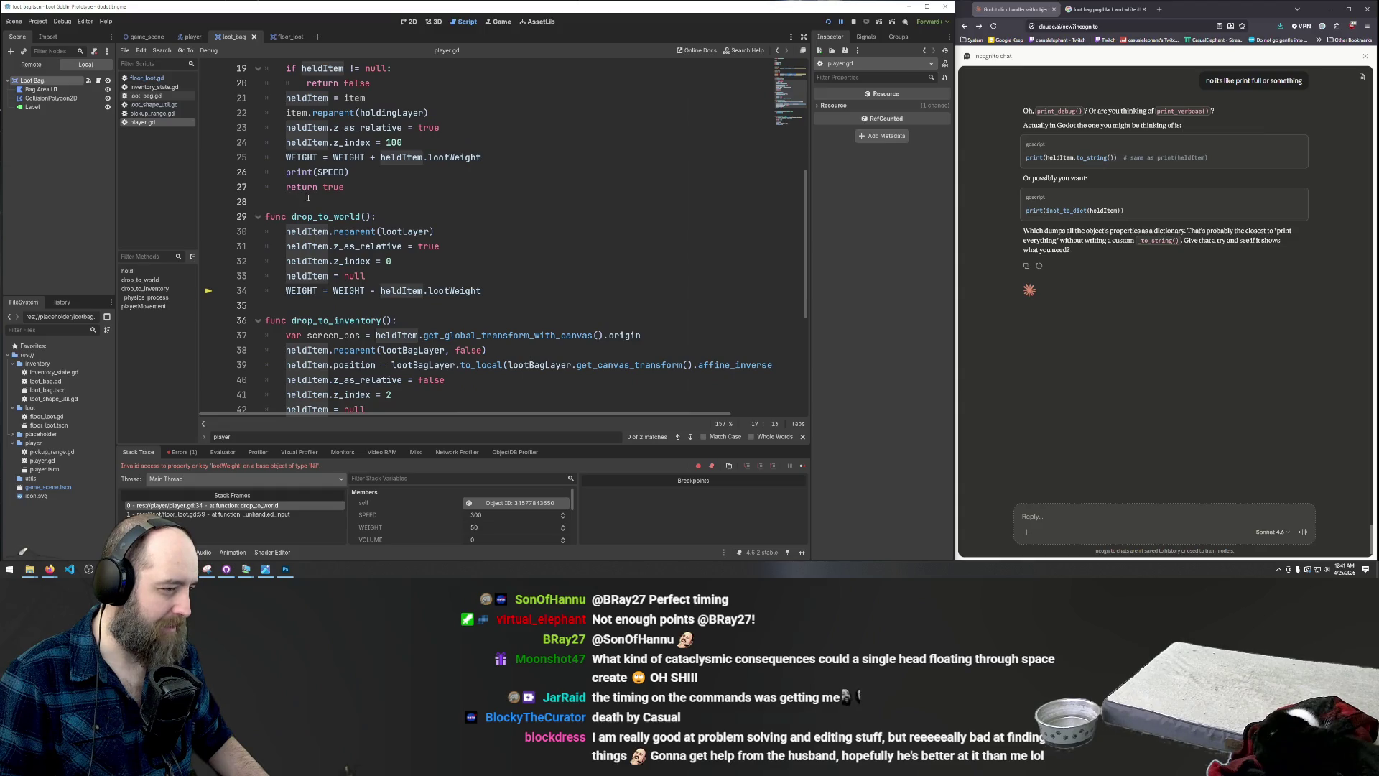
Check the weight subtraction and reparent lines in drop_to_world, then rerun the game
left_click(457, 296)
key("End")
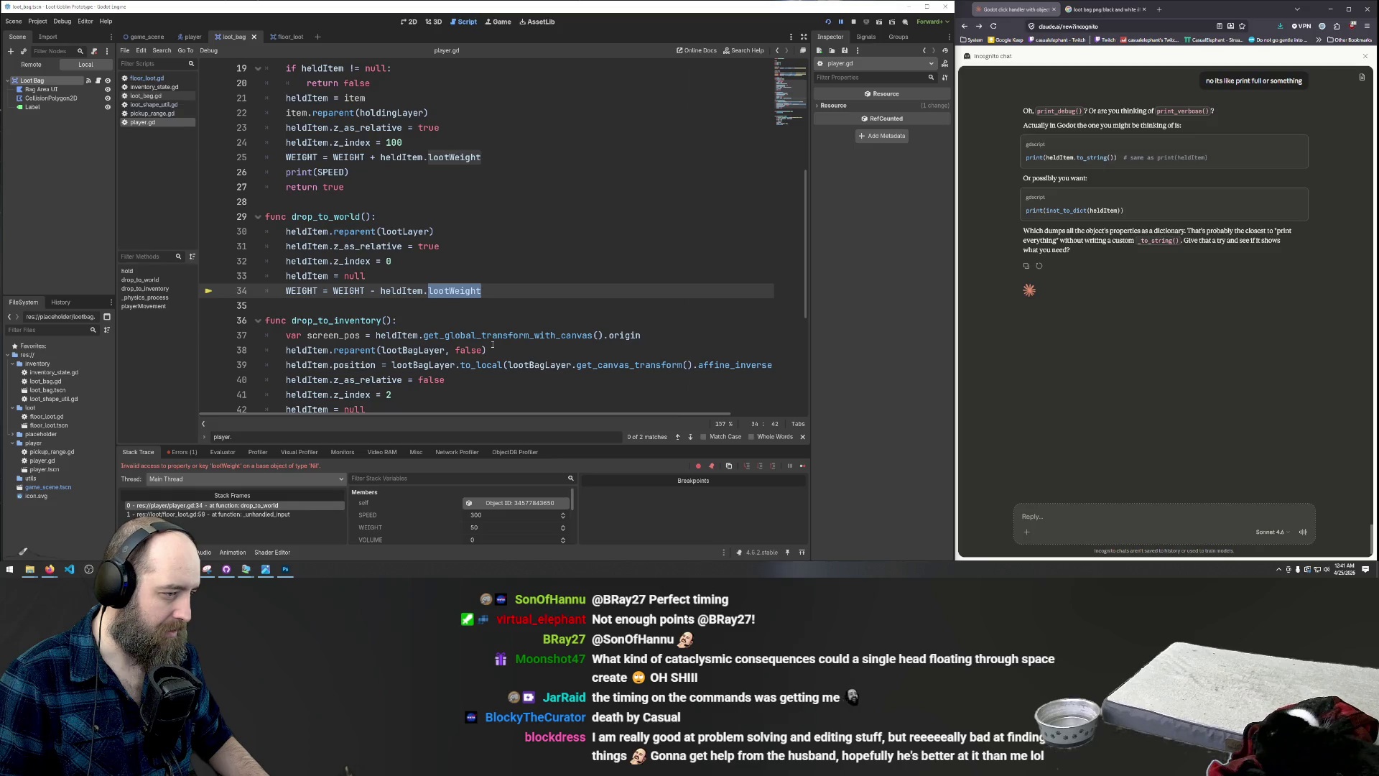
left_click(448, 234)
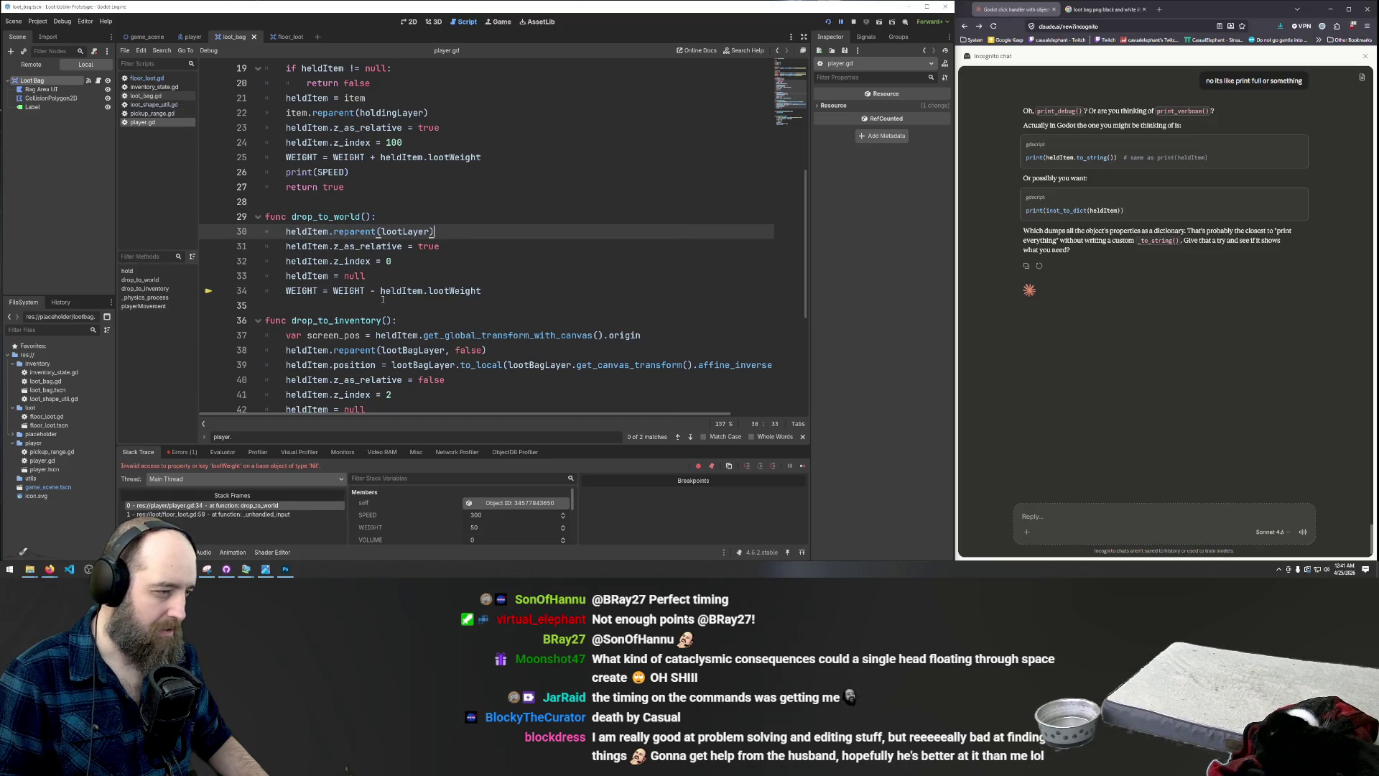
left_click(523, 293)
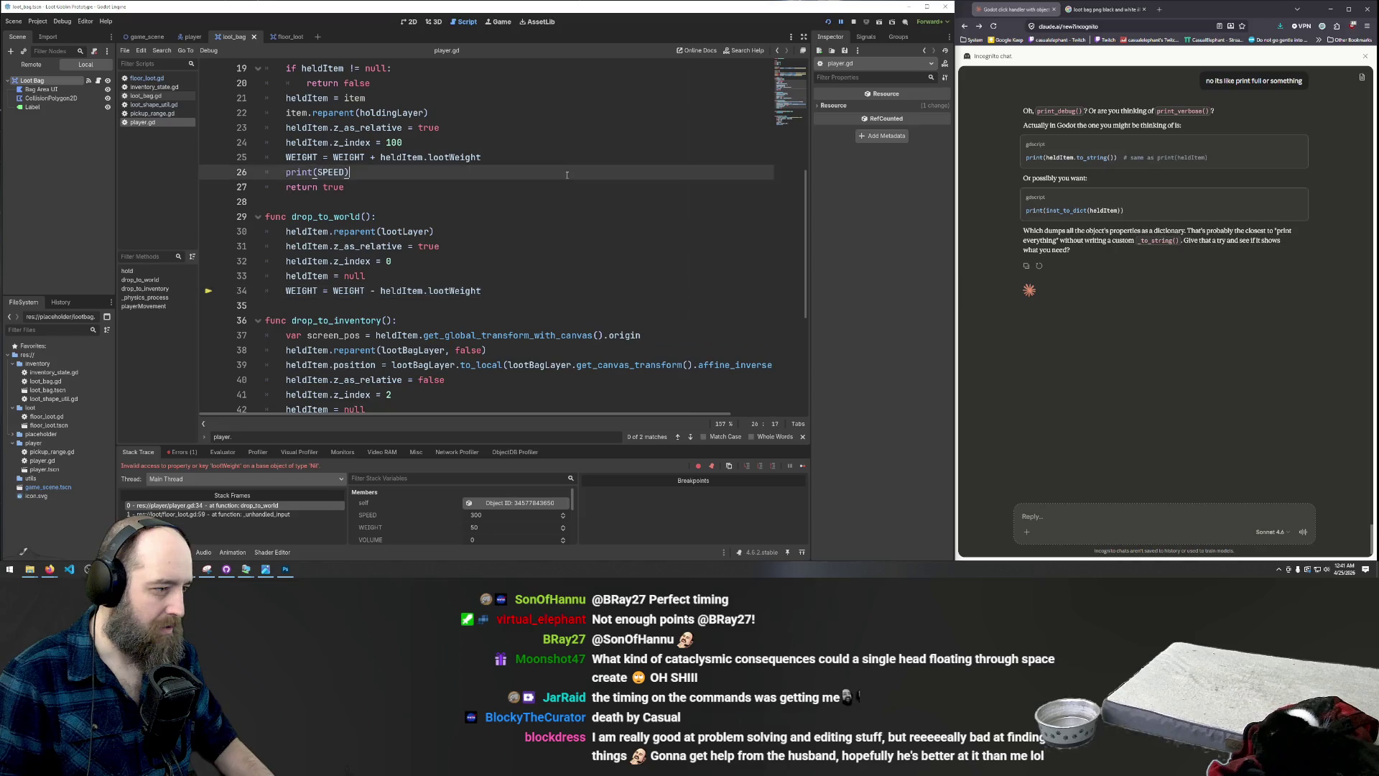
left_click(567, 174)
key("F5")
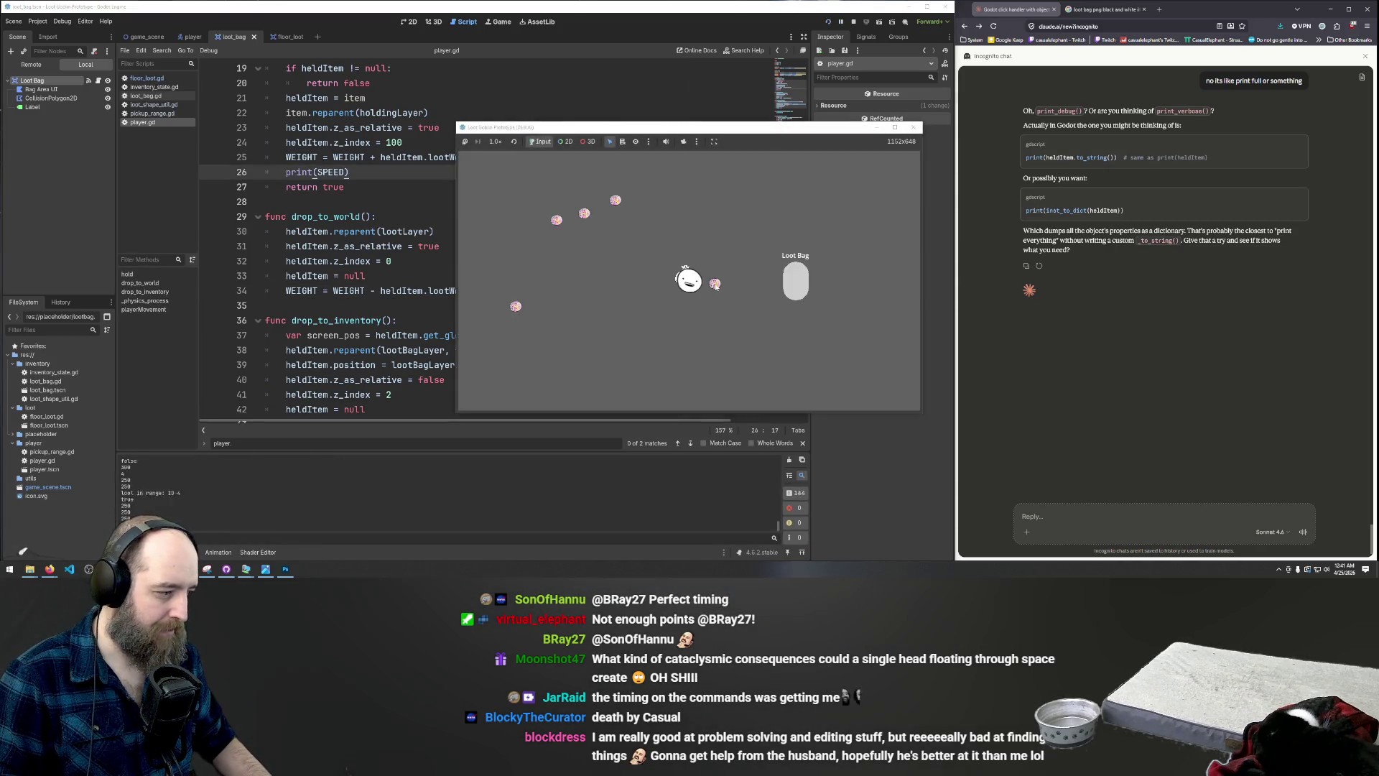
Reproduce the Nil lootWeight error and trace it through the stack frames to drop_to_world. Comment out that function's weight subtraction on line 34
left_click(693, 303)
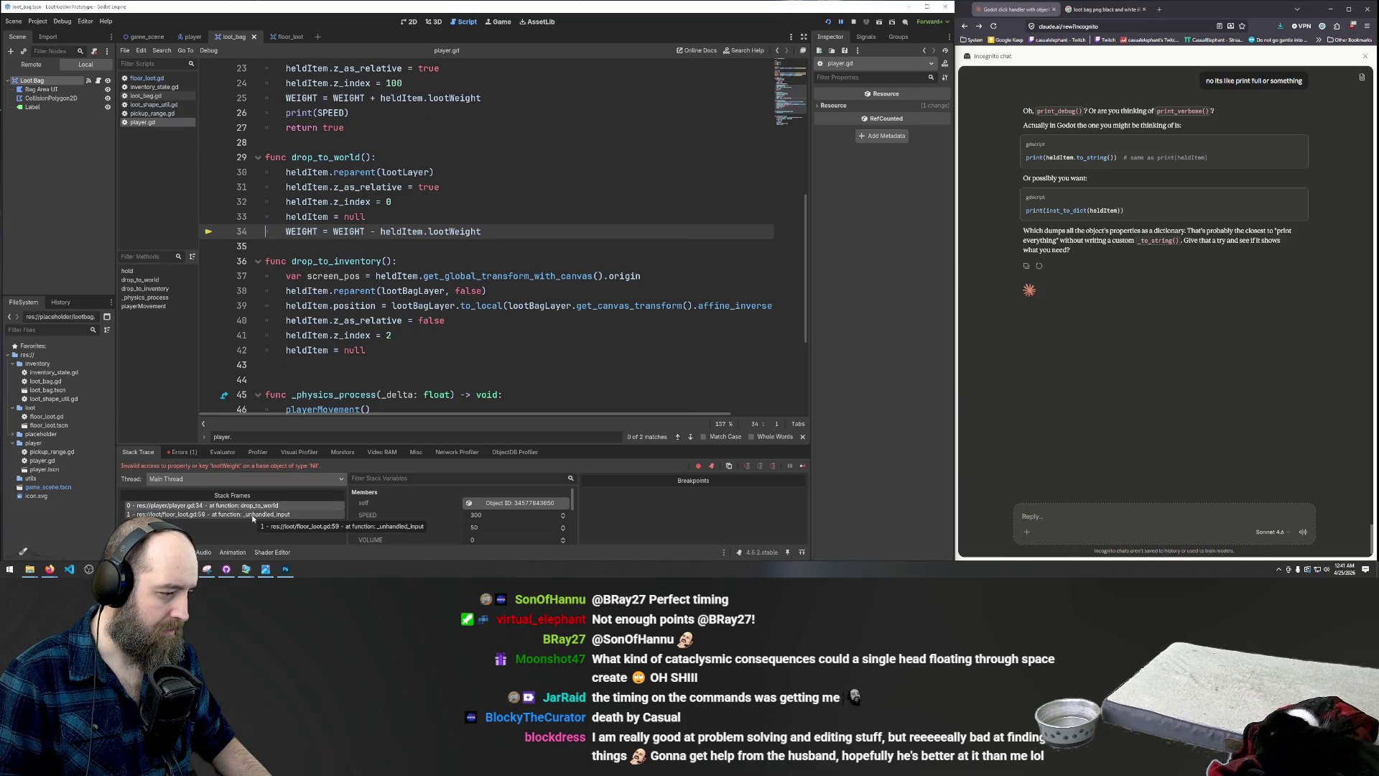
left_click(252, 514)
left_click(249, 506)
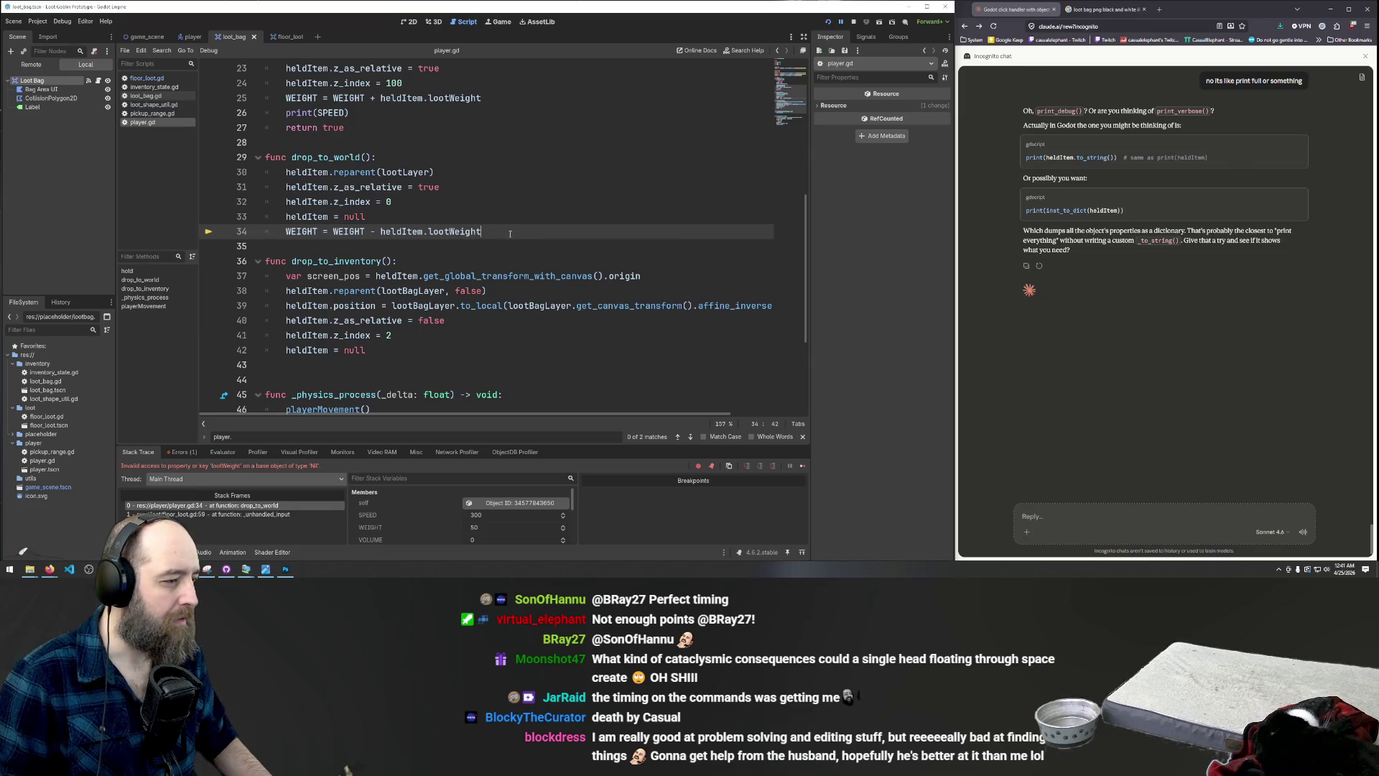
key("ctrl+k")
left_click(571, 189)
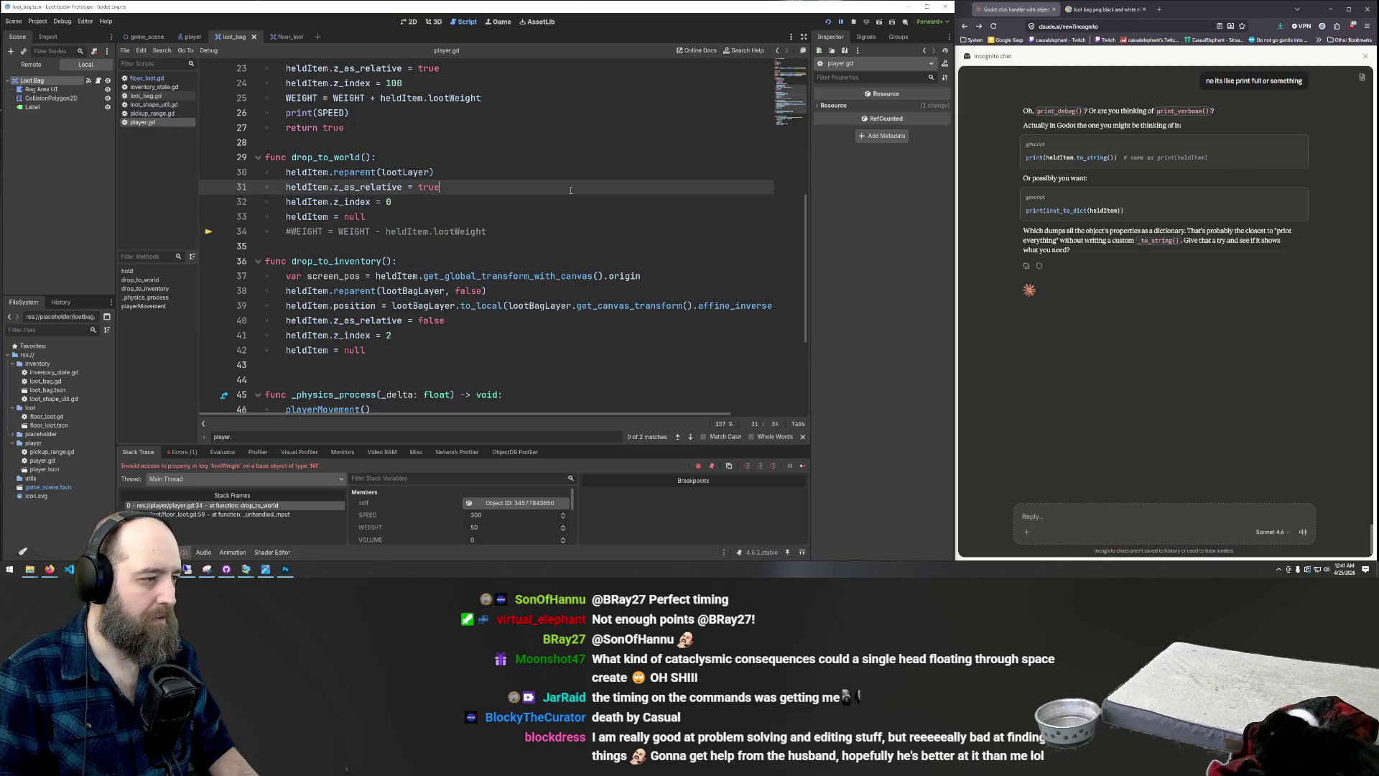
Test-run the game without the weight subtraction, then go back to the commented-out line 34
key("F5")
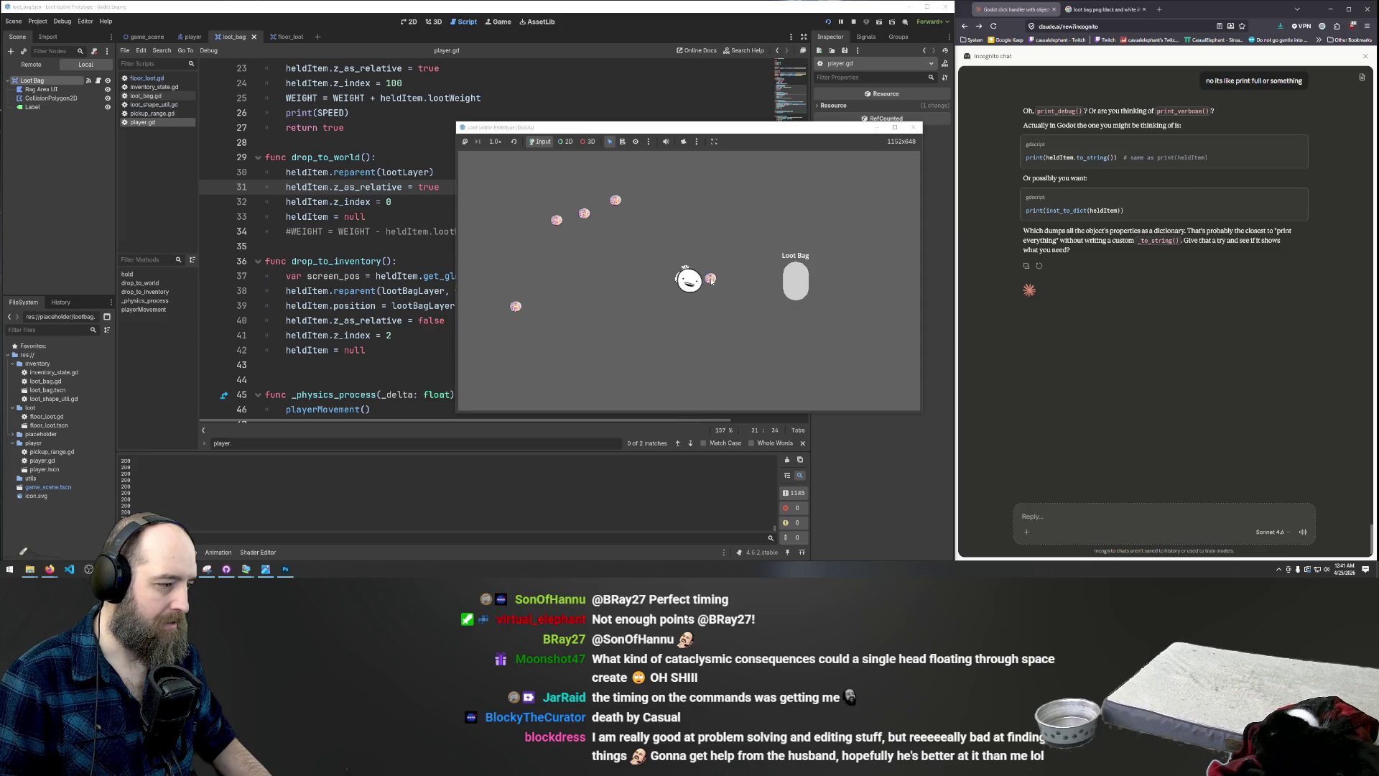
left_click(364, 217)
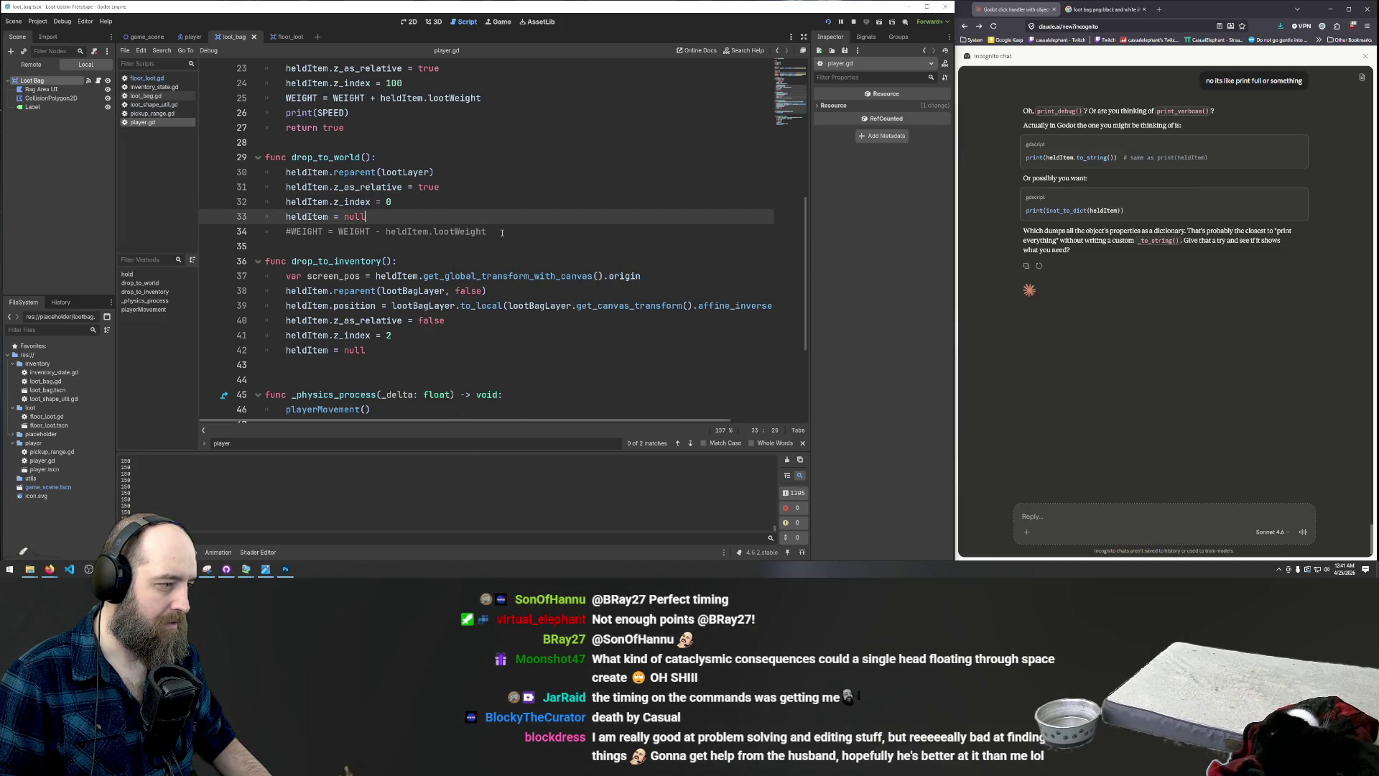
left_click(503, 232)
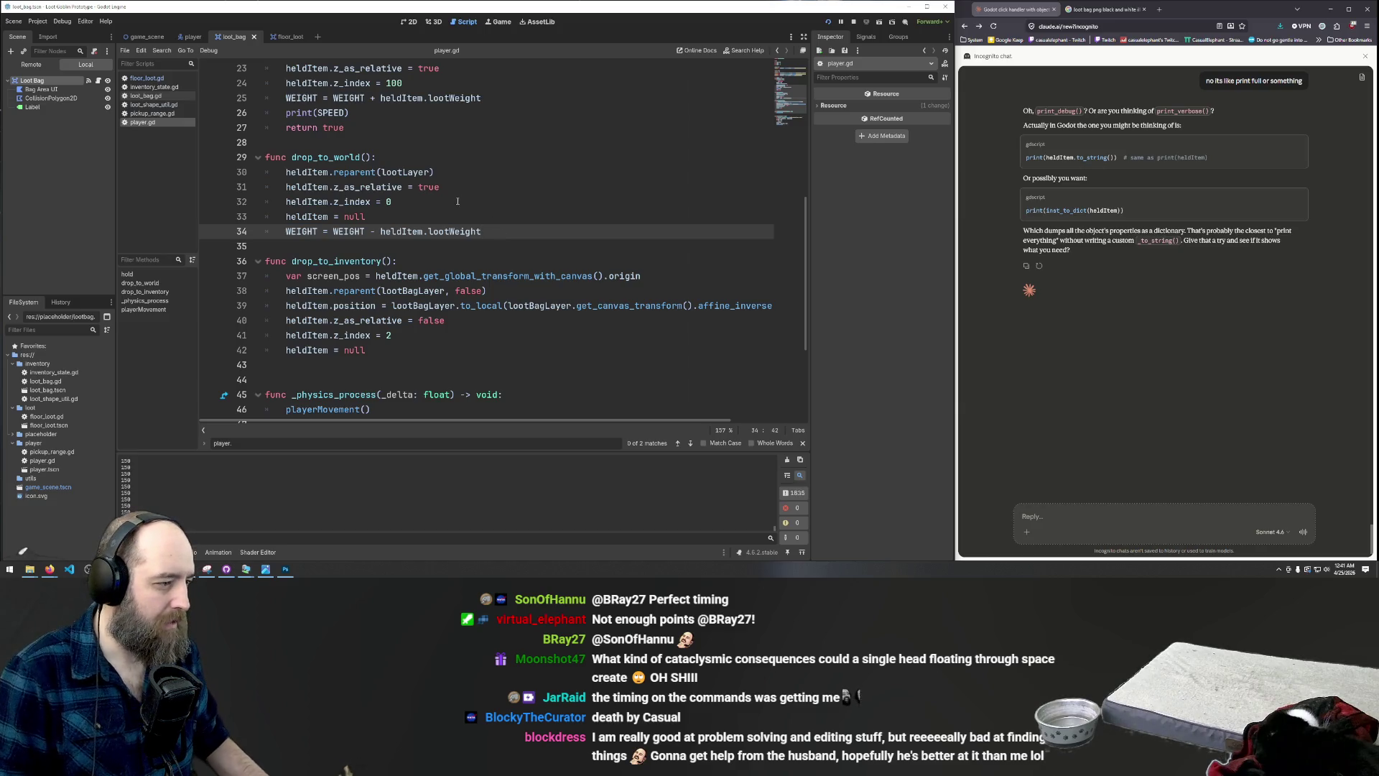
scroll(435, 212, "up", 1)
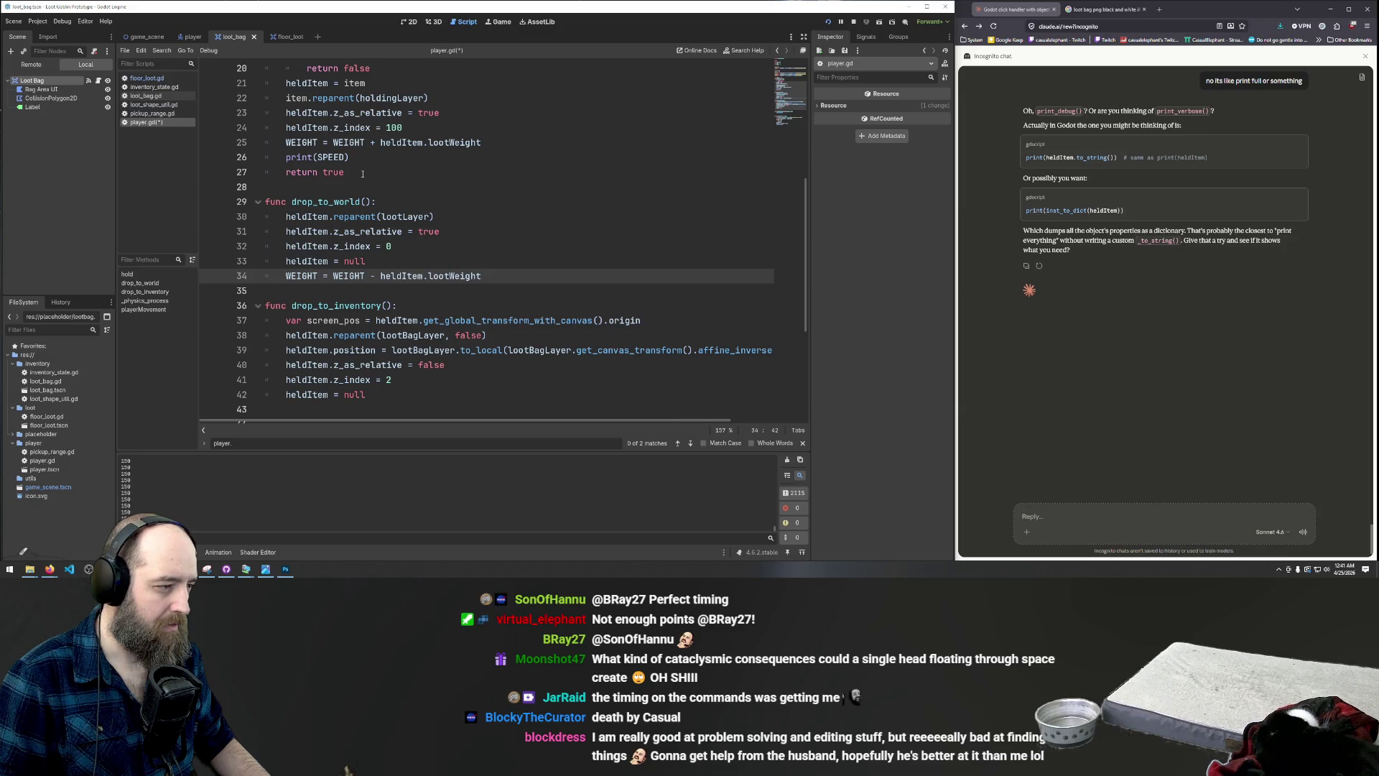
Move the heldItem.lootWeight subtraction to line 33, before 'heldItem = null', then save and run
left_click_drag(517, 275, 266, 276)
key("ctrl+c")
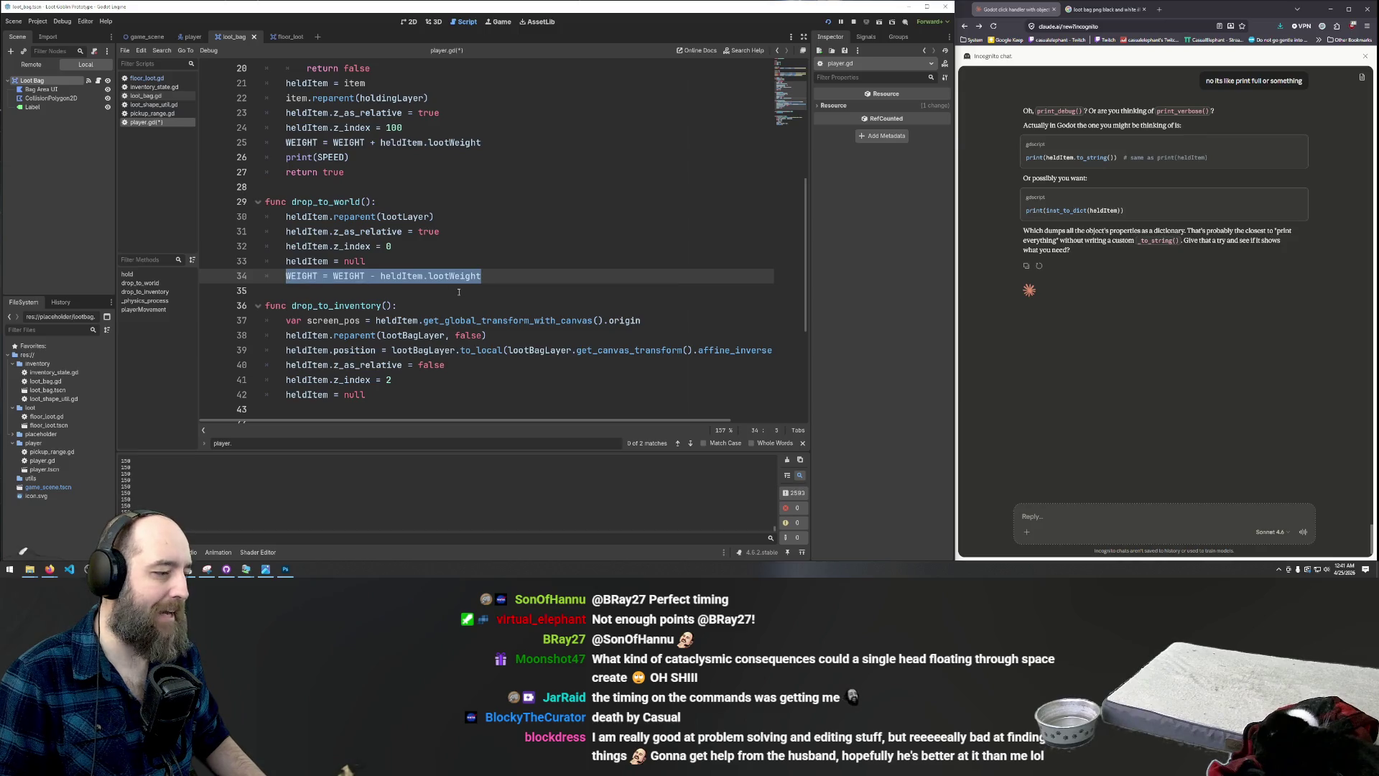
key("BackSpace")
key("BackSpace")
left_click(408, 247)
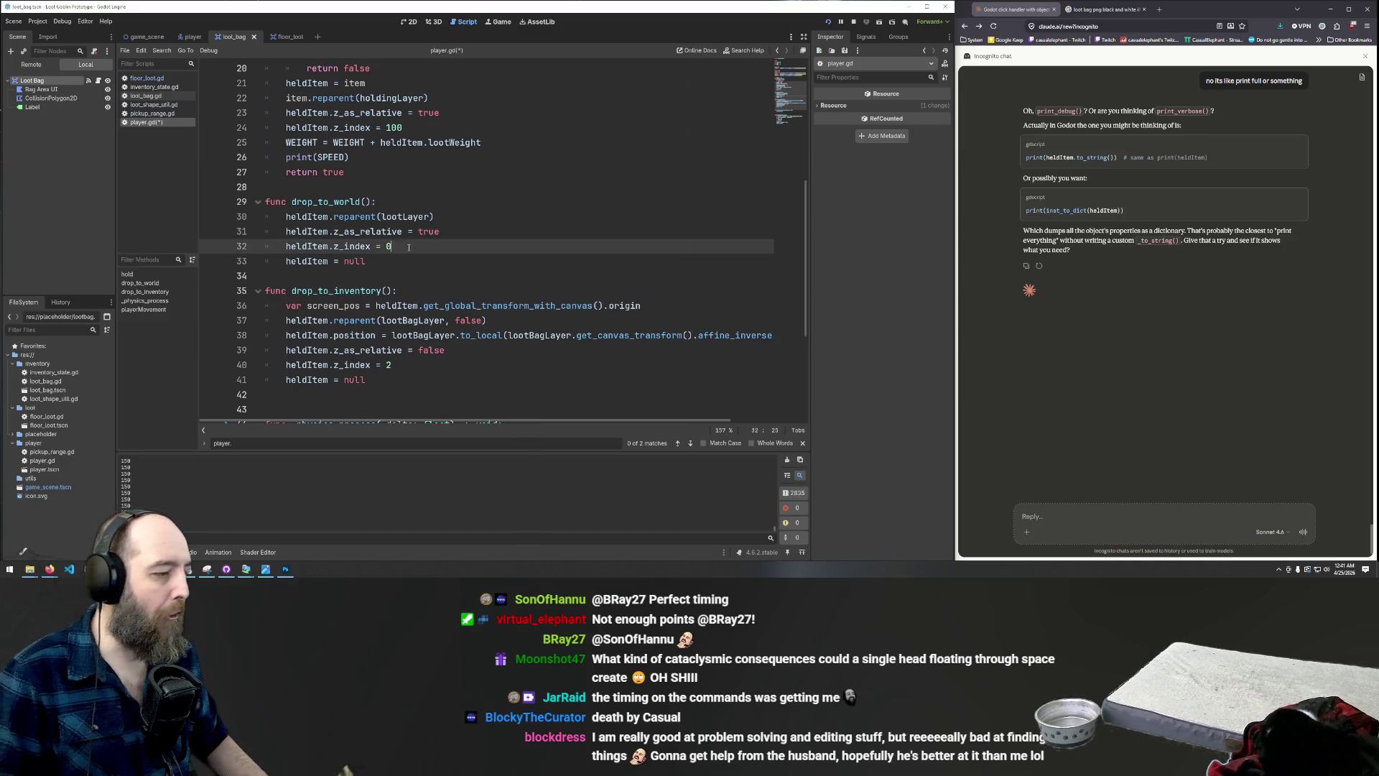
key("Return")
key("ctrl+v")
key("F5")
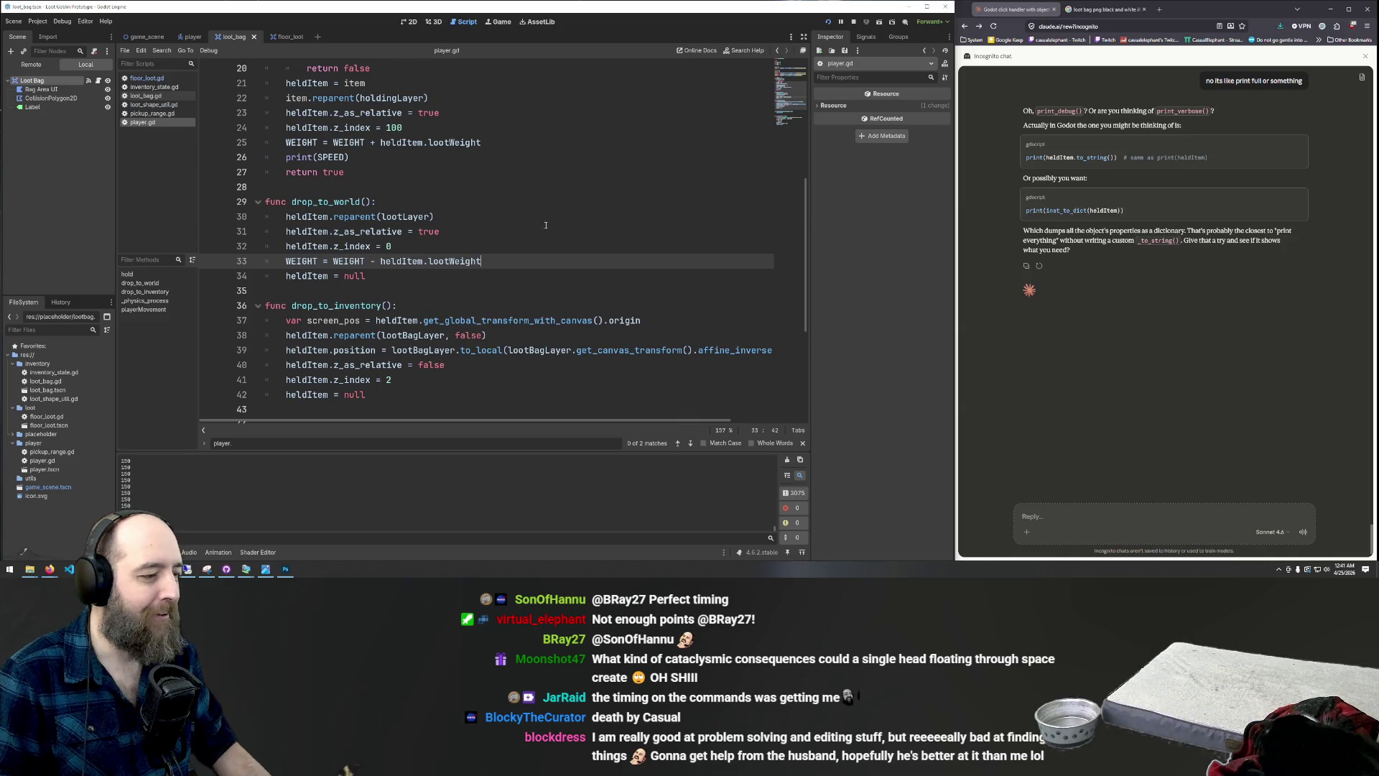
left_click(546, 229)
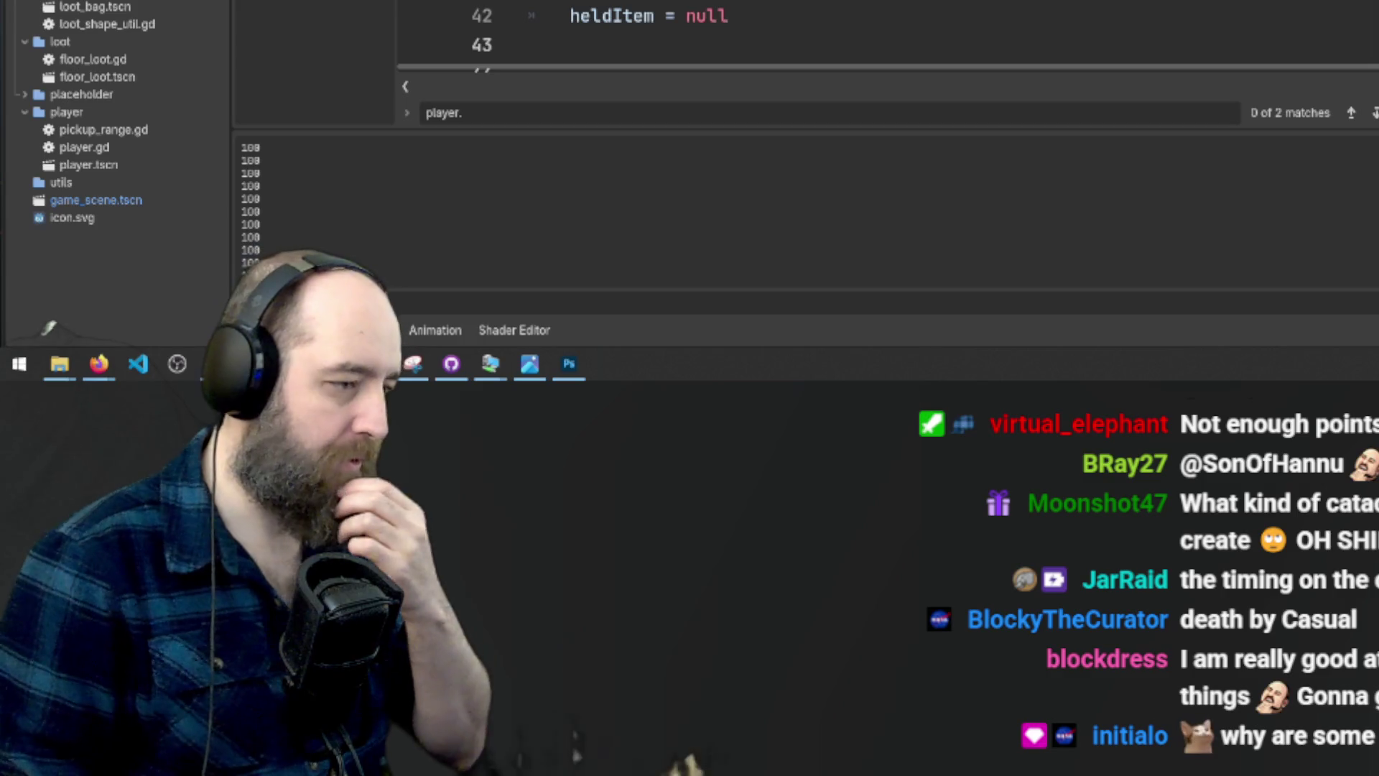
scroll(862, 32, "up", 3)
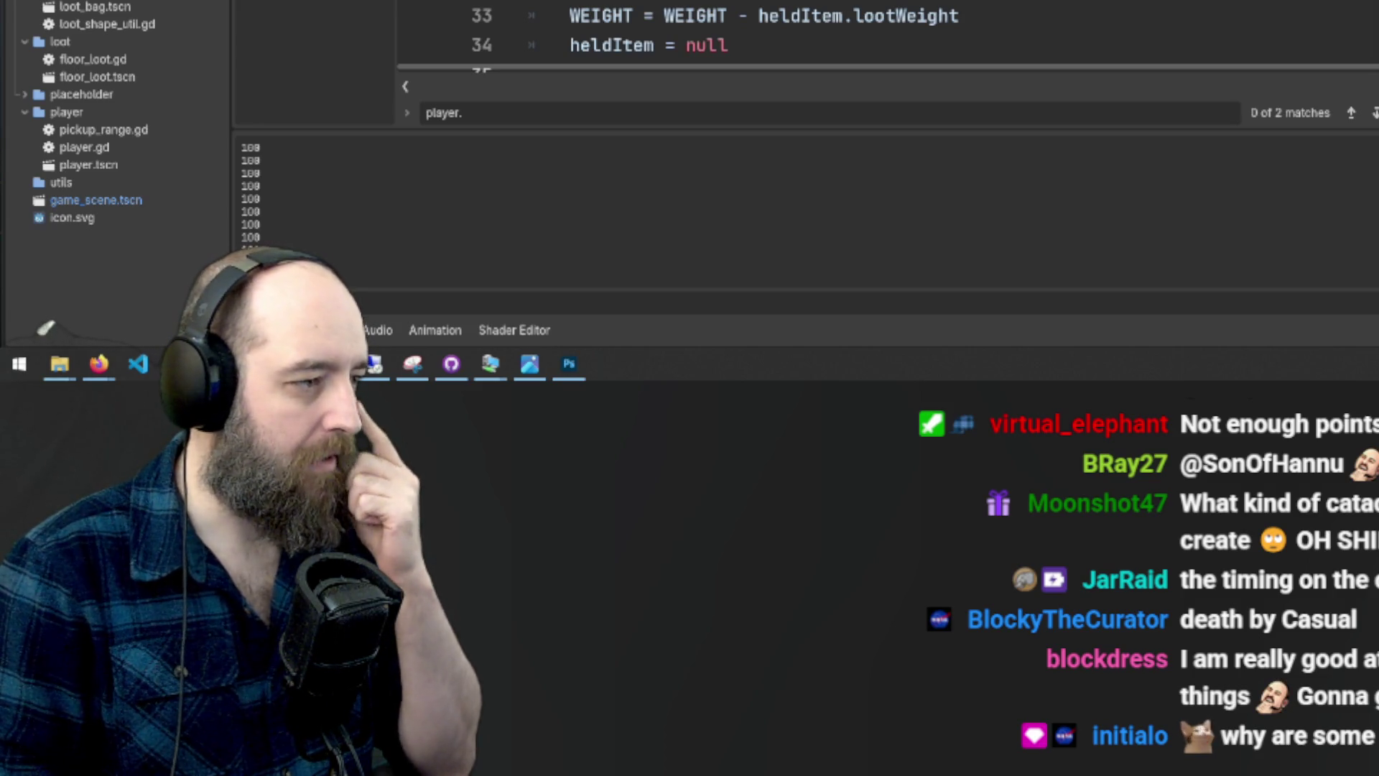
Step through the 'player.' matches in the script while the output keeps printing speed 100
scroll(862, 33, "down", 4)
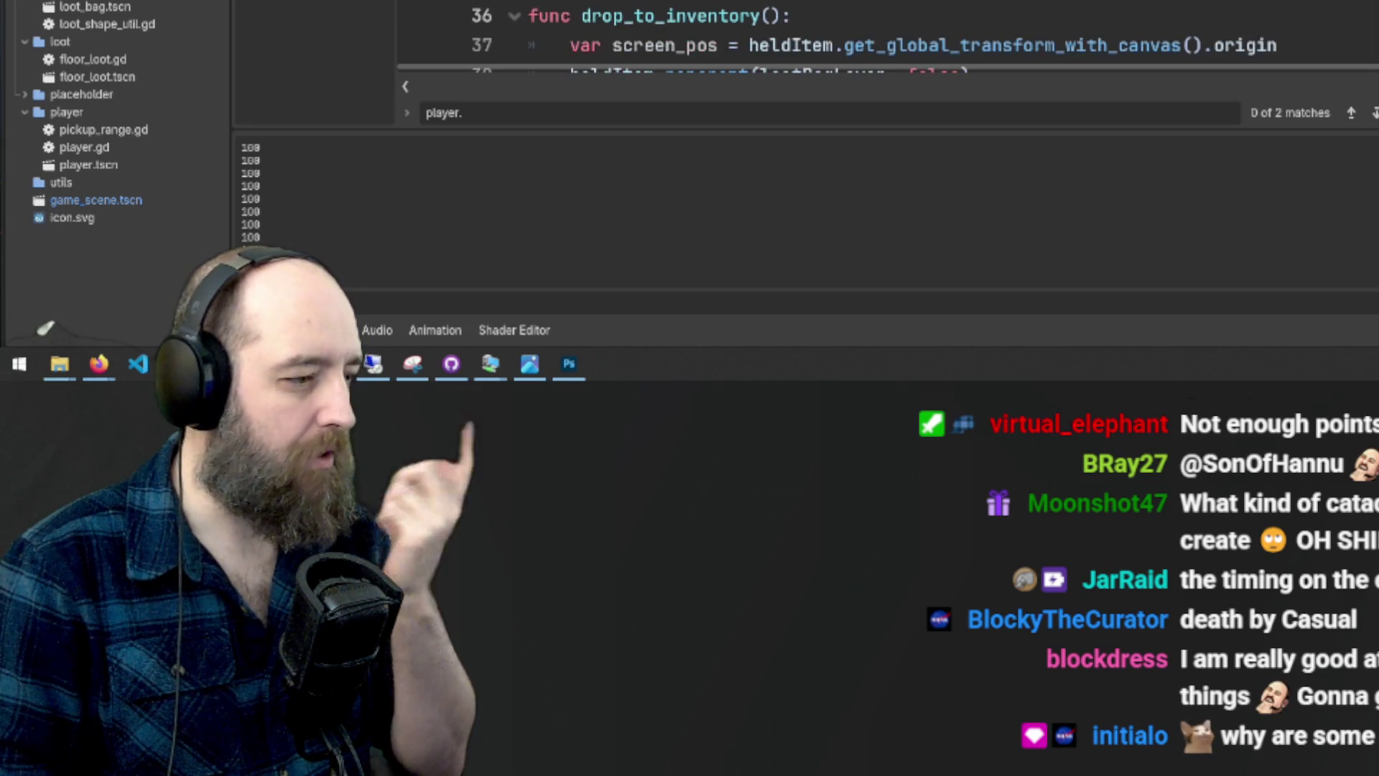
scroll(862, 32, "down", 4)
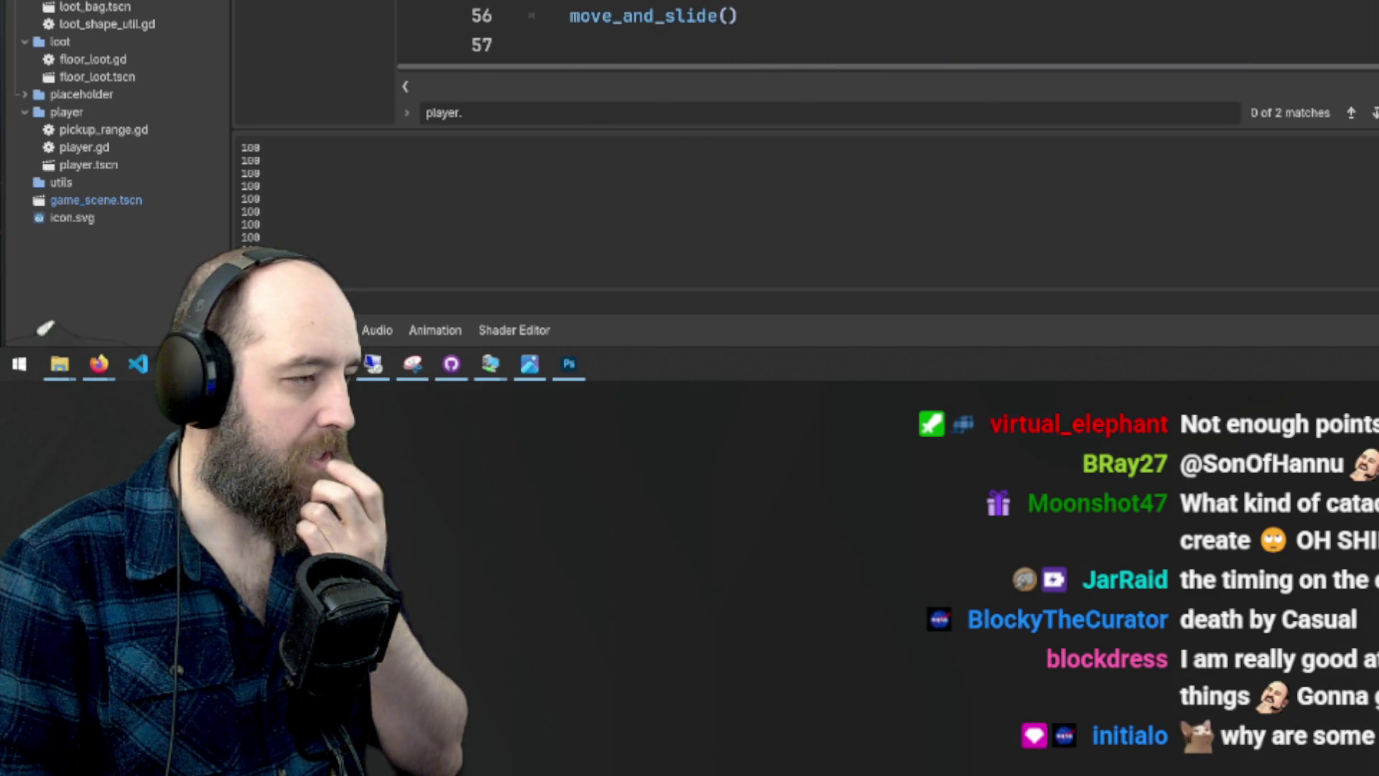
scroll(862, 32, "up", 4)
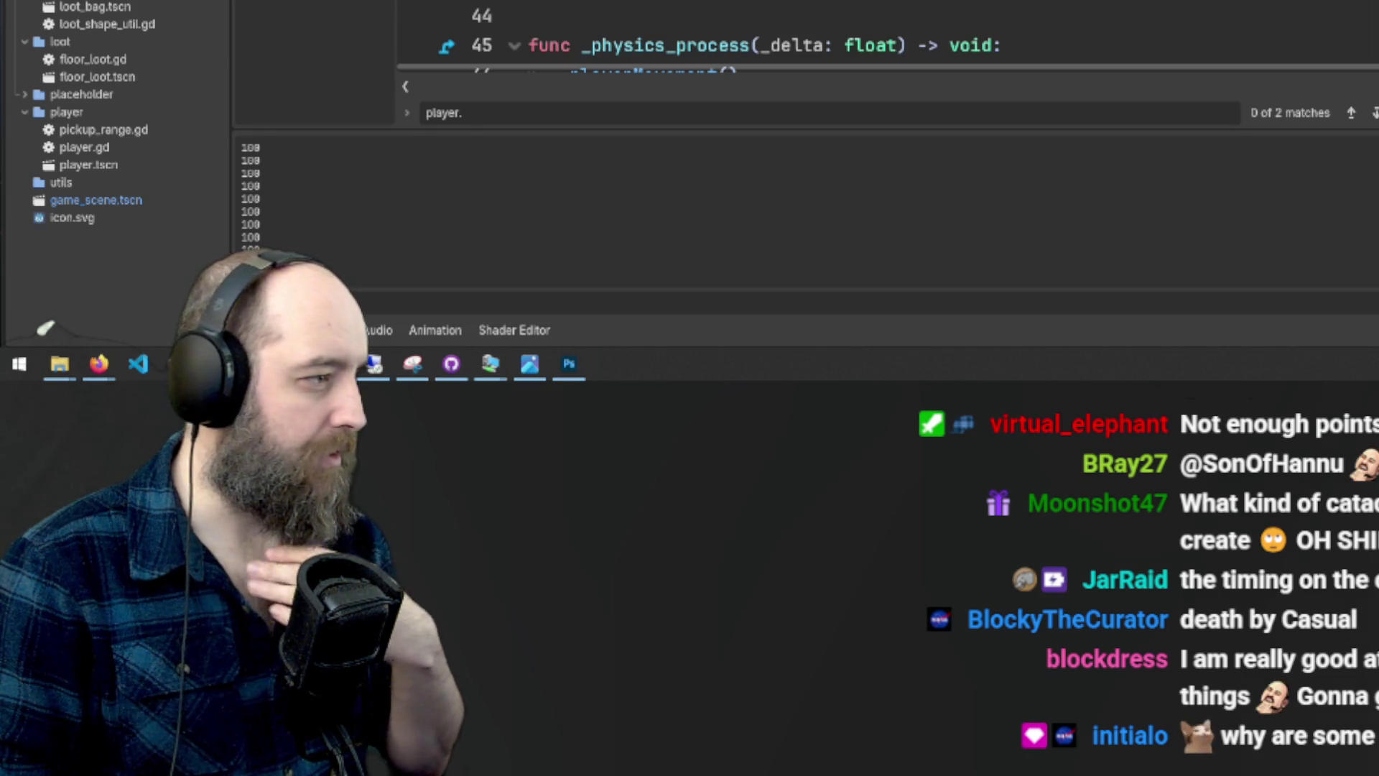
key("Return")
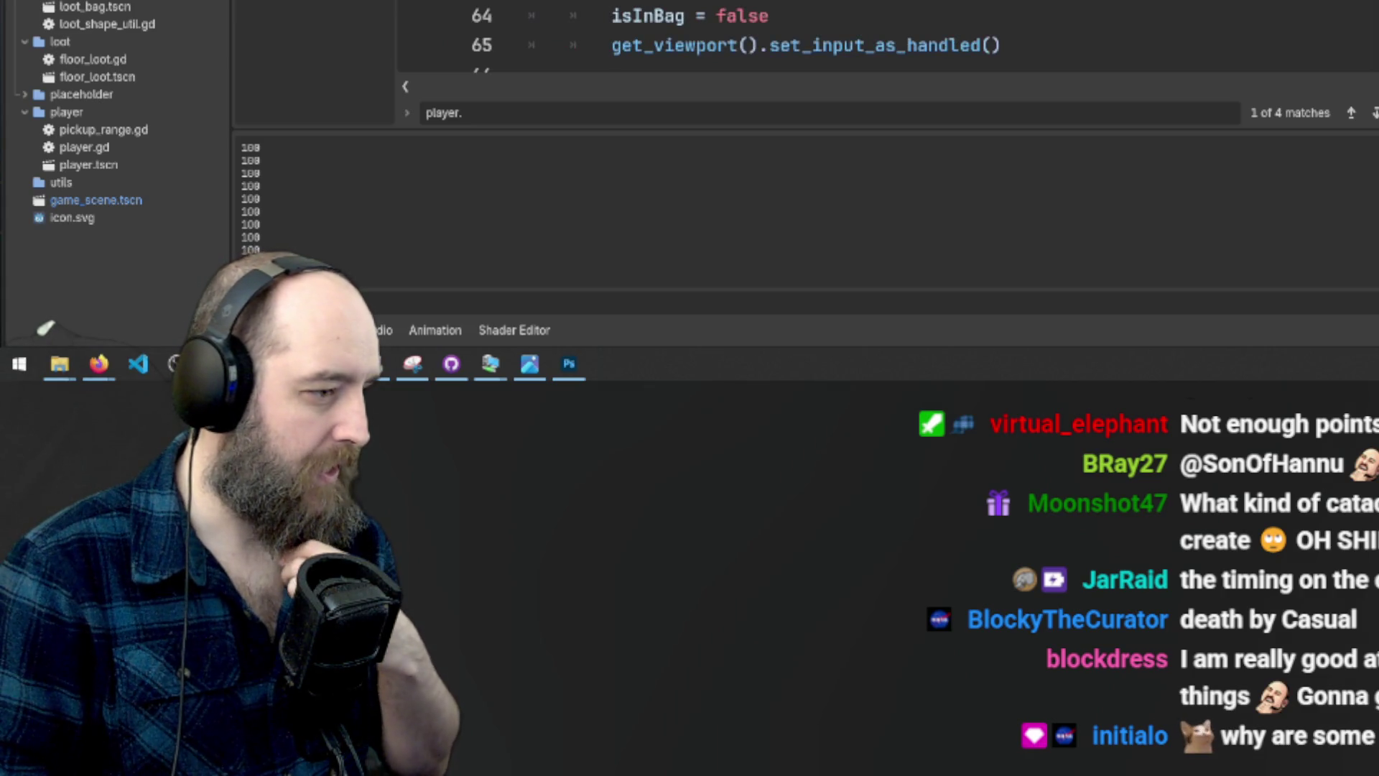
scroll(862, 36, "down", 1)
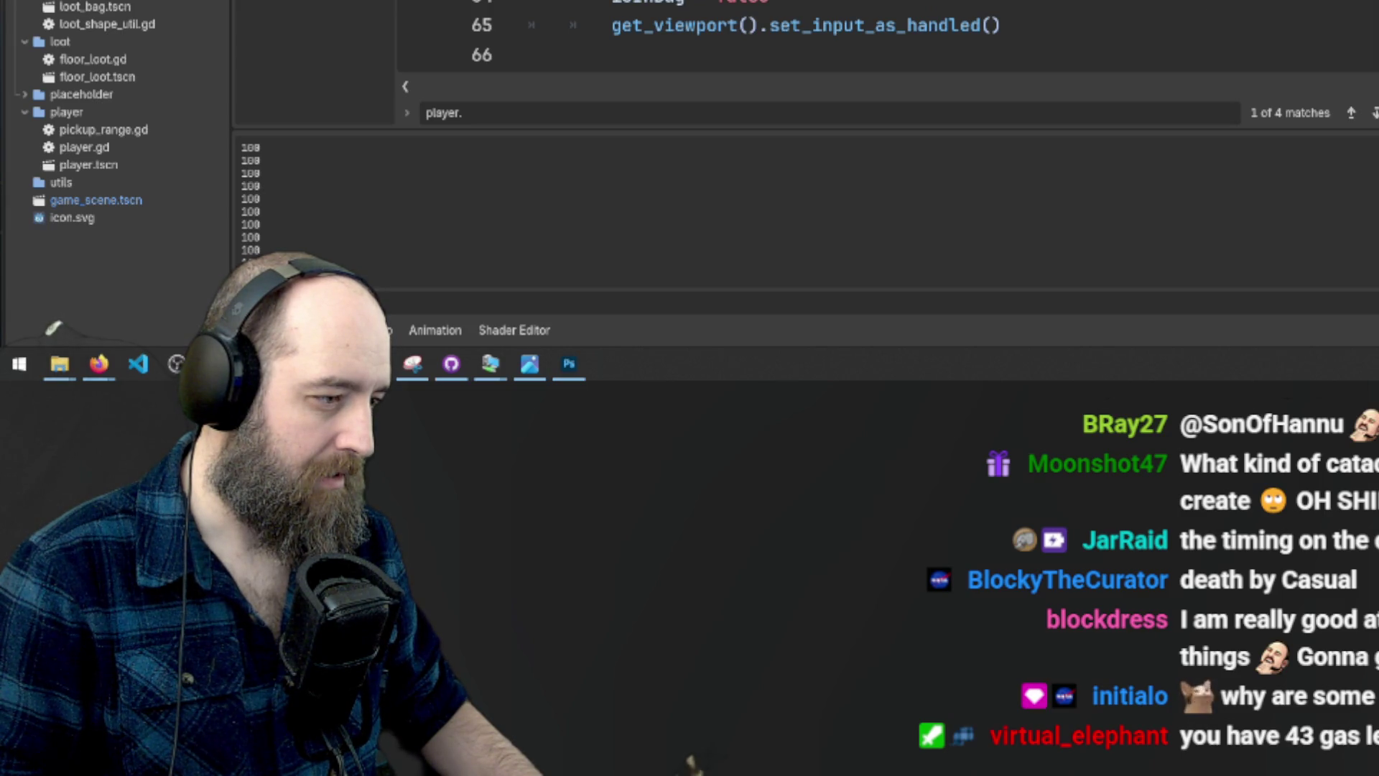
scroll(790, 36, "up", 5)
Review player.gd's hold code that sets z_as_relative true and z_index 100, then view inventory_state.gd
scroll(790, 36, "down", 2)
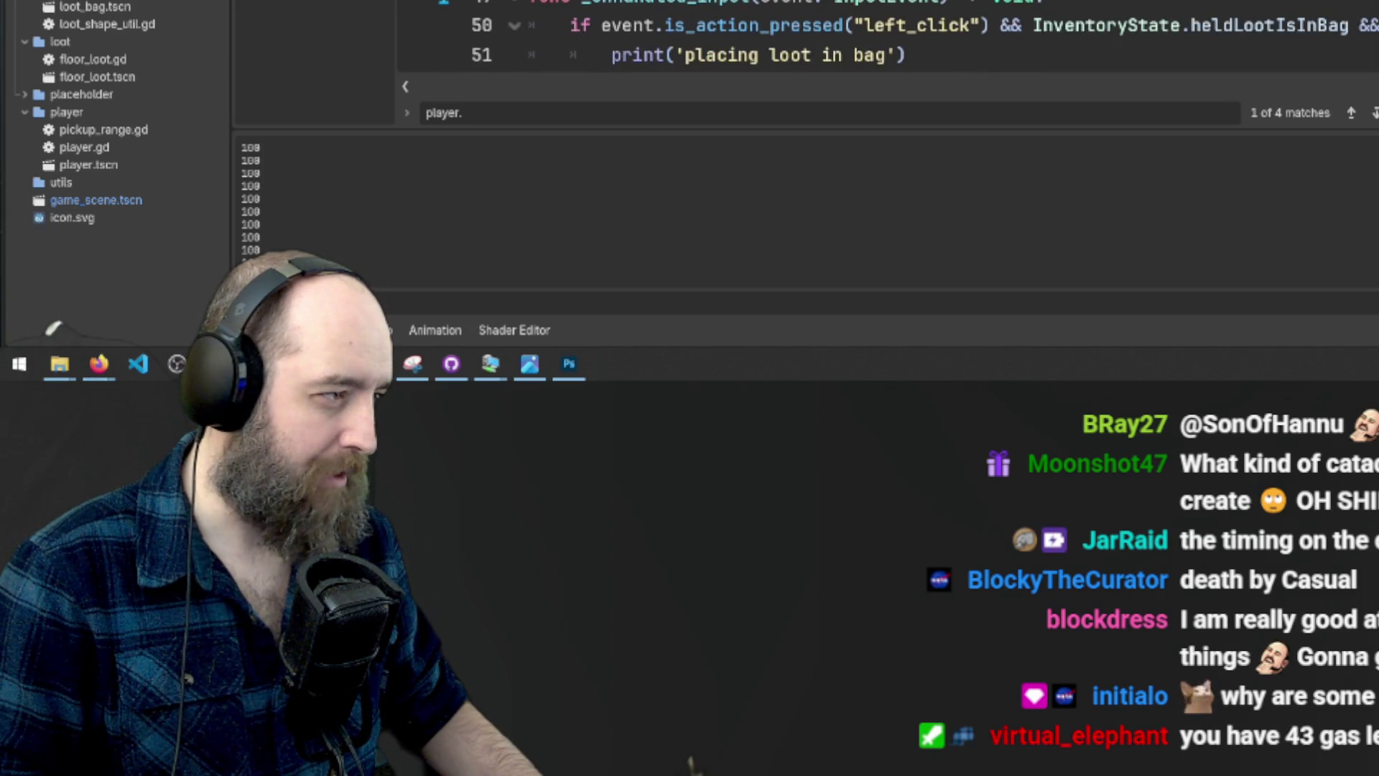
key("ctrl+z")
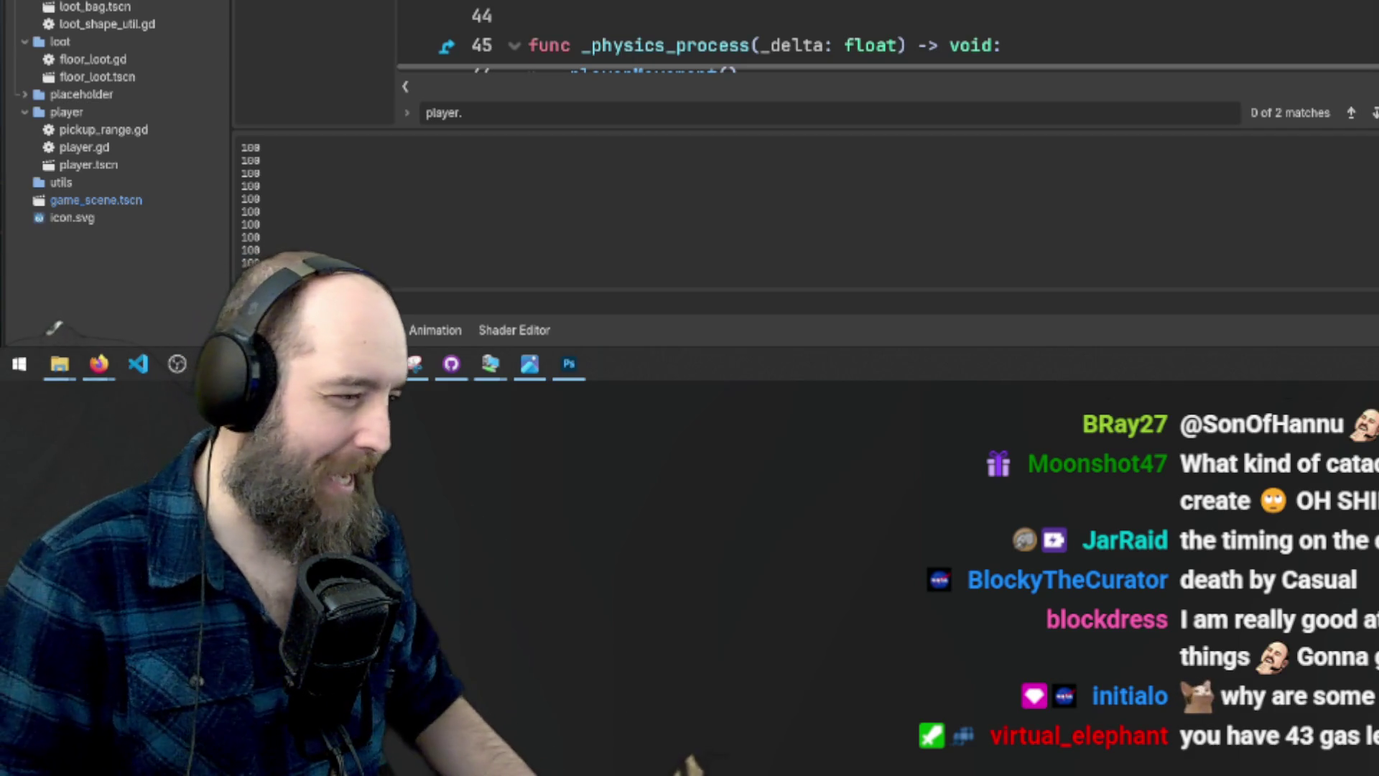
scroll(790, 33, "up", 1)
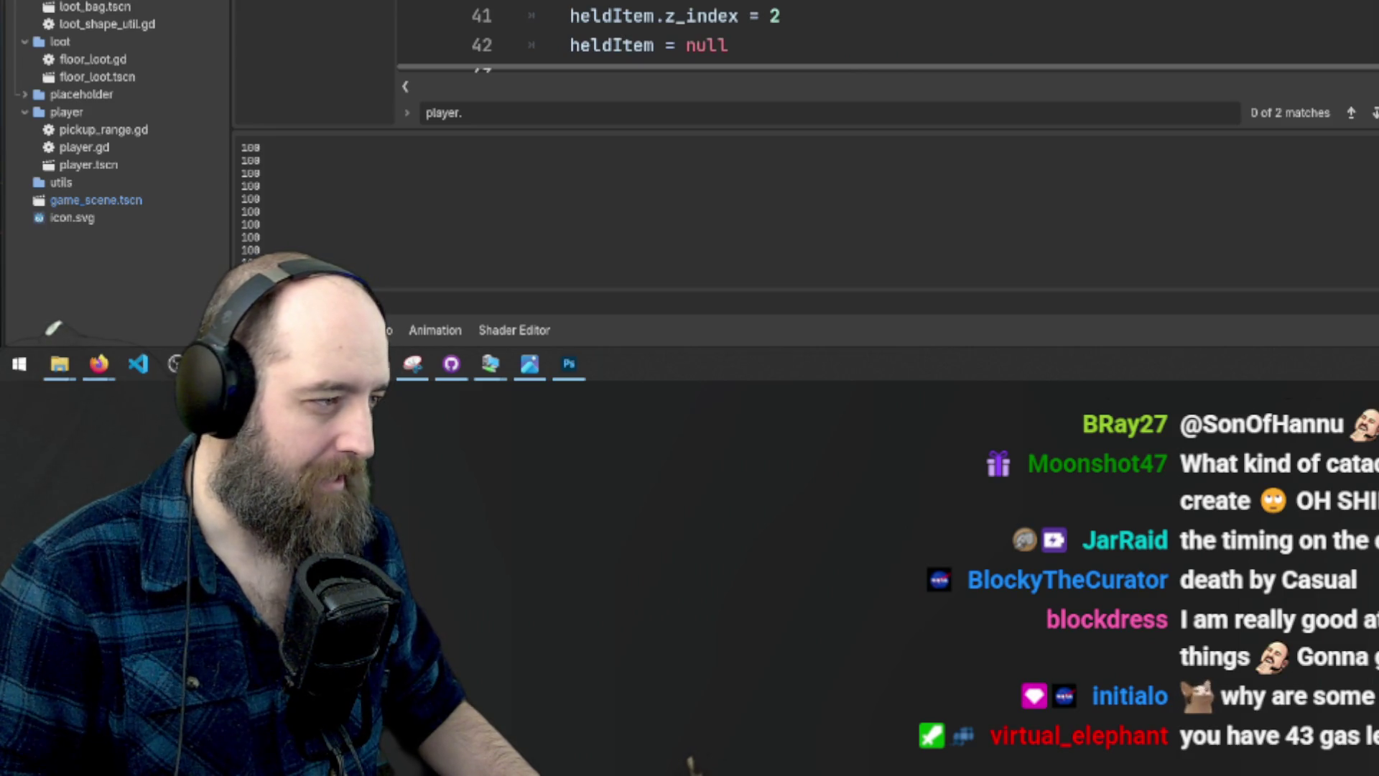
scroll(790, 32, "up", 2)
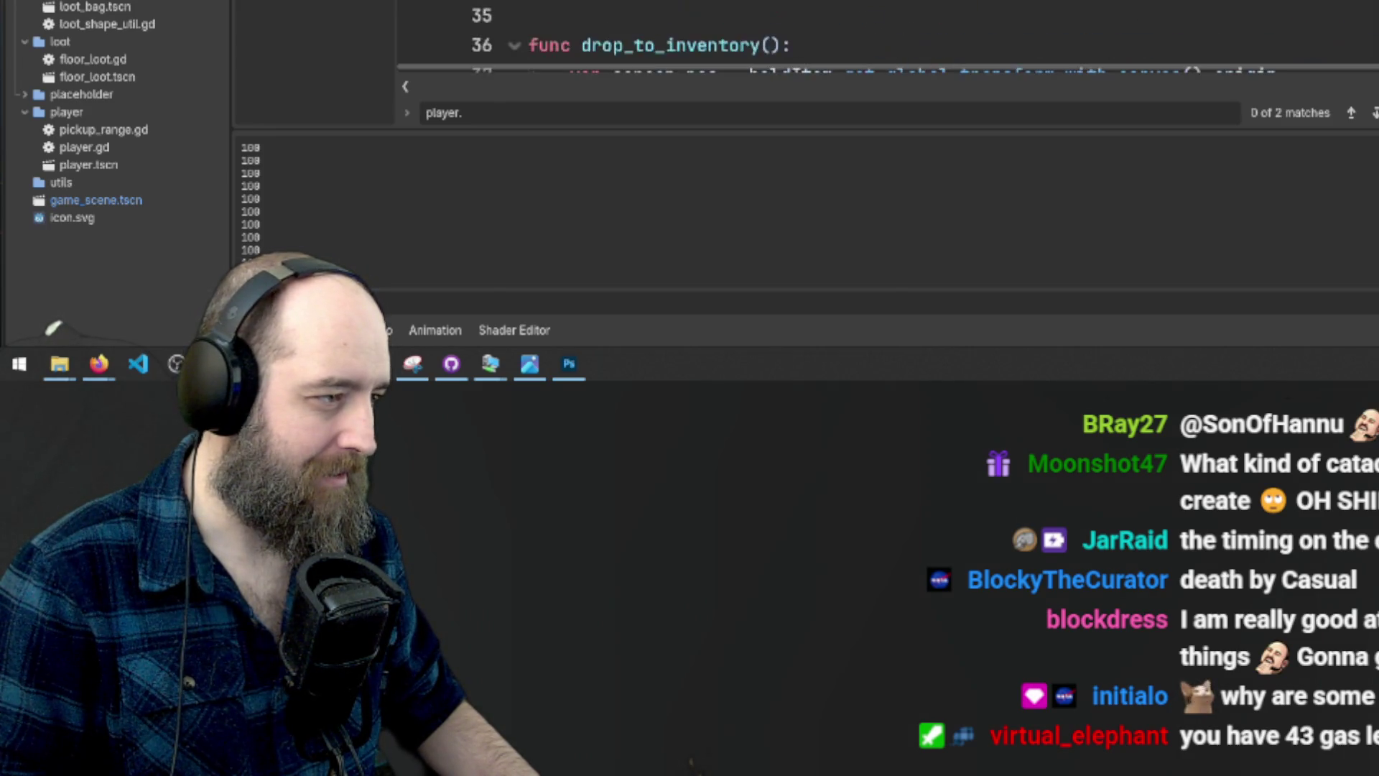
scroll(790, 32, "down", 1)
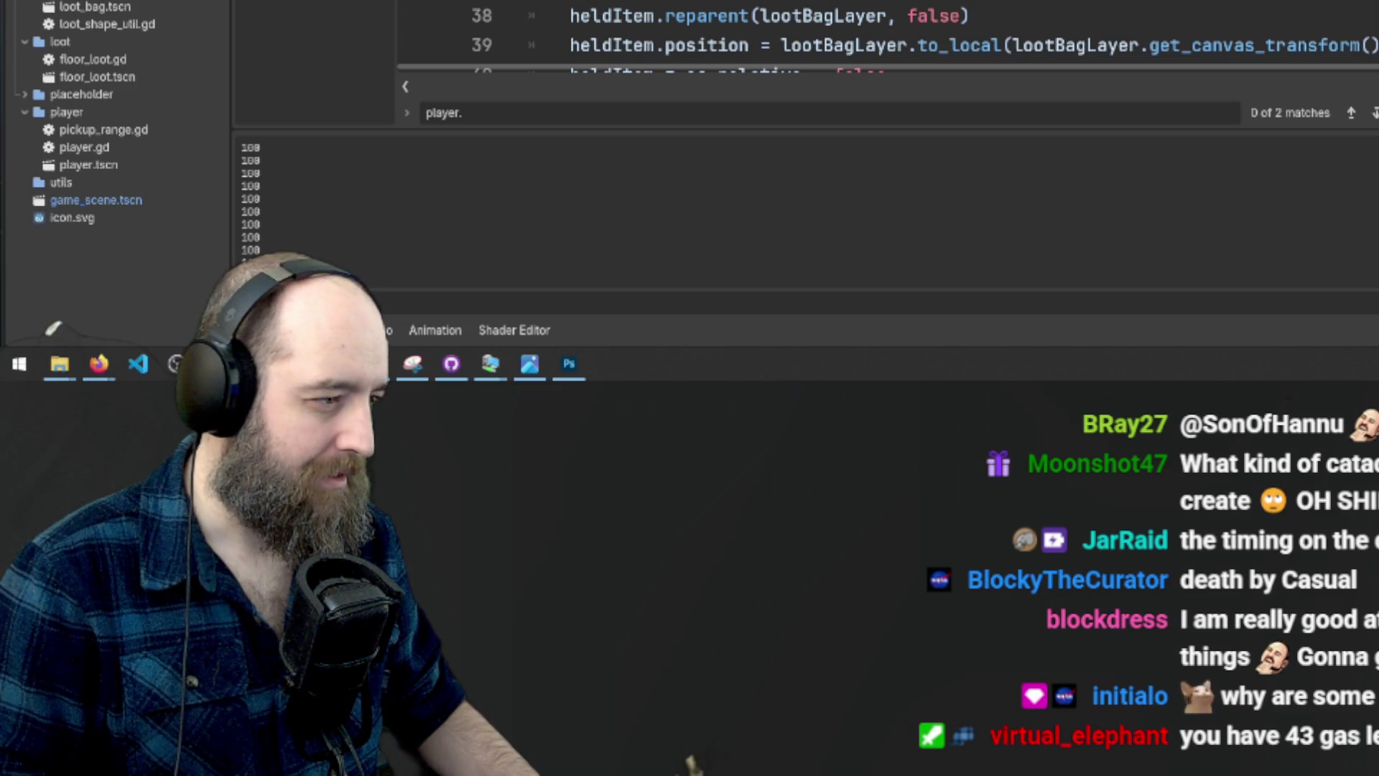
scroll(790, 32, "up", 1)
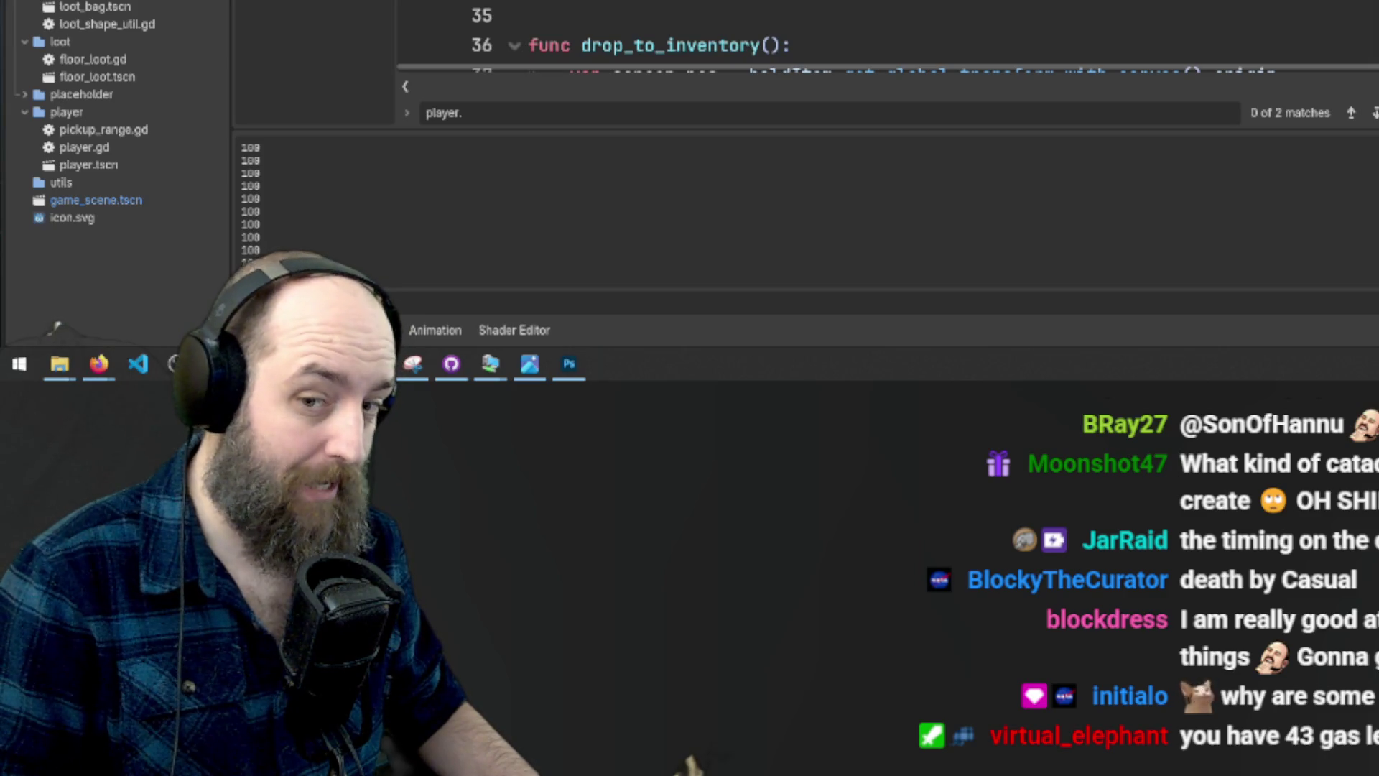
key("Up")
key("Up")
key("Up")
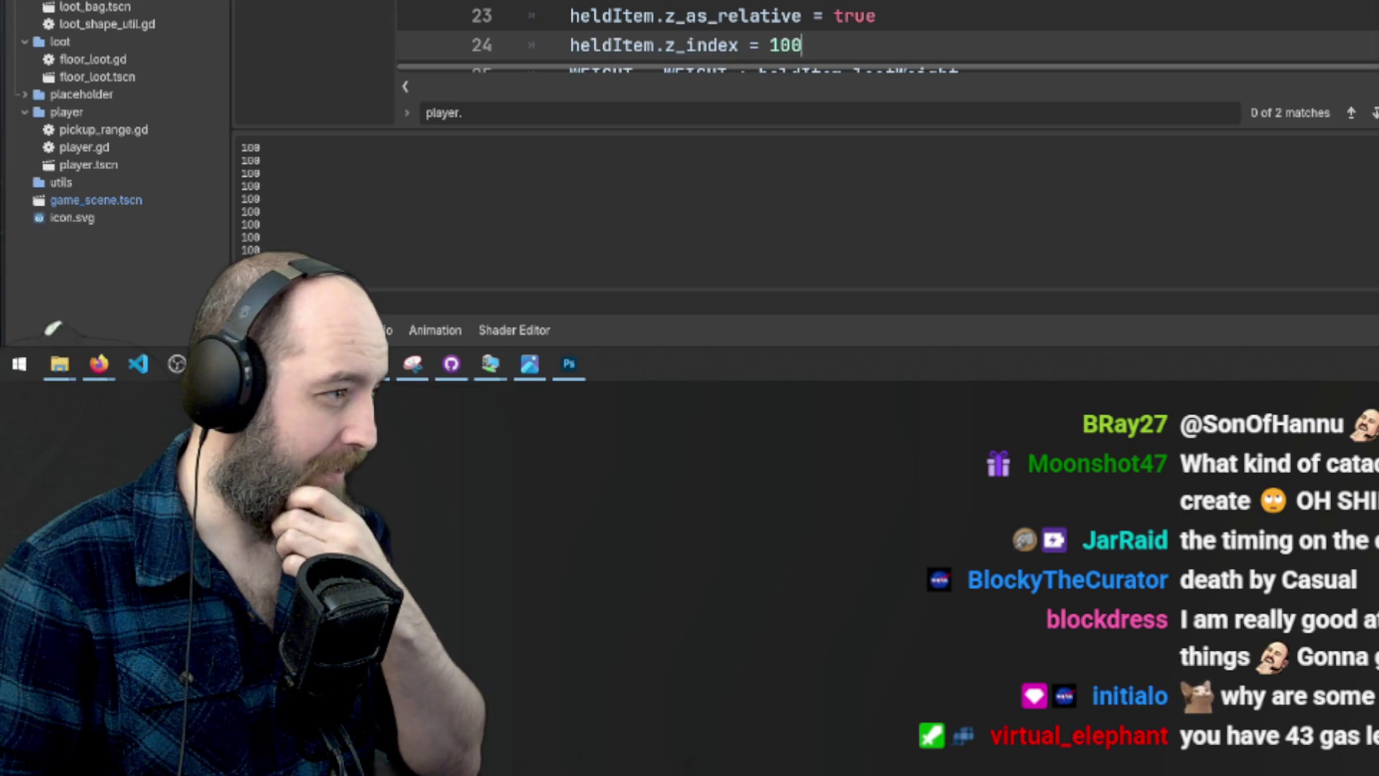
key("ctrl+w")
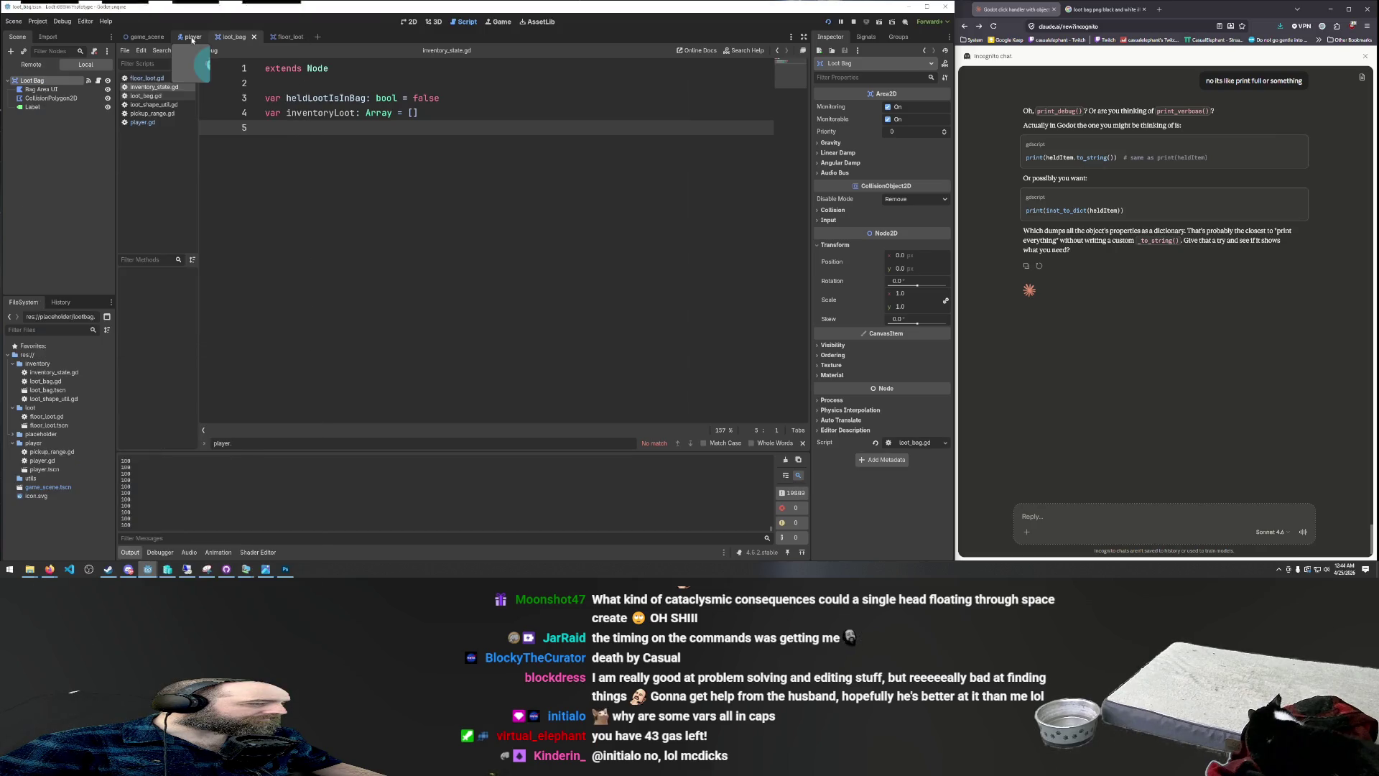
Switch to the player scene, open player.gd, and scroll through its hold and drop functions
left_click(191, 40)
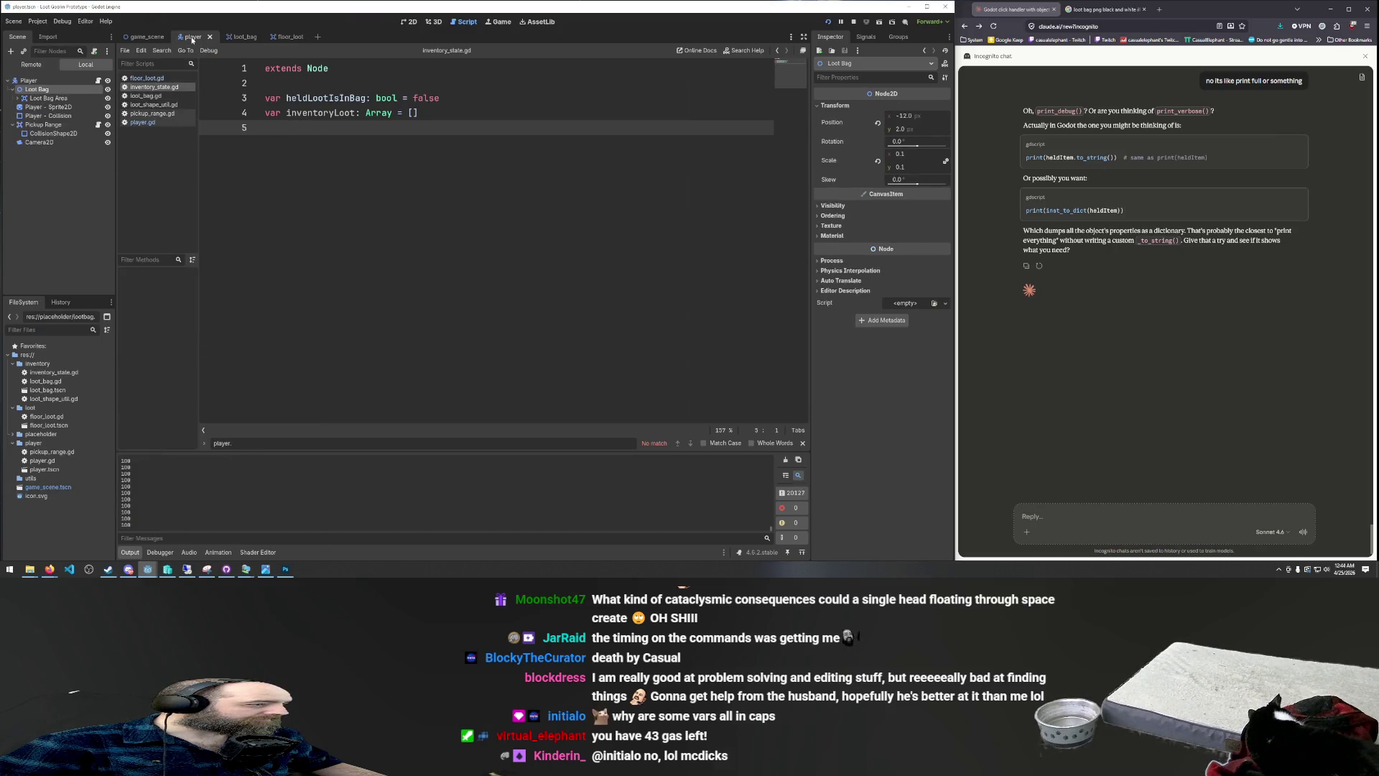
left_click(143, 122)
scroll(394, 327, "down", 10)
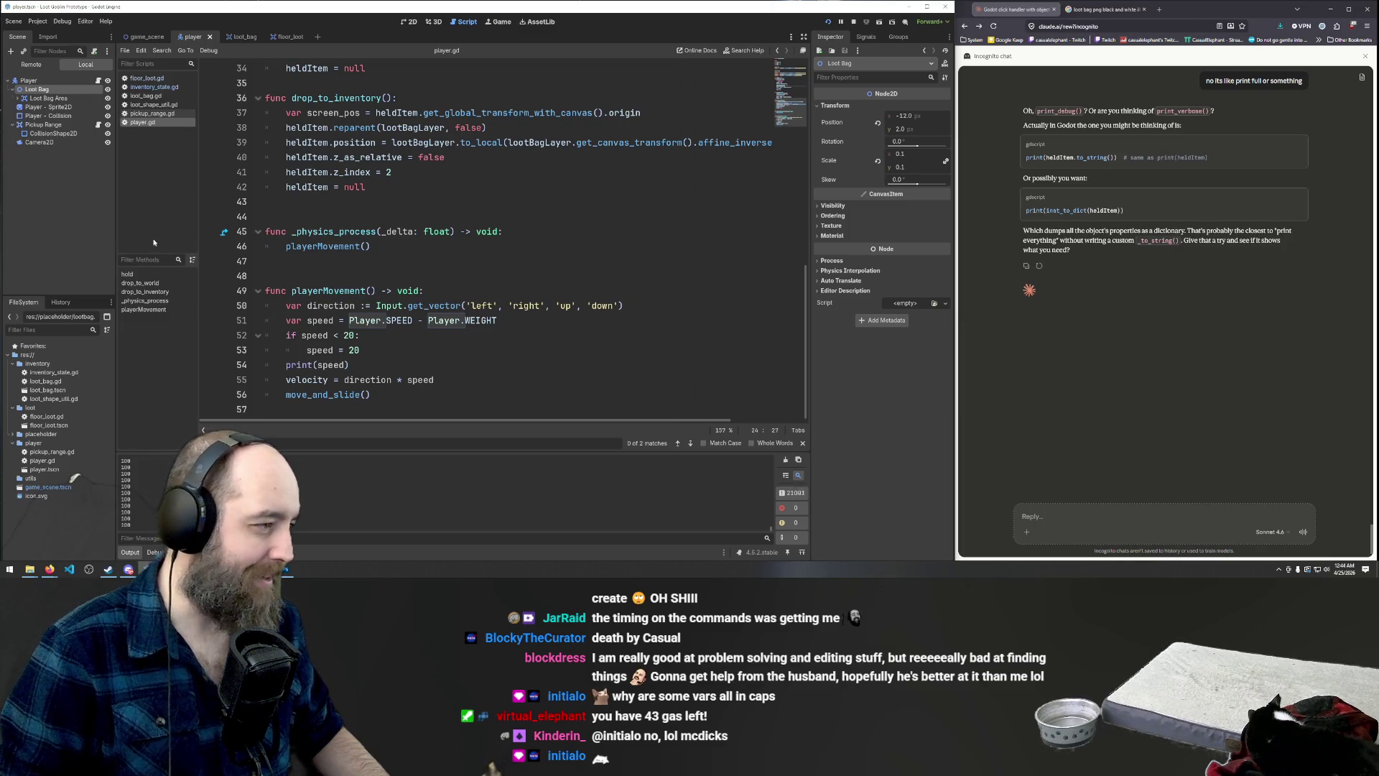
scroll(470, 214, "up", 4)
scroll(471, 214, "up", 2)
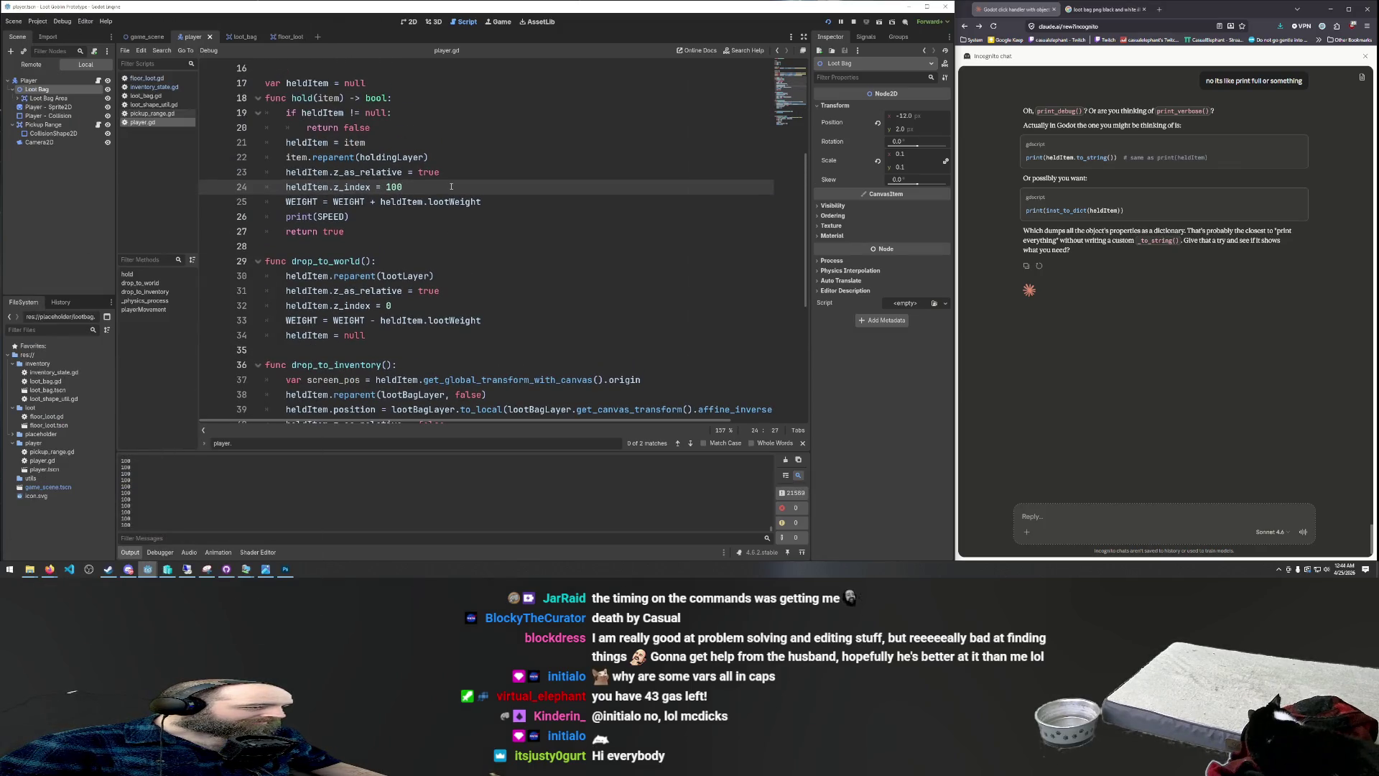
scroll(451, 187, "up", 1)
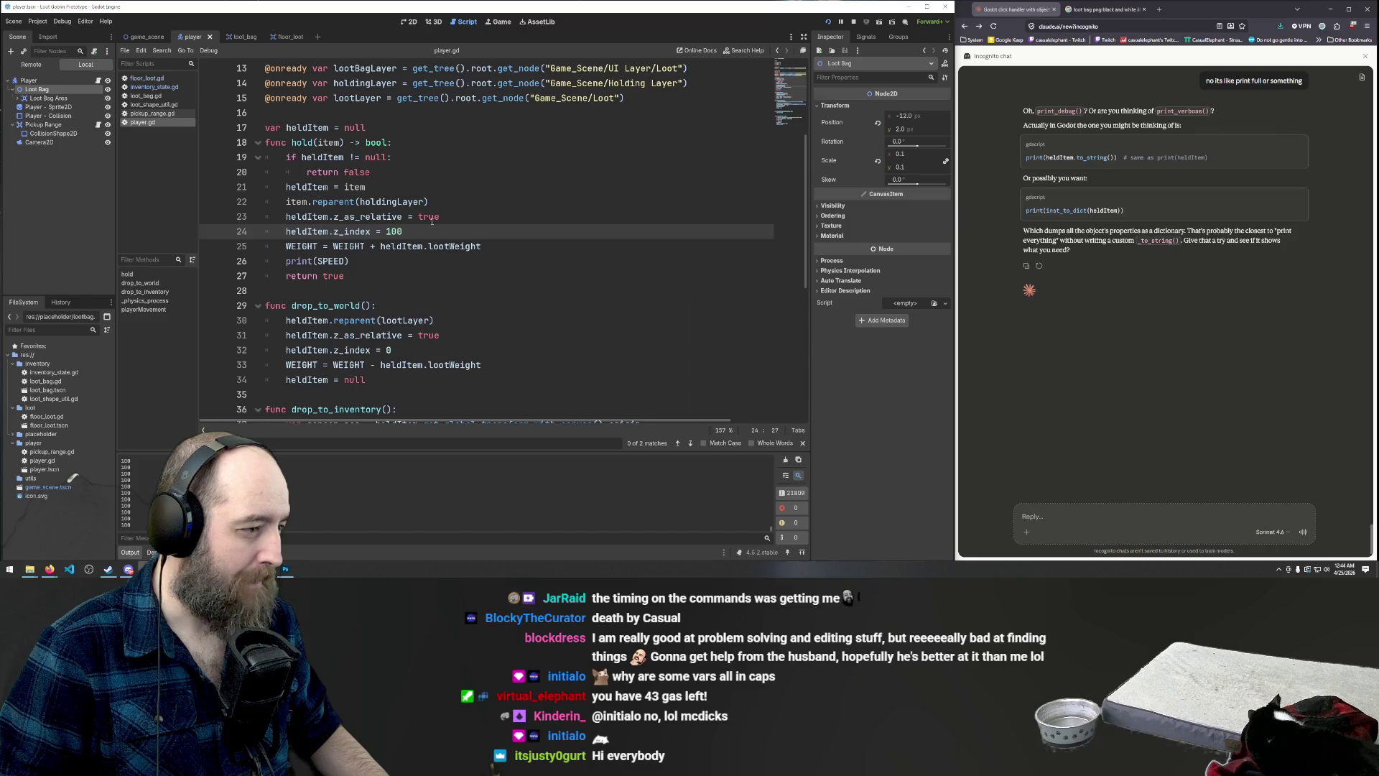
scroll(458, 207, "down", 7)
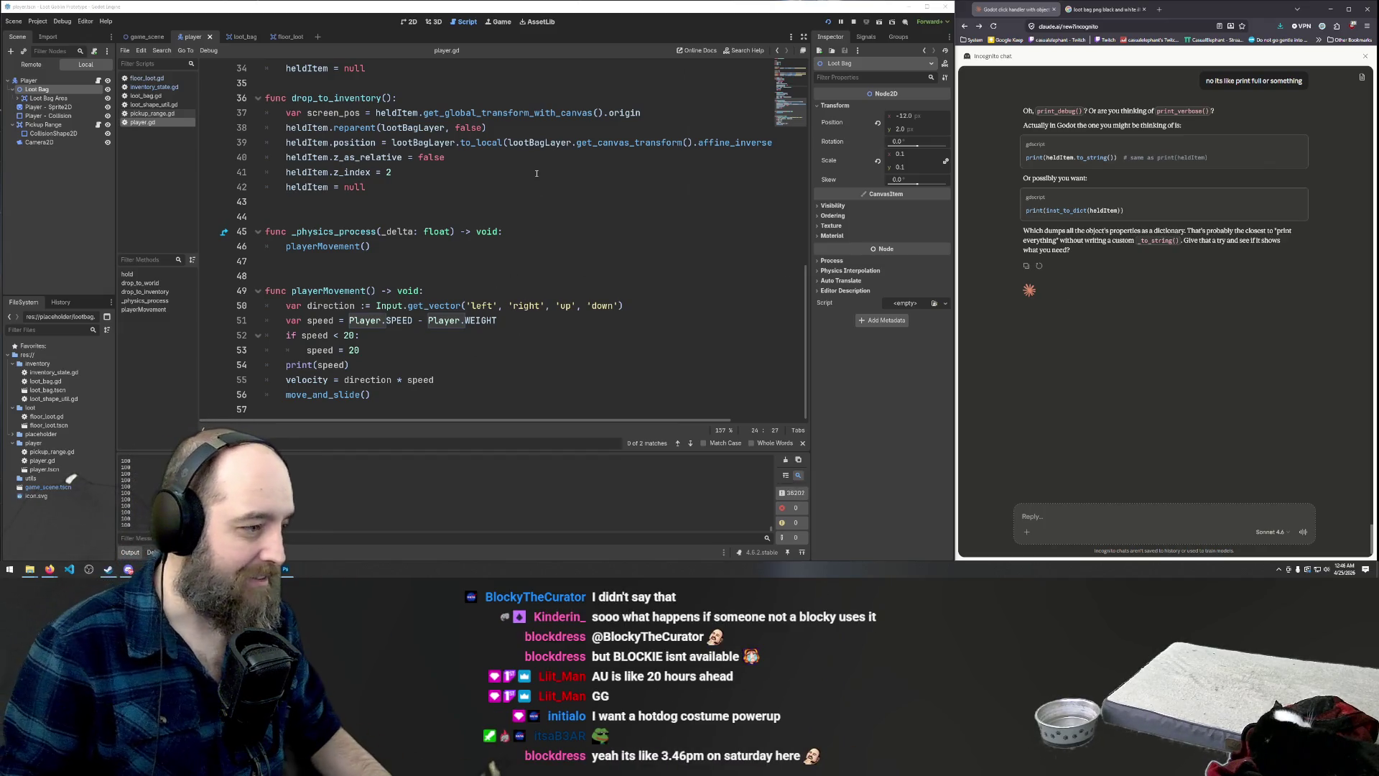
Rerun the game and carry the pink cookie loot item onto the Loot Bag
scroll(594, 248, "up", 5)
scroll(596, 243, "down", 5)
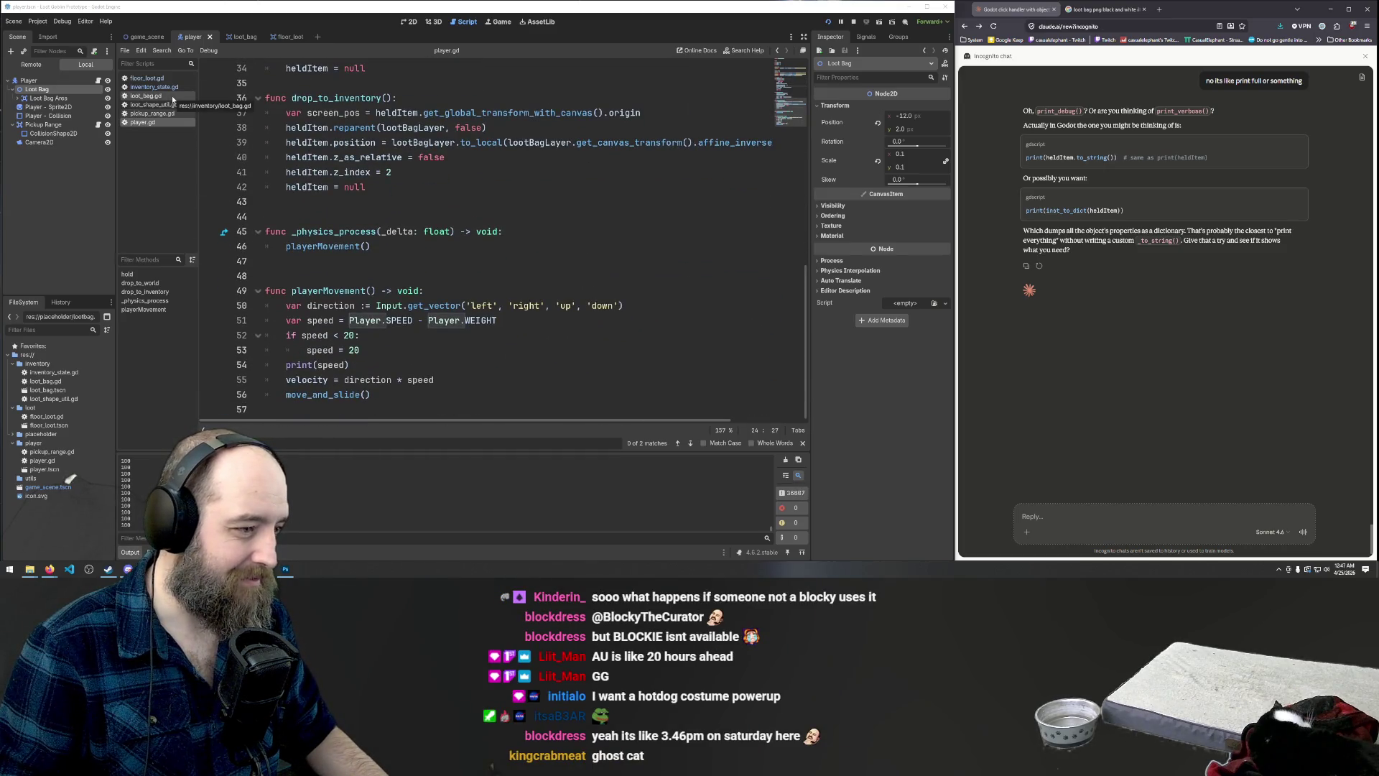
left_click(574, 202)
key("F5")
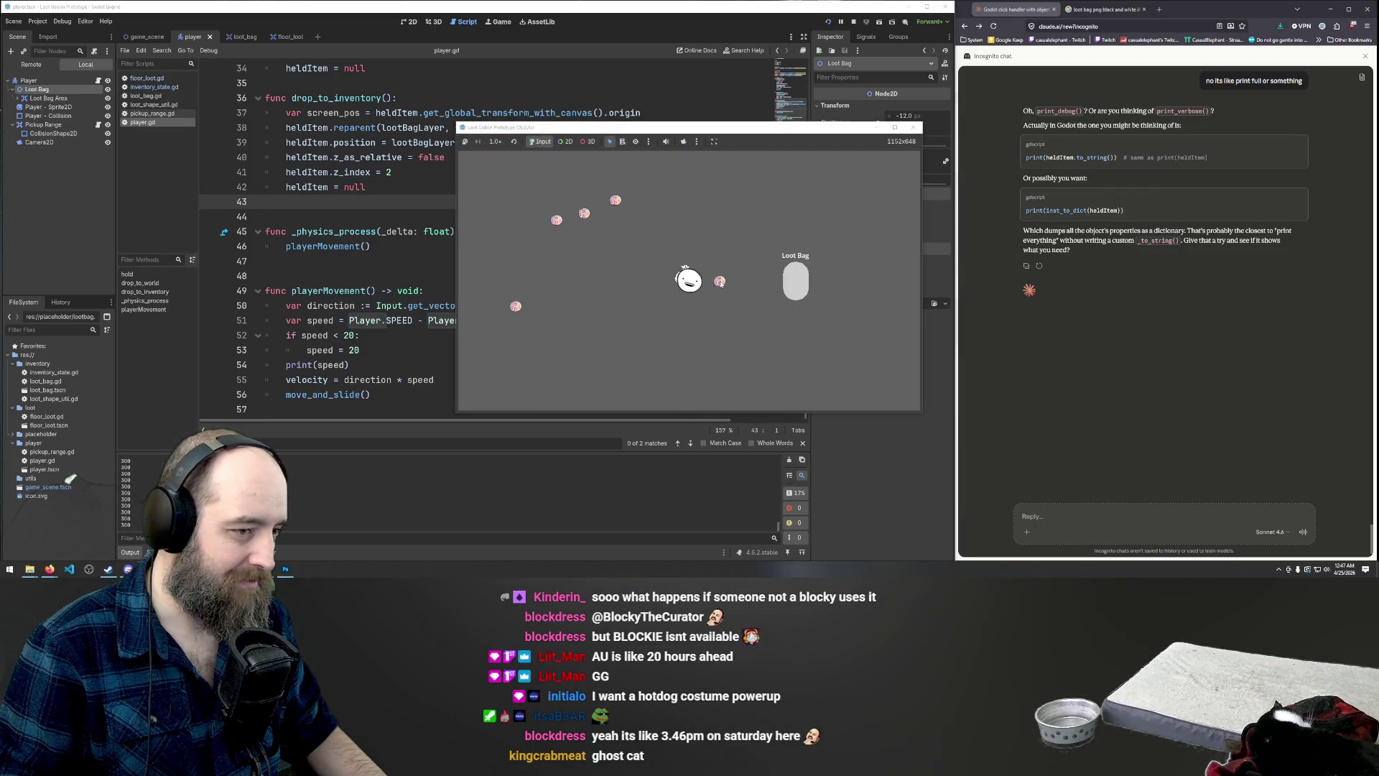
mouse_move(814, 293)
left_mouse_down()
mouse_move(720, 285)
mouse_move(704, 299)
left_mouse_up()
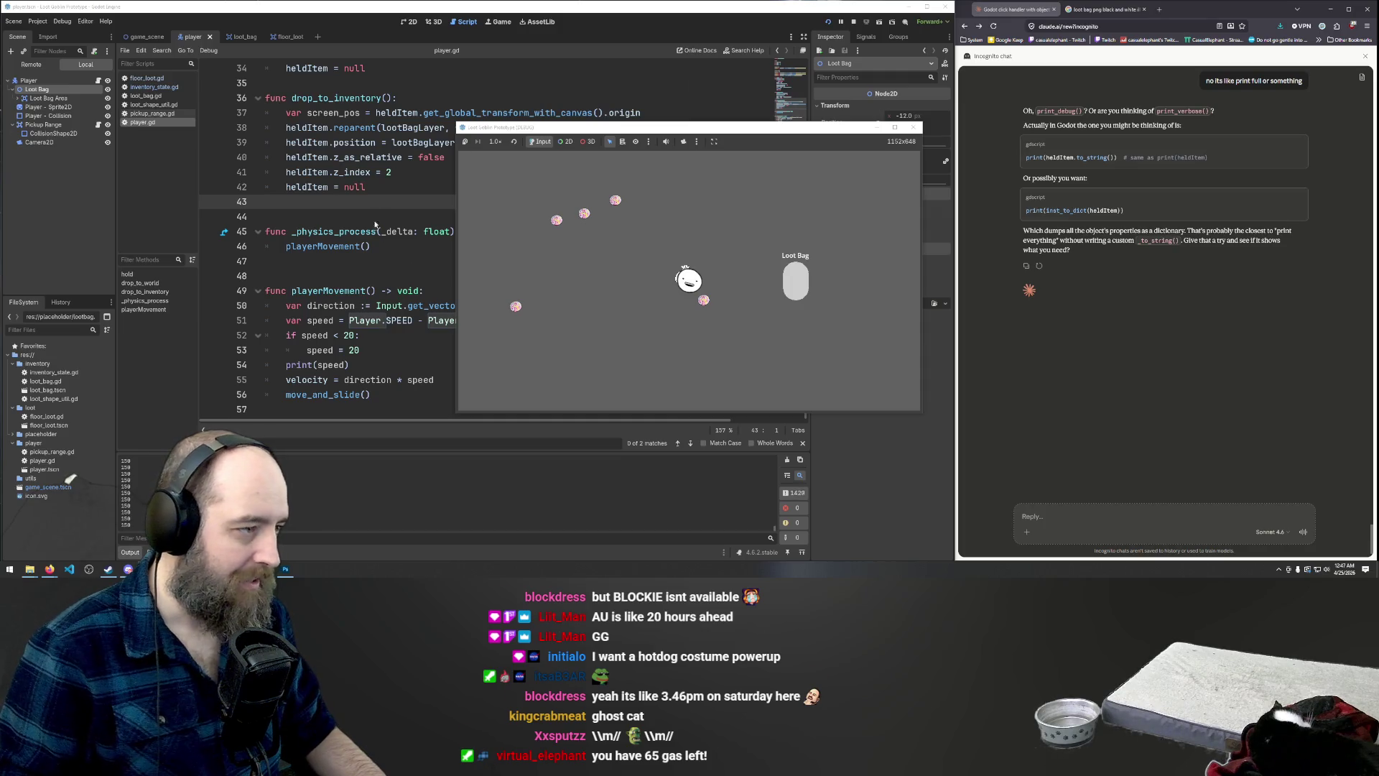
left_click(437, 157)
scroll(505, 246, "up", 6)
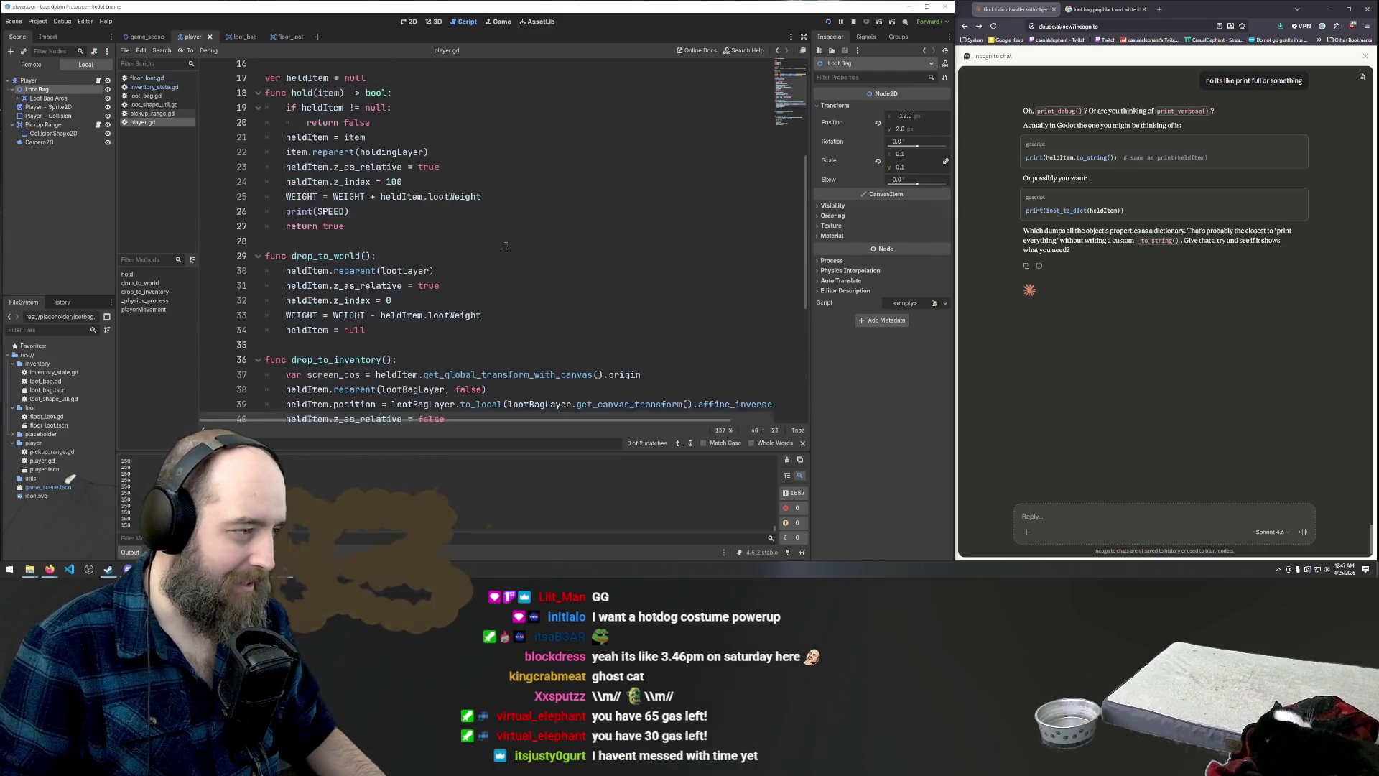
scroll(506, 245, "up", 5)
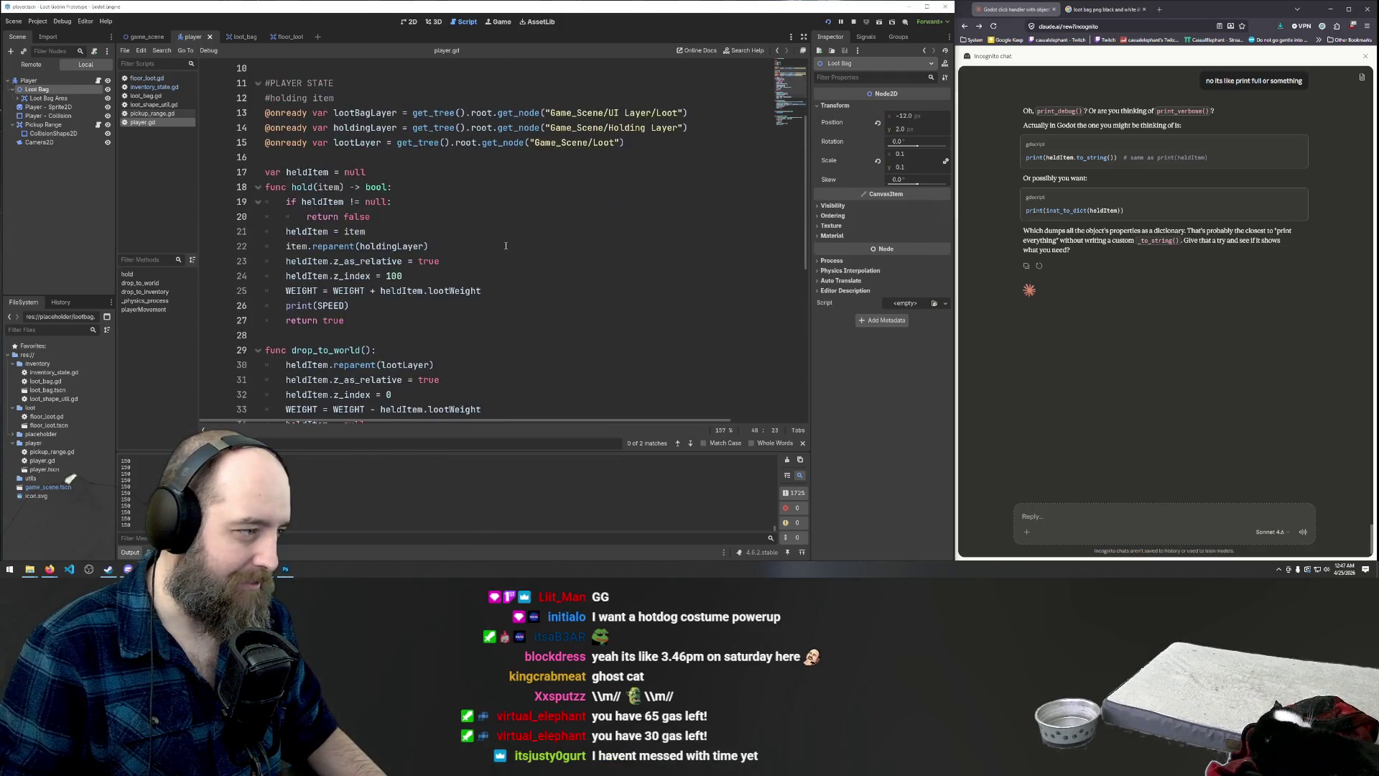
left_click(141, 91)
left_click(160, 124)
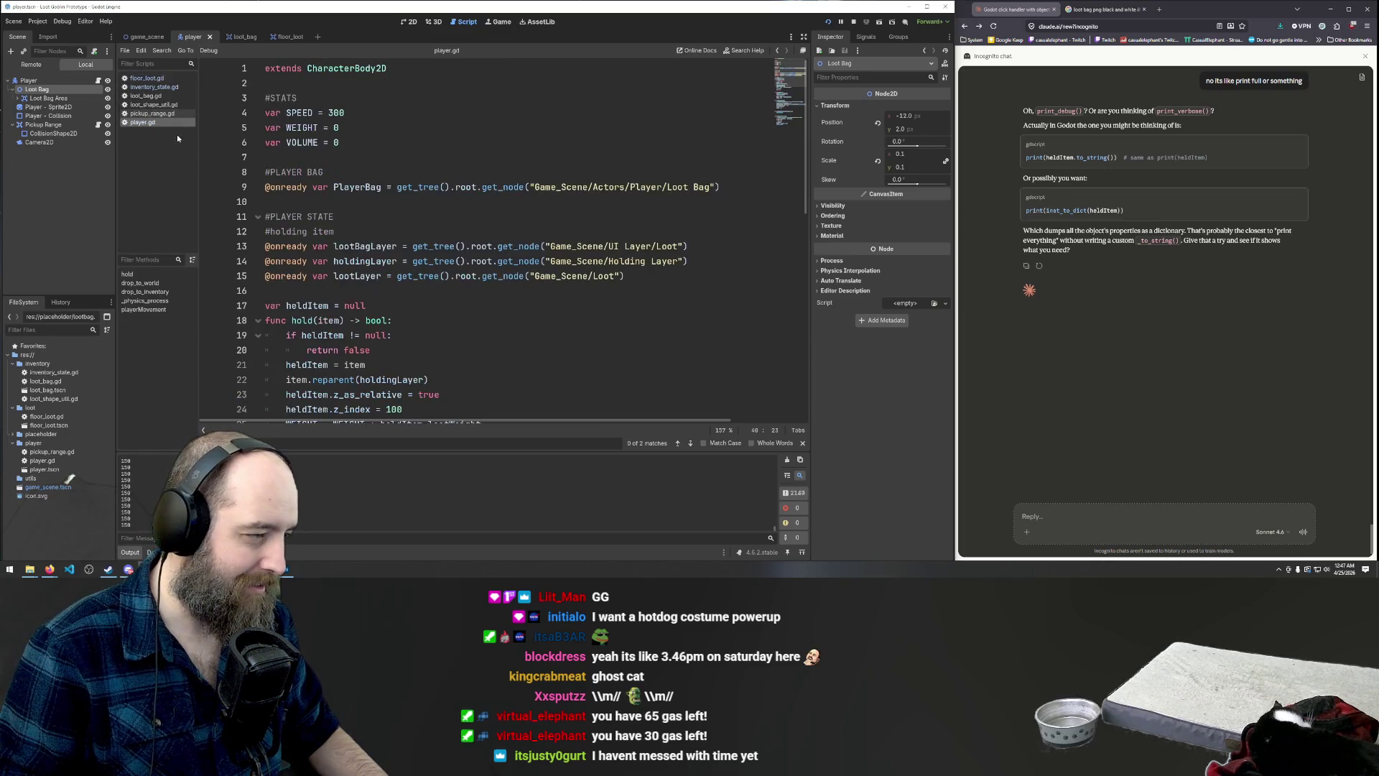
left_click(148, 79)
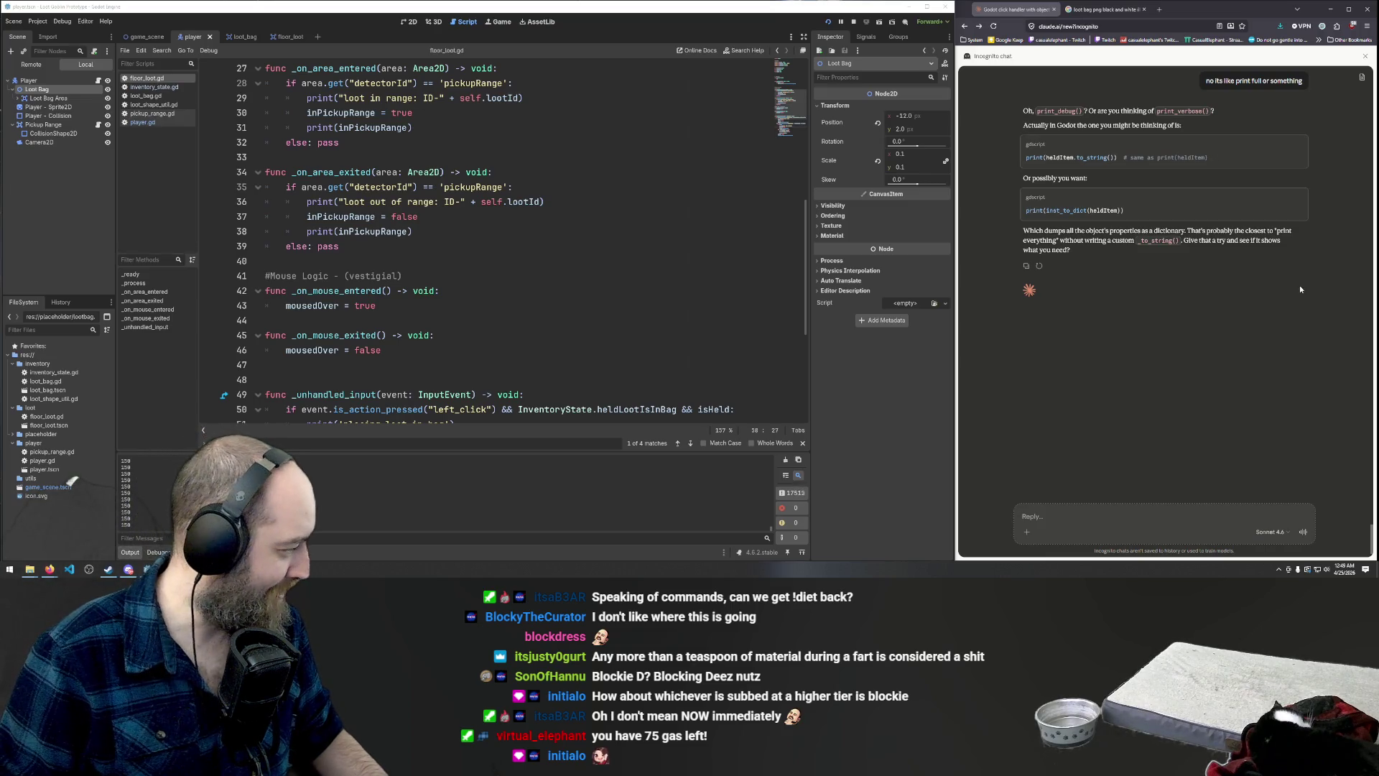
scroll(600, 344, "down", 5)
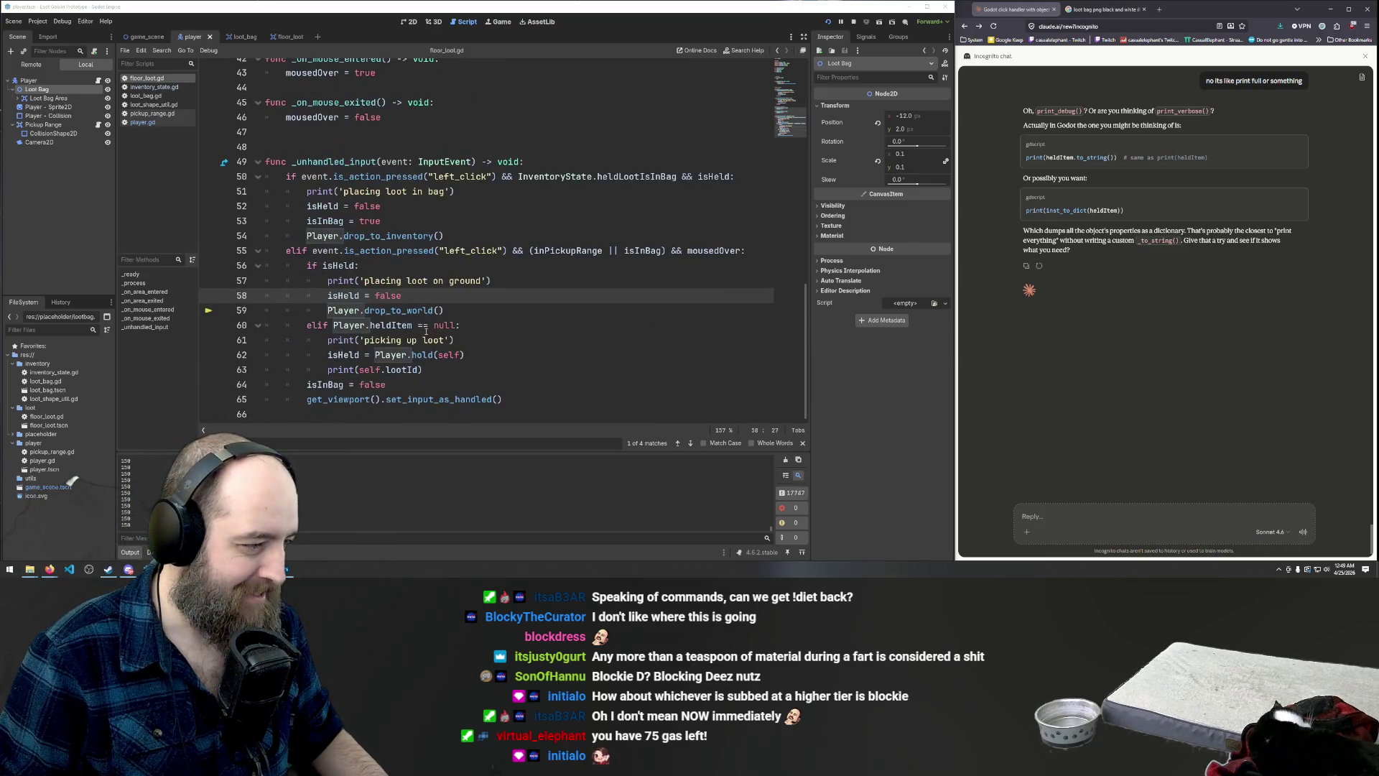
left_click(528, 229)
left_click(527, 193)
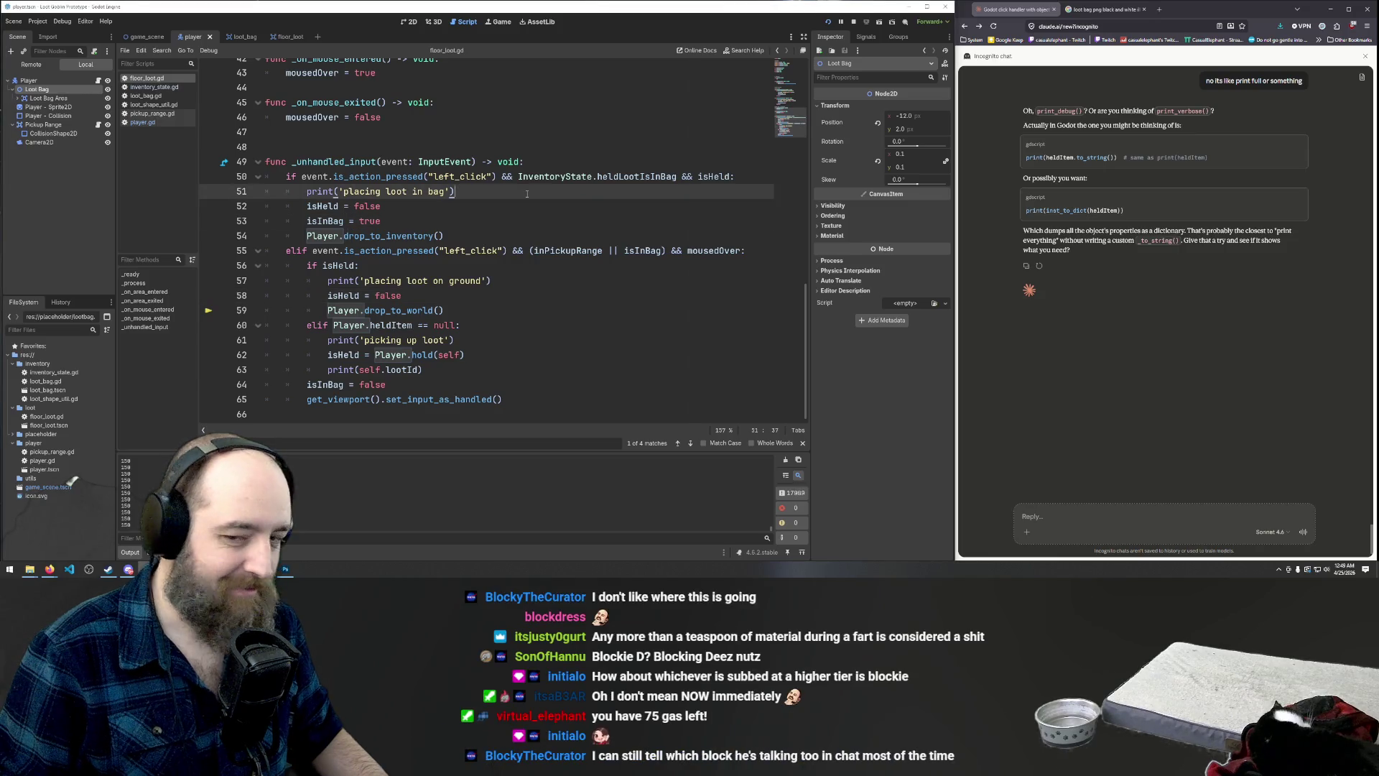